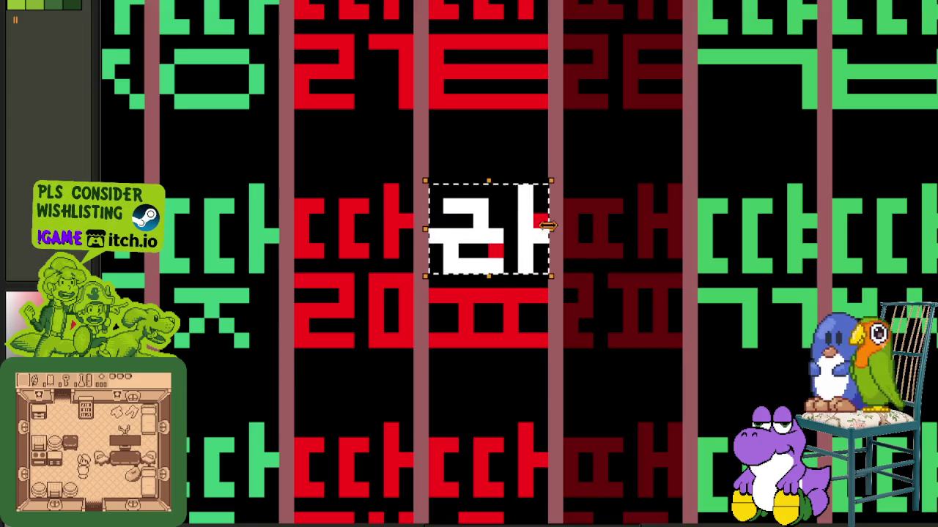
- Discard the botched paste, undo the last rectangle, and re-place the pasted white 라
key("Escape")
key("ctrl+z")
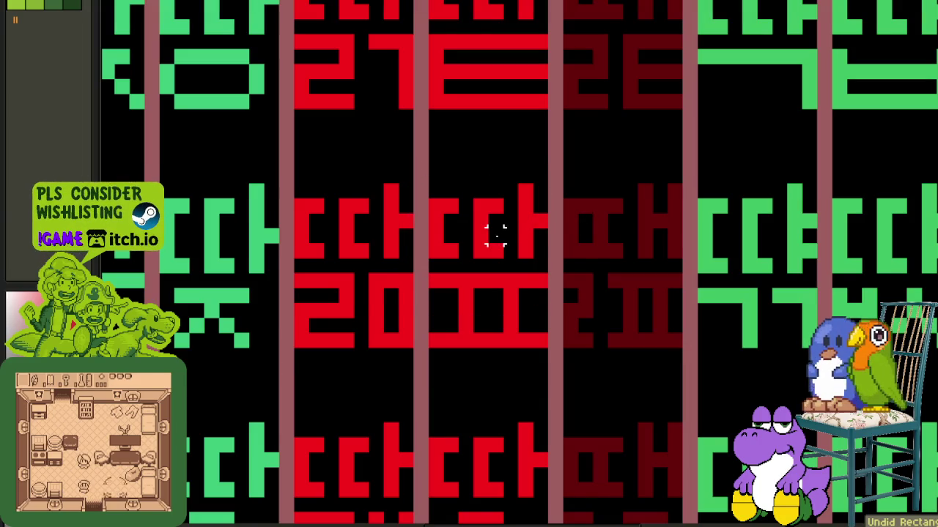
key("ctrl+v")
left_click_drag(418, 262, 508, 241)
- Paint the stray red pixels inside 라 black and blacken the messy glyph cell
scroll(534, 235, "down", 3)
scroll(529, 192, "down", 3)
left_click_drag(534, 308, 534, 387)
scroll(546, 271, "up", 3)
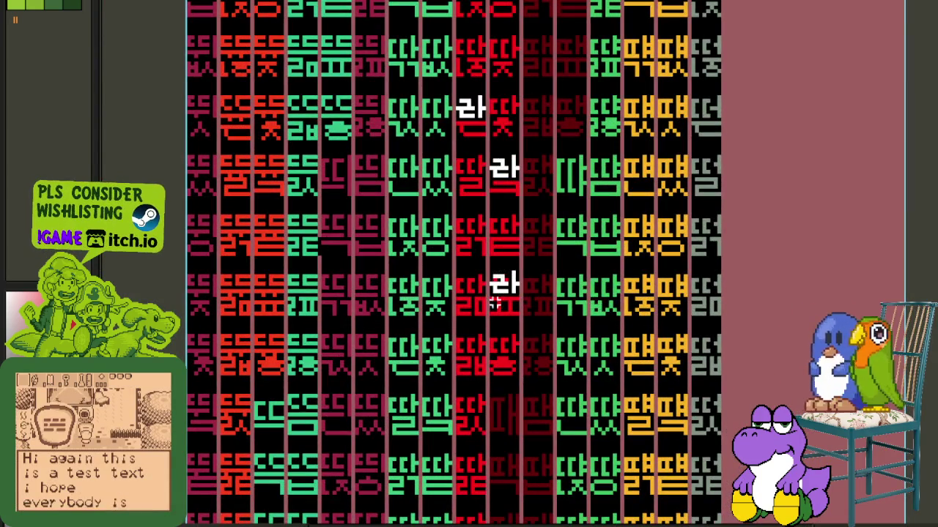
scroll(547, 310, "up", 2)
scroll(528, 278, "up", 3)
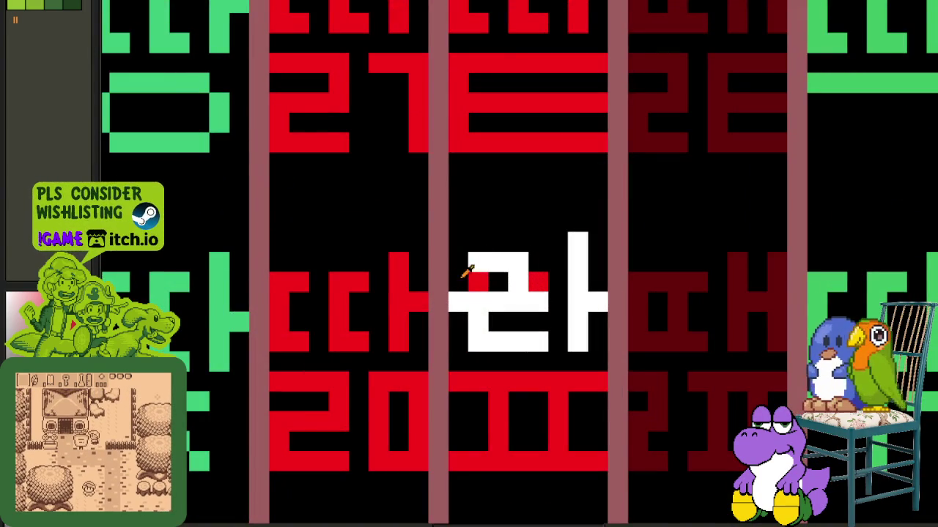
left_click_drag(461, 269, 526, 277)
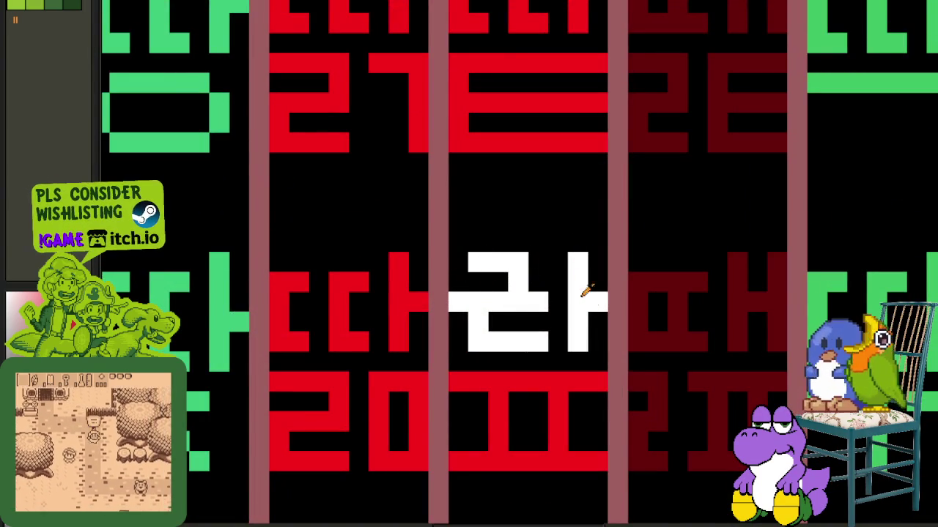
left_click_drag(600, 330, 489, 271)
- Paste a clean white 라 and place a copy in the cell to the left
scroll(512, 293, "down", 1)
key("ctrl+v")
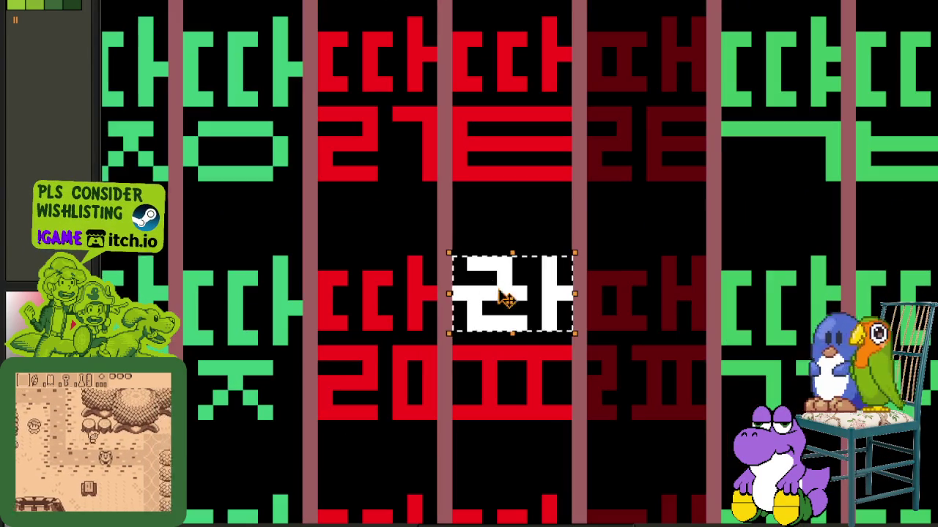
mouse_move(517, 302)
left_mouse_down()
mouse_move(398, 310)
mouse_move(542, 275)
mouse_move(412, 272)
left_mouse_up()
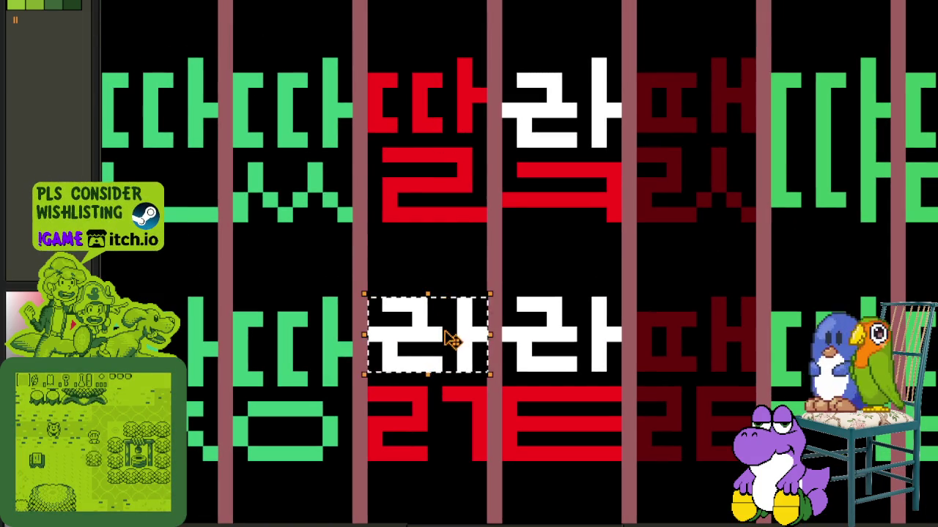
- Stamp floating white 라 copies into the top cells and the next row down
left_click_drag(450, 334, 449, 109)
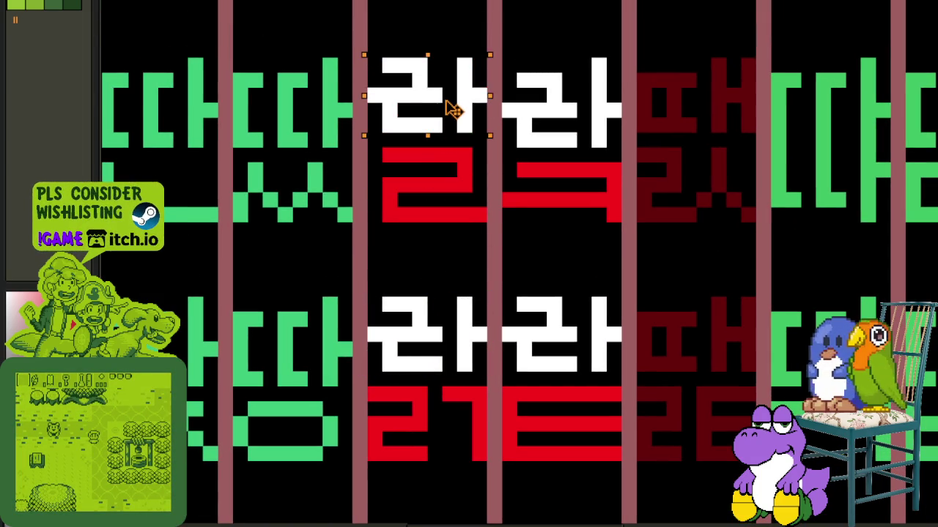
scroll(450, 105, "down", 2)
mouse_move(456, 299)
left_mouse_down()
mouse_move(520, 190)
mouse_move(457, 71)
left_mouse_up()
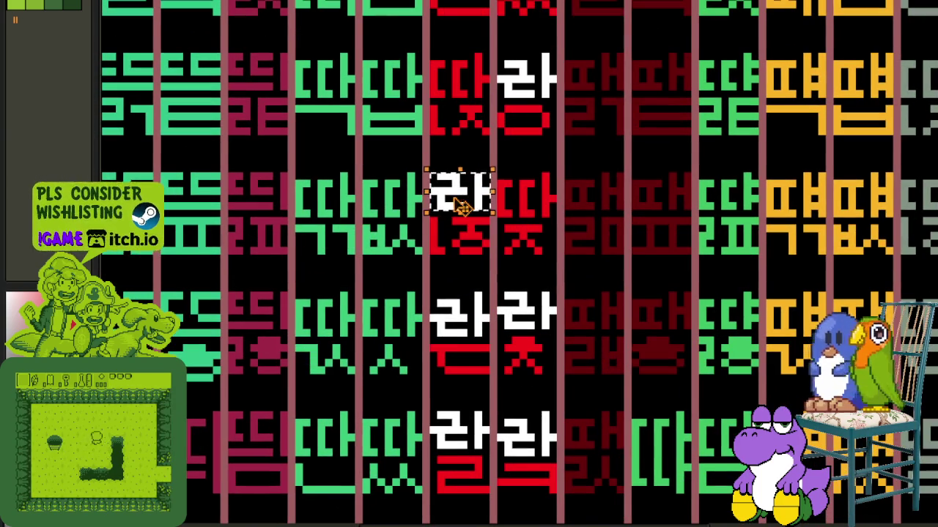
mouse_move(456, 197)
left_mouse_down()
mouse_move(533, 210)
mouse_move(454, 95)
mouse_move(440, 6)
mouse_move(469, 513)
mouse_move(456, 268)
mouse_move(467, 287)
mouse_move(531, 291)
mouse_move(448, 396)
mouse_move(432, 187)
mouse_move(448, 428)
left_mouse_up()
scroll(438, 416, "down", 5)
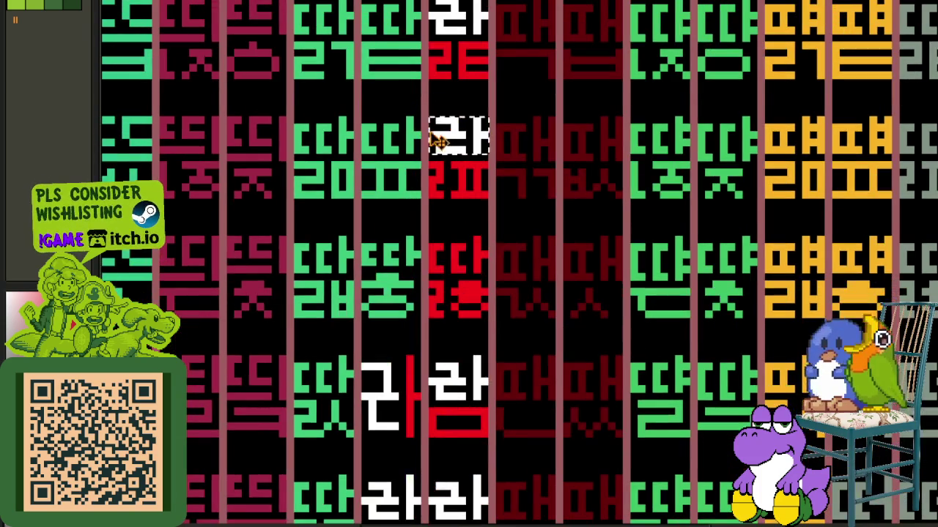
mouse_move(450, 141)
left_mouse_down()
mouse_move(463, 240)
mouse_move(369, 513)
mouse_move(485, 341)
mouse_move(476, 304)
left_mouse_up()
- Select one white 라 tile and move it two rows up over the red 따
scroll(537, 255, "down", 2)
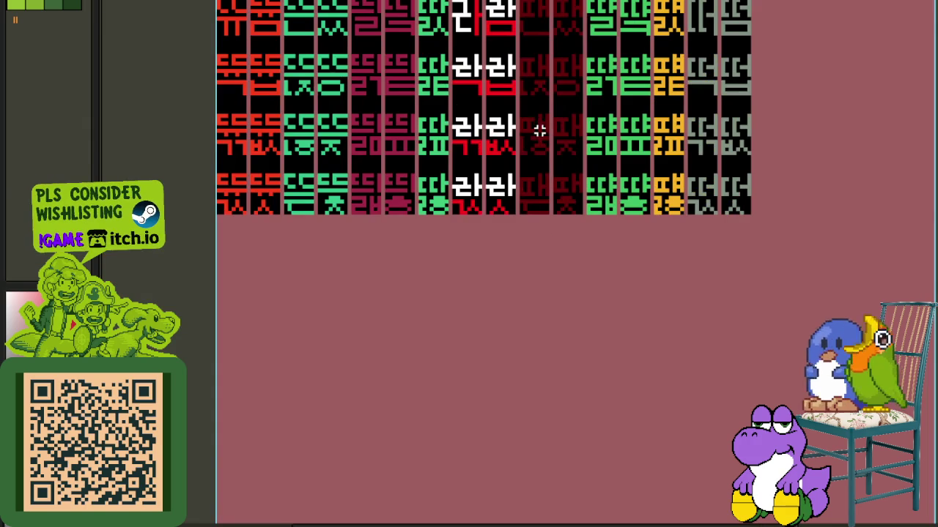
scroll(527, 62, "up", 2)
scroll(521, 278, "up", 2)
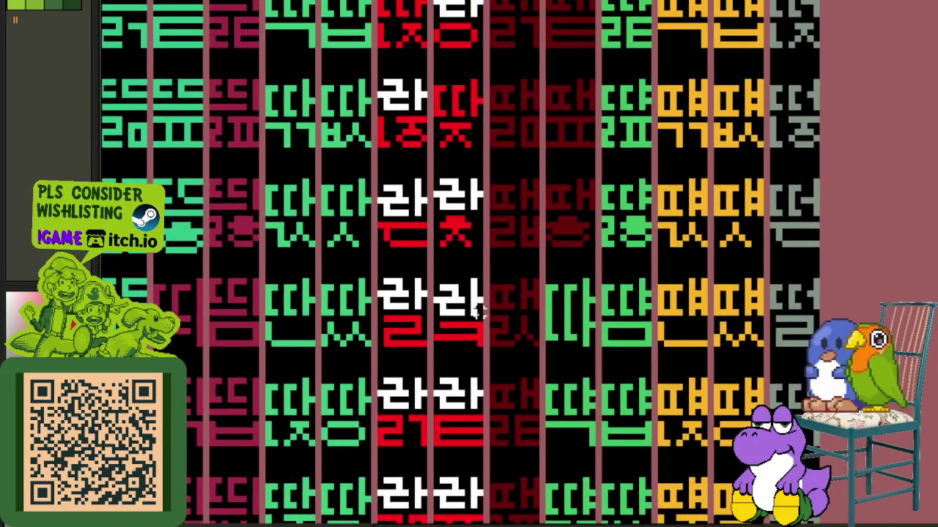
scroll(484, 238, "up", 2)
left_click_drag(478, 261, 412, 333)
scroll(447, 323, "down", 2)
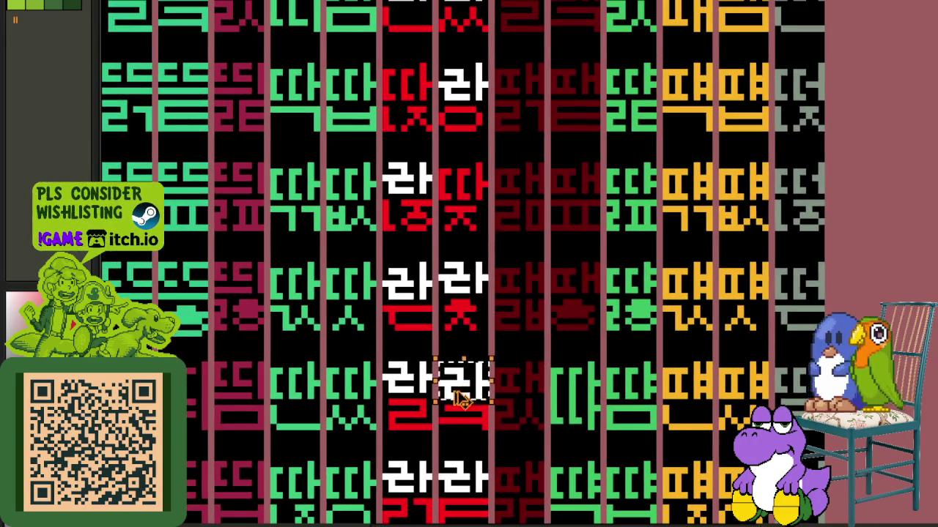
mouse_move(463, 377)
left_mouse_down()
mouse_move(457, 192)
mouse_move(404, 95)
left_mouse_up()
- Check the layer list and pan and zoom around the sheet to review the 라 tiles
scroll(469, 220, "up", 5)
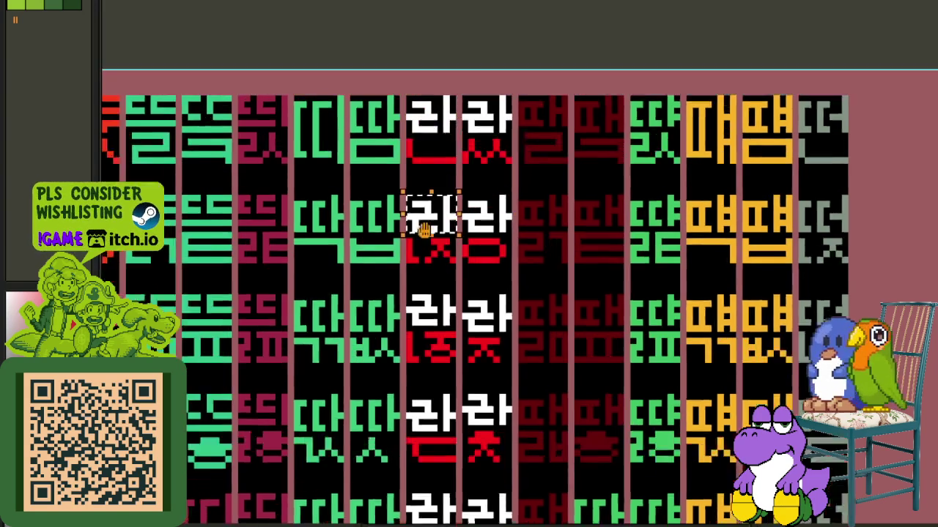
scroll(522, 201, "down", 3)
scroll(530, 251, "down", 5)
scroll(521, 278, "down", 3)
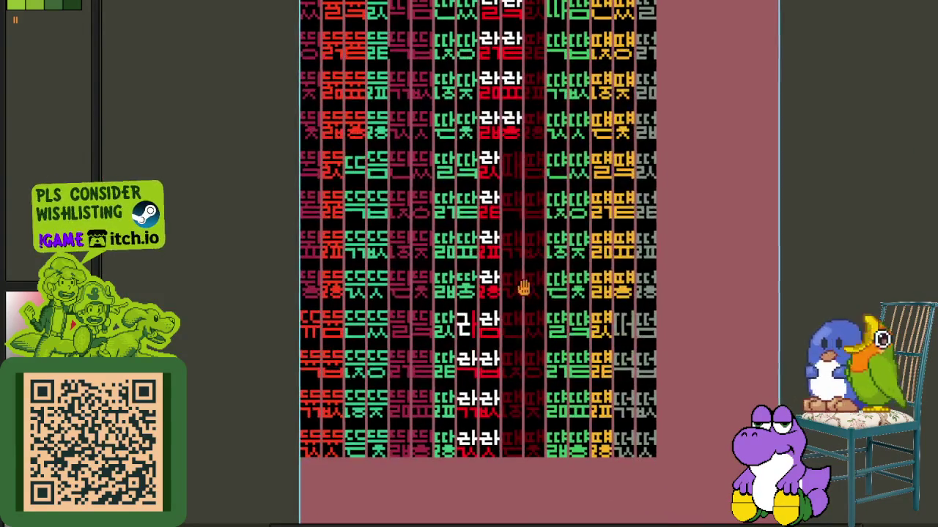
scroll(505, 315, "down", 1)
key("Tab")
key("Tab")
left_click_drag(520, 124, 506, 219)
scroll(477, 205, "up", 2)
scroll(467, 202, "up", 3)
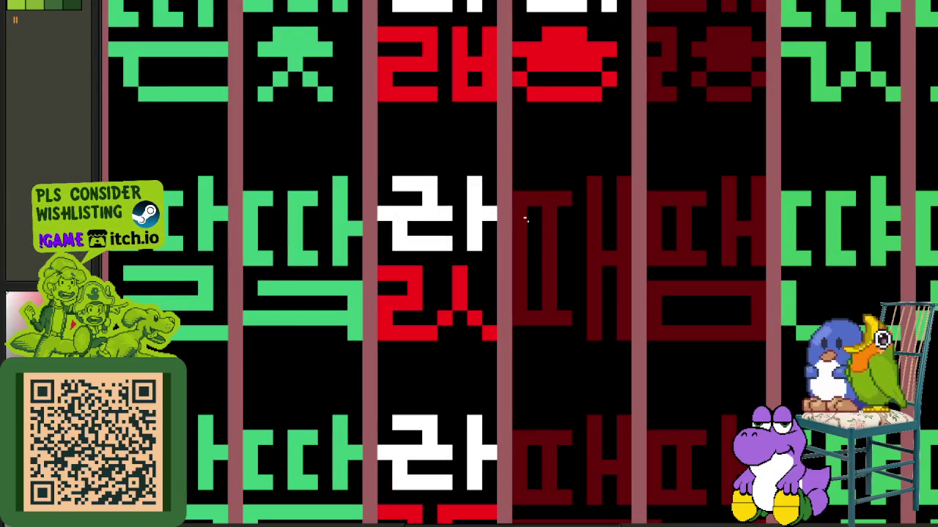
scroll(503, 198, "down", 3)
scroll(448, 221, "down", 2)
scroll(448, 221, "up", 2)
scroll(325, 241, "up", 1)
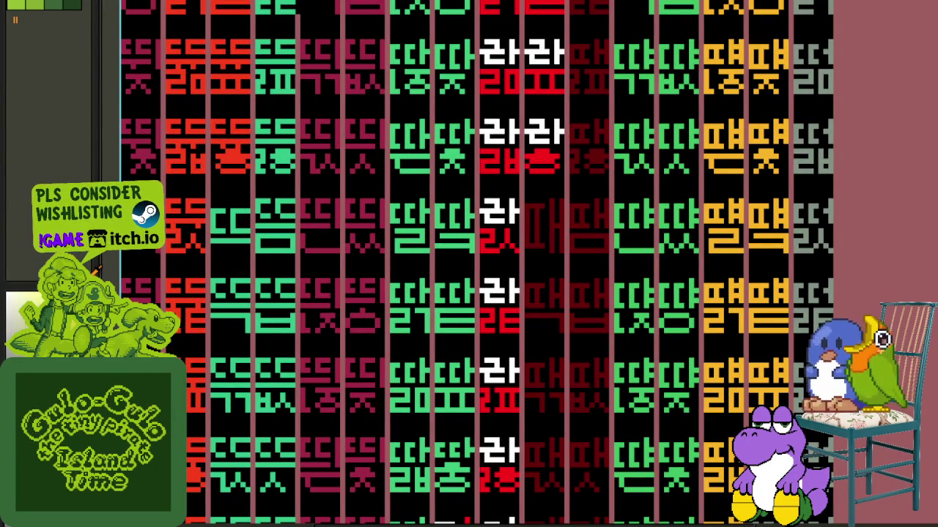
scroll(525, 205, "up", 1)
scroll(524, 205, "up", 1)
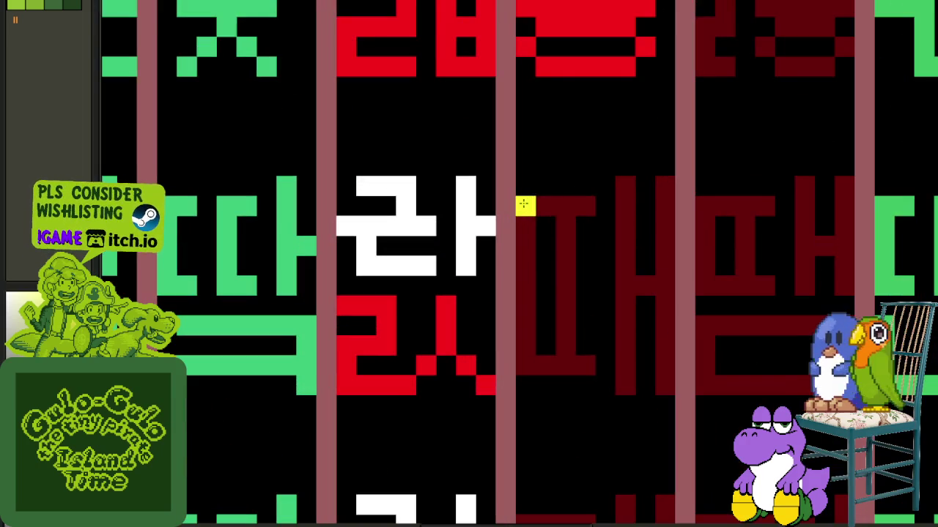
- Pencil a tall yellow stroke down the cell beside the white 라
mouse_move(564, 229)
left_mouse_down()
mouse_move(564, 267)
mouse_move(586, 286)
mouse_move(542, 308)
mouse_move(543, 350)
mouse_move(576, 359)
mouse_move(568, 221)
mouse_move(527, 239)
mouse_move(522, 336)
left_mouse_up()
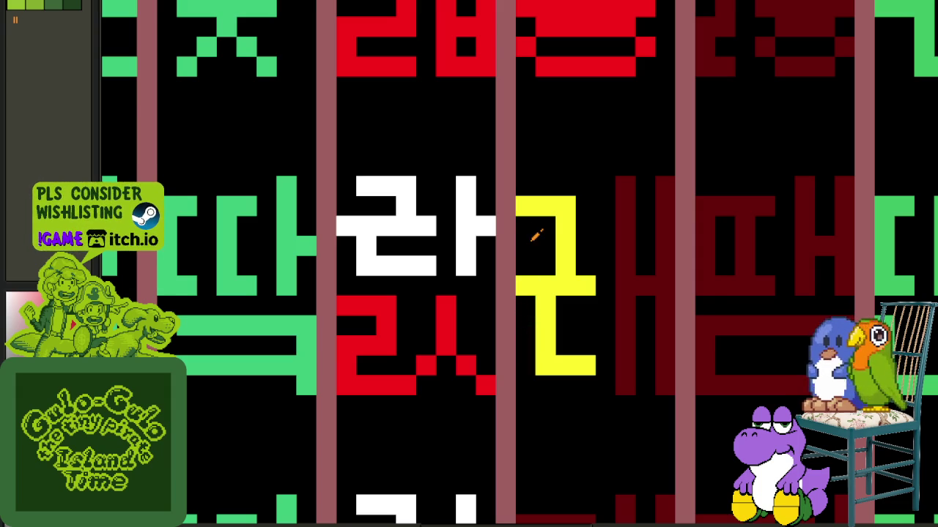
scroll(524, 213, "down", 3)
scroll(527, 234, "up", 3)
scroll(527, 244, "down", 5)
scroll(584, 306, "up", 1)
- Move the small white glyph piece one cell to the right
scroll(564, 296, "up", 2)
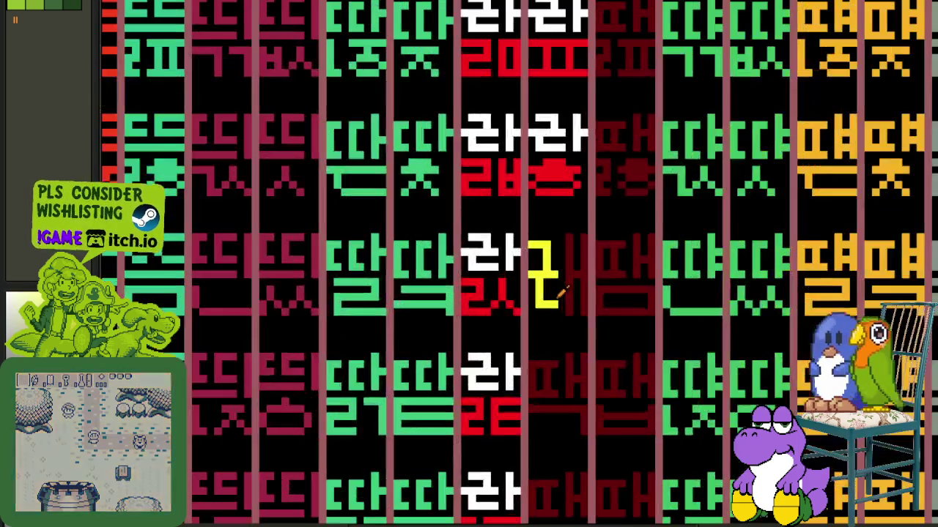
scroll(553, 286, "up", 1)
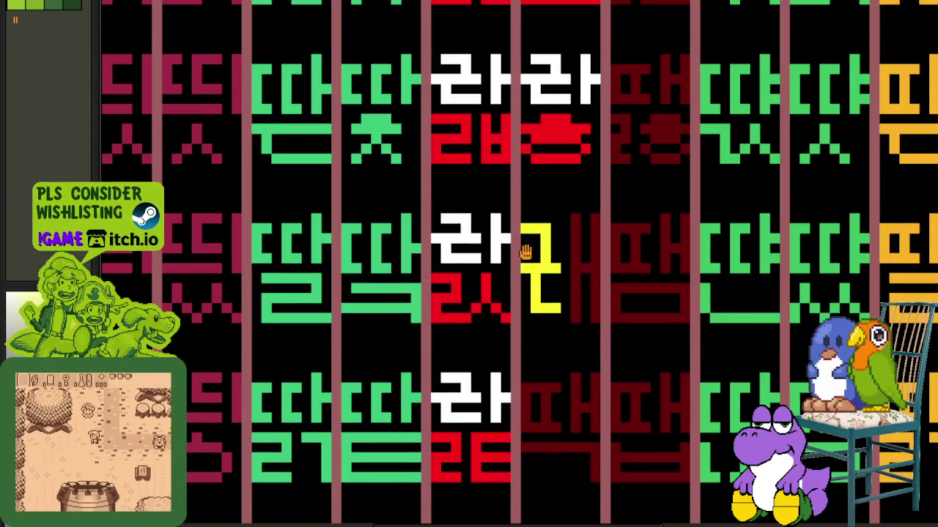
scroll(498, 272, "up", 1)
left_click(444, 286)
left_click_drag(434, 281, 613, 290)
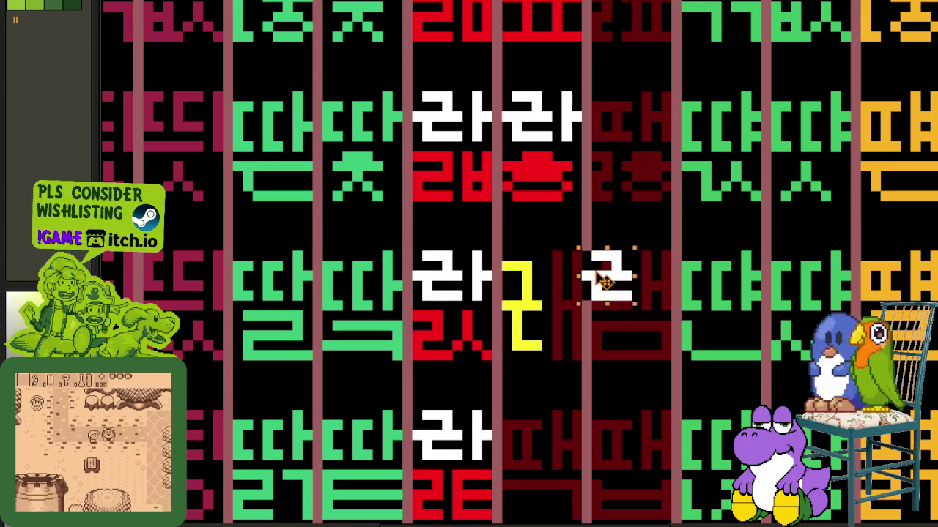
- Zoom in and out around the dark-red column of the Hangul syllable sheet
scroll(657, 255, "up", 2)
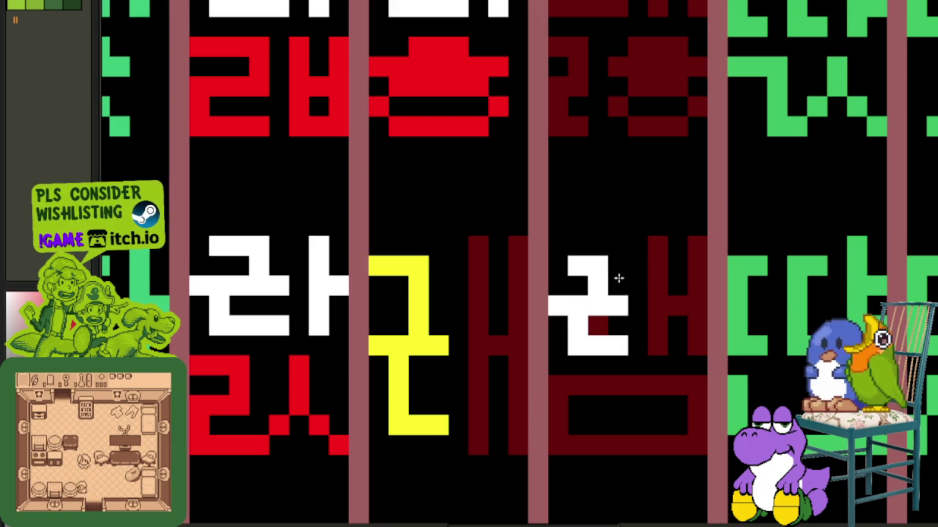
scroll(586, 278, "down", 5)
scroll(615, 293, "up", 4)
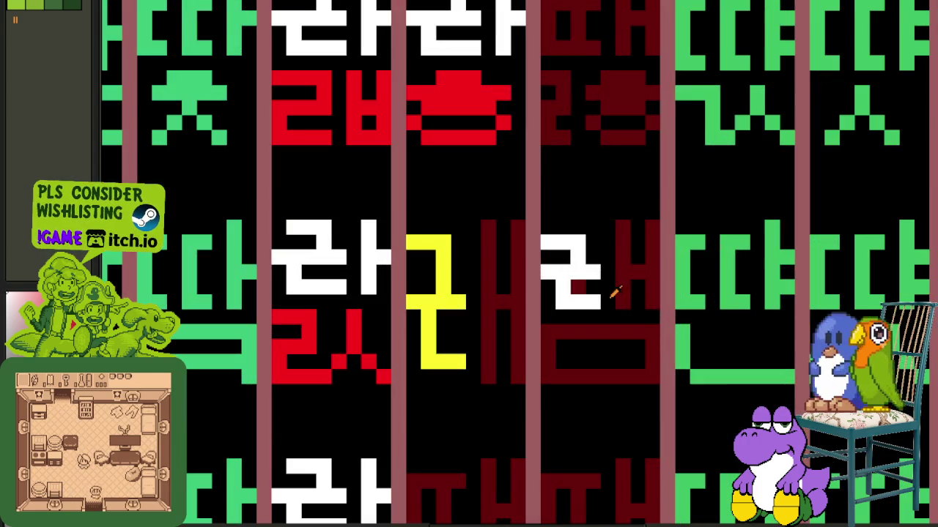
scroll(579, 287, "down", 5)
scroll(615, 282, "up", 3)
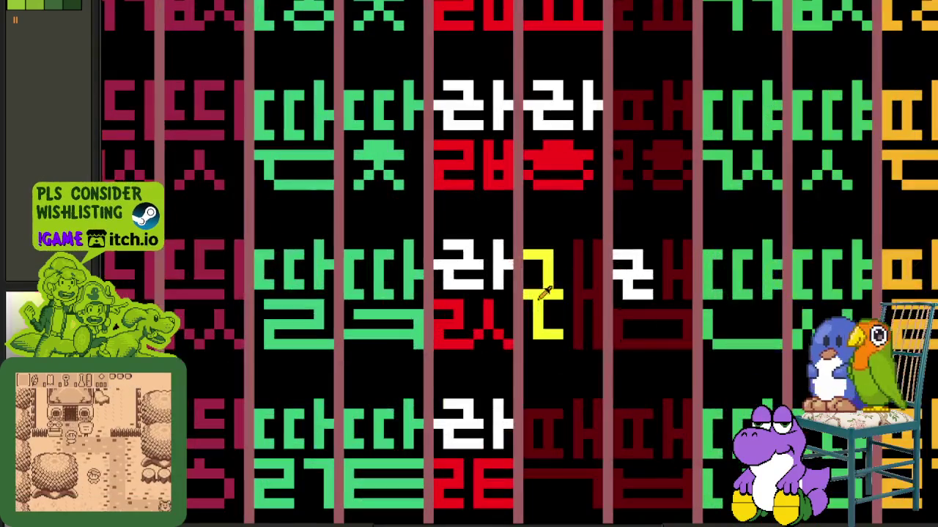
scroll(619, 272, "down", 5)
scroll(652, 277, "up", 3)
scroll(656, 282, "down", 2)
scroll(657, 284, "down", 2)
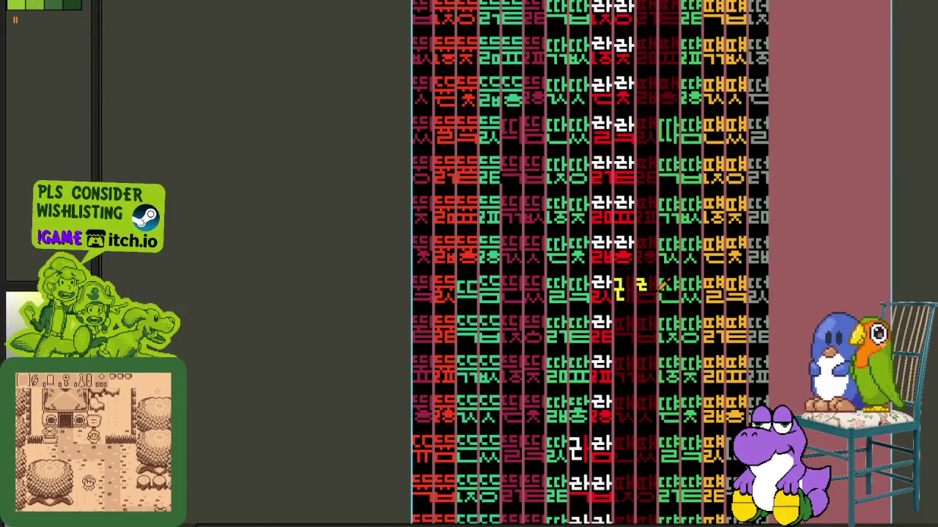
scroll(658, 282, "up", 1)
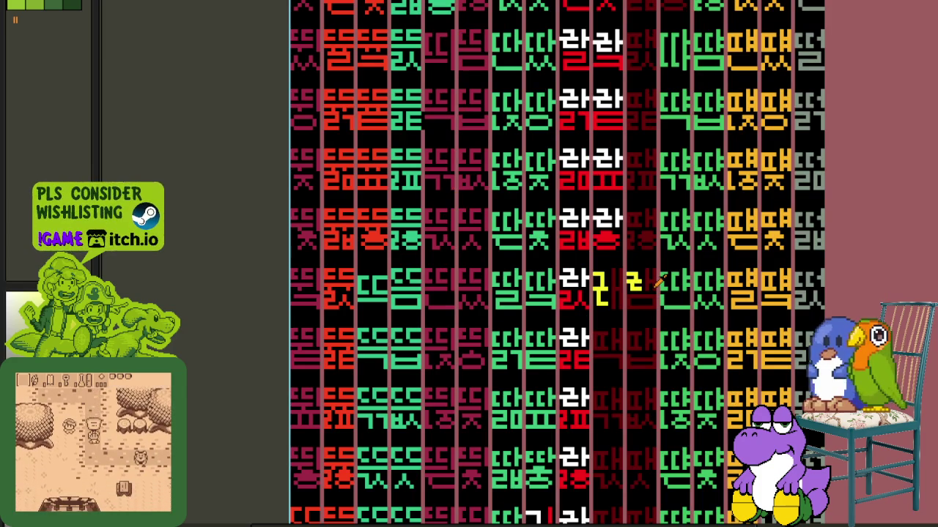
scroll(658, 282, "down", 1)
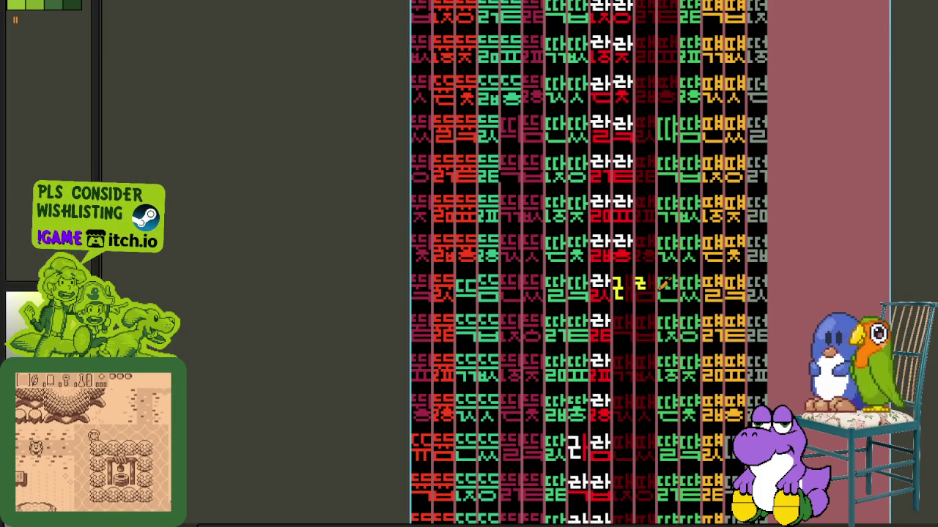
scroll(656, 280, "up", 2)
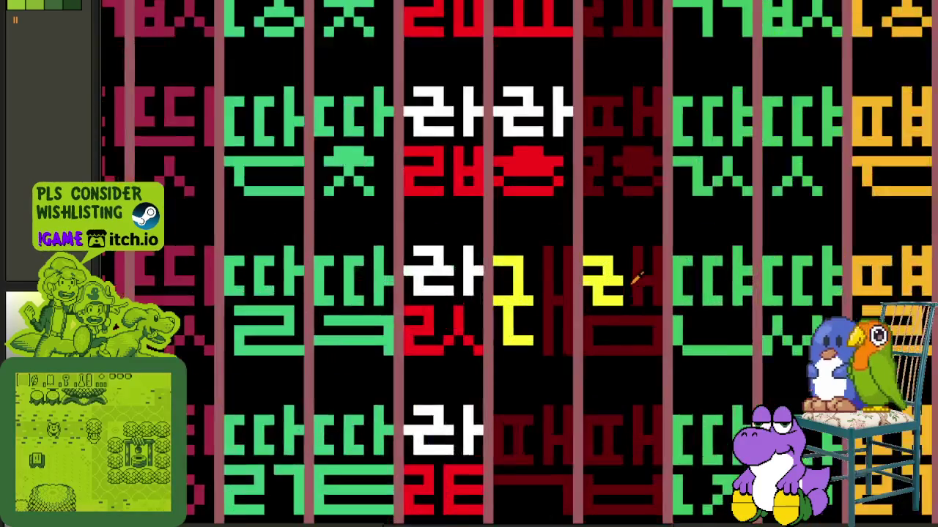
scroll(635, 278, "up", 1)
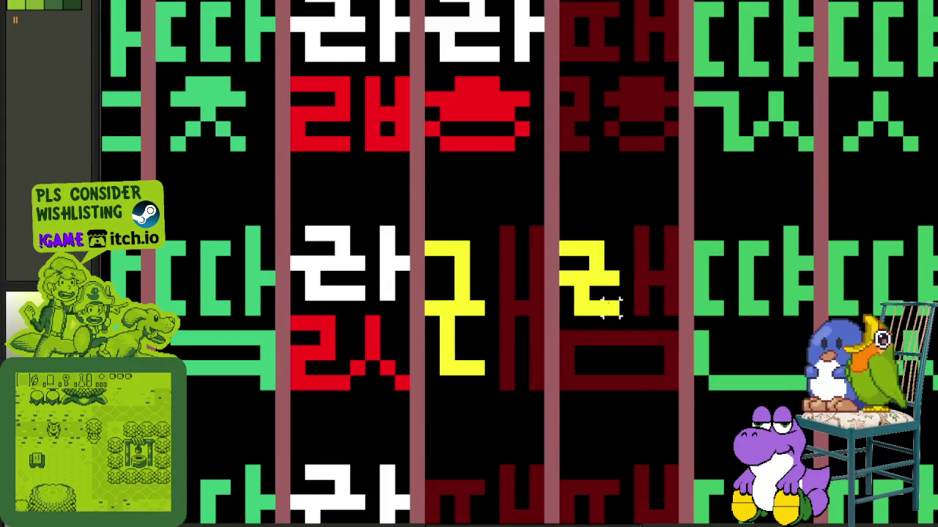
scroll(518, 304, "down", 3)
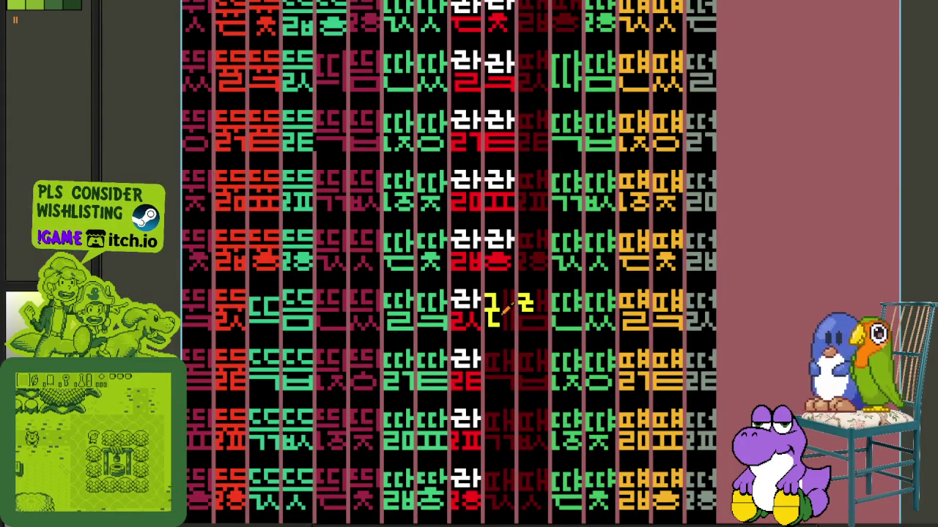
scroll(508, 309, "down", 3)
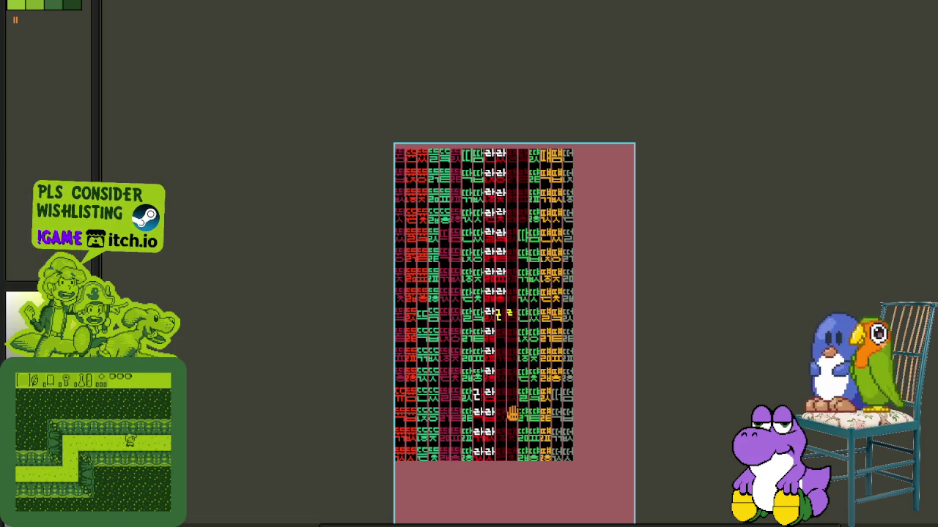
- Reshape the strokes of the yellow glyph in the dark-red column
scroll(508, 313, "up", 5)
scroll(508, 314, "up", 3)
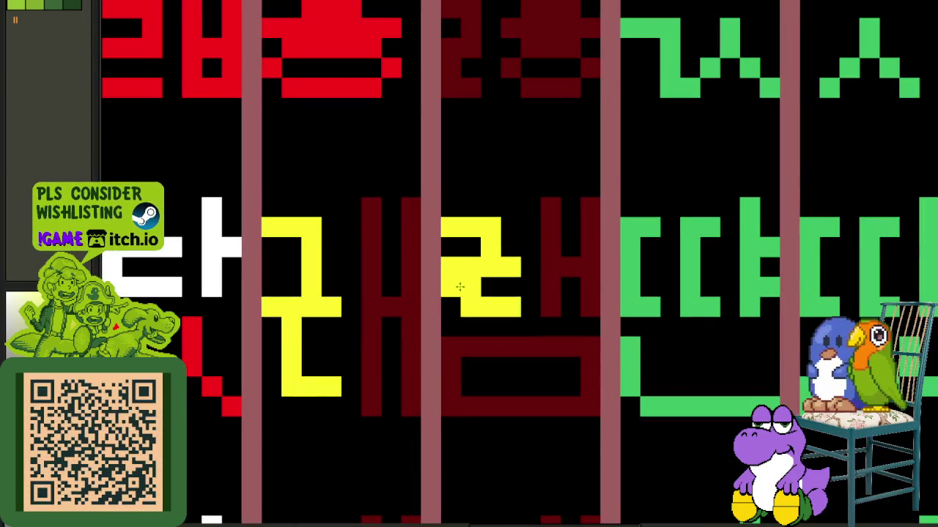
mouse_move(457, 304)
left_mouse_down()
mouse_move(477, 286)
mouse_move(491, 243)
mouse_move(507, 250)
left_mouse_up()
scroll(508, 250, "down", 5)
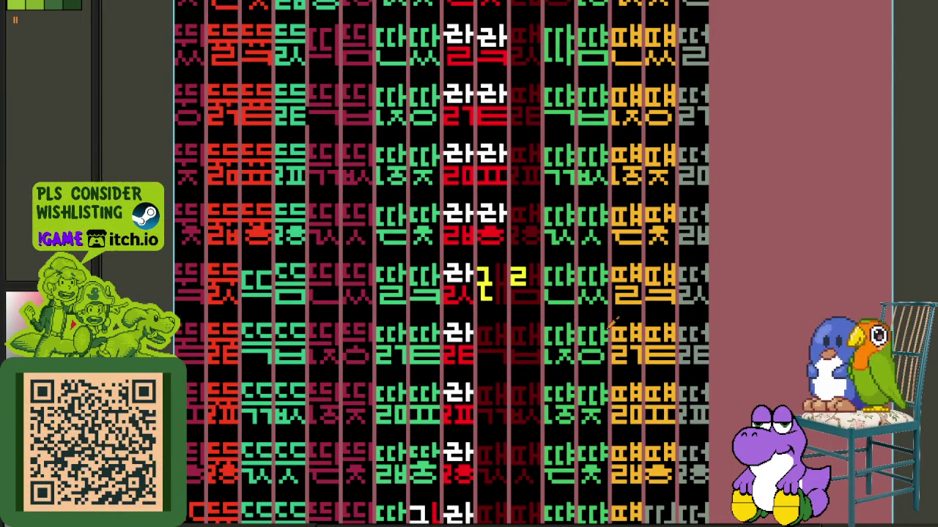
scroll(495, 291, "up", 2)
scroll(495, 276, "down", 3)
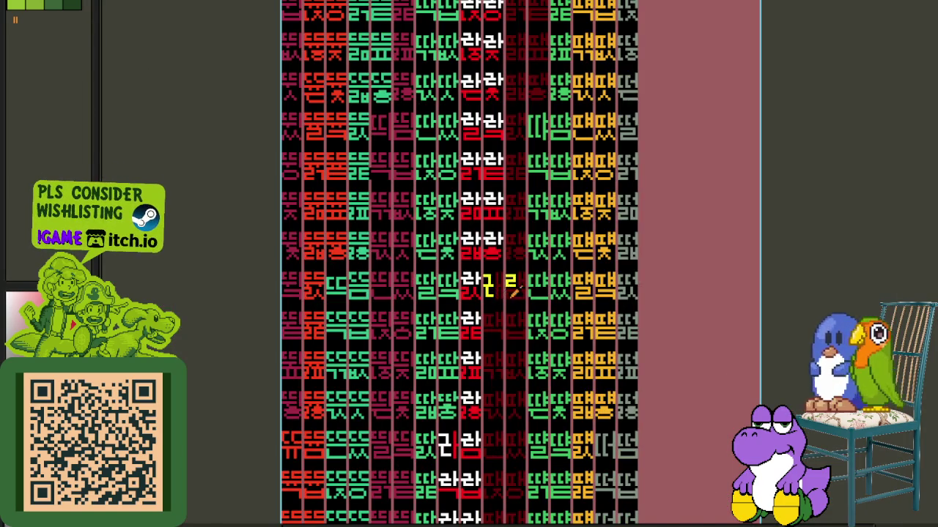
scroll(510, 291, "up", 2)
scroll(513, 264, "down", 2)
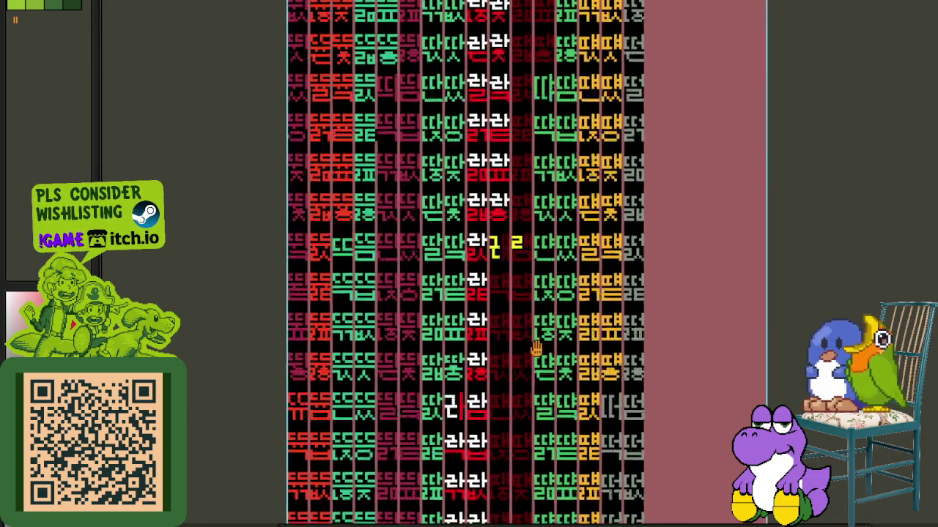
scroll(520, 192, "up", 3)
scroll(517, 186, "up", 3)
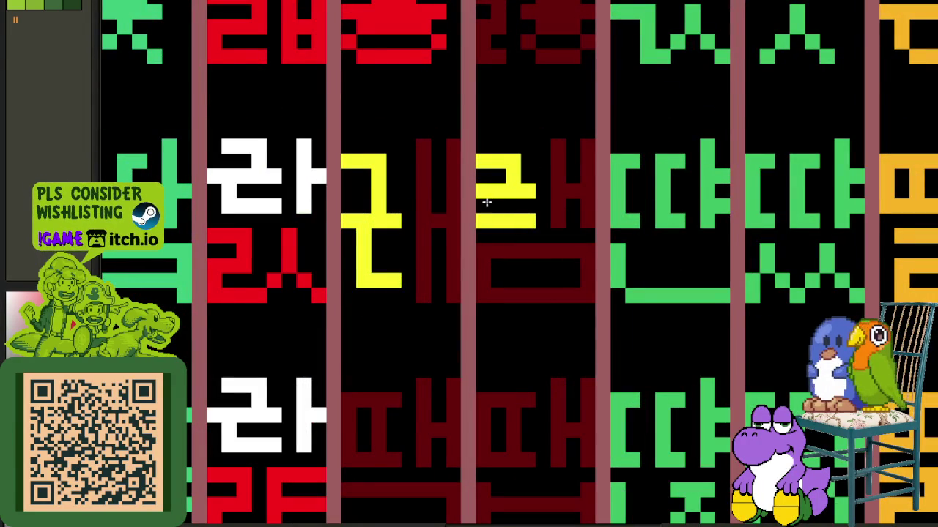
scroll(504, 214, "down", 5)
scroll(505, 212, "down", 2)
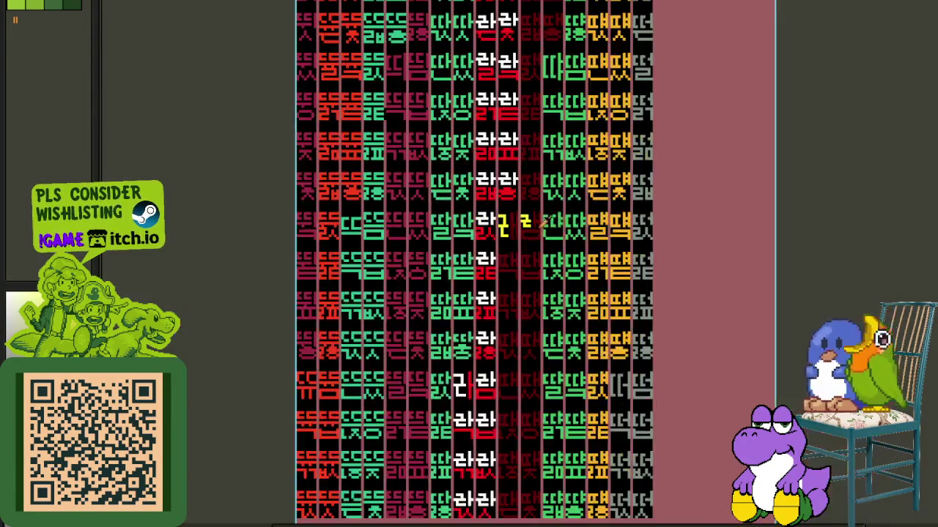
scroll(516, 205, "up", 5)
- Paint the neighbouring glyph yellow, including its ㅐ part
left_click(526, 213)
left_click(452, 232)
scroll(452, 232, "down", 5)
scroll(773, 220, "down", 1)
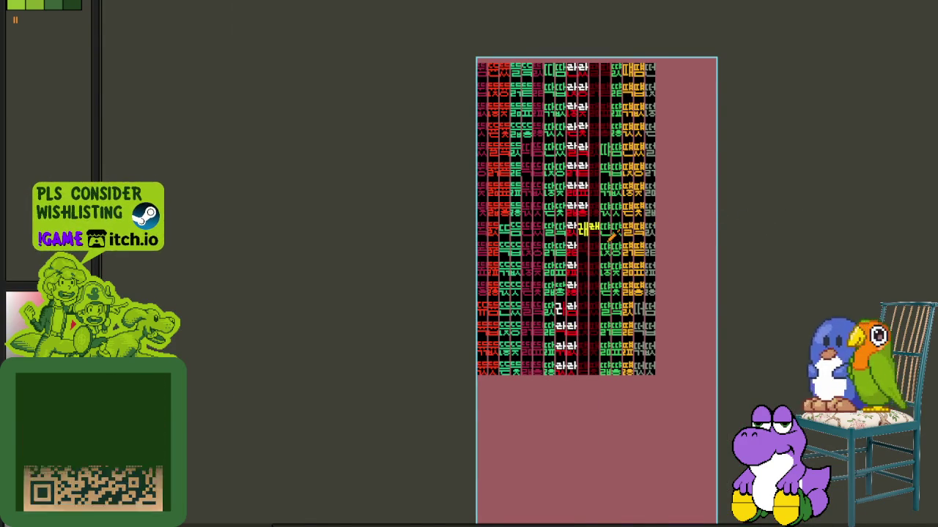
scroll(601, 228, "up", 2)
scroll(556, 205, "up", 2)
scroll(552, 199, "up", 2)
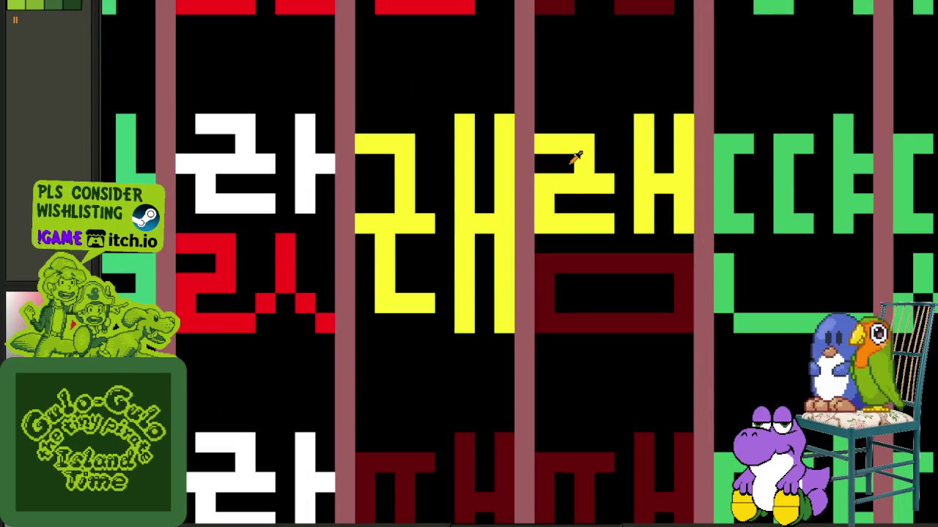
- Add the missing pixel and move the vertical stroke right to complete 래
left_click(603, 145)
scroll(593, 156, "down", 5)
scroll(776, 242, "down", 5)
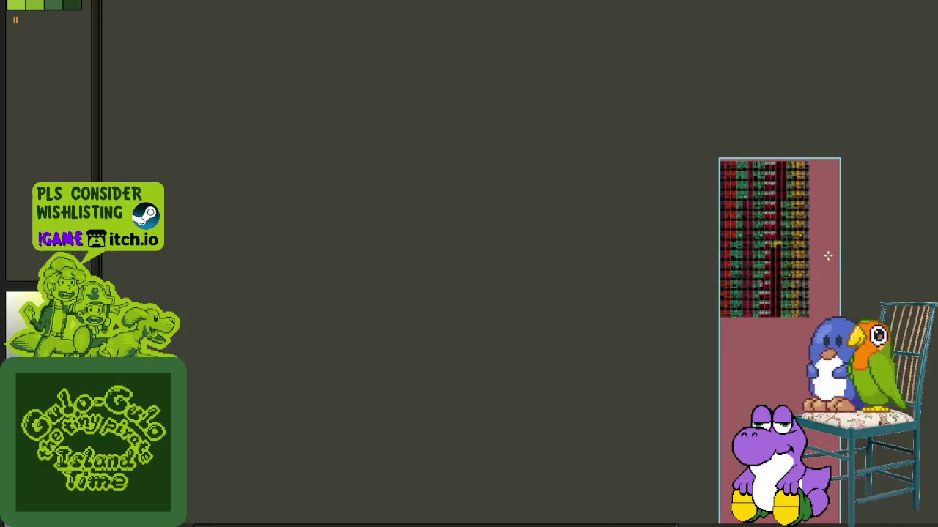
scroll(838, 243, "up", 2)
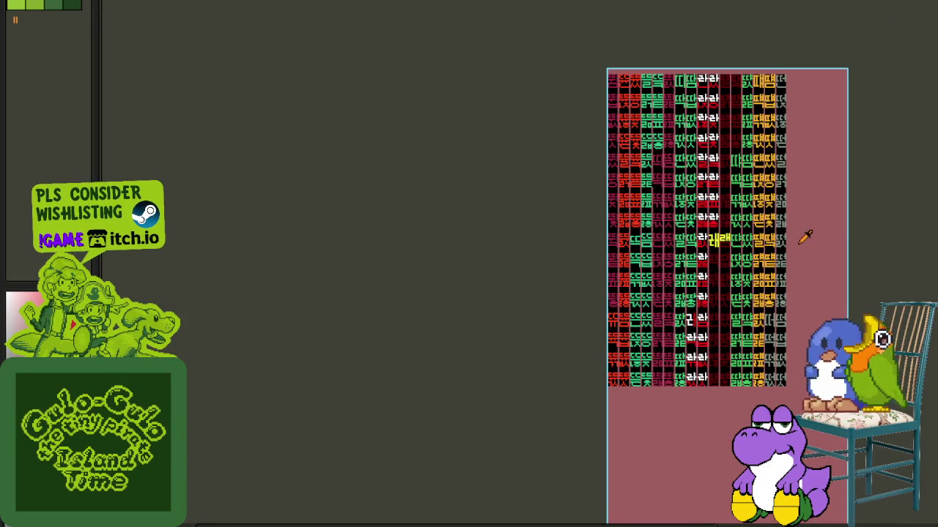
scroll(715, 241, "up", 2)
scroll(682, 257, "up", 2)
scroll(595, 239, "up", 2)
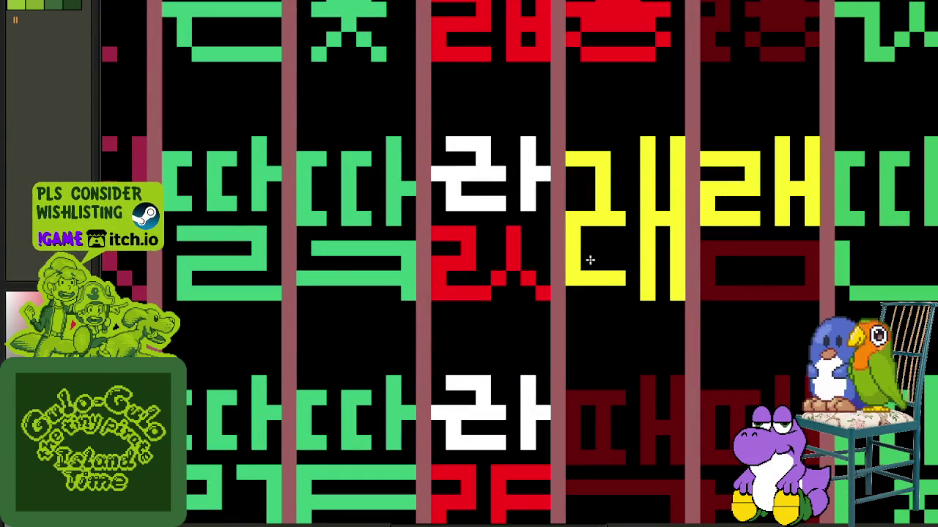
mouse_move(589, 200)
left_mouse_down()
mouse_move(605, 203)
mouse_move(605, 151)
mouse_move(618, 198)
left_mouse_up()
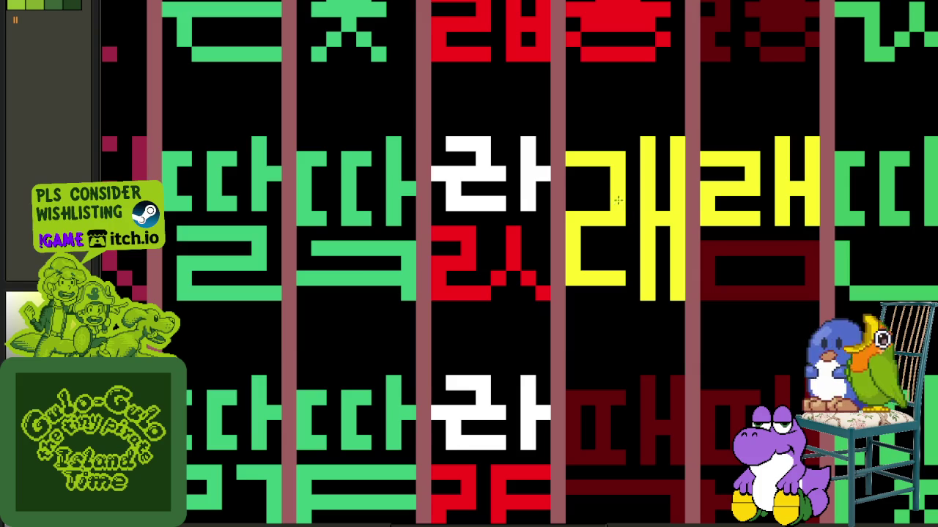
- Marquee-select the left part of the white 라 glyph and zoom out
scroll(618, 207, "down", 3)
scroll(597, 199, "up", 3)
left_click_drag(490, 159, 586, 237)
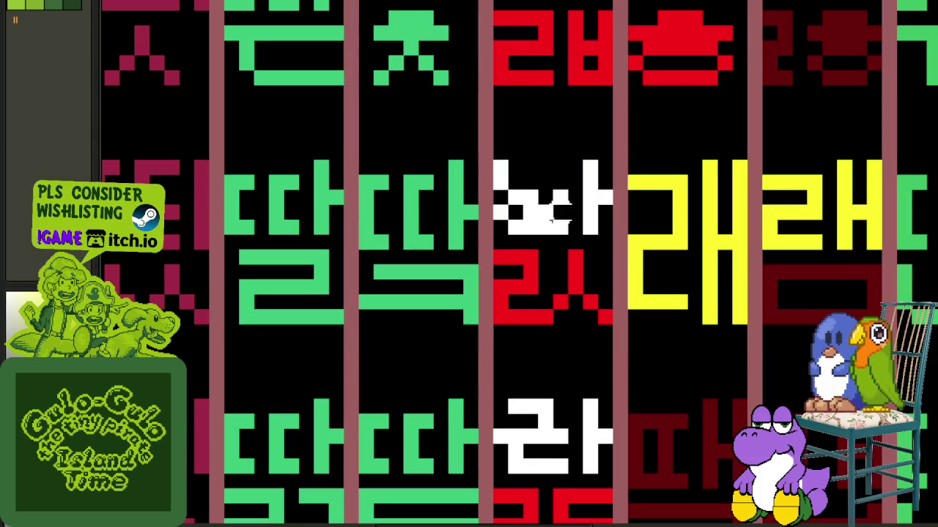
scroll(634, 212, "down", 2)
scroll(696, 242, "down", 2)
scroll(769, 278, "down", 1)
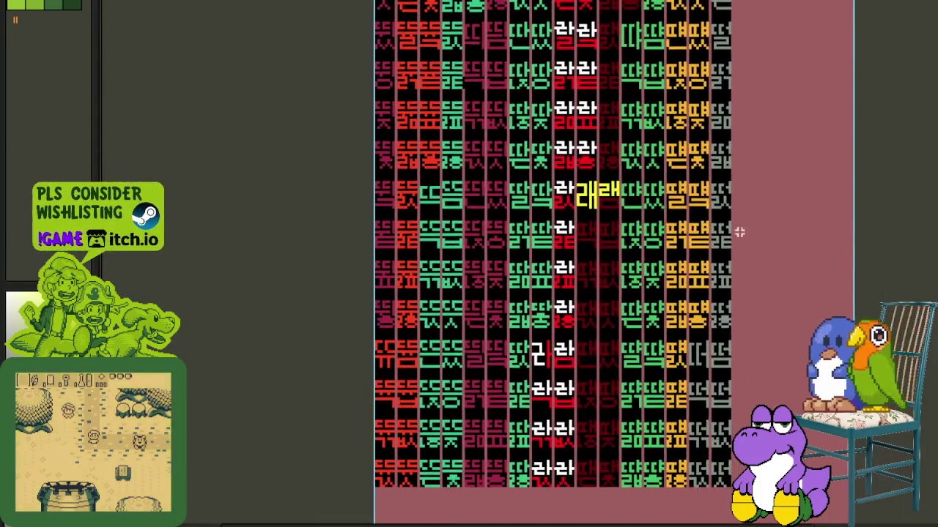
scroll(838, 307, "down", 2)
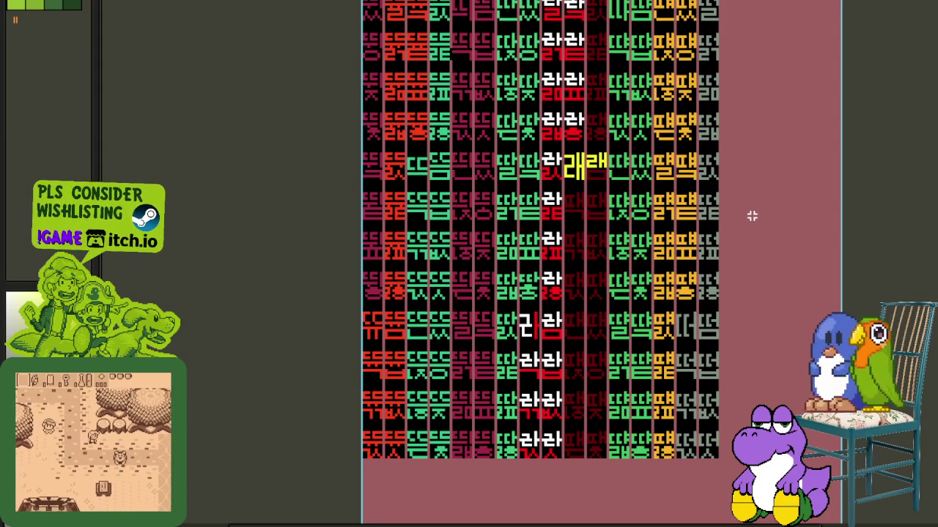
scroll(755, 216, "up", 2)
scroll(751, 215, "down", 2)
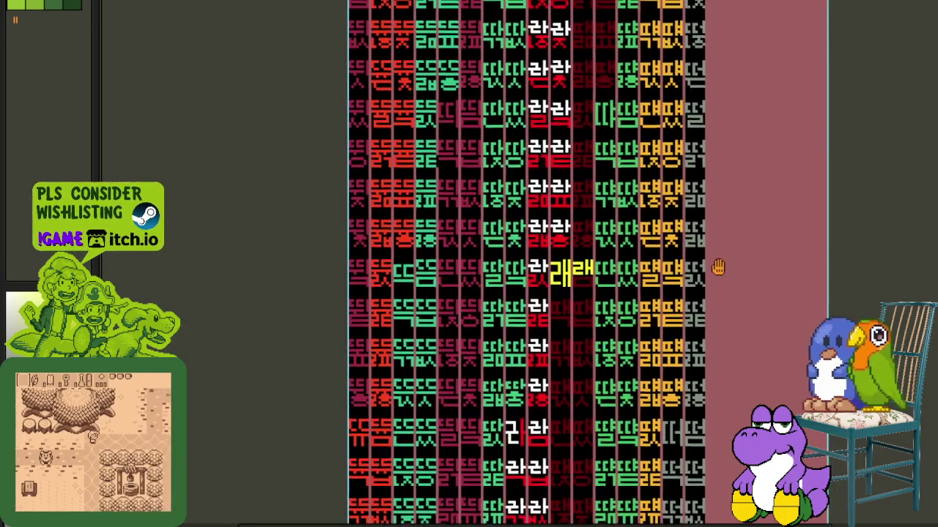
- Briefly show the page layer list, then zoom in on the 라 column
scroll(719, 262, "down", 3)
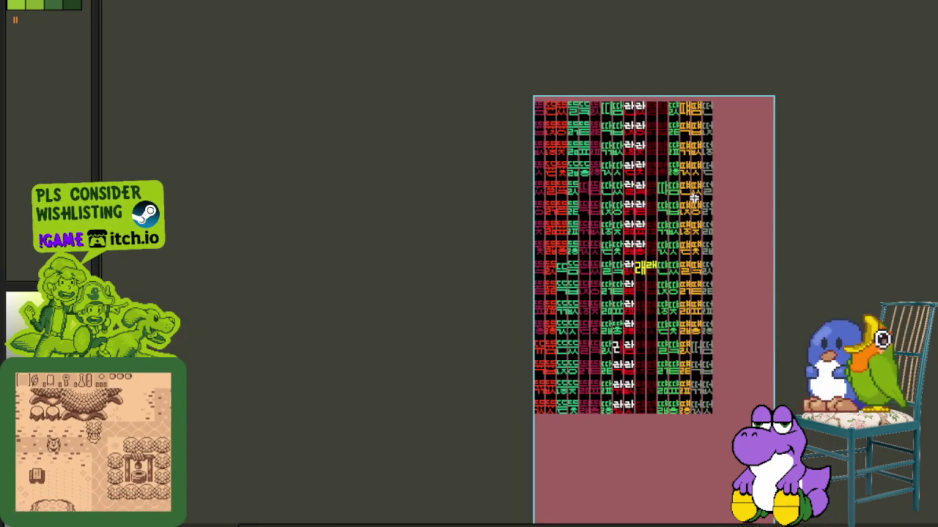
key("Tab")
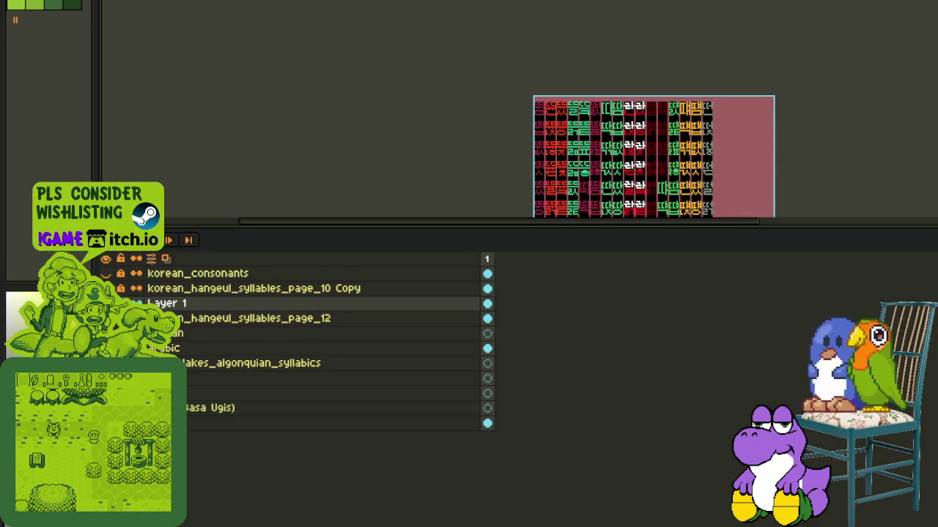
key("Tab")
scroll(632, 212, "up", 3)
scroll(632, 211, "up", 2)
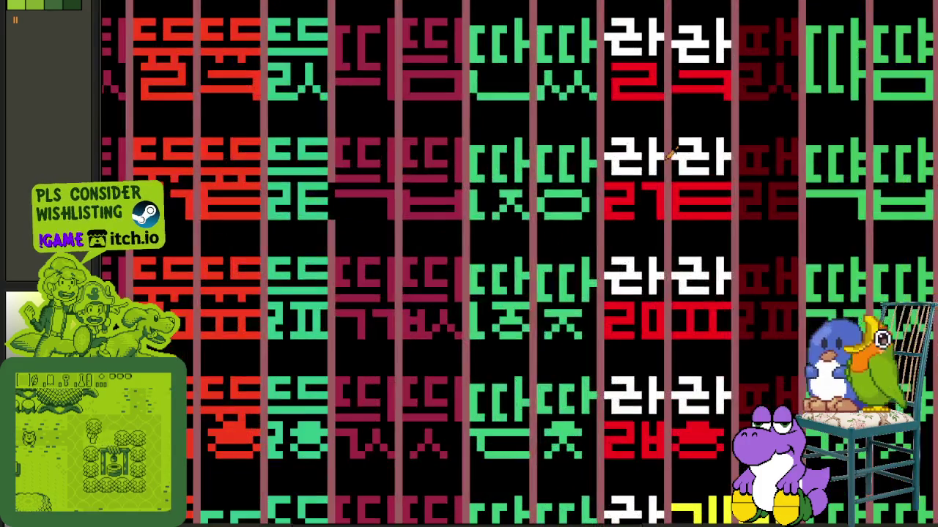
scroll(692, 159, "up", 2)
- Replace colour #FF0000 with #FFFFFF, then pan and recheck the page layer list
key("shift+r")
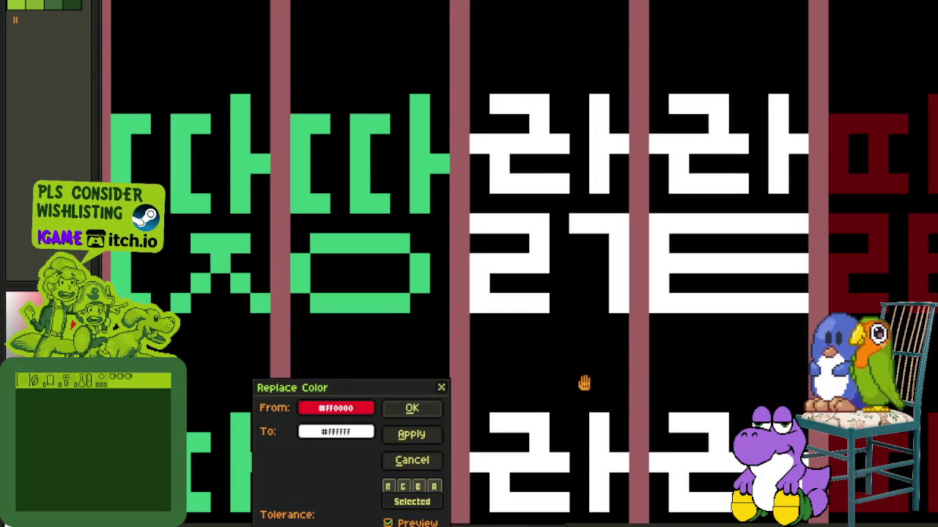
left_click(412, 408)
scroll(430, 415, "down", 2)
scroll(430, 414, "down", 1)
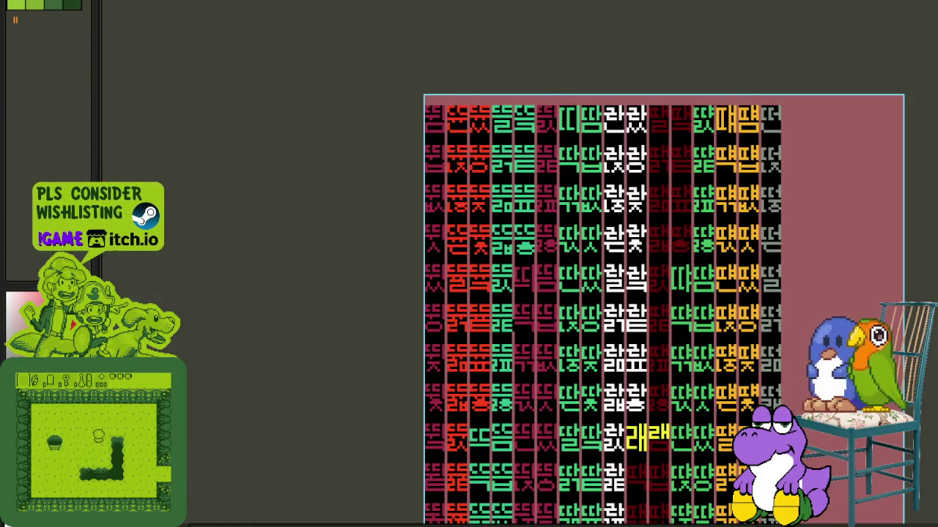
left_click_drag(853, 323, 754, 291)
key("Tab")
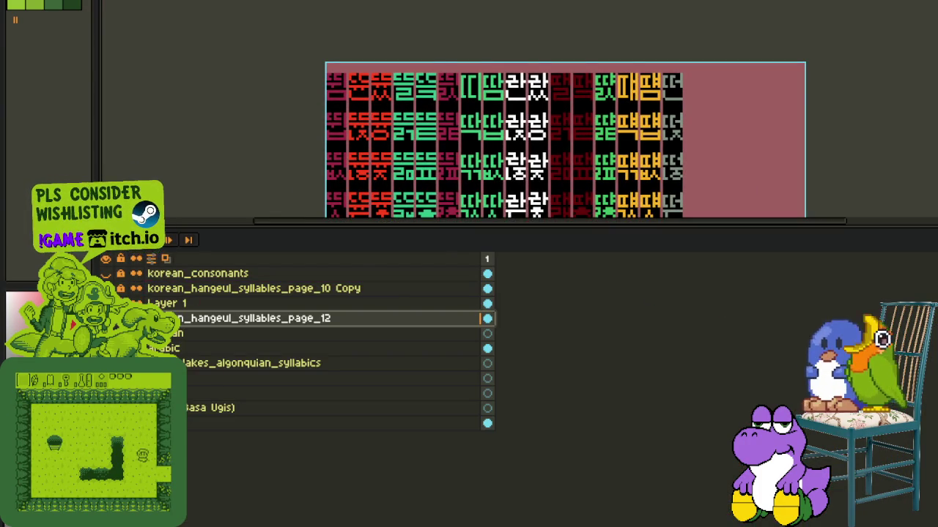
key("Tab")
scroll(519, 239, "down", 2)
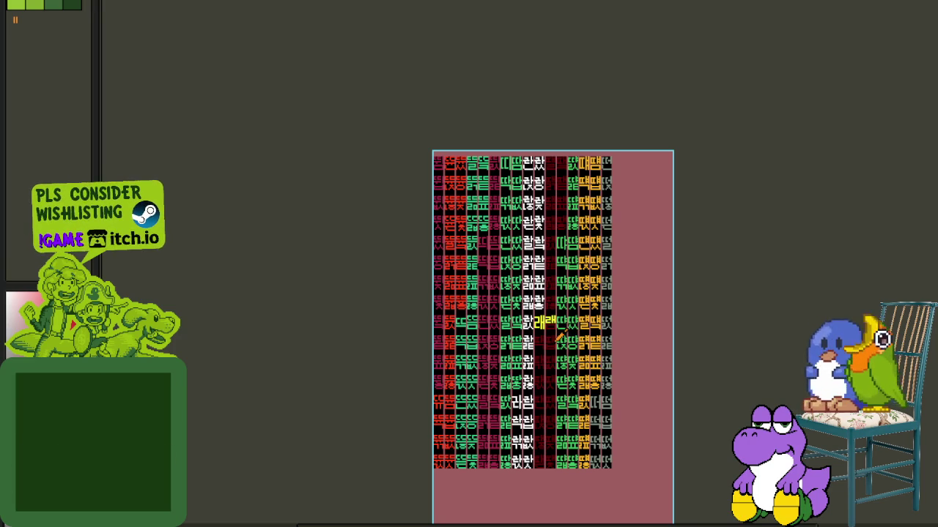
scroll(559, 340, "up", 2)
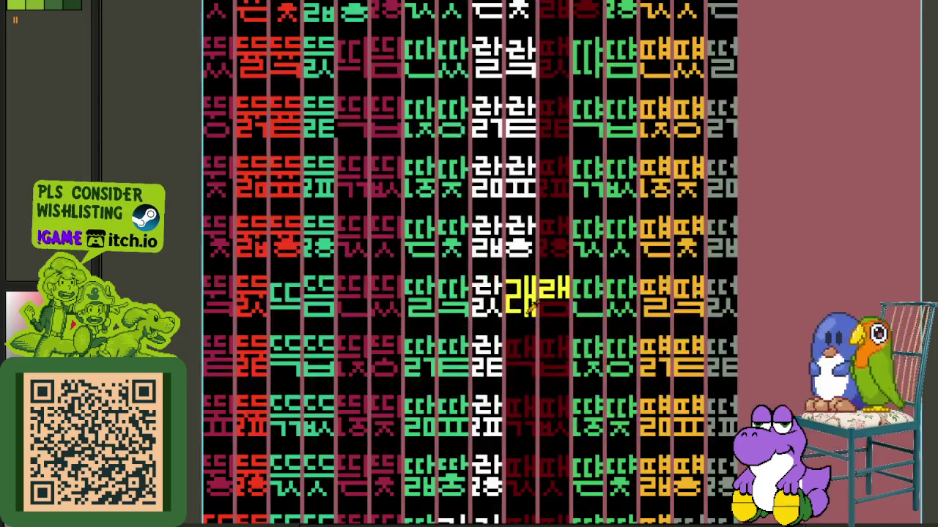
scroll(559, 340, "up", 1)
scroll(542, 277, "up", 2)
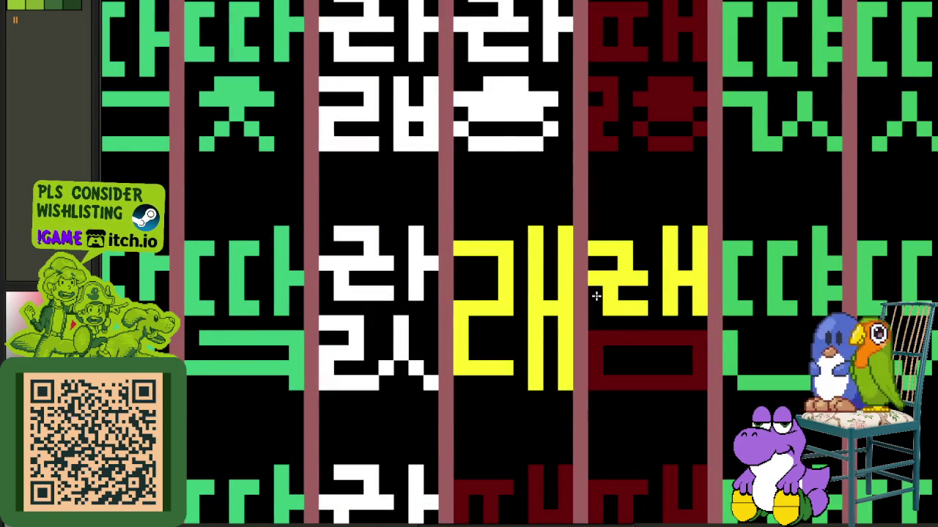
scroll(596, 295, "down", 3)
scroll(667, 318, "down", 2)
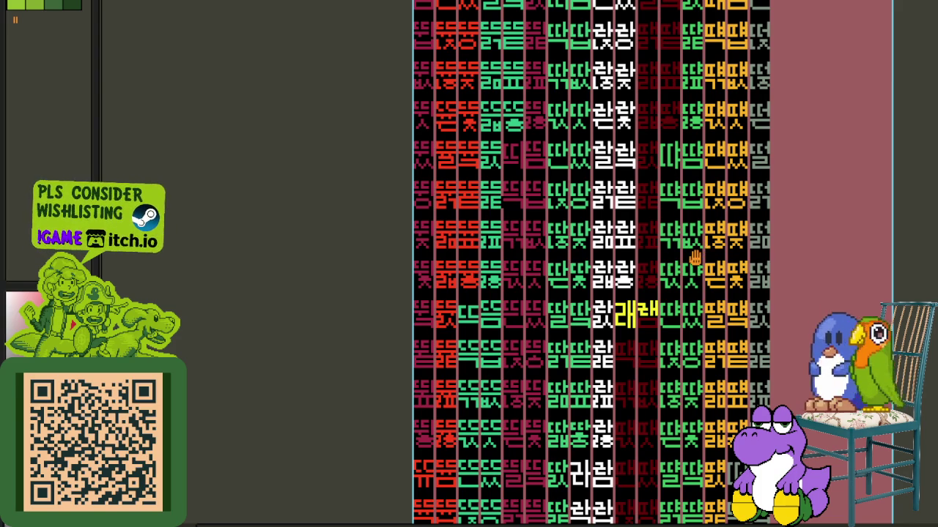
left_click_drag(695, 258, 624, 247)
scroll(626, 247, "down", 2)
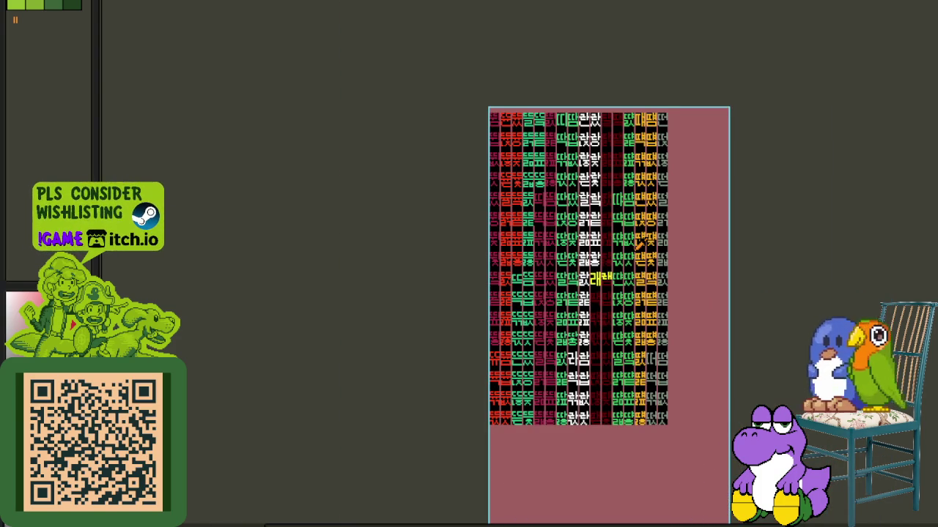
scroll(641, 291, "up", 2)
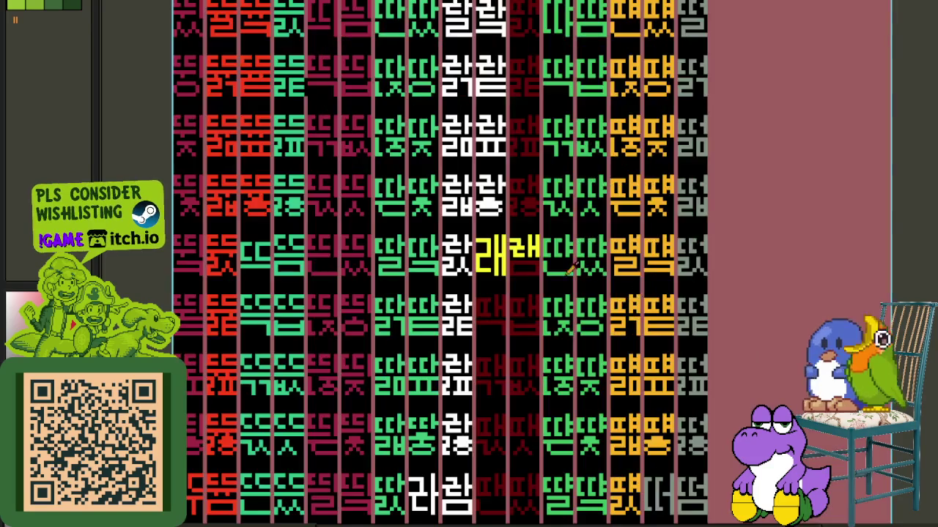
scroll(587, 271, "up", 1)
scroll(572, 257, "up", 1)
scroll(556, 296, "down", 3)
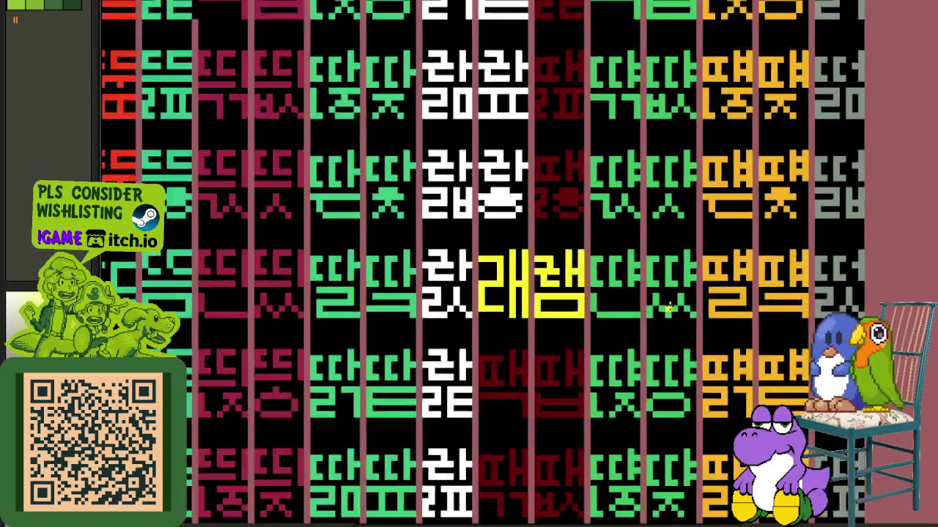
scroll(556, 295, "down", 1)
scroll(777, 323, "down", 2)
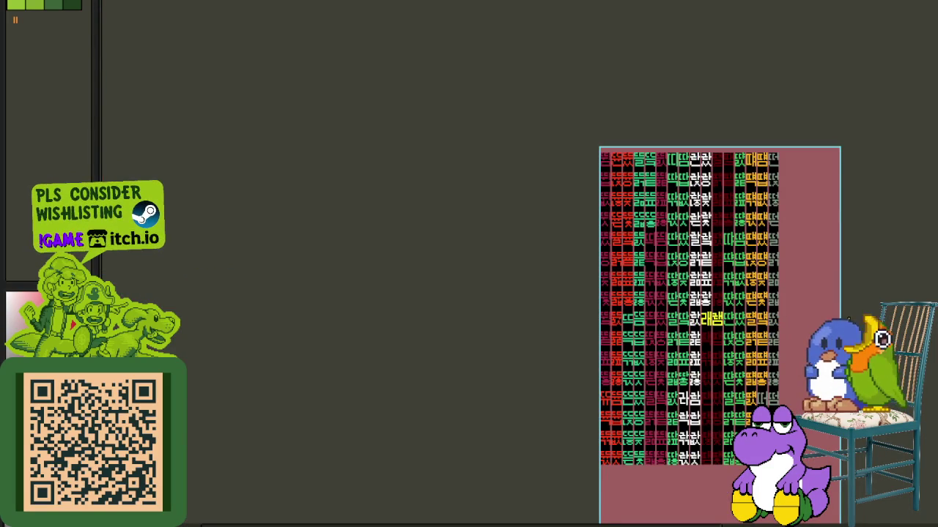
scroll(705, 318, "up", 1)
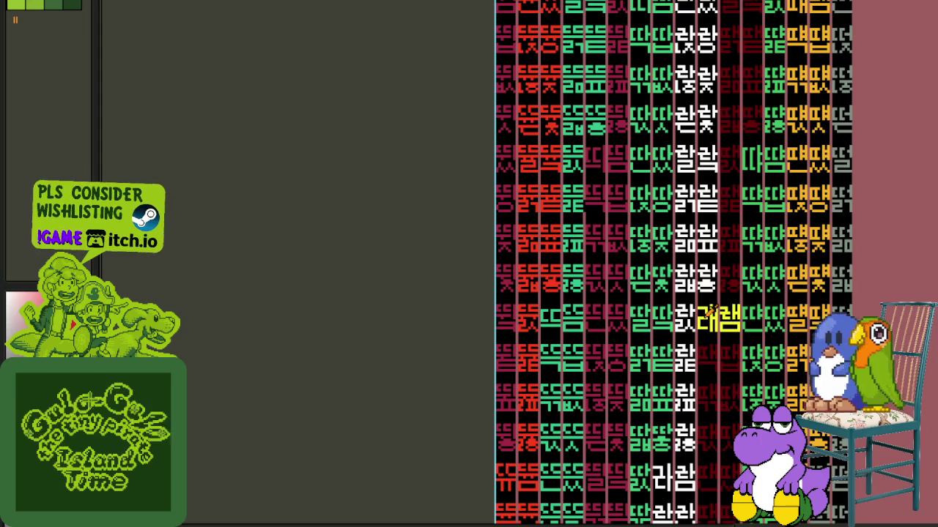
scroll(753, 324, "up", 2)
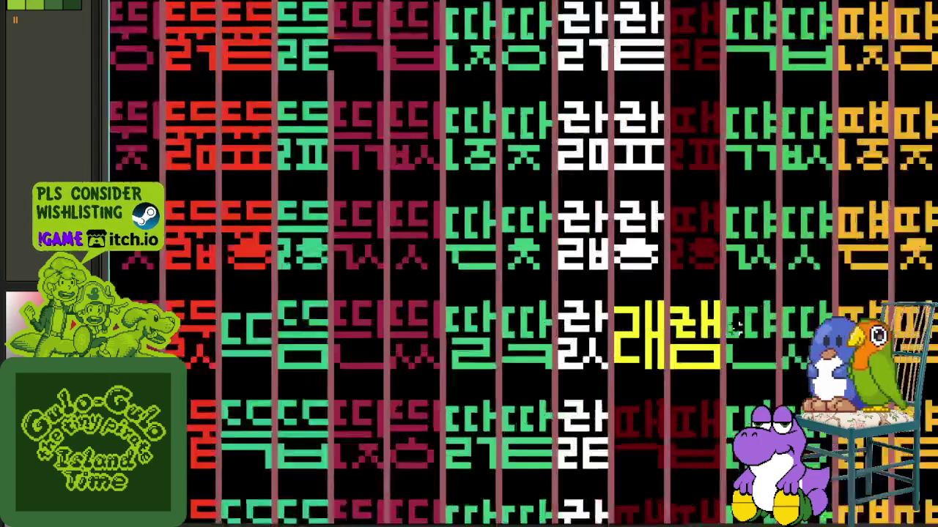
- Trim part of the yellow 램 and paste a first yellow glyph copy into the empty cell below
left_click_drag(715, 333, 668, 294)
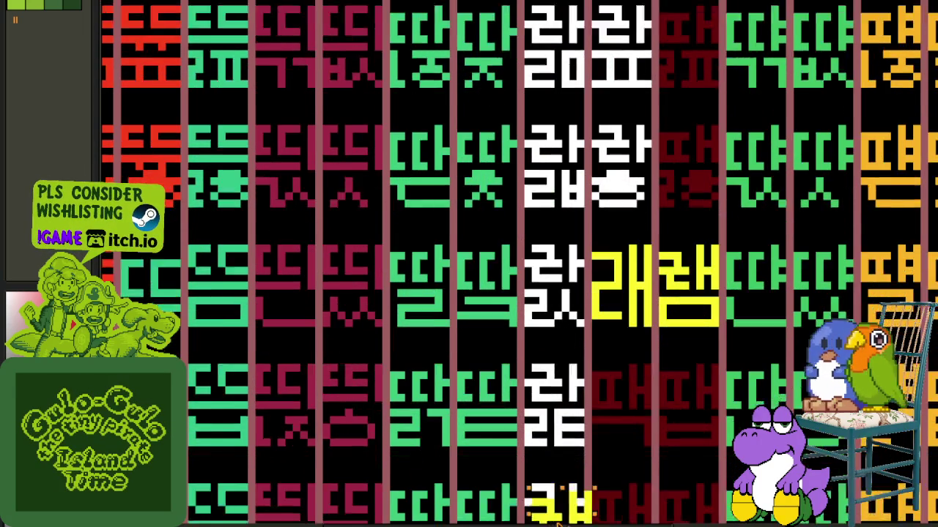
mouse_move(561, 521)
left_mouse_down()
mouse_move(692, 293)
mouse_move(634, 291)
left_mouse_up()
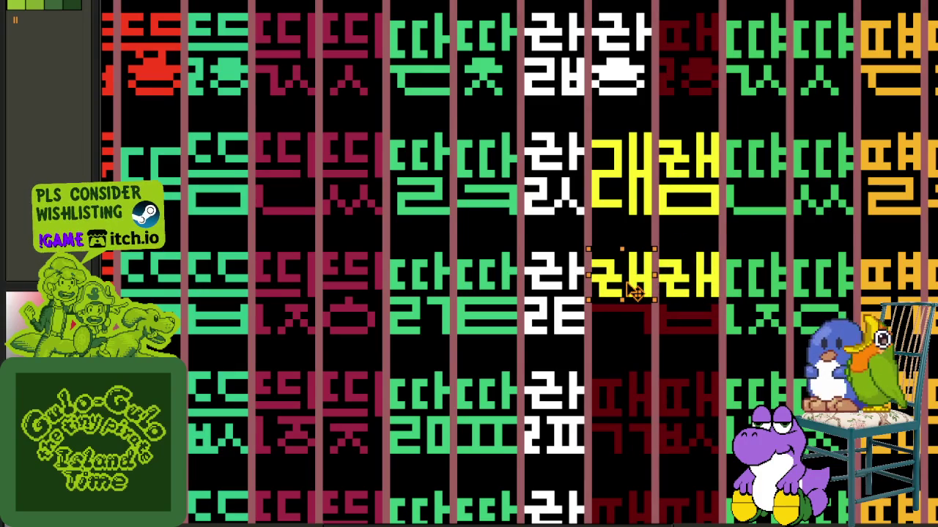
key("ctrl+c")
key("ctrl+v")
left_click_drag(700, 414, 633, 412)
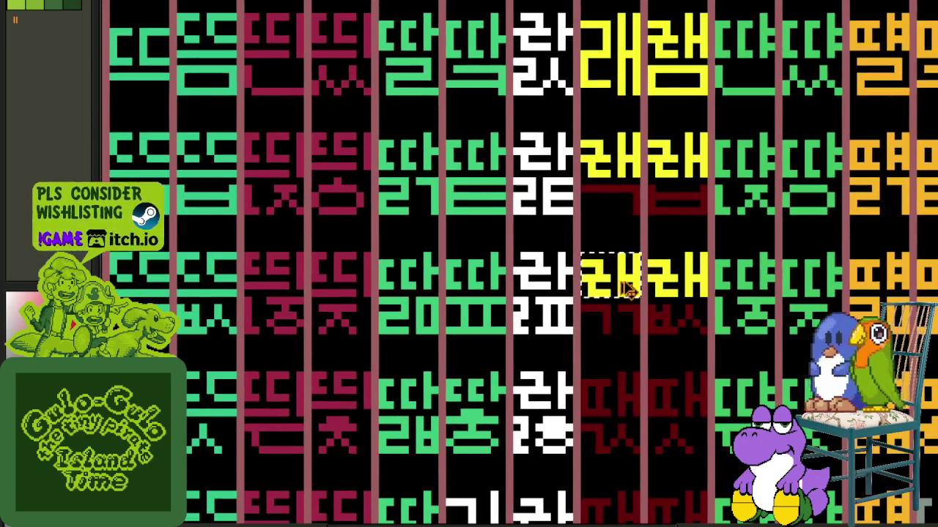
- Paste three more yellow glyph copies into the lower empty cells and drop the selection
key("ctrl+v")
mouse_move(705, 404)
left_mouse_down()
mouse_move(632, 404)
mouse_move(612, 308)
left_mouse_up()
key("ctrl+v")
mouse_move(652, 399)
left_mouse_down()
mouse_move(614, 433)
mouse_move(601, 278)
left_mouse_up()
key("ctrl+v")
mouse_move(645, 366)
left_mouse_down()
mouse_move(663, 396)
mouse_move(601, 396)
mouse_move(572, 297)
mouse_move(630, 410)
mouse_move(566, 414)
left_mouse_up()
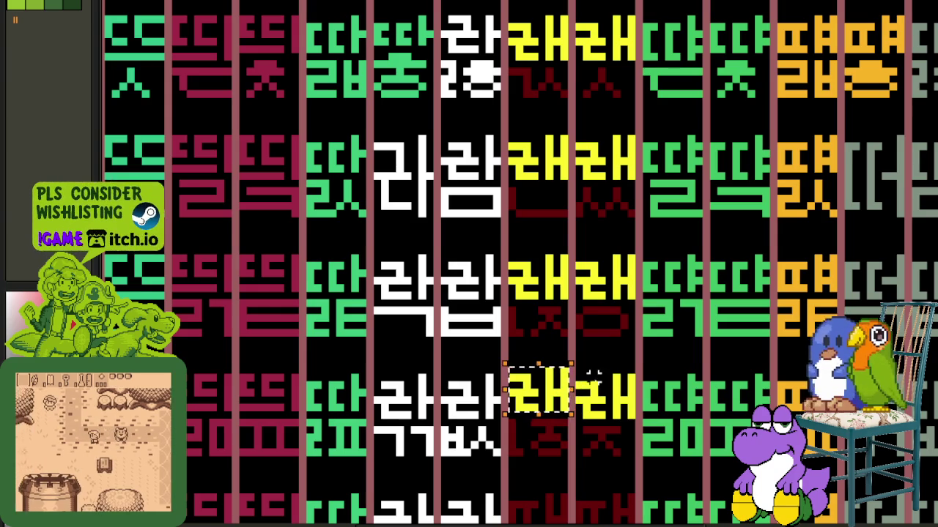
key("ctrl+d")
- Move one yellow glyph down into row 3 and fix it in place
scroll(568, 403, "up", 1)
scroll(544, 363, "down", 2)
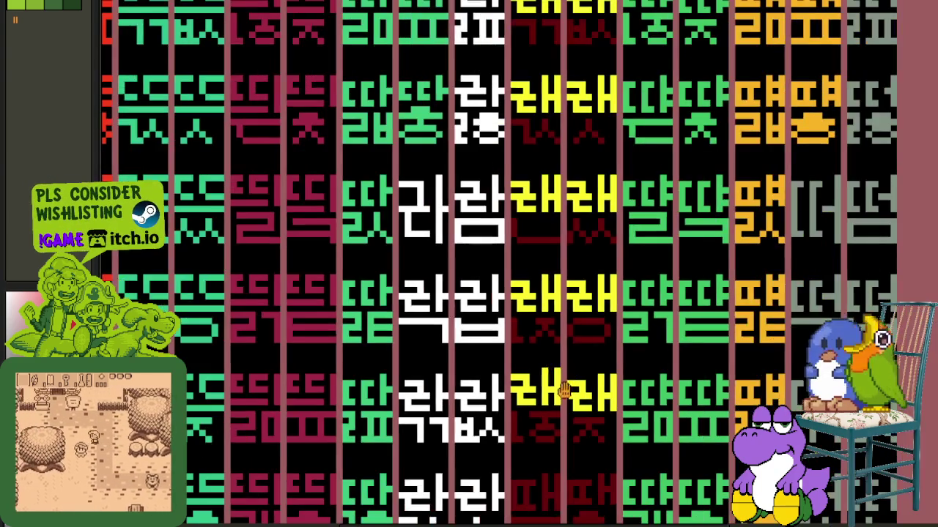
scroll(532, 377, "up", 1)
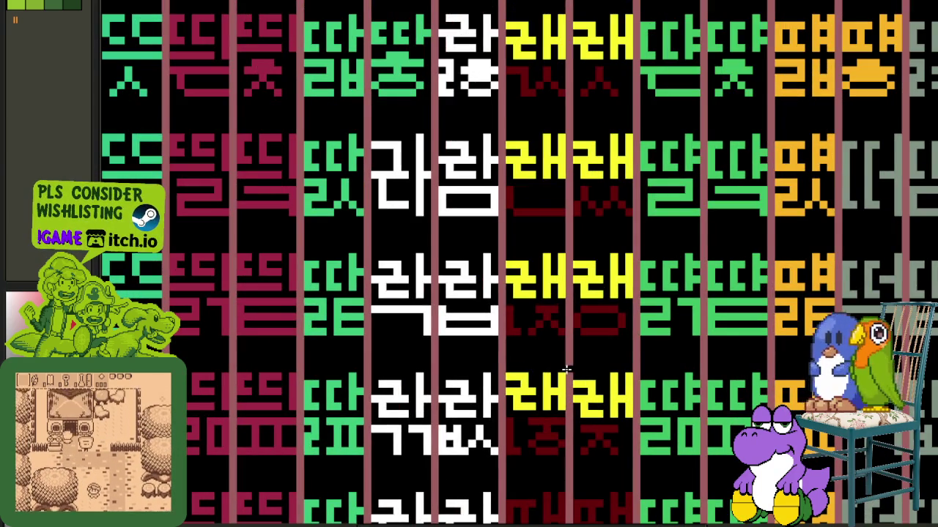
scroll(565, 370, "down", 2)
scroll(550, 388, "up", 2)
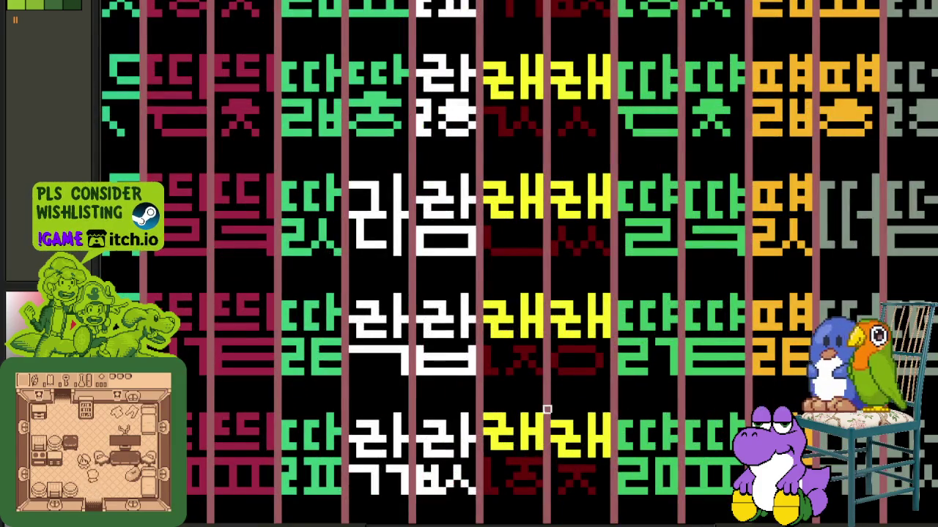
scroll(546, 410, "down", 2)
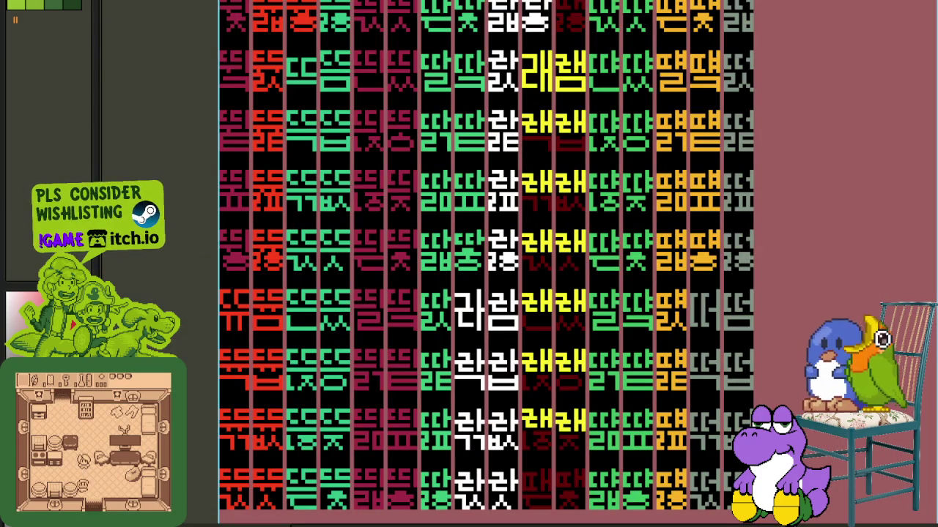
scroll(602, 364, "up", 1)
scroll(607, 314, "up", 2)
left_click(608, 235)
left_click_drag(608, 235, 523, 388)
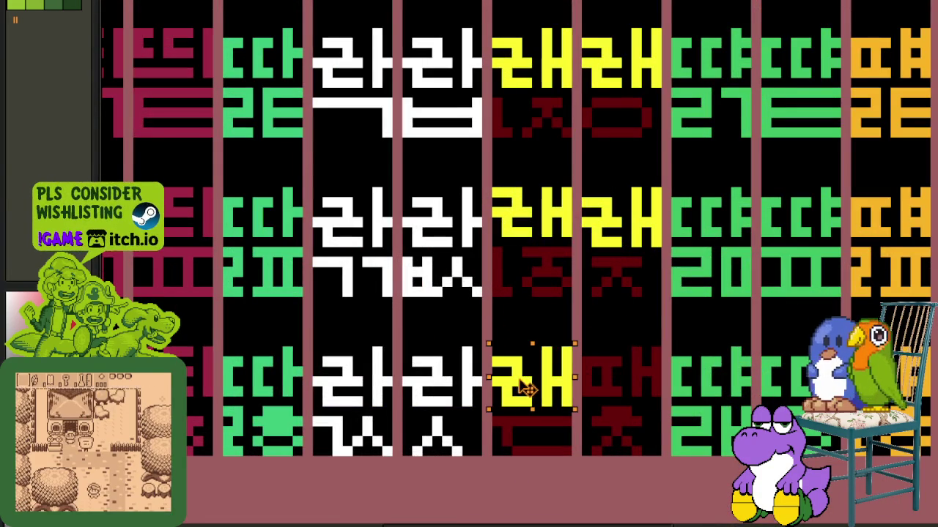
left_click(606, 351)
scroll(588, 340, "down", 1)
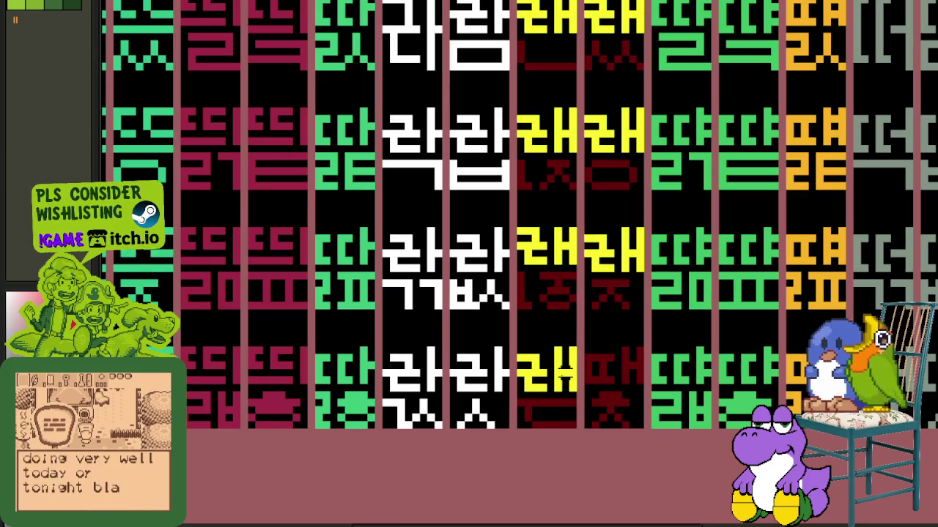
scroll(562, 373, "down", 1)
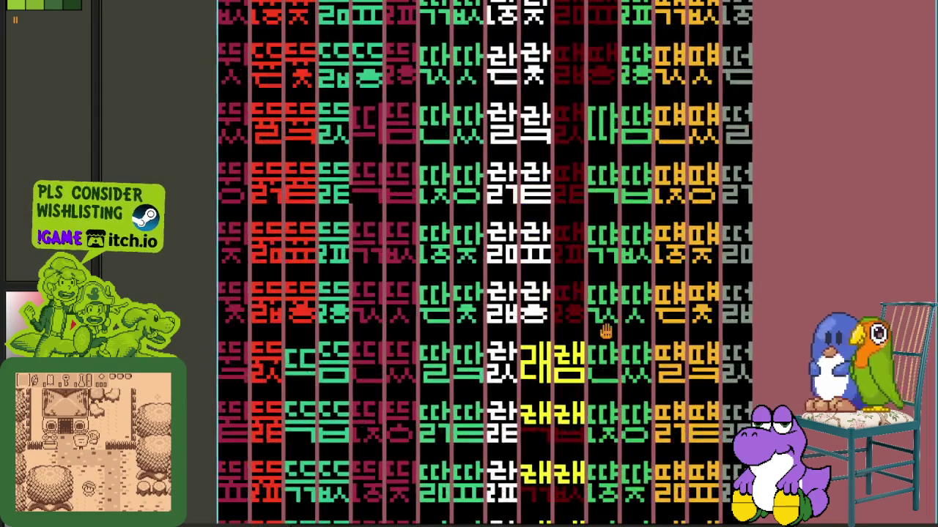
scroll(619, 448, "up", 1)
scroll(619, 372, "up", 1)
scroll(601, 271, "up", 1)
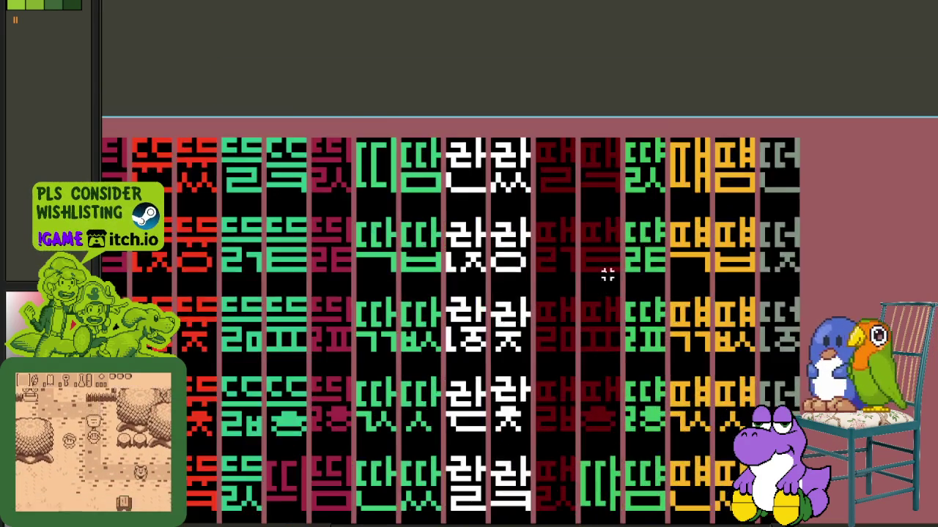
- Save the sheet and paste a yellow glyph copy atop the next red column
scroll(621, 257, "up", 1)
key("ctrl+s")
scroll(596, 142, "up", 2)
key("ctrl+v")
mouse_move(495, 245)
left_mouse_down()
mouse_move(620, 163)
mouse_move(624, 150)
left_mouse_up()
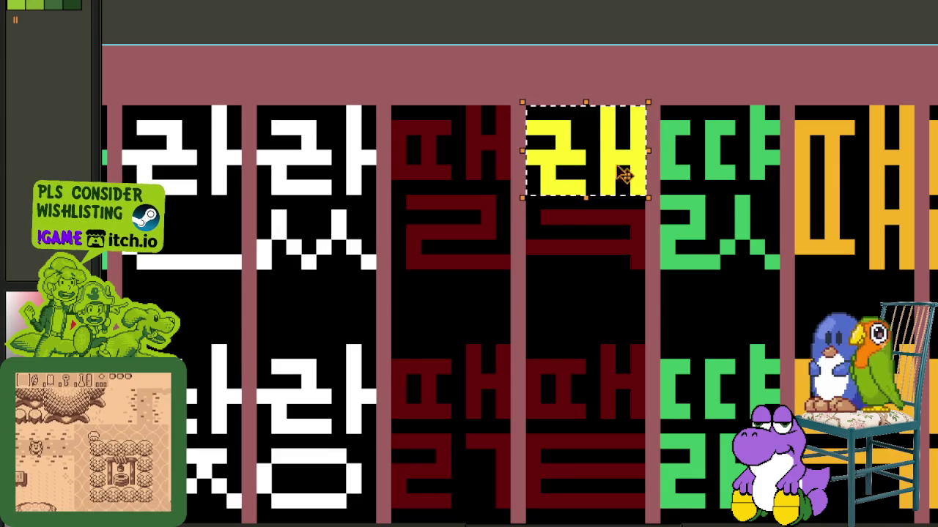
- Paste another yellow glyph copy into the lower red-column cell and fix it
scroll(578, 272, "down", 2)
mouse_move(578, 293)
left_mouse_down()
mouse_move(592, 8)
mouse_move(613, 220)
left_mouse_up()
scroll(614, 220, "up", 1)
scroll(592, 263, "up", 1)
key("ctrl+v")
mouse_move(512, 296)
left_mouse_down()
mouse_move(578, 328)
mouse_move(646, 408)
left_mouse_up()
left_click(592, 285)
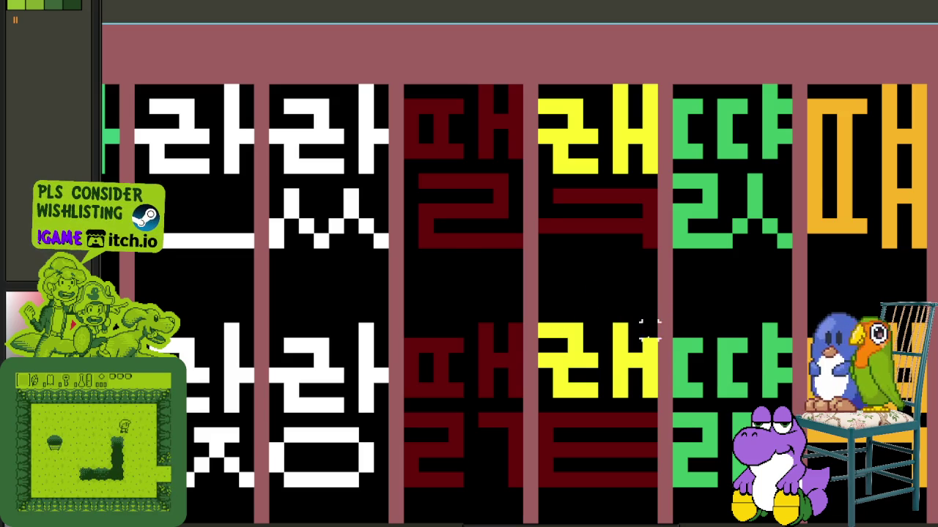
- Shift the lower yellow glyph up and left into its proper cell
left_click_drag(659, 320, 536, 398)
mouse_move(630, 395)
left_mouse_down()
mouse_move(520, 390)
mouse_move(523, 220)
mouse_move(510, 170)
mouse_move(565, 344)
mouse_move(504, 359)
mouse_move(557, 449)
mouse_move(502, 450)
mouse_move(505, 242)
mouse_move(505, 338)
mouse_move(487, 428)
left_mouse_up()
scroll(503, 157, "down", 2)
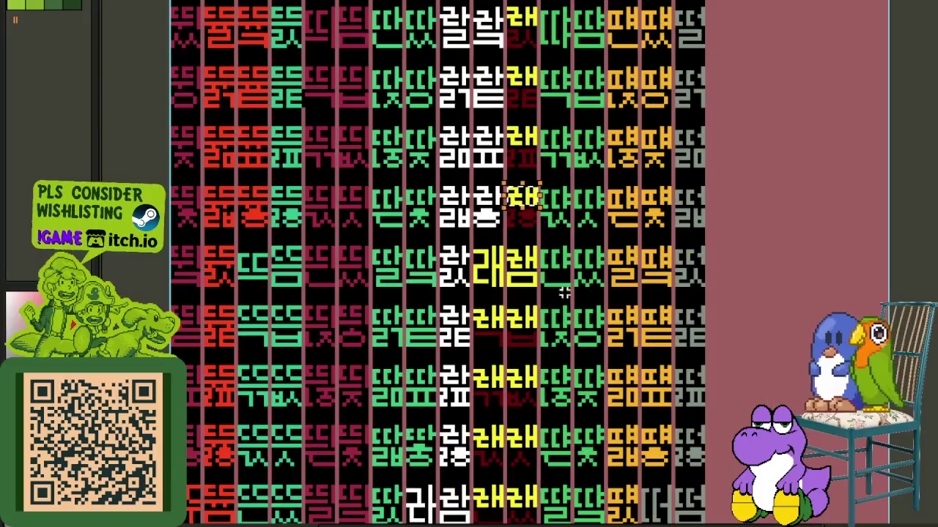
left_click_drag(558, 351, 597, 345)
- Move the last yellow glyph down one row to complete its pair
scroll(597, 341, "up", 4)
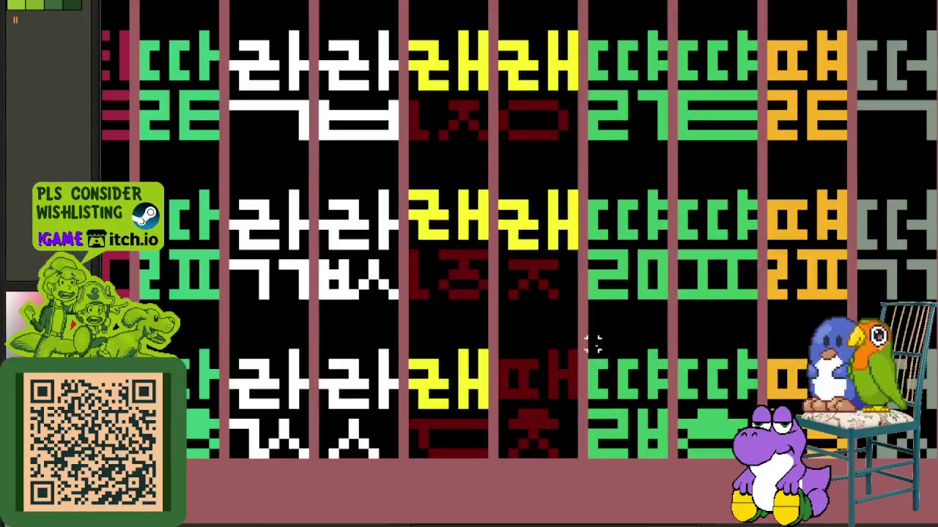
left_click_drag(548, 288, 548, 398)
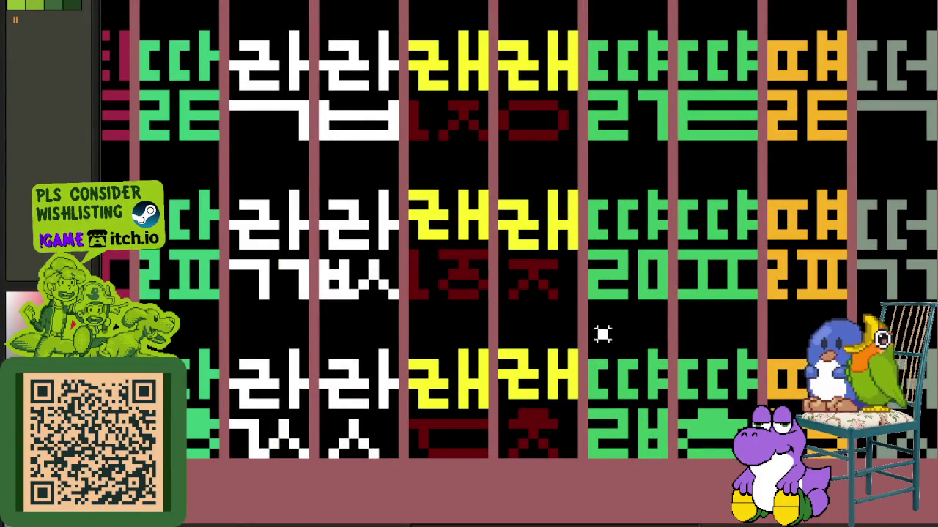
scroll(602, 336, "down", 3)
key("Tab")
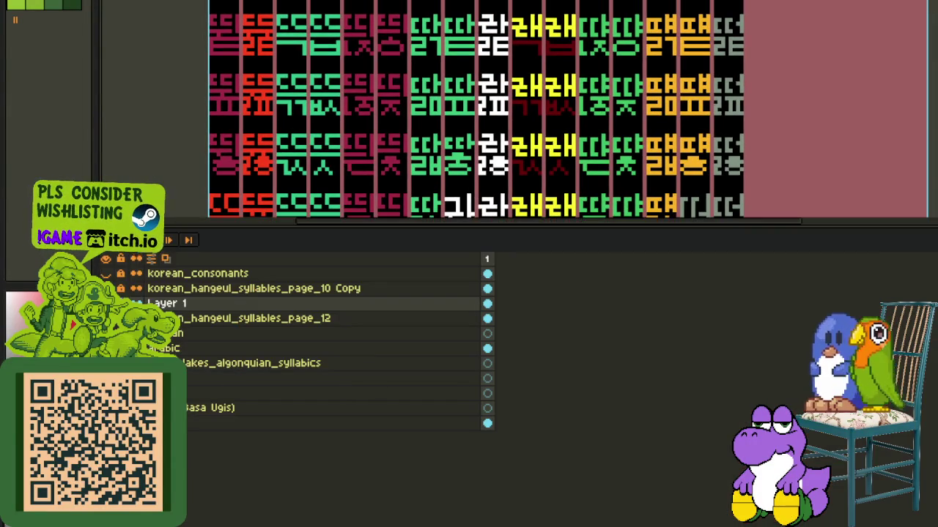
key("Tab")
scroll(575, 287, "up", 3)
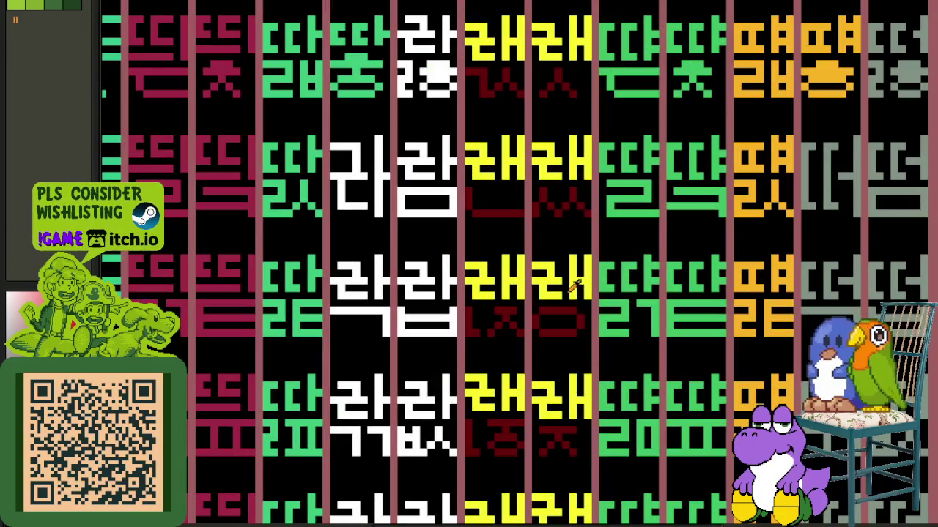
- Replace dark red #670000 with yellow #FFFB00, then select Layer 1
key("shift+r")
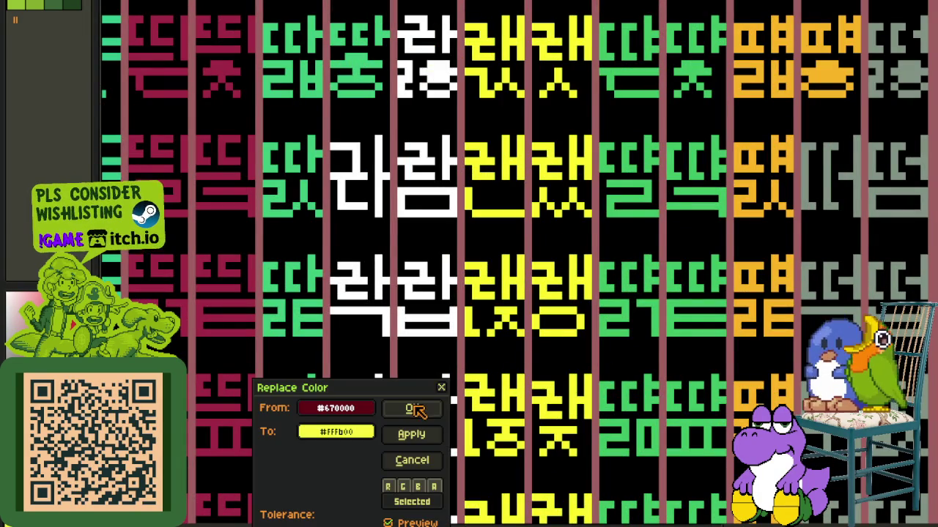
left_click(415, 410)
scroll(410, 366, "down", 2)
scroll(410, 367, "down", 2)
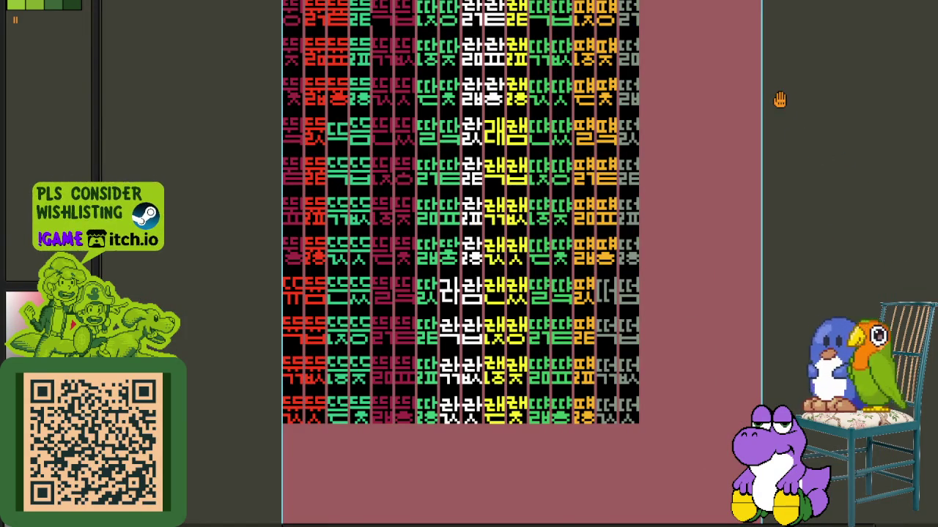
left_click_drag(779, 99, 674, 231)
key("Tab")
key("Up")
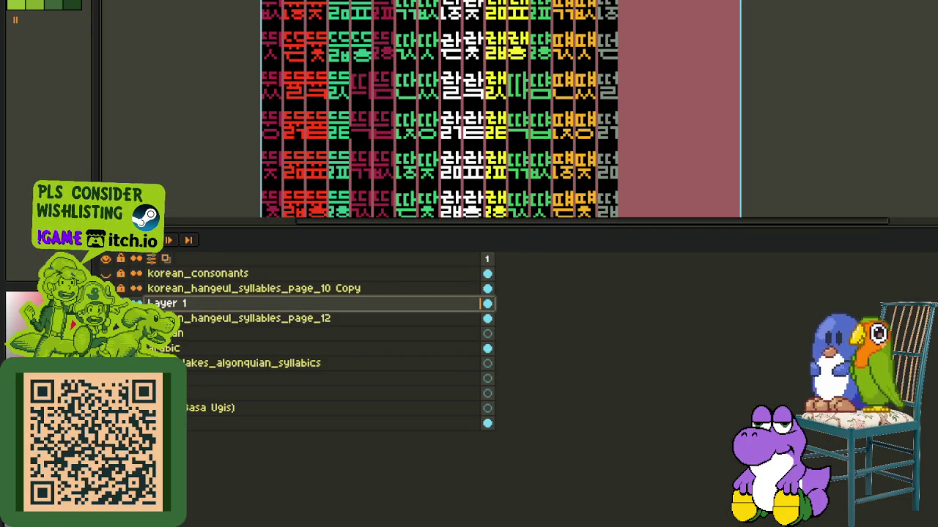
- Repaint the green glyph's lower strokes red and black out its leftover green bars
key("Tab")
scroll(511, 207, "up", 2)
scroll(510, 207, "up", 3)
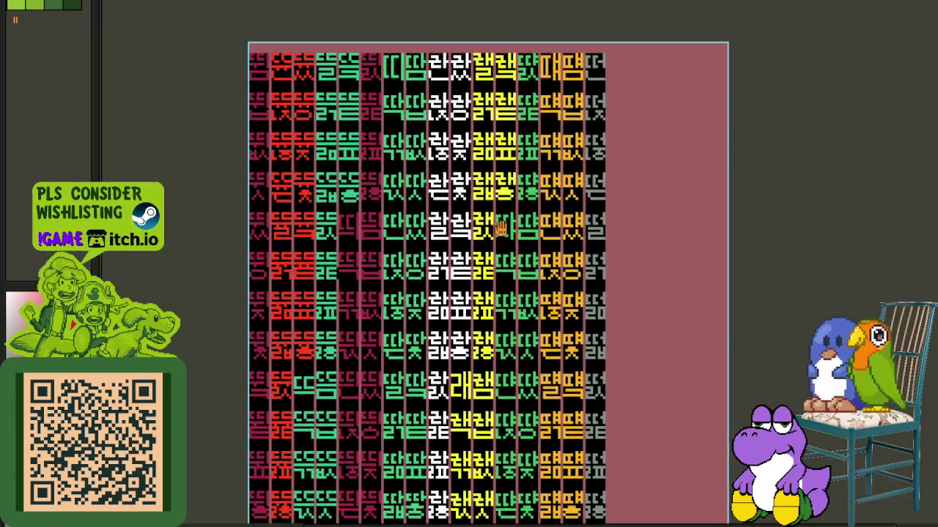
scroll(511, 207, "up", 3)
scroll(511, 207, "up", 2)
left_click_drag(488, 210, 546, 210)
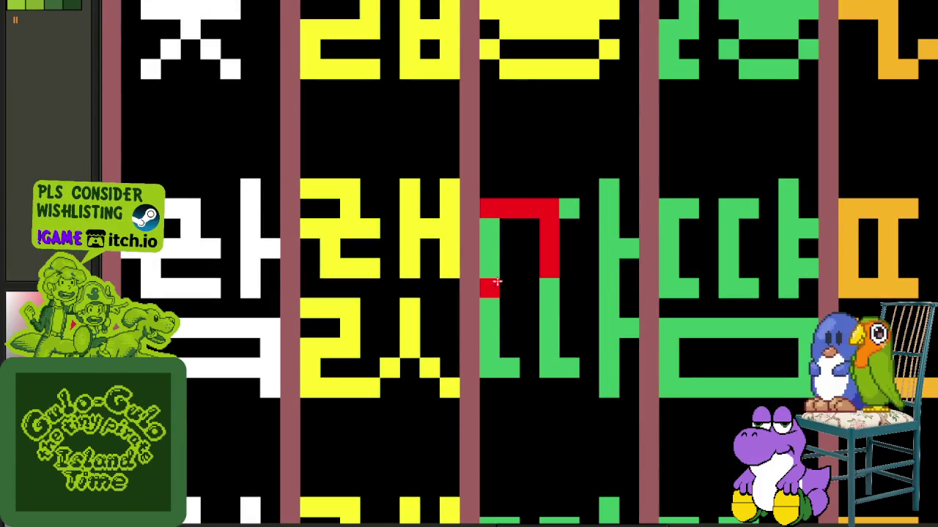
left_click_drag(486, 287, 565, 286)
mouse_move(507, 296)
left_mouse_down()
mouse_move(509, 363)
mouse_move(554, 370)
left_mouse_up()
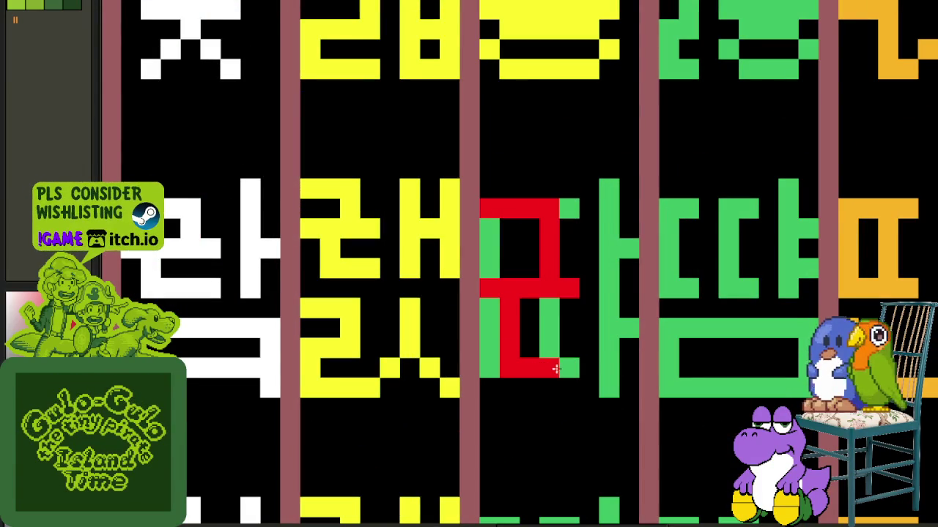
left_click(557, 324)
left_click(491, 249)
left_click(491, 333)
- Paint the rest of the green glyph's lower component red
scroll(494, 329, "down", 5)
mouse_move(562, 275)
left_mouse_down()
mouse_move(527, 274)
mouse_move(490, 247)
left_mouse_up()
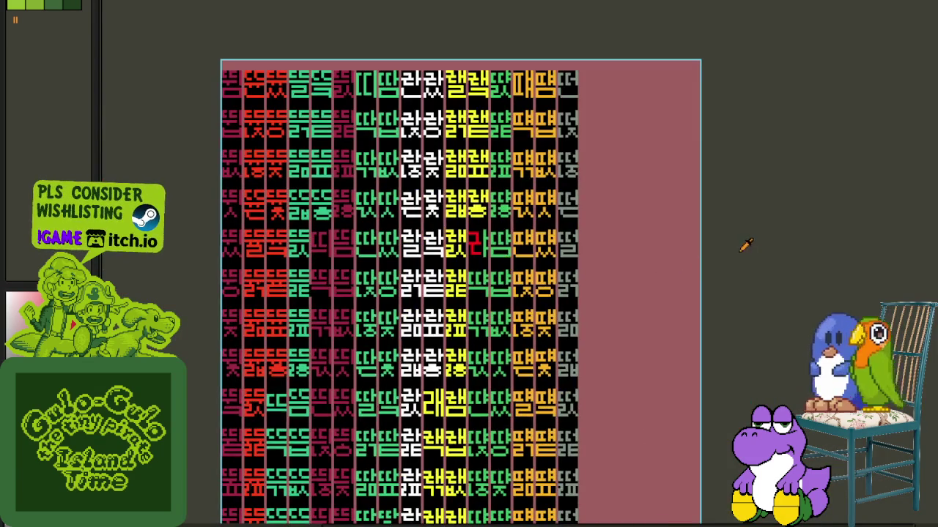
scroll(467, 251, "up", 4)
scroll(463, 282, "up", 2)
left_click(463, 311)
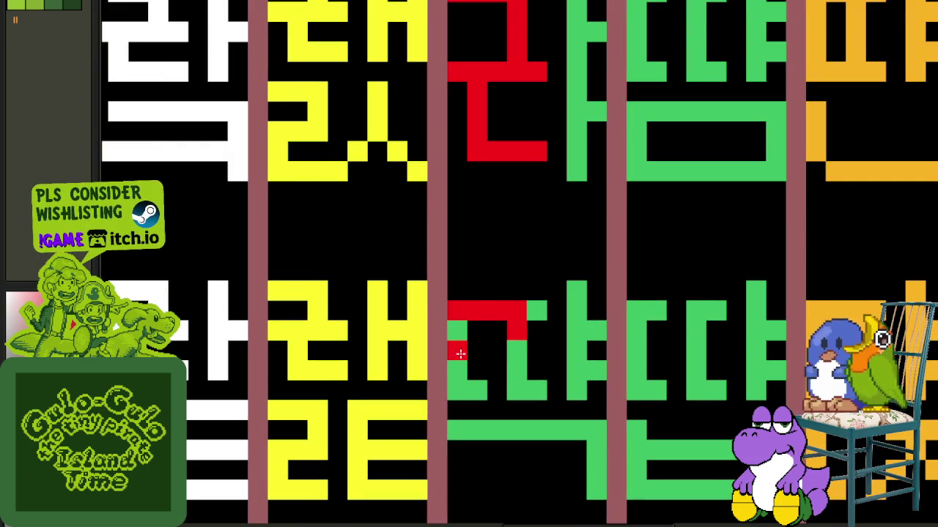
left_click_drag(458, 351, 529, 353)
left_click_drag(474, 384, 540, 390)
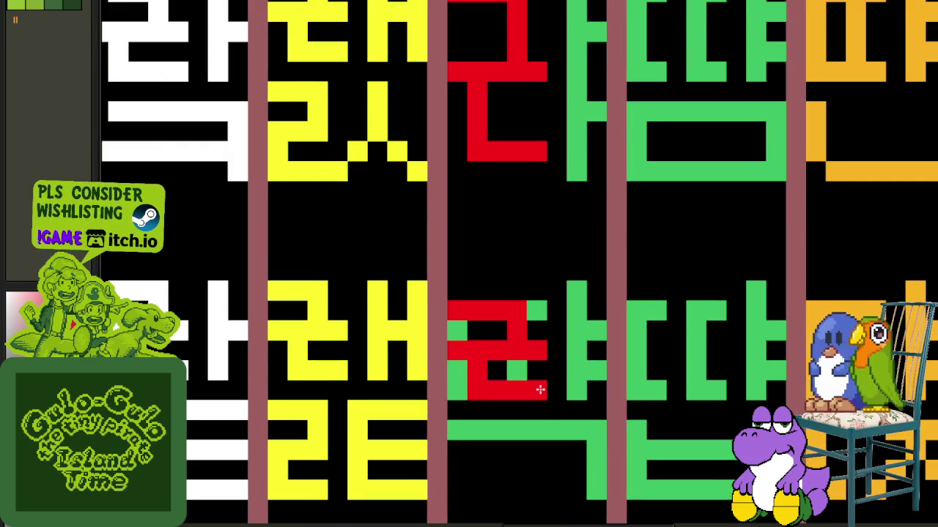
left_click_drag(465, 336, 453, 379)
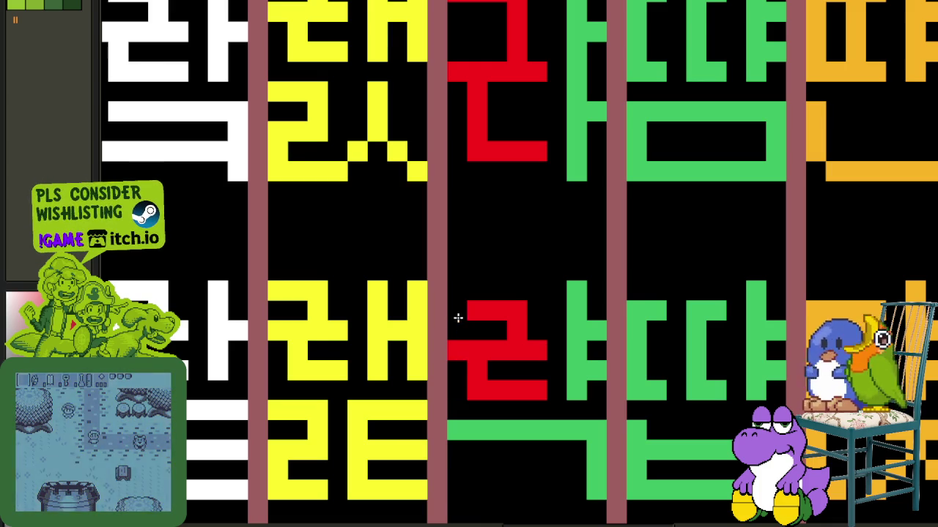
- Copy the red component into the neighbouring cell beside the orange ㅐ
scroll(457, 318, "down", 5)
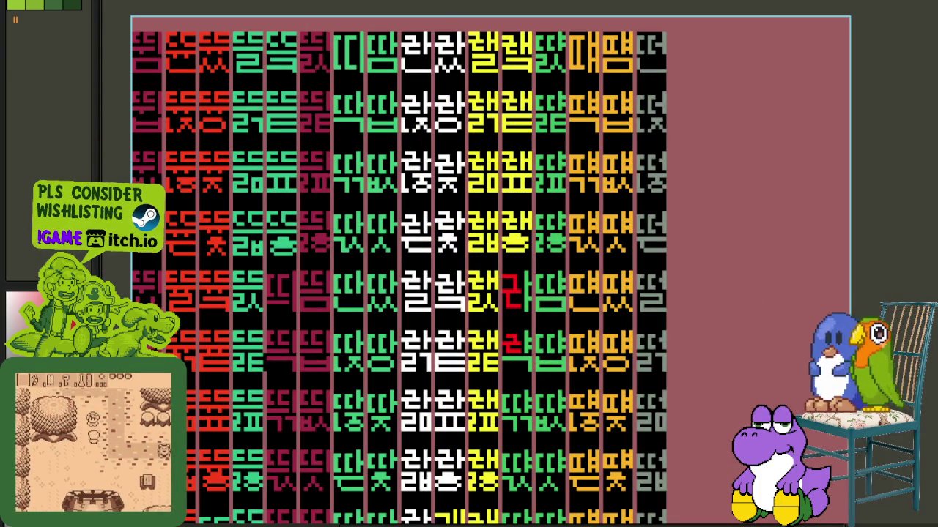
scroll(561, 341, "up", 3)
scroll(463, 304, "up", 2)
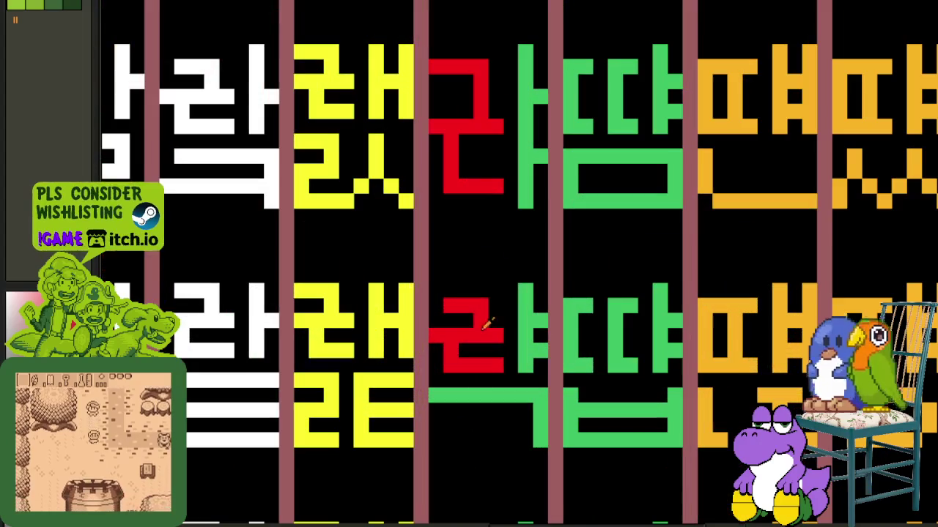
scroll(517, 319, "down", 3)
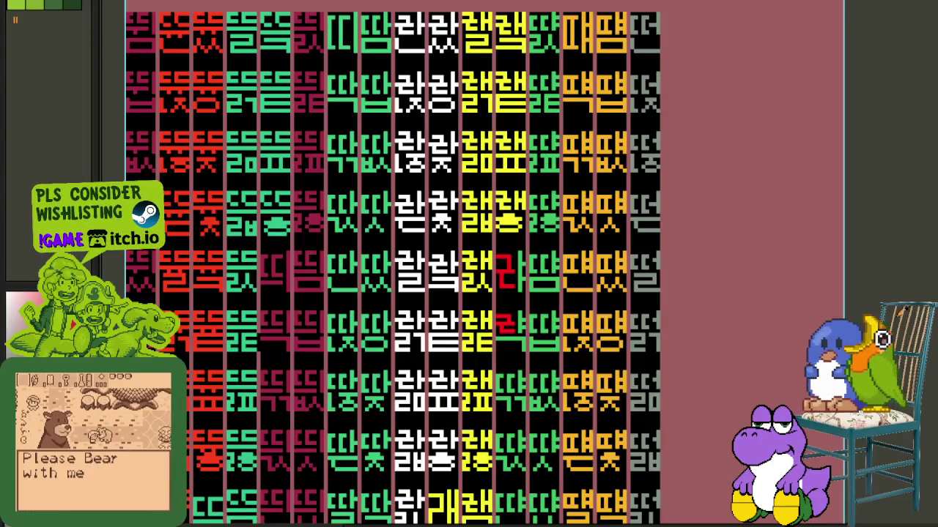
scroll(518, 304, "up", 2)
scroll(520, 344, "up", 3)
left_click_drag(521, 360, 449, 302)
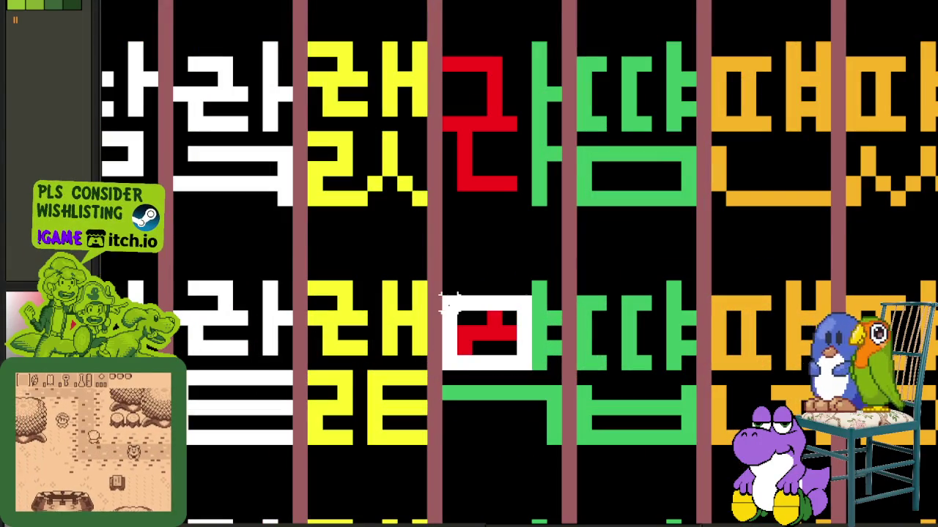
mouse_move(477, 335)
left_mouse_down()
mouse_move(621, 351)
mouse_move(617, 87)
left_mouse_up()
scroll(622, 299, "down", 1)
scroll(627, 300, "down", 1)
left_click_drag(627, 301, 633, 217)
left_click_drag(627, 201, 658, 145)
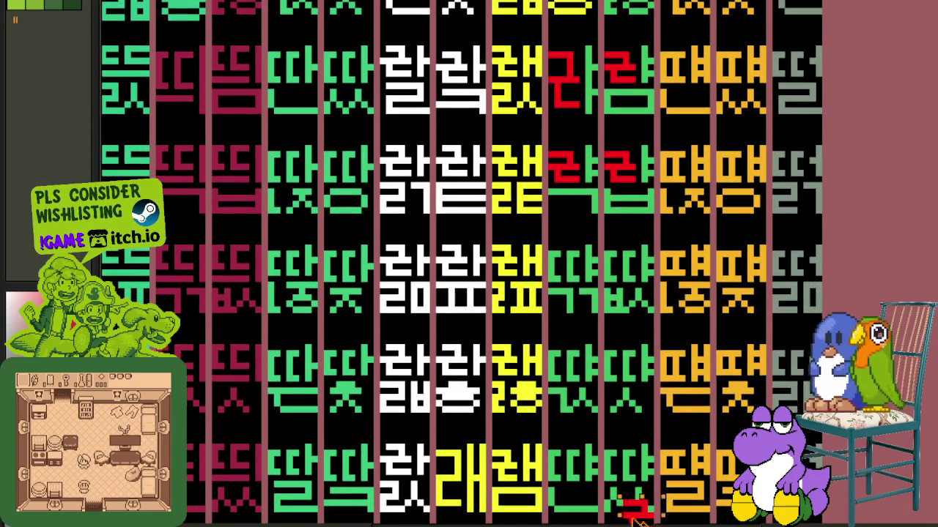
mouse_move(657, 144)
left_mouse_down()
mouse_move(645, 271)
mouse_move(526, 277)
mouse_move(513, 414)
mouse_move(608, 432)
mouse_move(579, 370)
mouse_move(518, 378)
mouse_move(517, 345)
mouse_move(586, 340)
left_mouse_up()
scroll(519, 379, "down", 2)
scroll(584, 343, "up", 2)
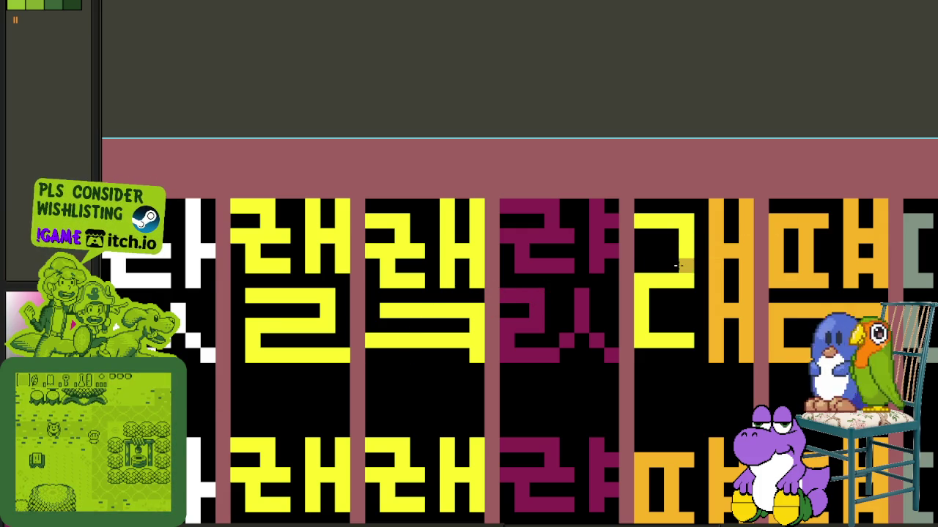
- Bucket-fill the pasted ㄹ and ㅐ strokes dark orange-brown so the cell reads 래
left_click(680, 267)
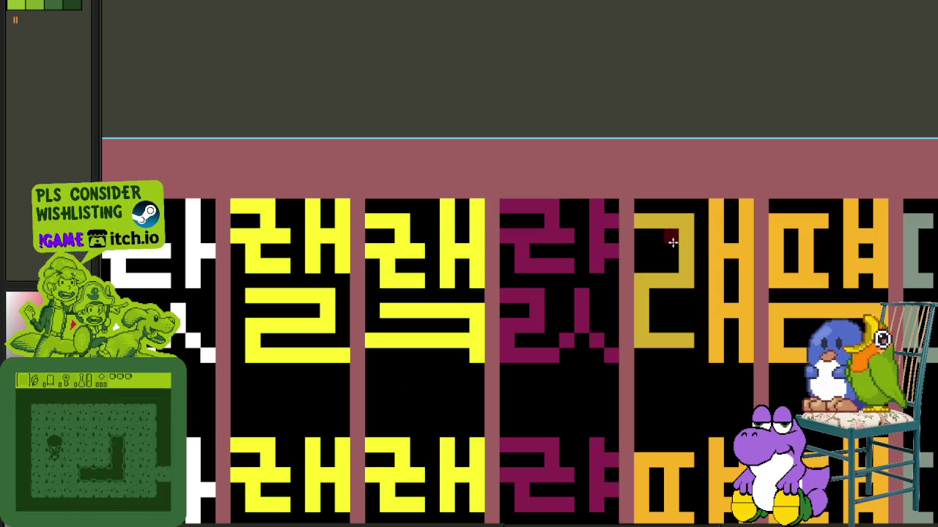
left_click(682, 264)
scroll(685, 268, "down", 2)
scroll(690, 272, "up", 2)
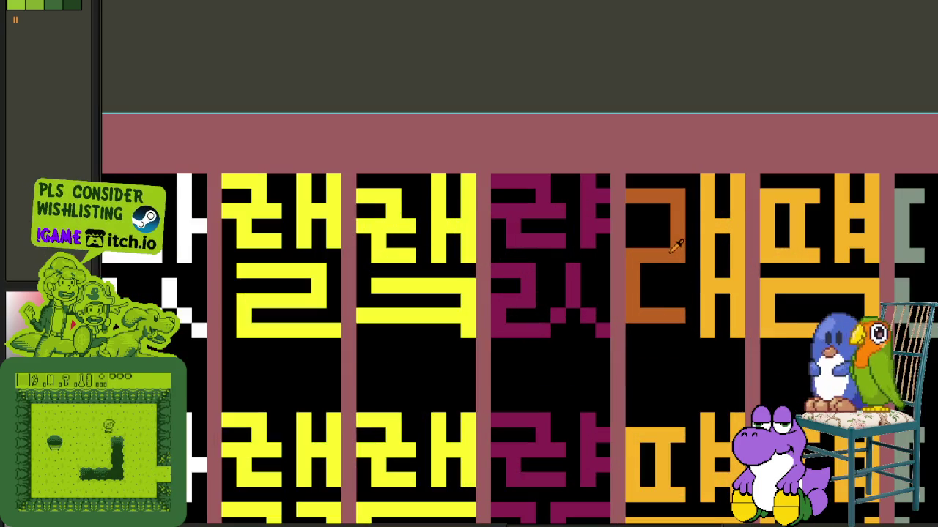
left_click(709, 249)
scroll(709, 249, "down", 3)
scroll(762, 181, "down", 2)
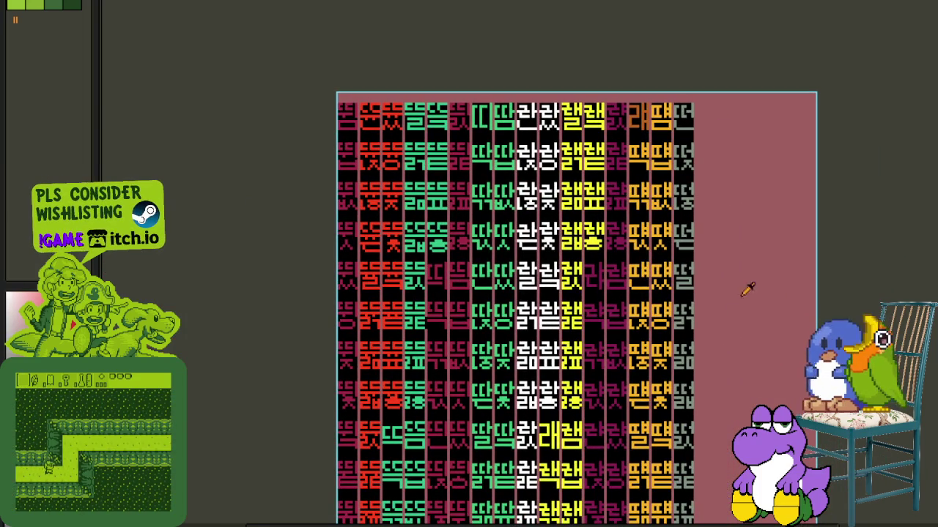
scroll(560, 139, "up", 2)
scroll(560, 139, "up", 2)
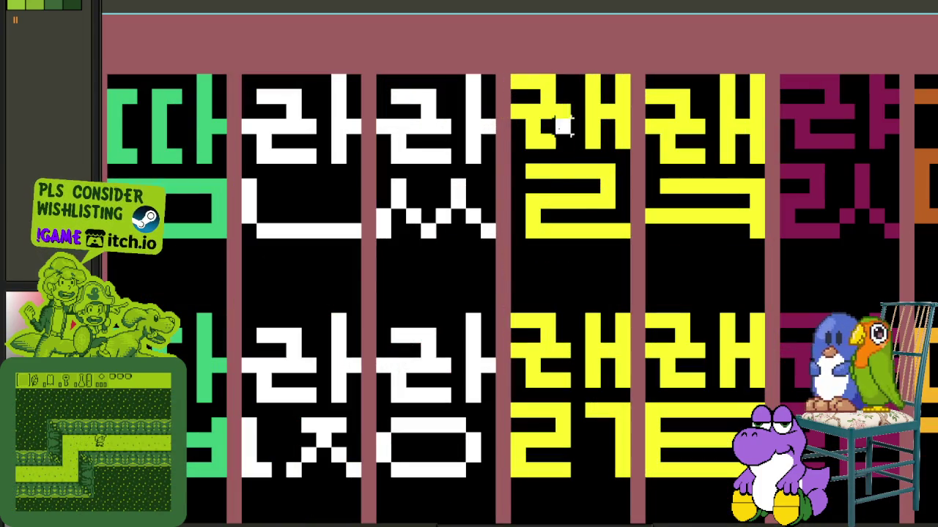
scroll(545, 121, "down", 2)
scroll(520, 160, "down", 1)
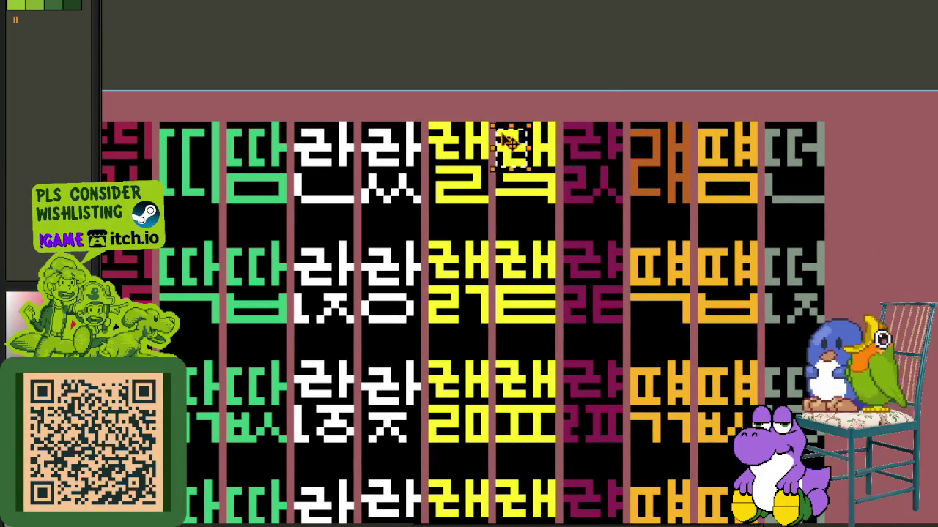
- Sample the dark orange and bucket-fill the yellow component and amber ㅐ with it
scroll(706, 147, "up", 3)
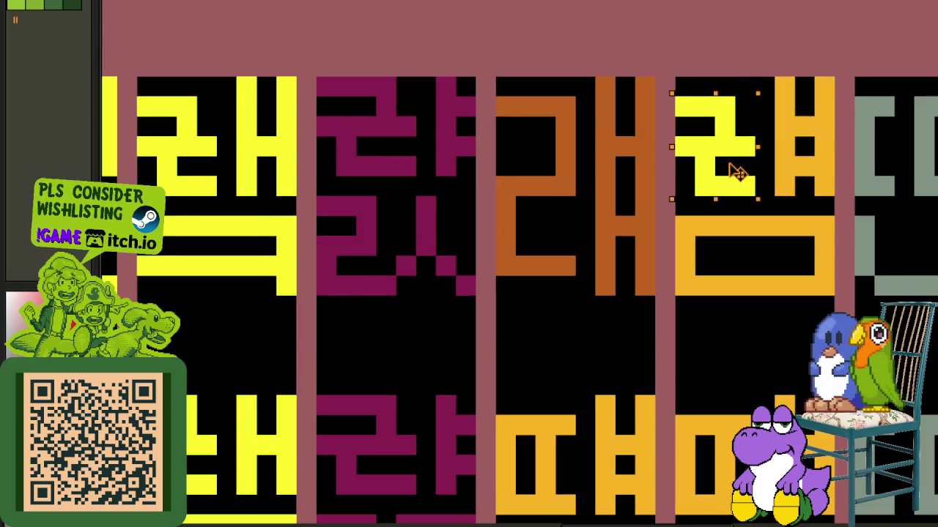
left_click(705, 147)
left_click(804, 128)
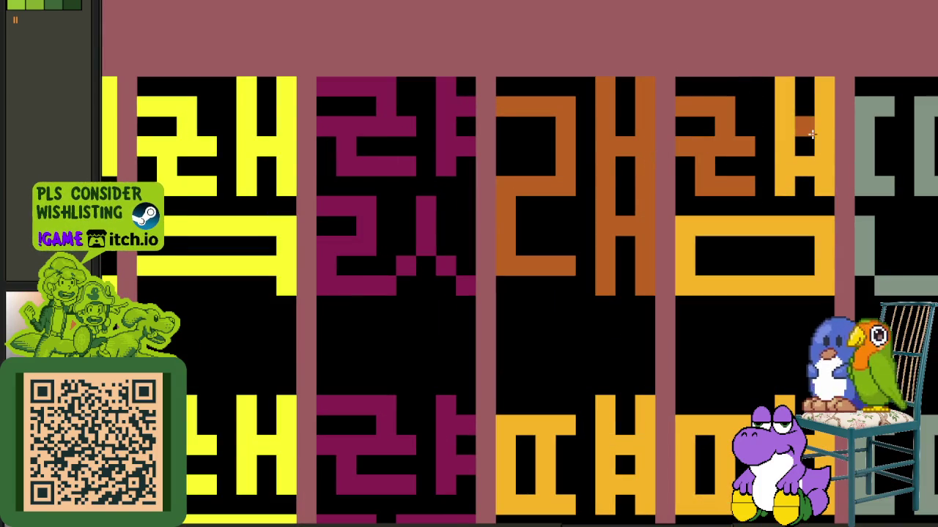
left_click(791, 142)
scroll(801, 83, "down", 4)
scroll(729, 209, "up", 3)
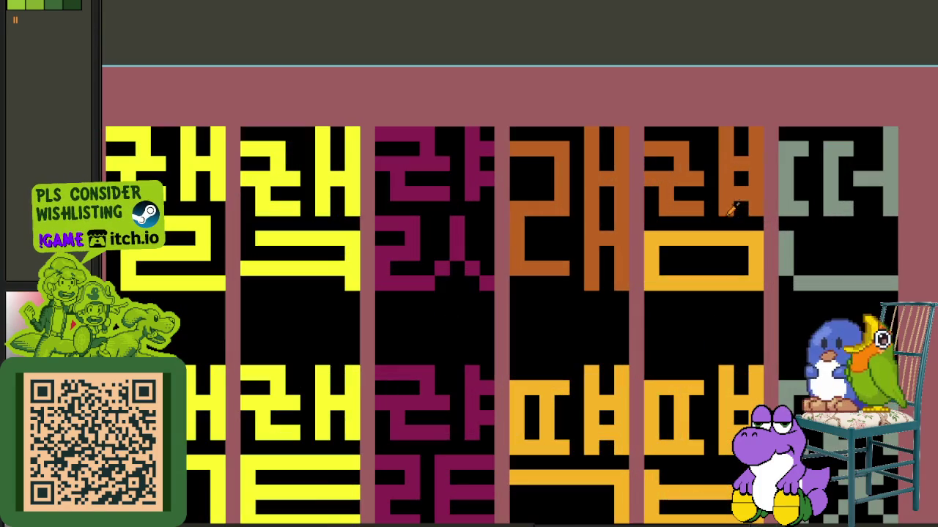
scroll(659, 140, "down", 2)
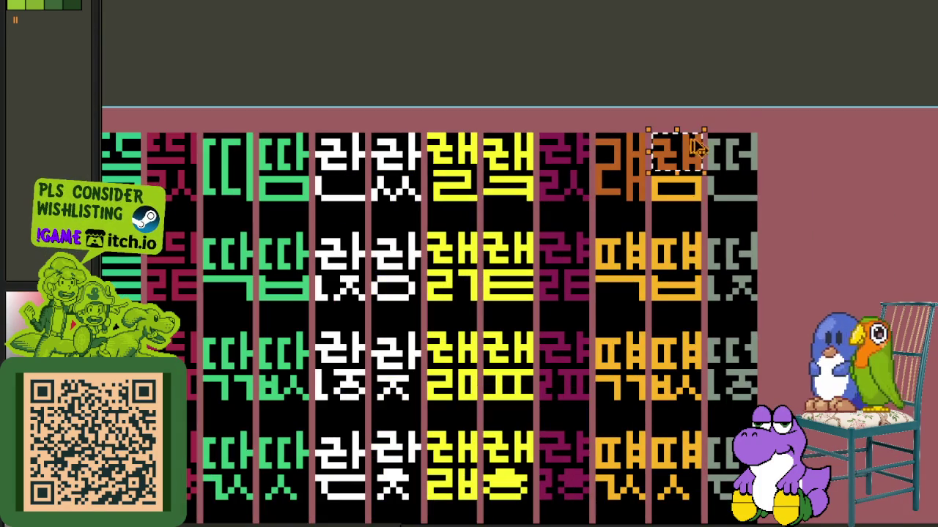
- Move the orange 래 top down onto the row-3 tile in column 7 and commit it
mouse_move(650, 134)
left_mouse_down()
mouse_move(702, 176)
mouse_move(690, 256)
mouse_move(608, 278)
left_mouse_up()
scroll(690, 256, "up", 2)
scroll(608, 278, "down", 2)
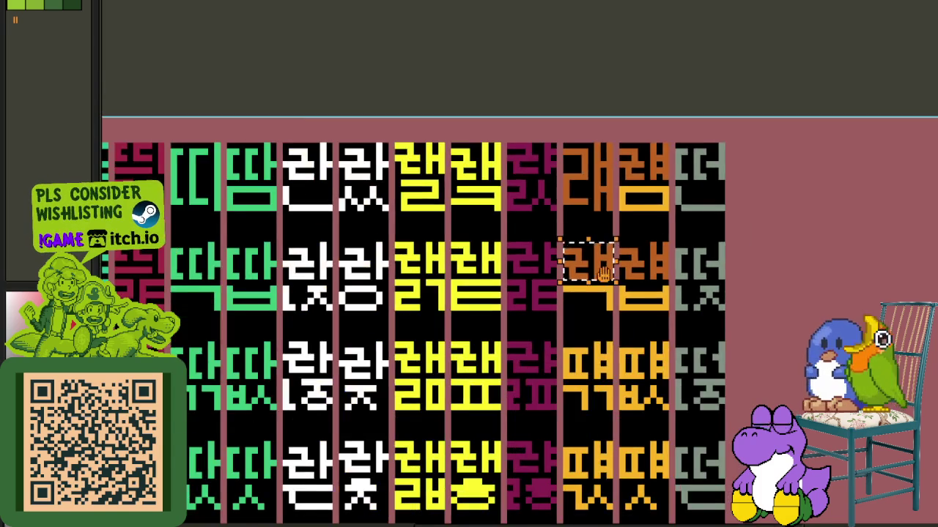
scroll(546, 179, "up", 1)
mouse_move(545, 176)
left_mouse_down()
mouse_move(555, 314)
mouse_move(617, 429)
mouse_move(542, 419)
left_mouse_up()
scroll(542, 419, "down", 3)
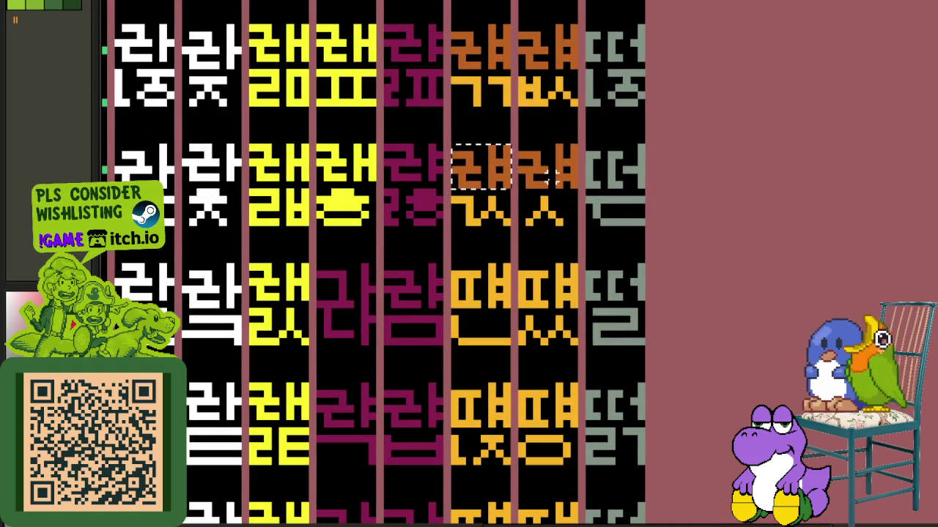
mouse_move(495, 179)
left_mouse_down()
mouse_move(569, 286)
mouse_move(562, 300)
mouse_move(498, 296)
left_mouse_up()
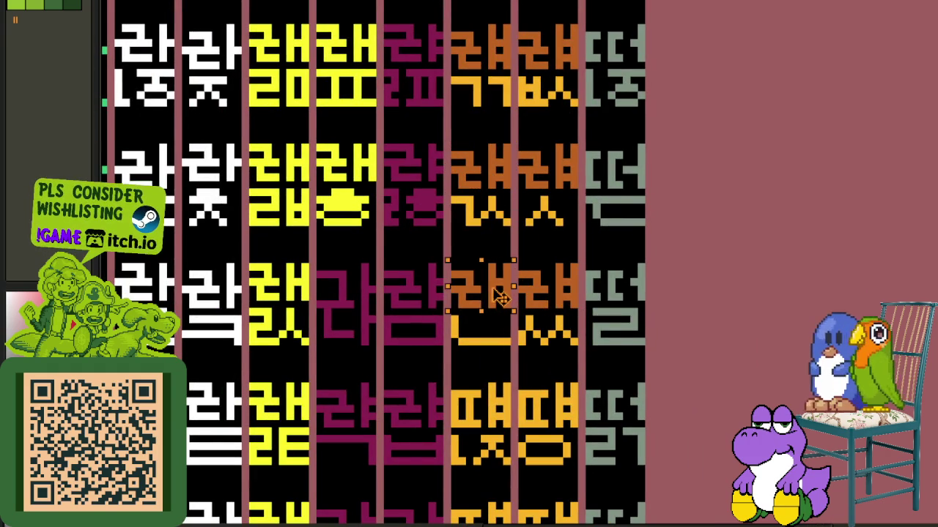
scroll(548, 310, "down", 1)
mouse_move(480, 198)
left_mouse_down()
mouse_move(546, 315)
mouse_move(494, 331)
left_mouse_up()
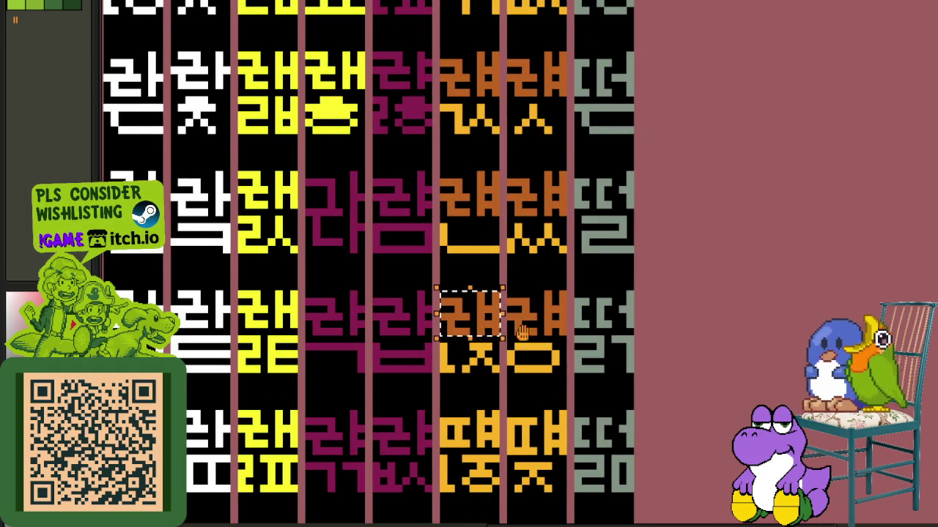
scroll(498, 333, "down", 2)
mouse_move(516, 194)
left_mouse_down()
mouse_move(590, 304)
mouse_move(518, 301)
left_mouse_up()
key("Return")
- Copy the column-8 dark-orange 래 top down over the 때 tiles below
scroll(502, 264, "up", 2)
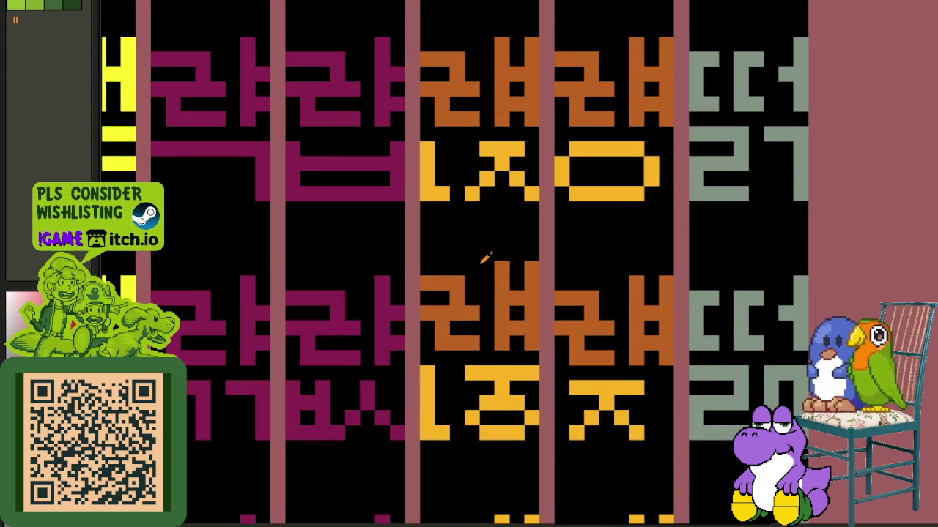
scroll(674, 251, "down", 4)
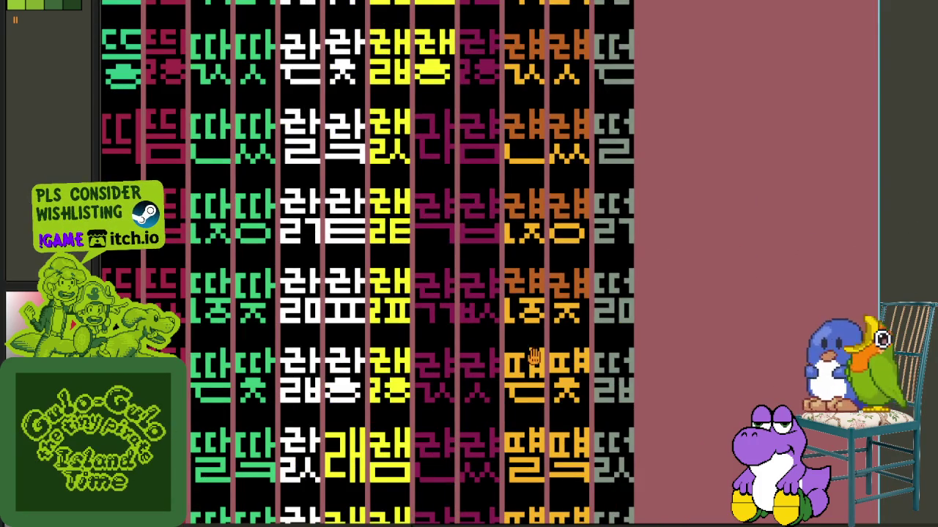
scroll(612, 212, "up", 2)
scroll(612, 213, "up", 1)
left_click_drag(618, 205, 540, 83)
left_click_drag(569, 171, 583, 275)
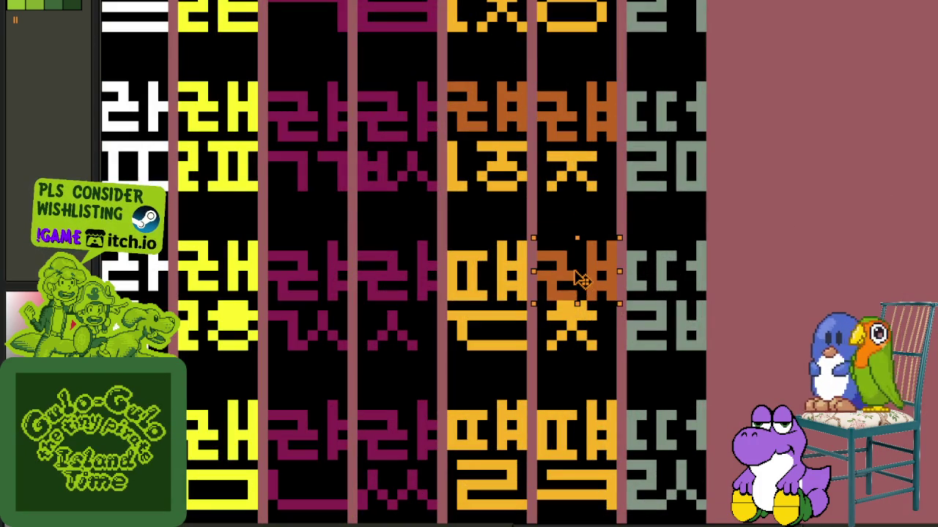
key("Return")
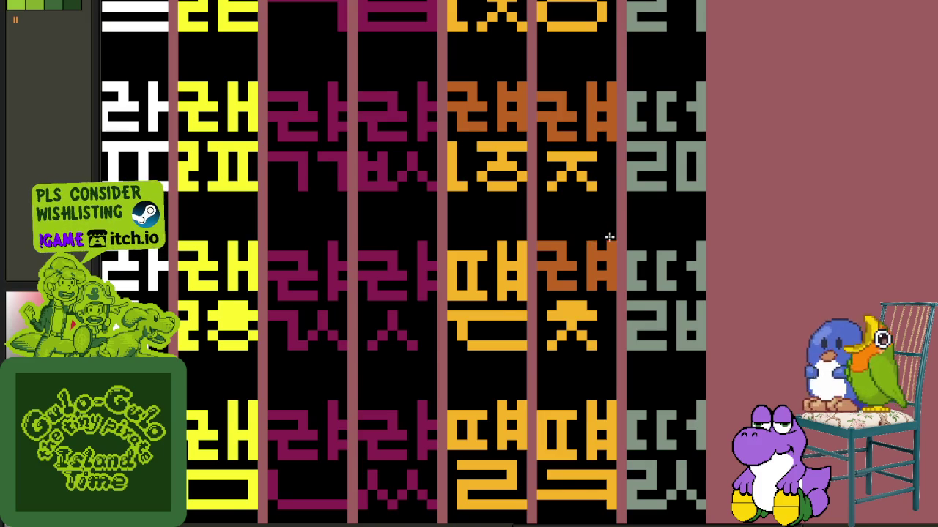
scroll(637, 235, "down", 2)
scroll(630, 236, "up", 2)
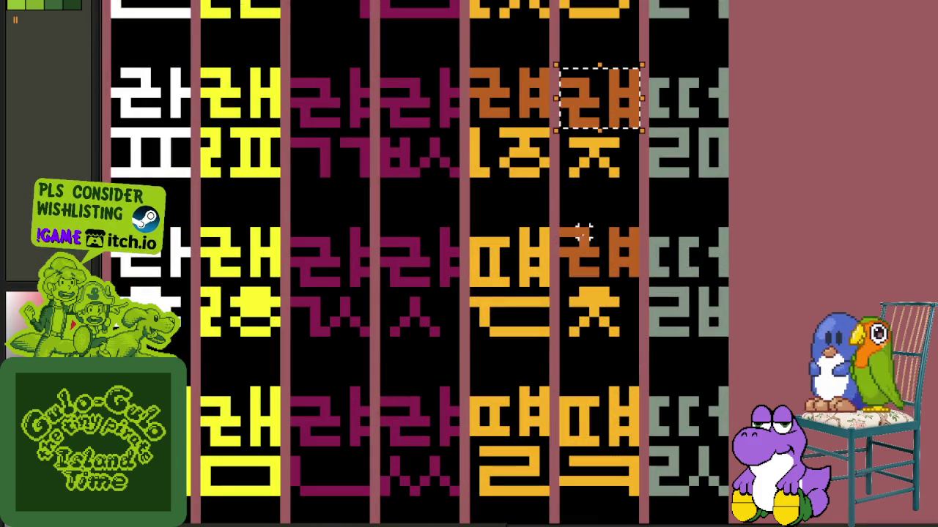
mouse_move(606, 121)
left_mouse_down()
mouse_move(523, 277)
mouse_move(607, 433)
mouse_move(519, 423)
left_mouse_up()
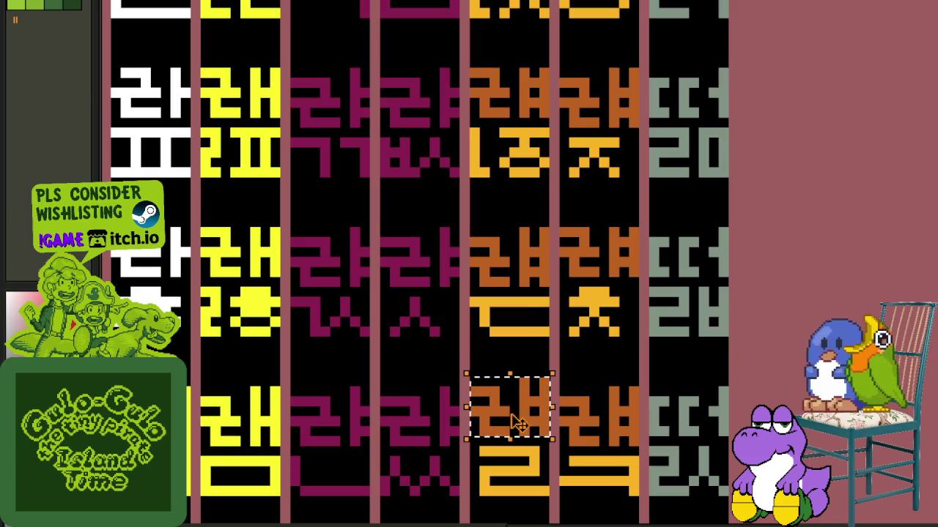
scroll(542, 384, "down", 3)
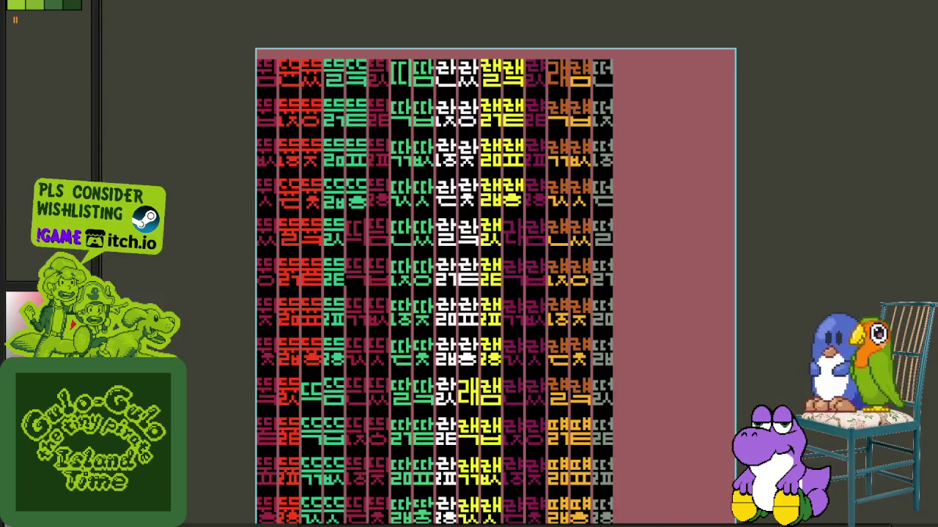
- Move the orange 래 copies down into column 7, row 4 of the orange glyphs
scroll(614, 401, "up", 2)
scroll(587, 287, "up", 1)
mouse_move(589, 236)
left_mouse_down()
mouse_move(592, 364)
mouse_move(526, 364)
left_mouse_up()
left_click(515, 315)
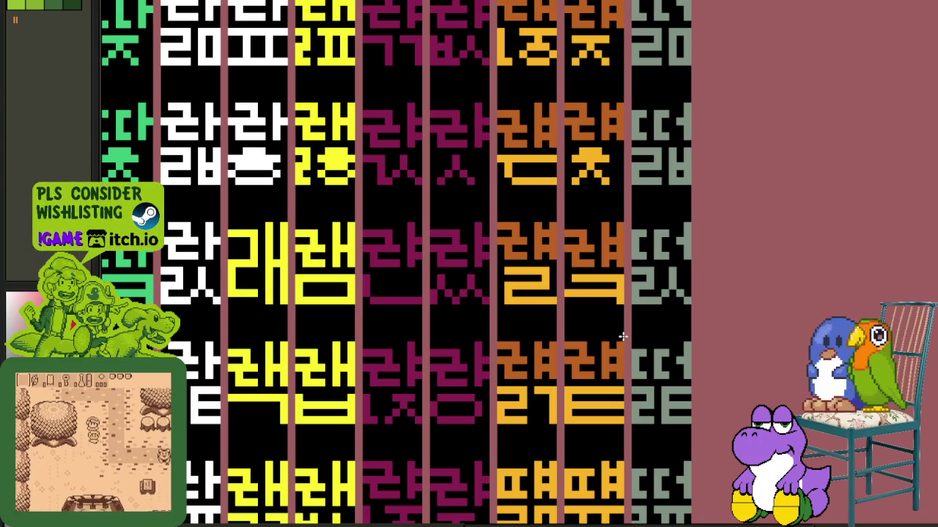
scroll(612, 333, "down", 3)
scroll(671, 396, "up", 3)
left_click_drag(554, 109, 630, 168)
mouse_move(593, 142)
left_mouse_down()
mouse_move(586, 299)
mouse_move(509, 313)
left_mouse_up()
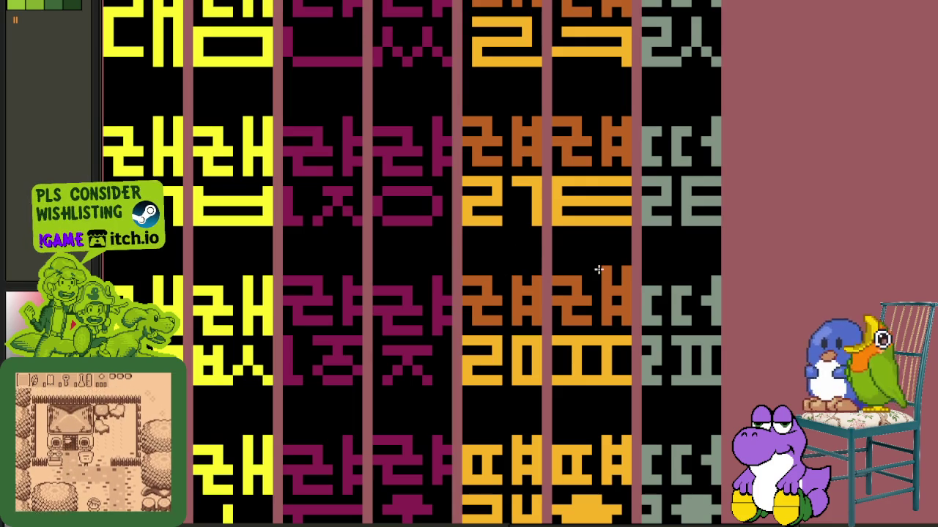
- Copy the dark-orange 래 top and paste it onto the left orange glyph
scroll(632, 270, "down", 3)
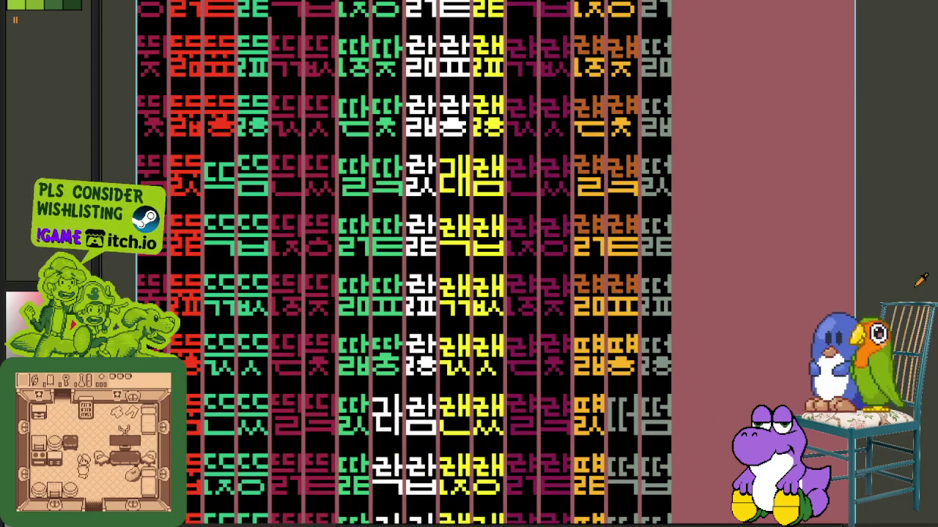
scroll(922, 280, "down", 3)
scroll(737, 263, "up", 3)
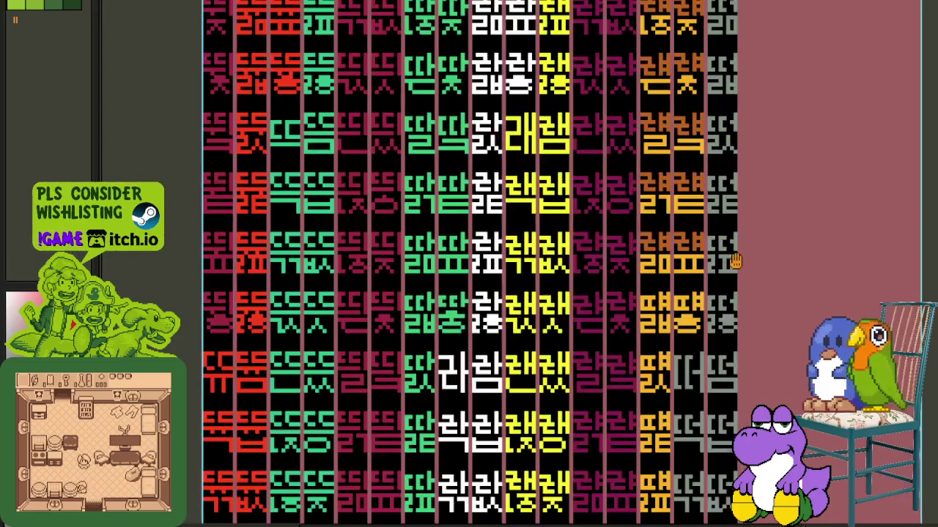
scroll(737, 263, "up", 2)
scroll(705, 195, "up", 2)
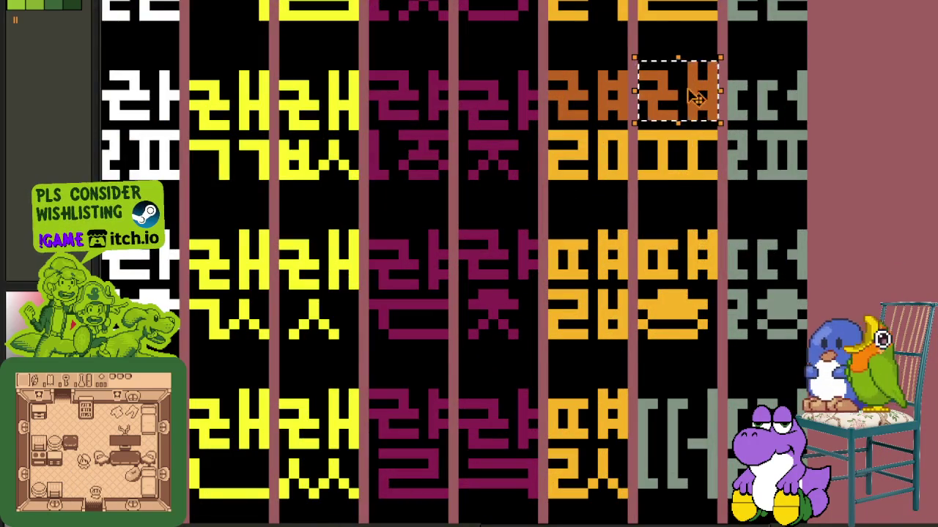
left_click_drag(696, 98, 697, 253)
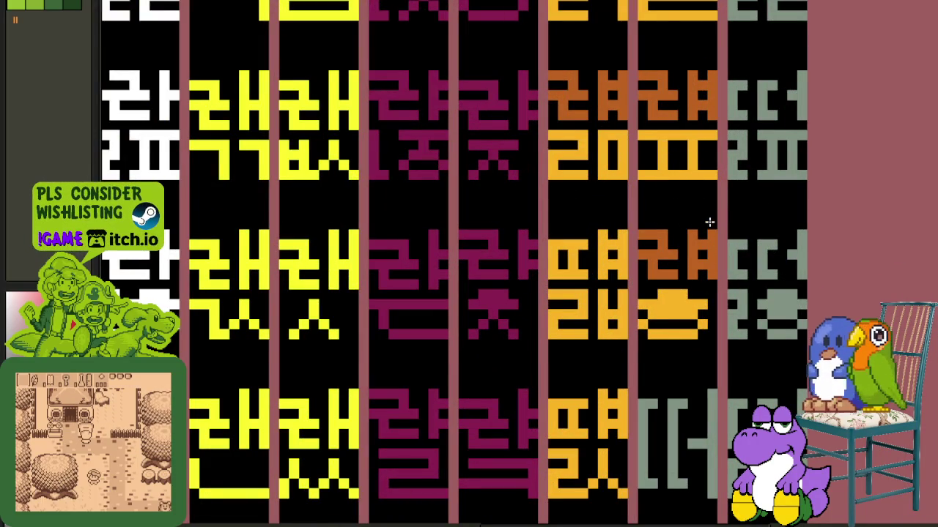
key("ctrl+v")
left_click_drag(608, 212, 608, 264)
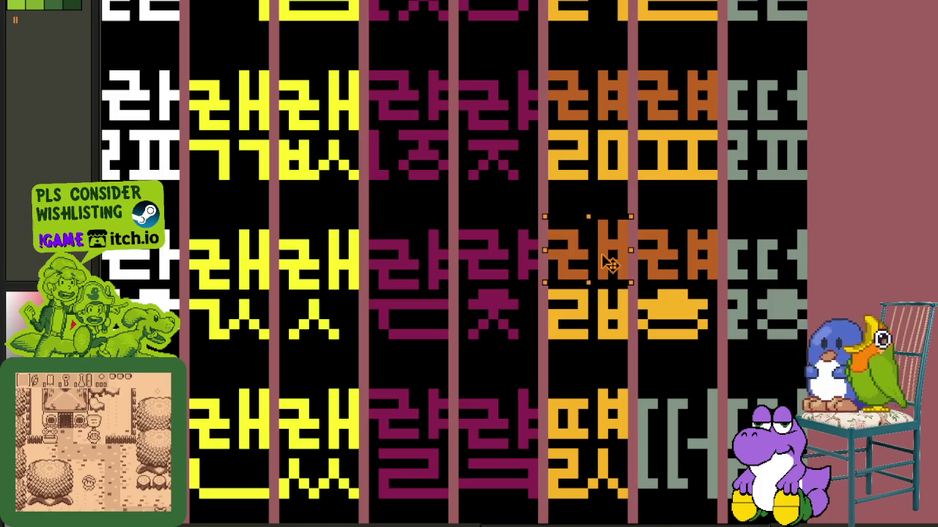
- Paste more 래 tops over the orange column, replacing the ㅍ tops in row 4
scroll(619, 222, "down", 3)
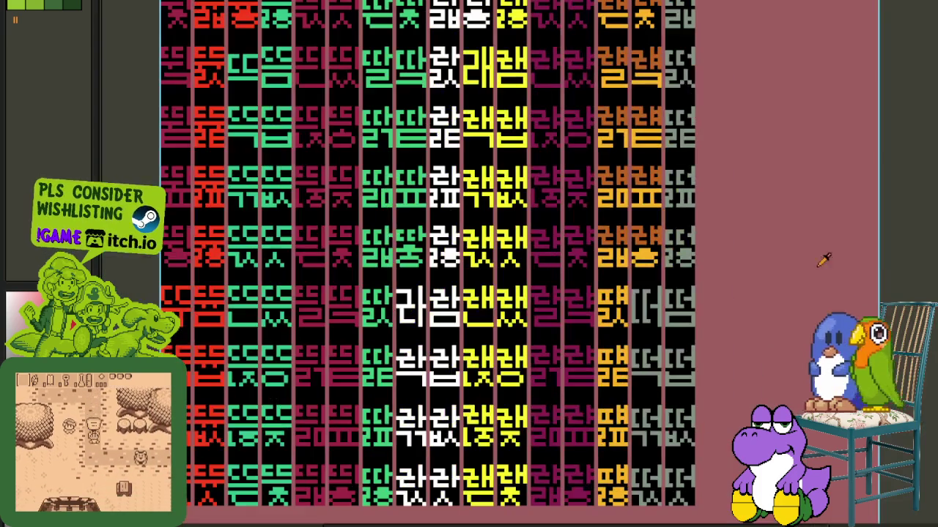
scroll(634, 225, "up", 1)
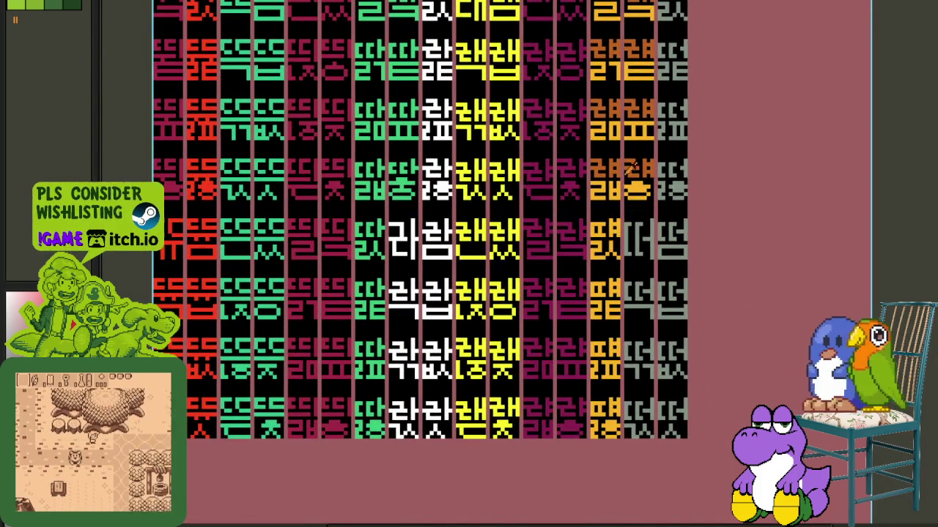
scroll(634, 225, "up", 2)
scroll(592, 273, "up", 2)
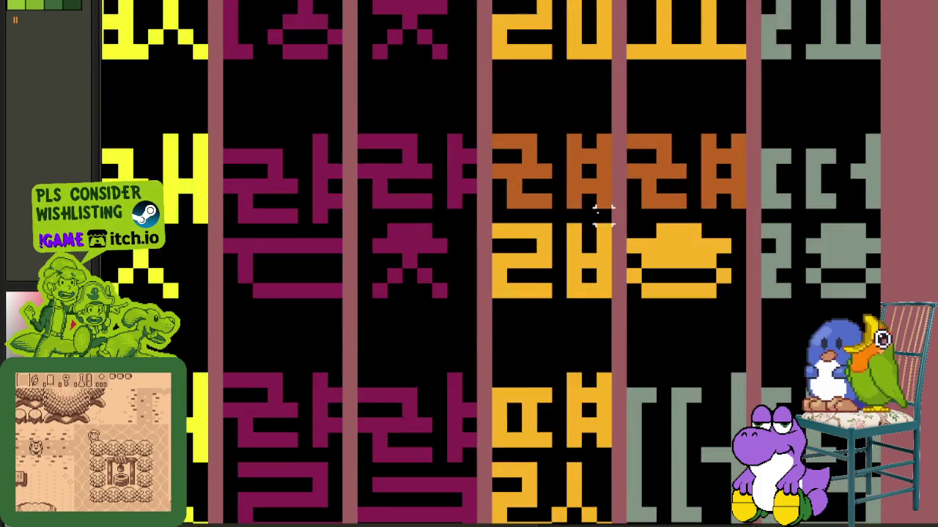
scroll(599, 210, "down", 2)
scroll(597, 195, "up", 1)
key("ctrl+v")
mouse_move(666, 257)
left_mouse_down()
mouse_move(572, 233)
mouse_move(586, 385)
mouse_move(584, 208)
mouse_move(548, 303)
mouse_move(540, 370)
left_mouse_up()
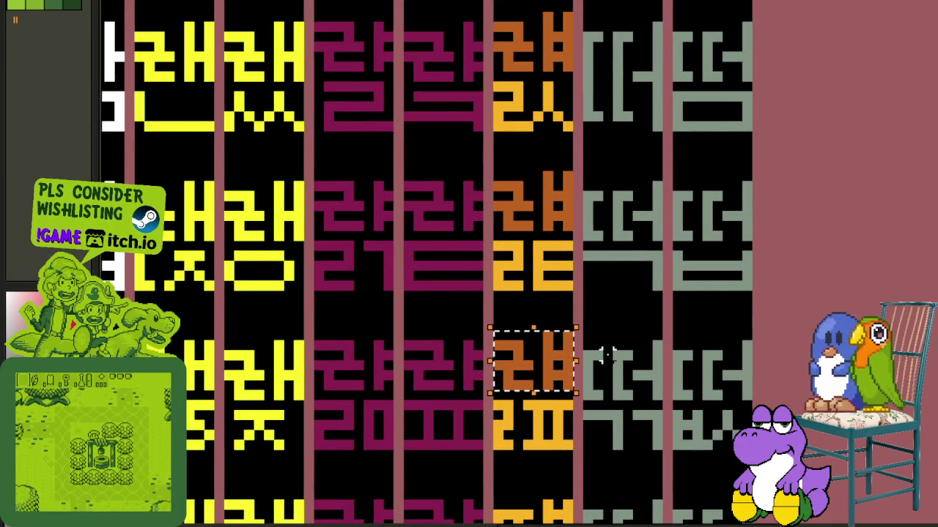
scroll(631, 256, "down", 2)
left_click_drag(631, 256, 622, 225)
left_click_drag(549, 225, 550, 345)
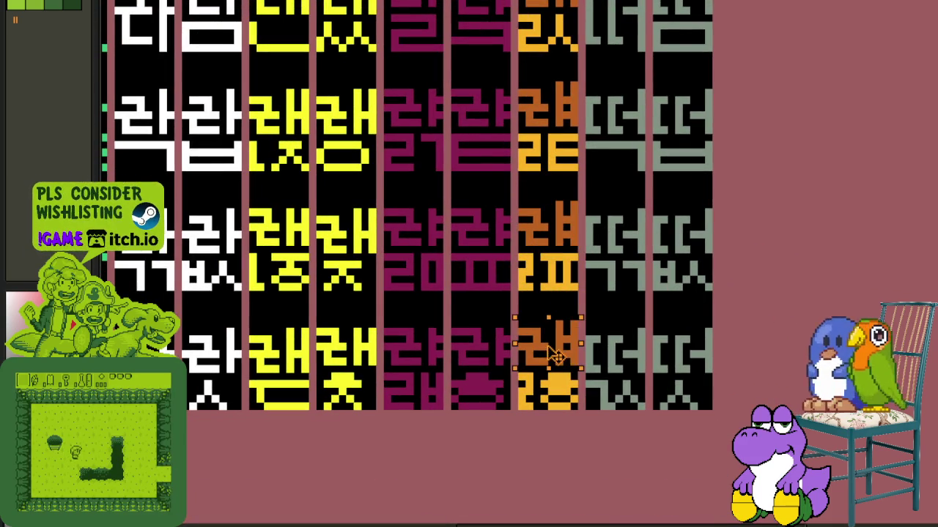
- Save the glyph sheet and bring up Replace Color for the bright orange
scroll(566, 322, "up", 2)
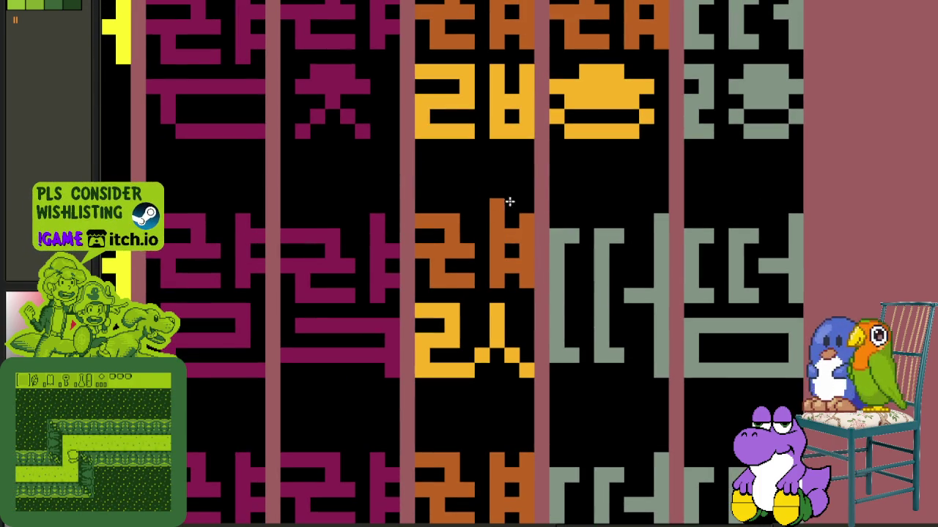
scroll(586, 249, "down", 3)
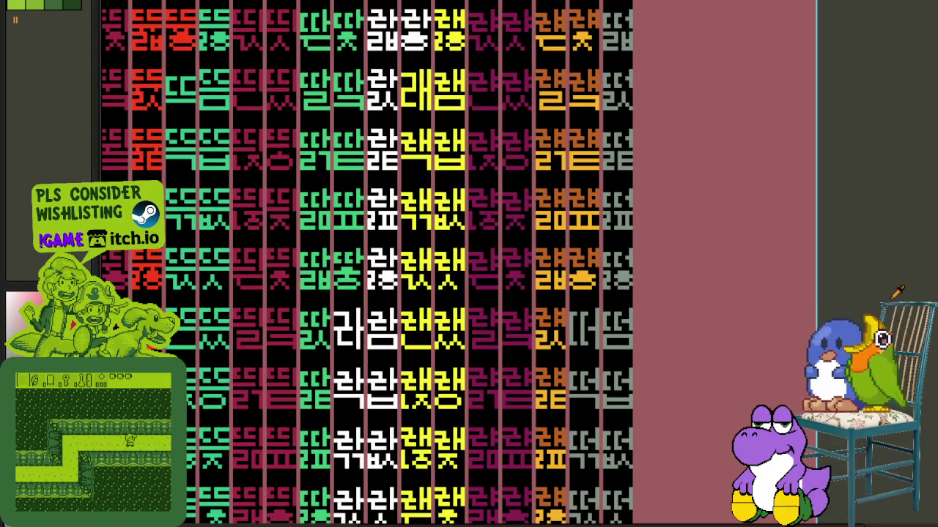
key("ctrl+s")
scroll(888, 295, "down", 1)
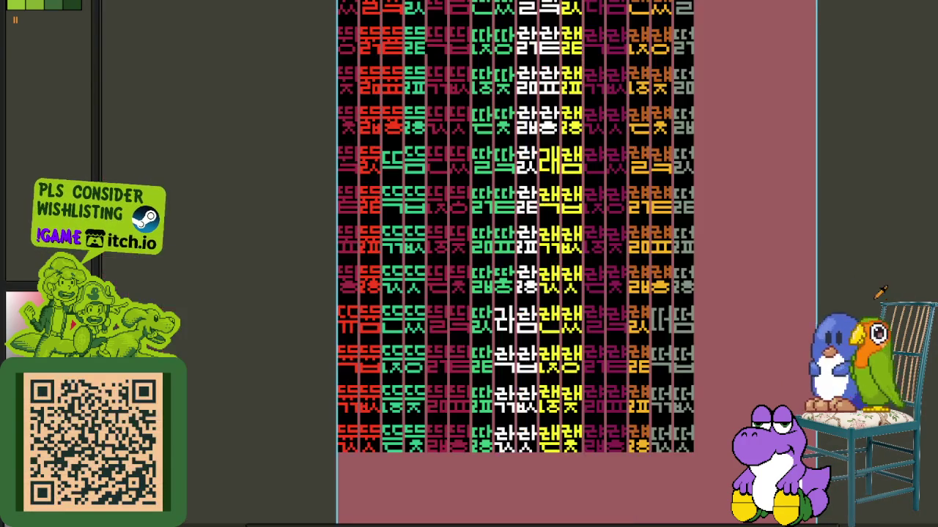
scroll(569, 214, "up", 3)
scroll(569, 213, "up", 2)
key("shift+r")
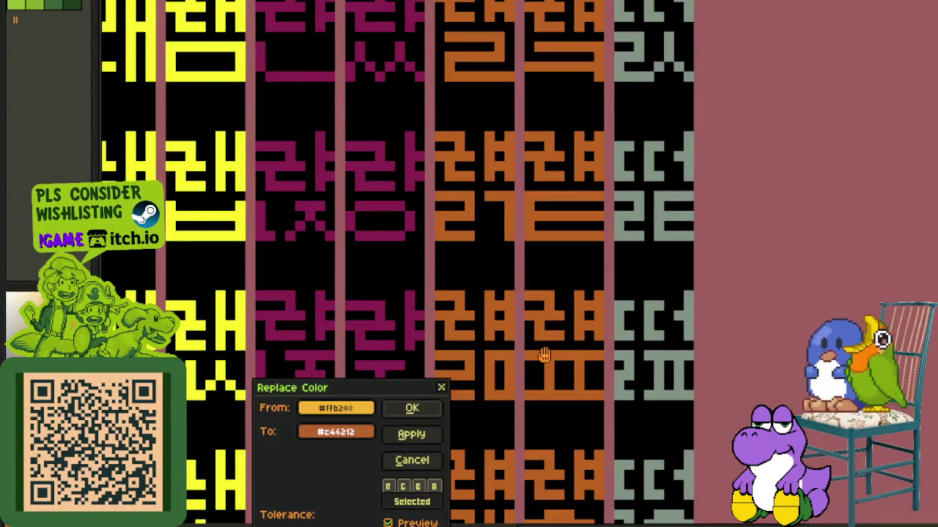
- Apply the recolour of amber #FFB208 to dark orange #C46212 across the orange glyph columns
left_click(411, 409)
scroll(659, 330, "down", 1)
scroll(864, 284, "down", 2)
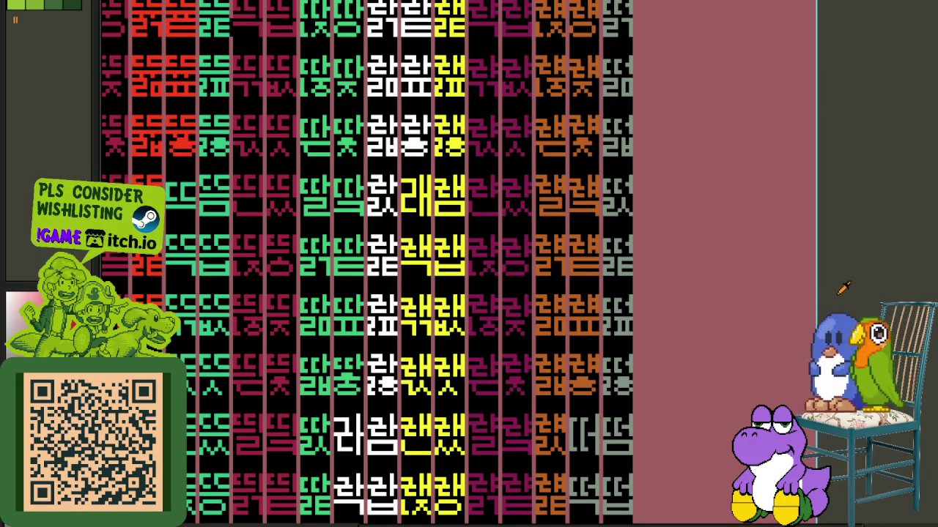
- Select the white ㄱ-over-ㄴ piece beside 람 and cut it from its cell
scroll(644, 289, "left", 3)
scroll(645, 290, "up", 3)
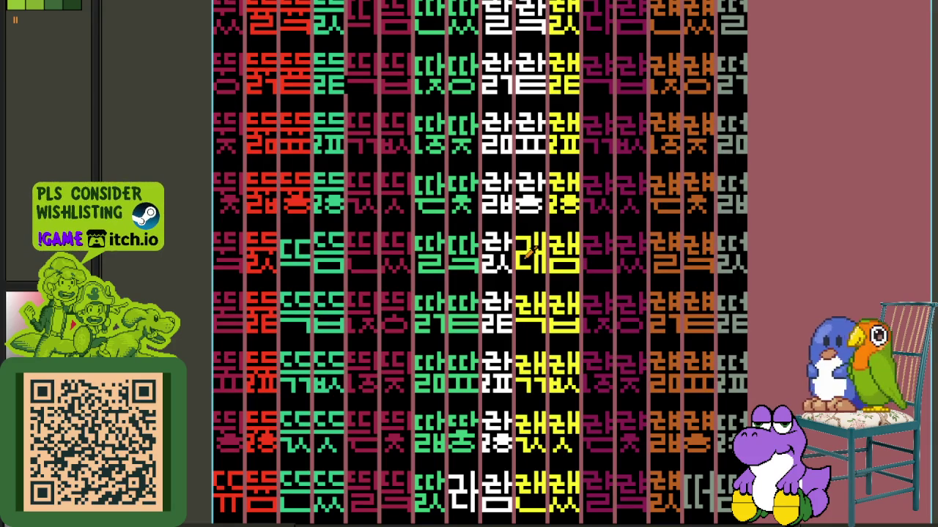
scroll(529, 251, "up", 1)
scroll(529, 252, "up", 2)
scroll(533, 250, "up", 1)
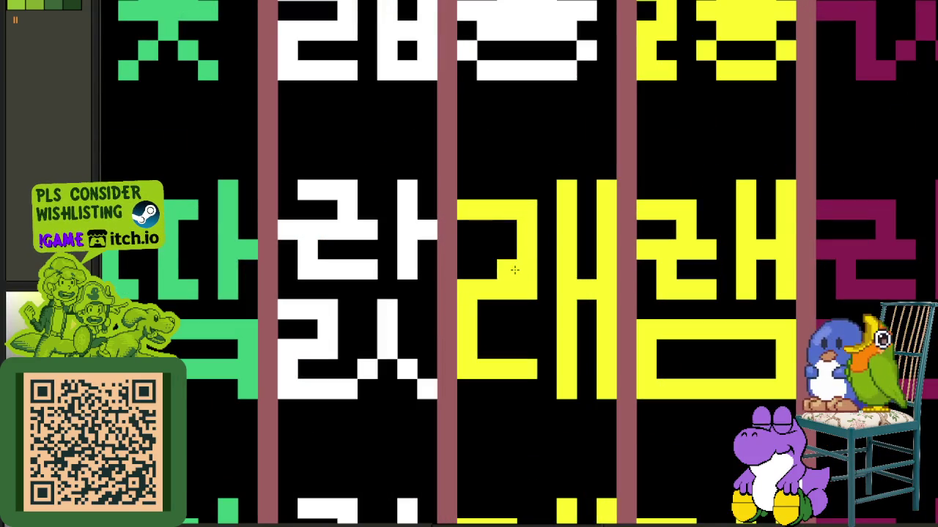
scroll(519, 250, "down", 3)
scroll(519, 251, "up", 2)
scroll(503, 268, "down", 5)
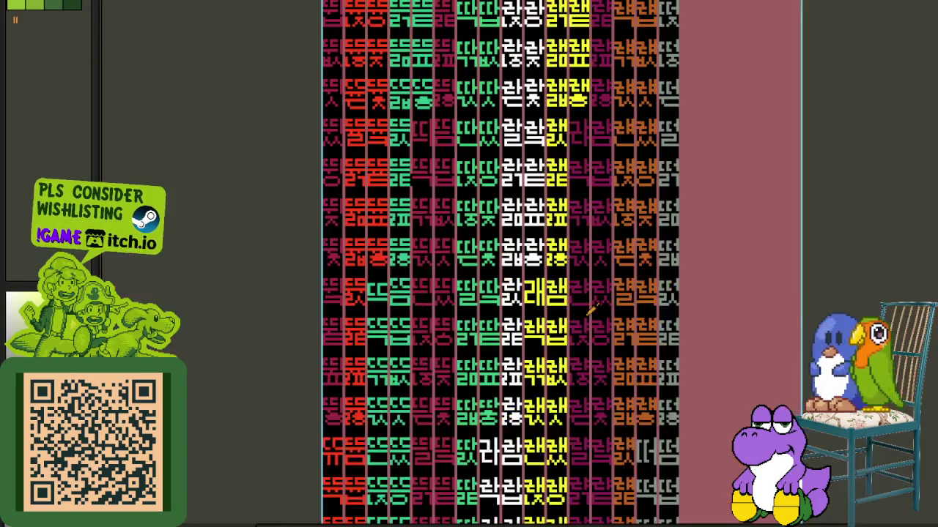
scroll(513, 263, "down", 1)
scroll(610, 287, "up", 2)
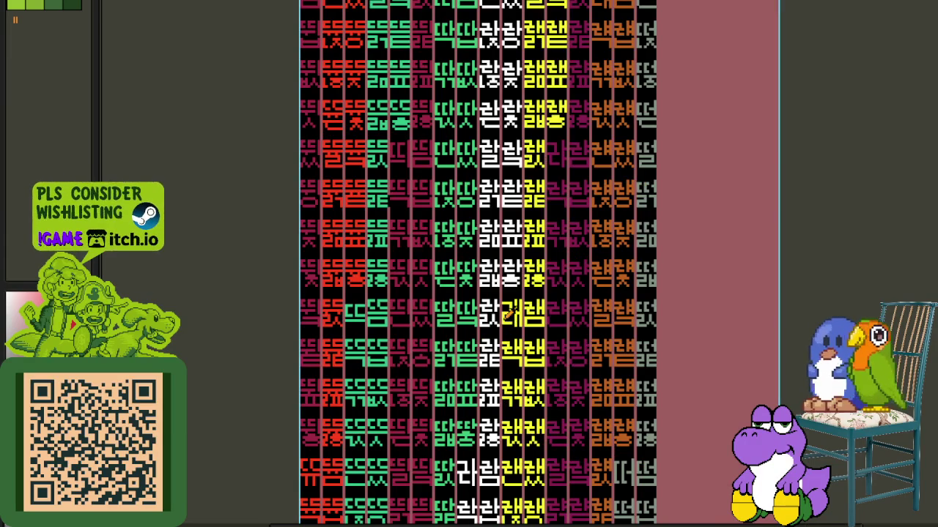
mouse_move(540, 344)
left_mouse_down()
mouse_move(529, 283)
mouse_move(498, 446)
mouse_move(521, 382)
mouse_move(524, 225)
mouse_move(554, 149)
left_mouse_up()
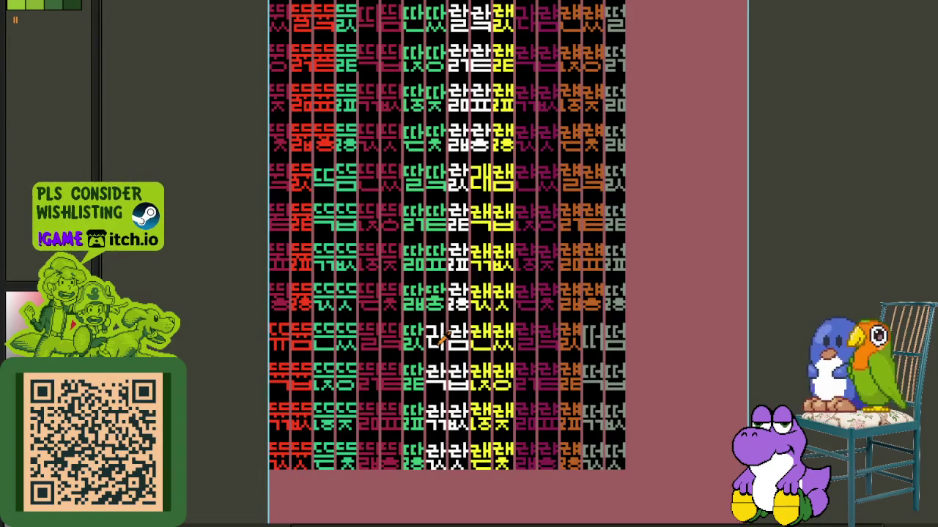
scroll(439, 338, "up", 1)
scroll(437, 341, "up", 2)
left_click(430, 299)
left_click(412, 287)
key("Delete")
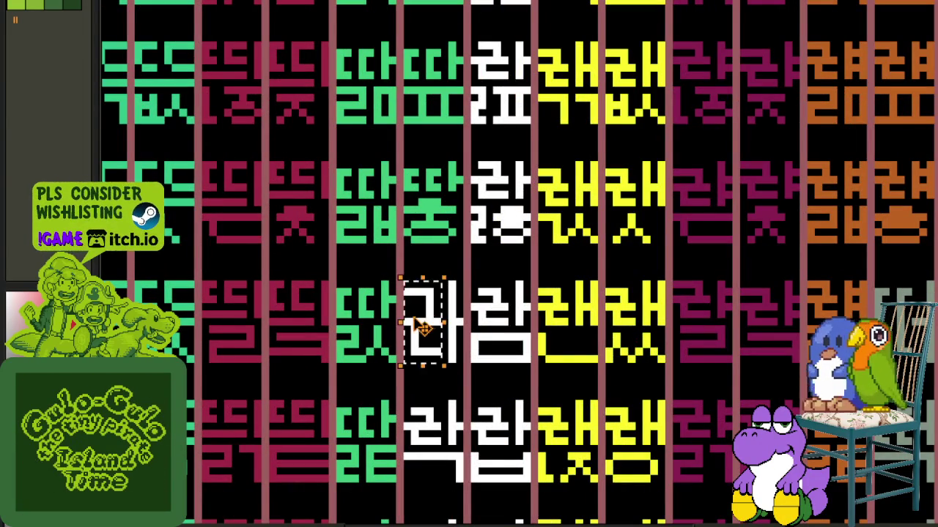
- Place the white piece in the grey-column slot right of the orange columns
scroll(586, 340, "right", 3)
scroll(586, 341, "up", 2)
left_click_drag(586, 343, 522, 300)
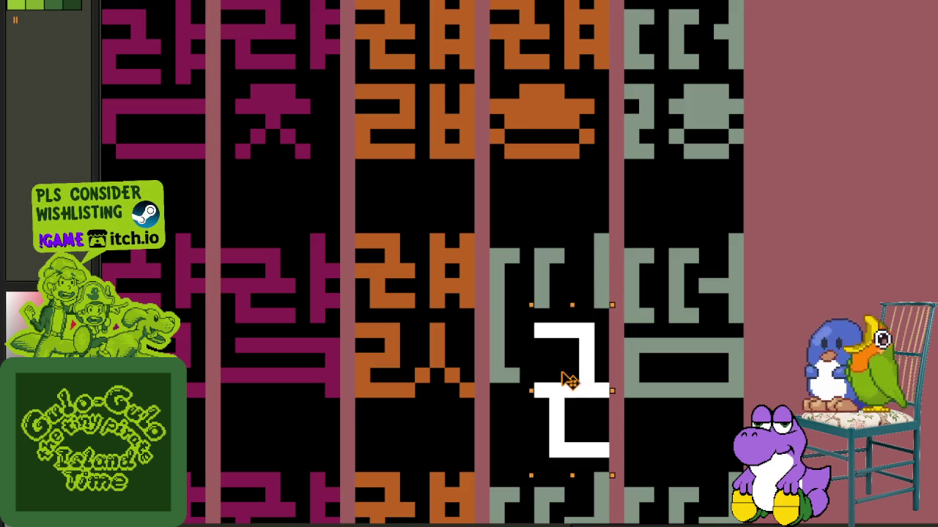
left_click(600, 270)
- Recolour the placed 근 glyph from white, first to dark red, then blue
scroll(568, 314, "down", 2)
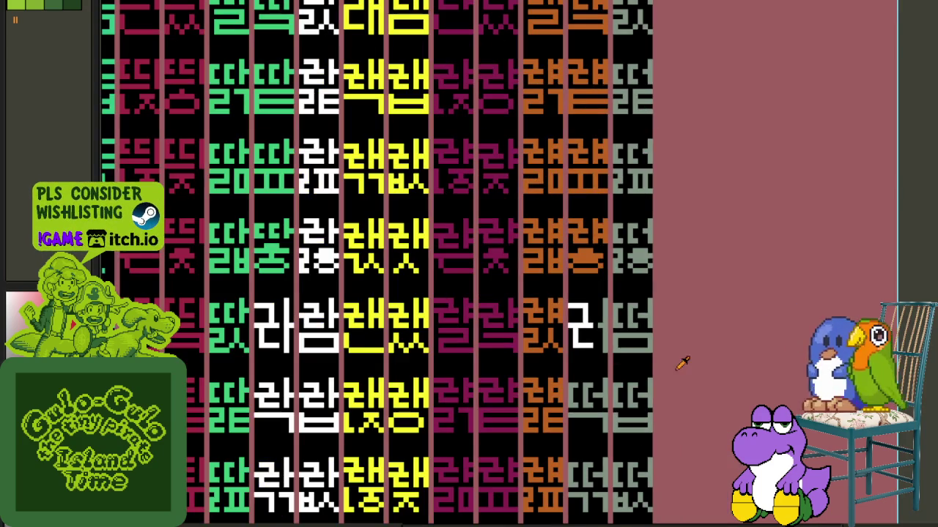
scroll(672, 352, "up", 1)
scroll(659, 351, "up", 1)
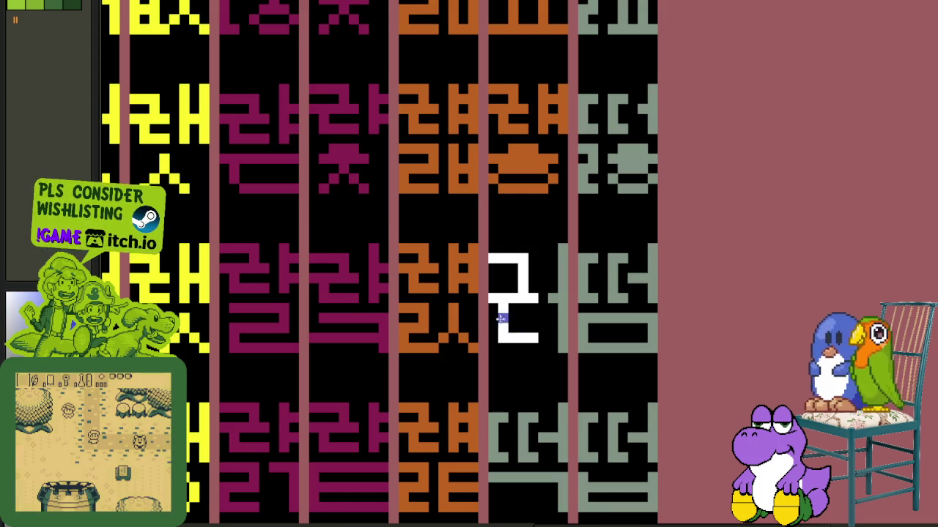
scroll(500, 322, "up", 1)
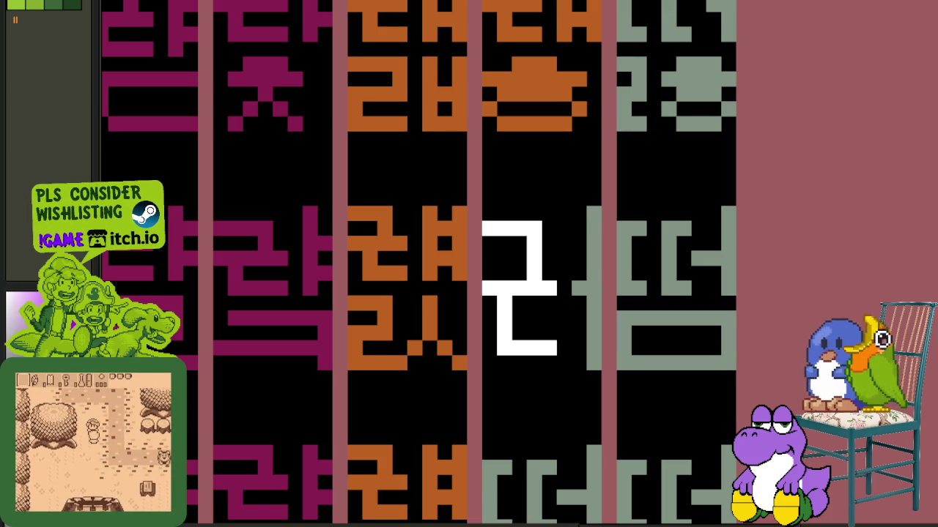
left_click(513, 287)
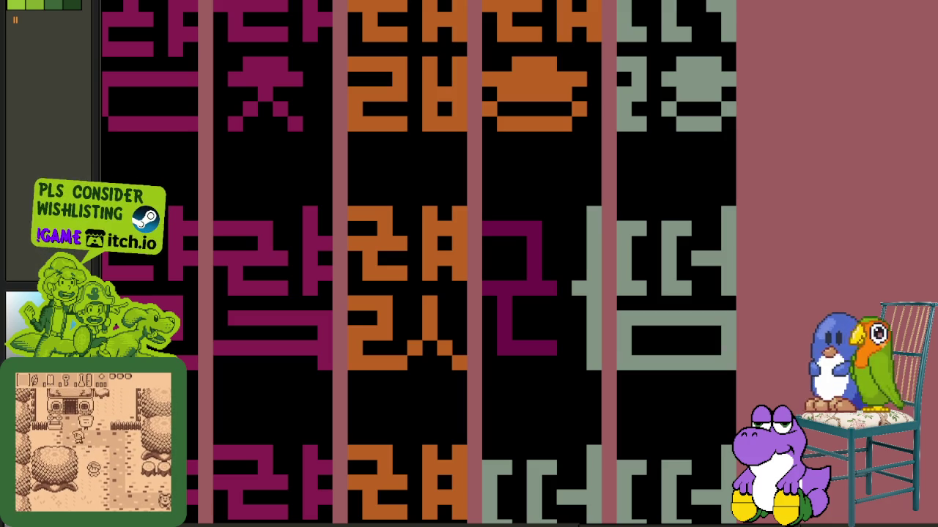
left_click(532, 288)
- Save the glyph sheet
scroll(543, 304, "down", 3)
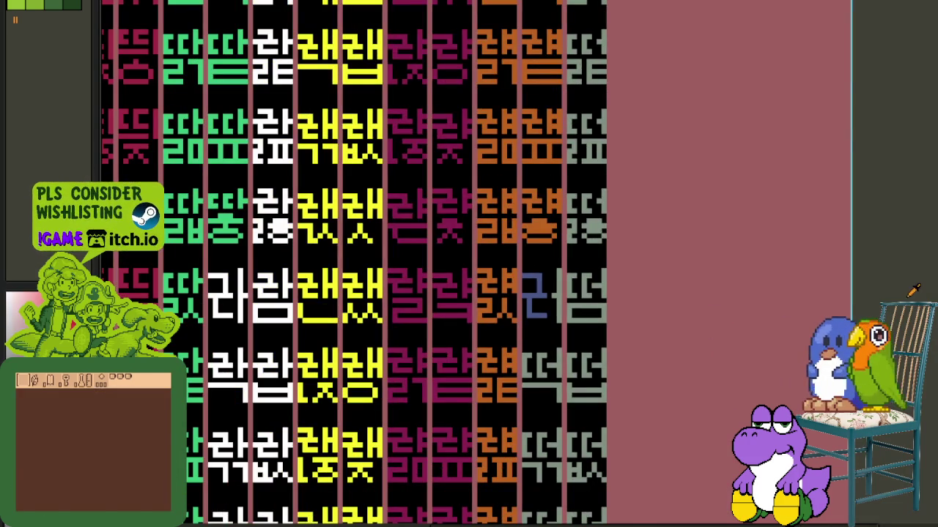
scroll(537, 319, "up", 1)
scroll(537, 319, "up", 1)
scroll(567, 339, "down", 1)
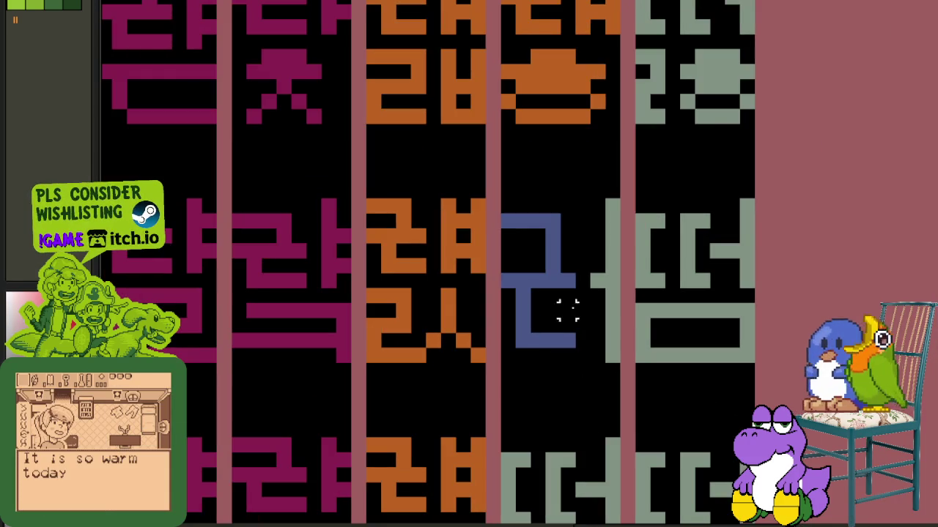
scroll(568, 282, "down", 2)
scroll(568, 282, "down", 1)
key("ctrl+s")
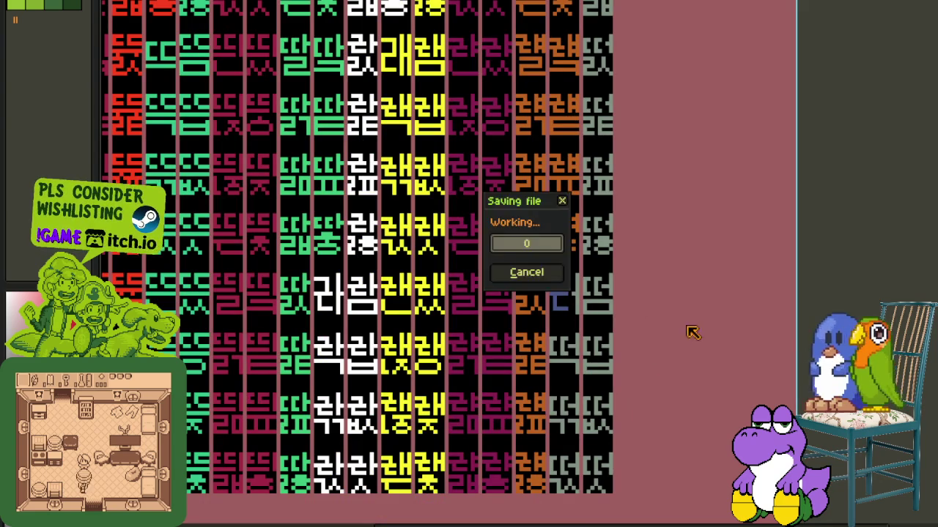
- Copy the 근 glyph's ㄱ top onto the grey-column cell above its ㅁ final, in blue
scroll(516, 284, "up", 1)
scroll(513, 285, "up", 1)
scroll(501, 283, "up", 1)
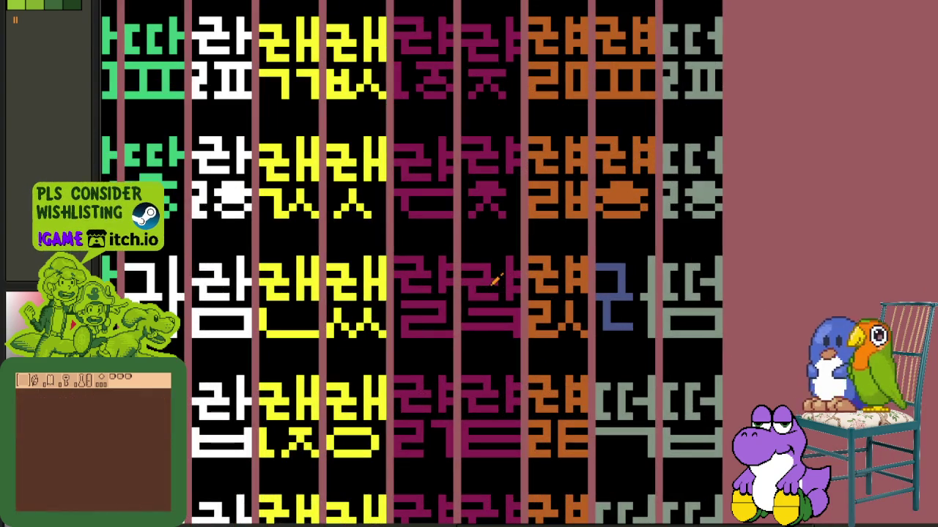
scroll(447, 277, "right", 1)
scroll(393, 273, "up", 3)
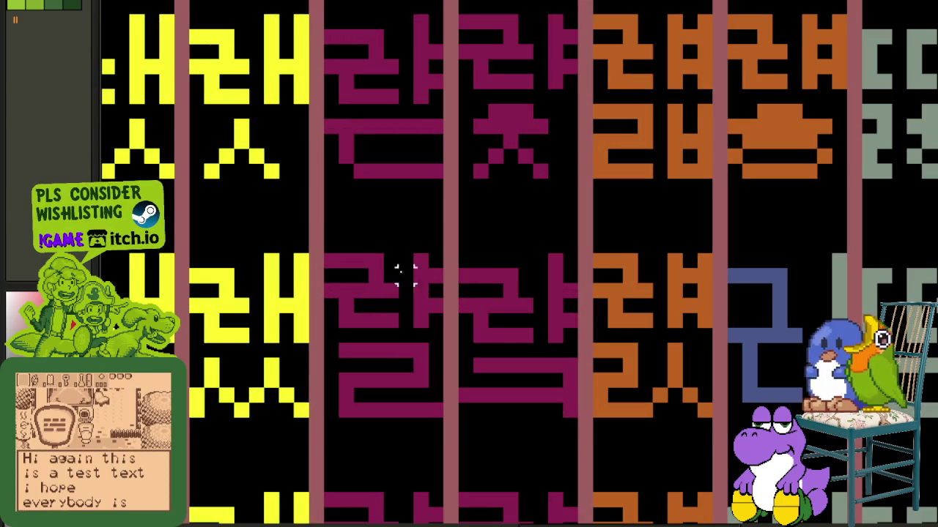
left_click_drag(536, 266, 455, 345)
mouse_move(825, 323)
left_mouse_down()
mouse_move(927, 290)
mouse_move(899, 305)
left_mouse_up()
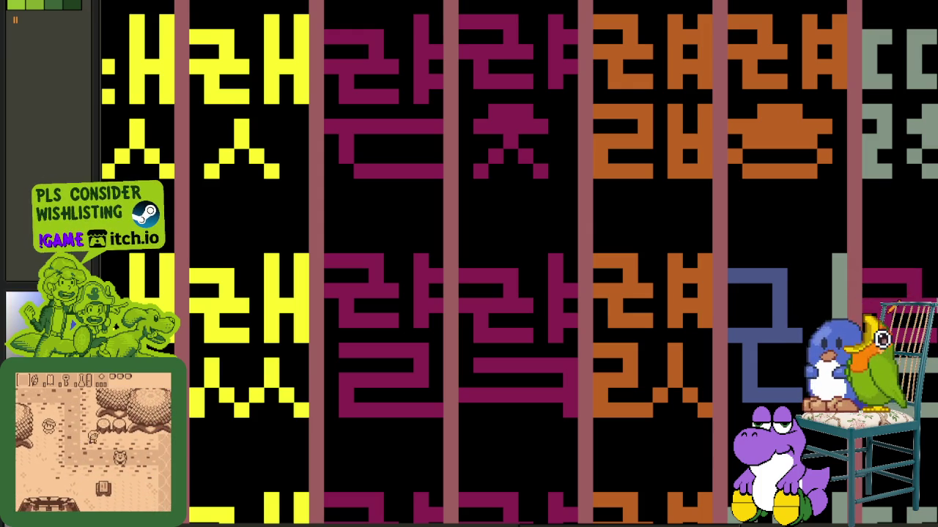
key("Return")
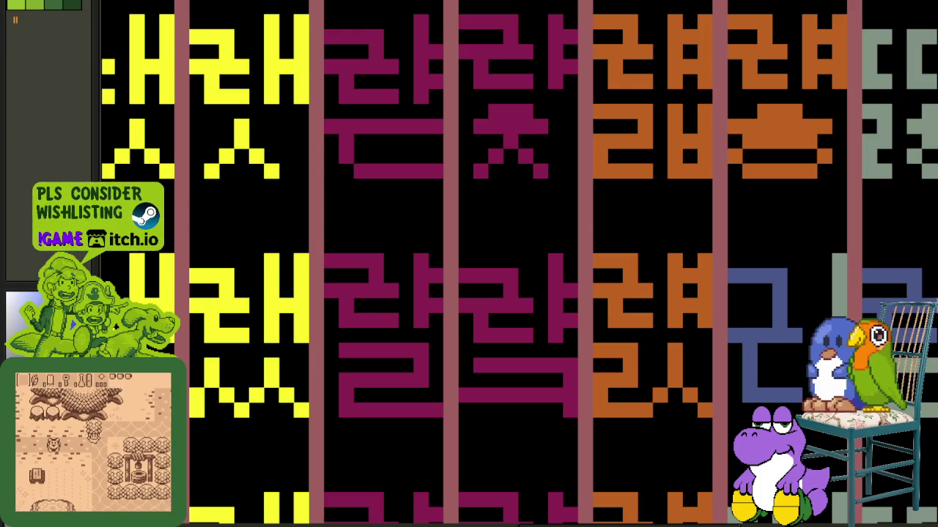
scroll(731, 274, "down", 3)
scroll(731, 274, "down", 1)
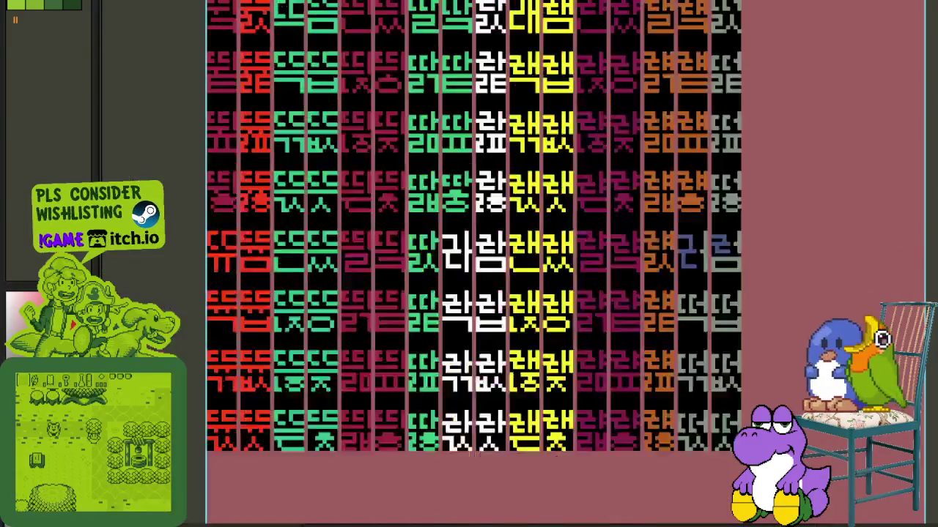
scroll(781, 234, "down", 2)
scroll(784, 227, "up", 2)
scroll(814, 277, "up", 2)
scroll(813, 277, "up", 1)
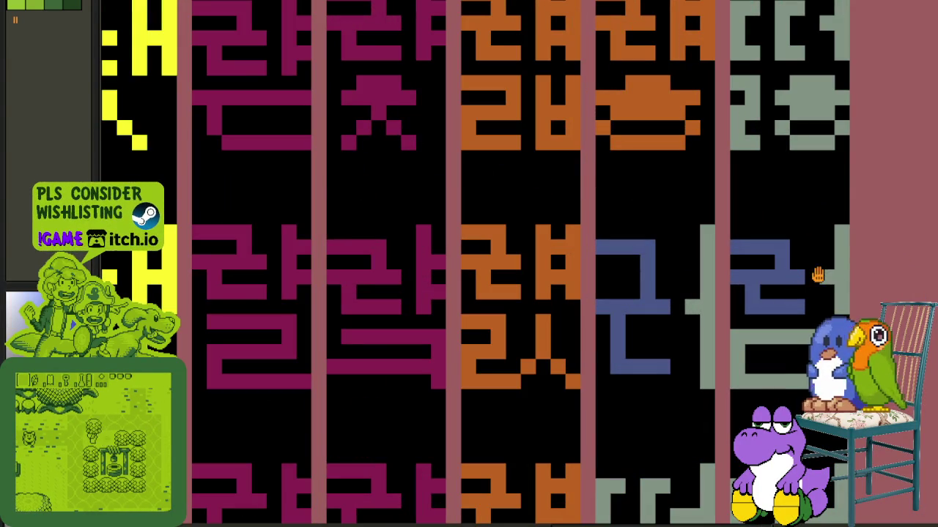
scroll(840, 272, "down", 3)
scroll(869, 265, "up", 1)
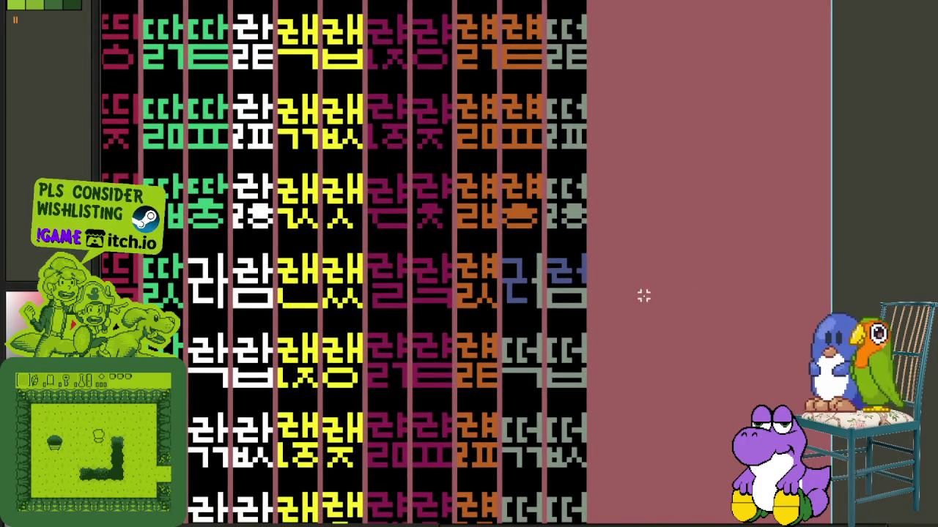
- Move a blue initial piece down a row, then park it in the empty area at right
scroll(643, 295, "up", 1)
mouse_move(625, 282)
left_mouse_down()
mouse_move(565, 231)
mouse_move(579, 357)
mouse_move(527, 345)
left_mouse_up()
scroll(556, 233, "down", 1)
scroll(528, 293, "down", 1)
left_click_drag(528, 266, 516, 397)
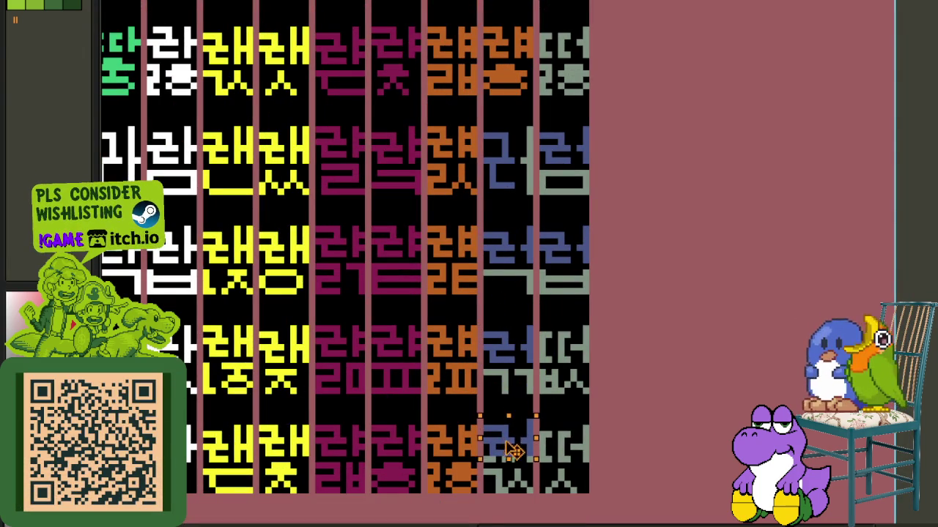
scroll(666, 126, "down", 2)
mouse_move(516, 396)
left_mouse_down()
mouse_move(574, 189)
mouse_move(569, 272)
left_mouse_up()
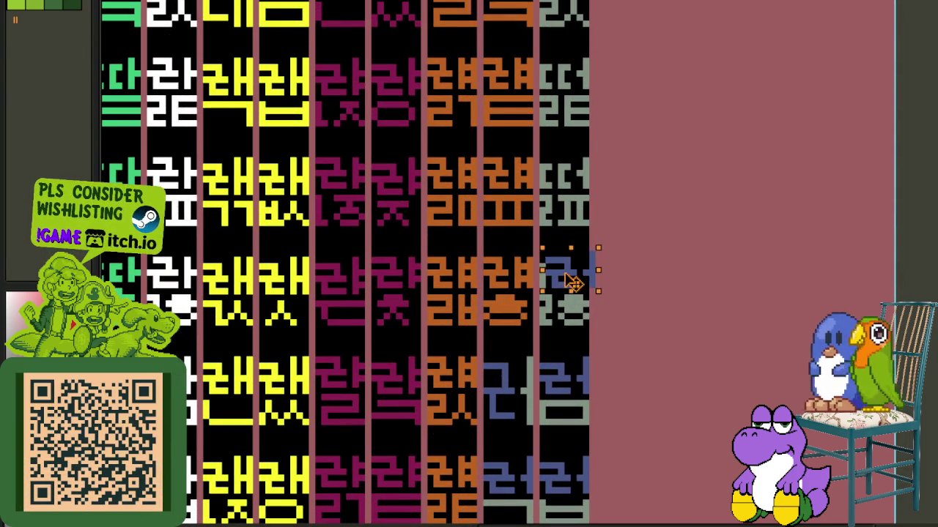
scroll(733, 7, "up", 3)
mouse_move(733, 7)
left_mouse_down()
mouse_move(721, 66)
mouse_move(655, 7)
mouse_move(611, 4)
mouse_move(569, 228)
mouse_move(594, 153)
mouse_move(582, 138)
mouse_move(574, 147)
mouse_move(579, 46)
left_mouse_up()
scroll(569, 242, "up", 3)
scroll(586, 33, "up", 2)
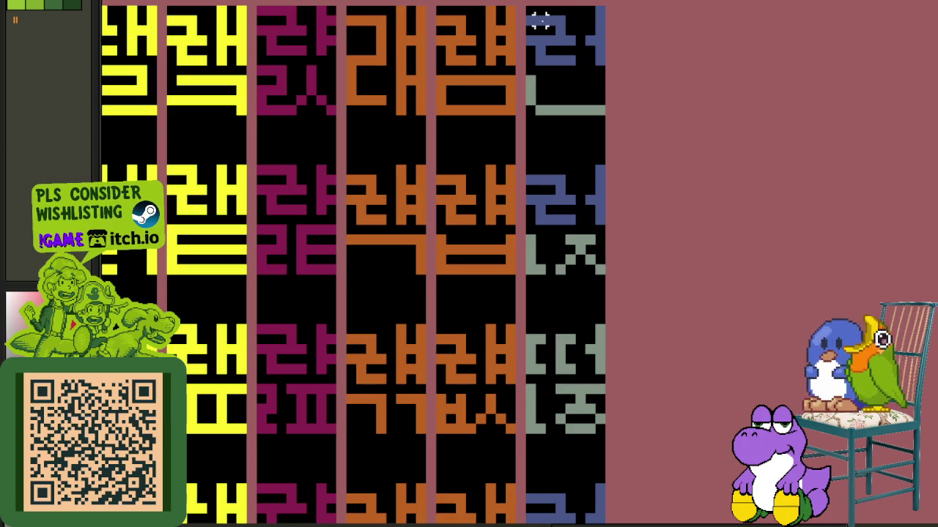
- Move the top blue initial piece down two rows in the grey column
mouse_move(531, 20)
left_mouse_down()
mouse_move(591, 63)
mouse_move(590, 337)
mouse_move(597, 255)
mouse_move(590, 243)
mouse_move(578, 454)
mouse_move(588, 451)
left_mouse_up()
scroll(600, 62, "down", 2)
scroll(579, 442, "down", 3)
mouse_move(532, 251)
left_mouse_down()
mouse_move(548, 357)
mouse_move(545, 462)
mouse_move(524, 240)
mouse_move(525, 337)
mouse_move(525, 249)
mouse_move(534, 228)
mouse_move(541, 418)
left_mouse_up()
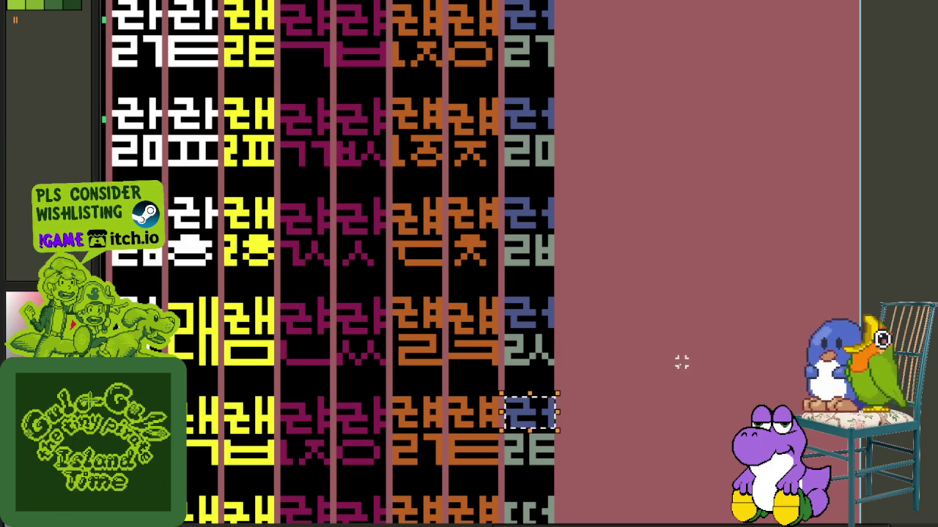
key("ctrl+z")
left_click_drag(638, 381, 591, 196)
left_click_drag(560, 108, 560, 370)
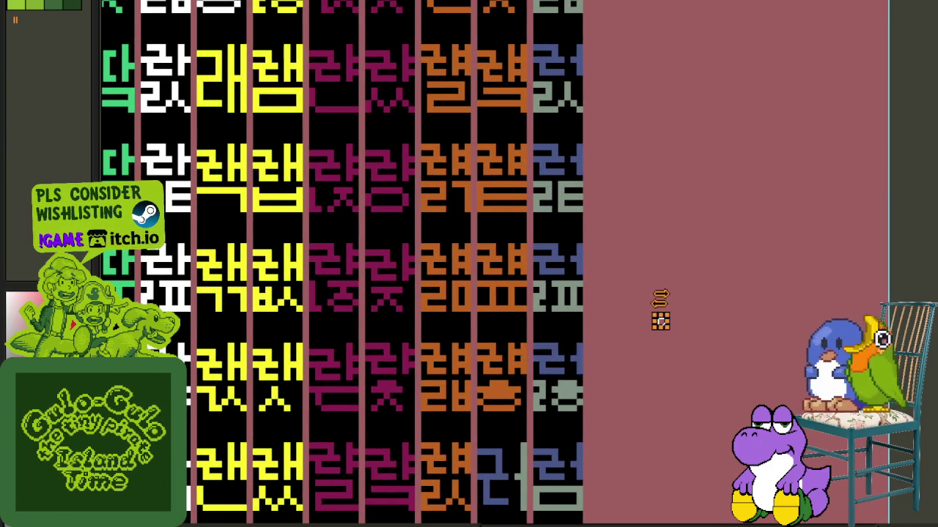
scroll(660, 307, "down", 2)
left_click_drag(669, 381, 635, 316)
scroll(607, 325, "up", 2)
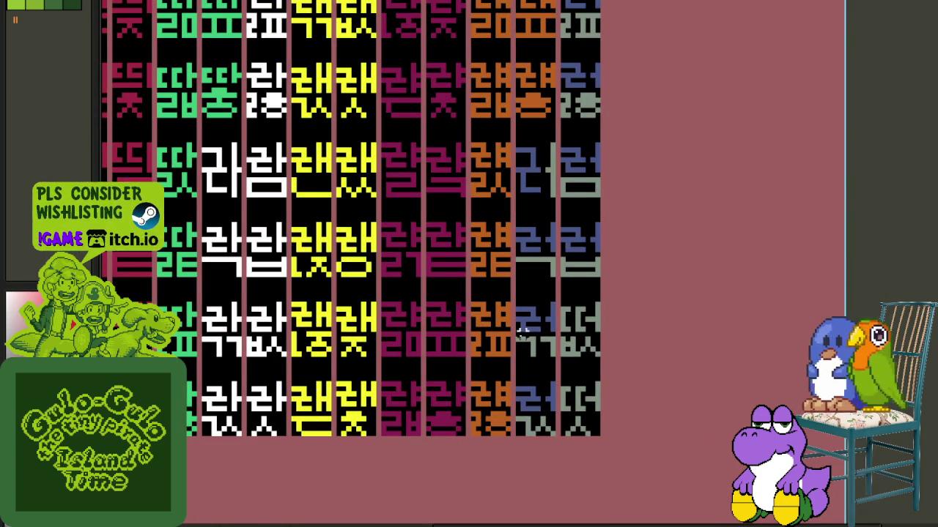
- Recolour grey-green #819484 strokes in the right-column block to blue #43598A
left_click_drag(553, 434, 483, 117)
scroll(538, 184, "up", 1)
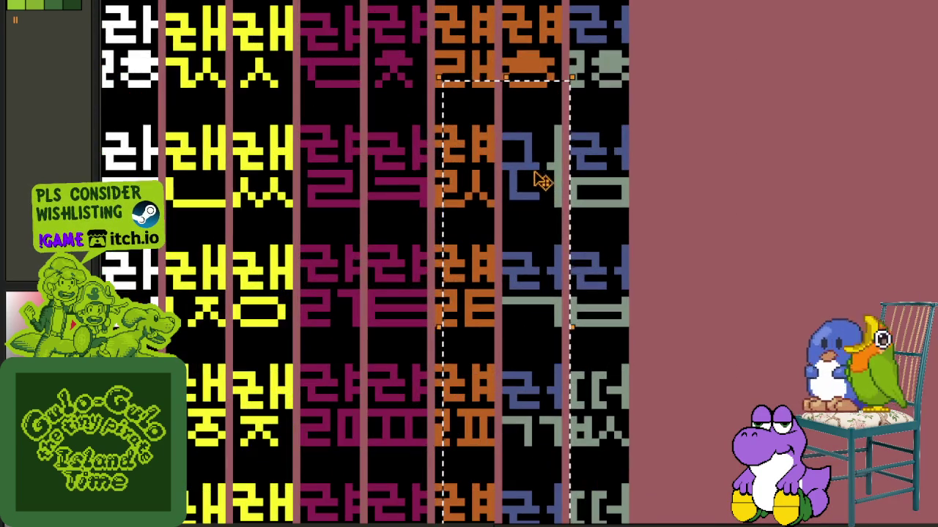
key("shift+r")
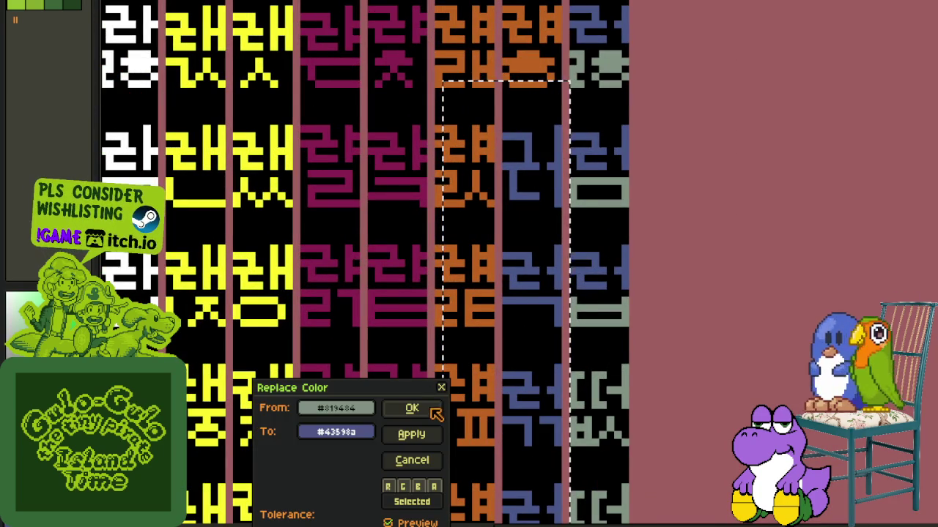
key("Return")
key("ctrl+d")
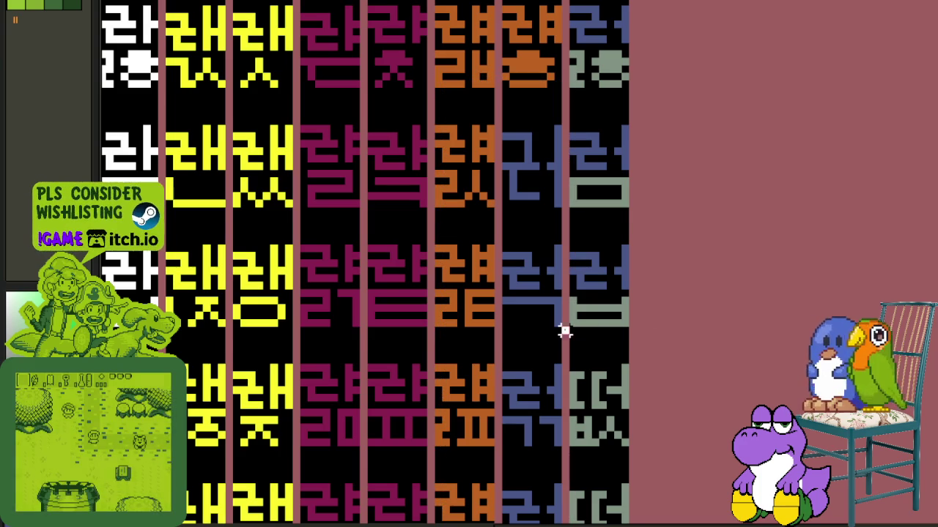
scroll(561, 329, "up", 2)
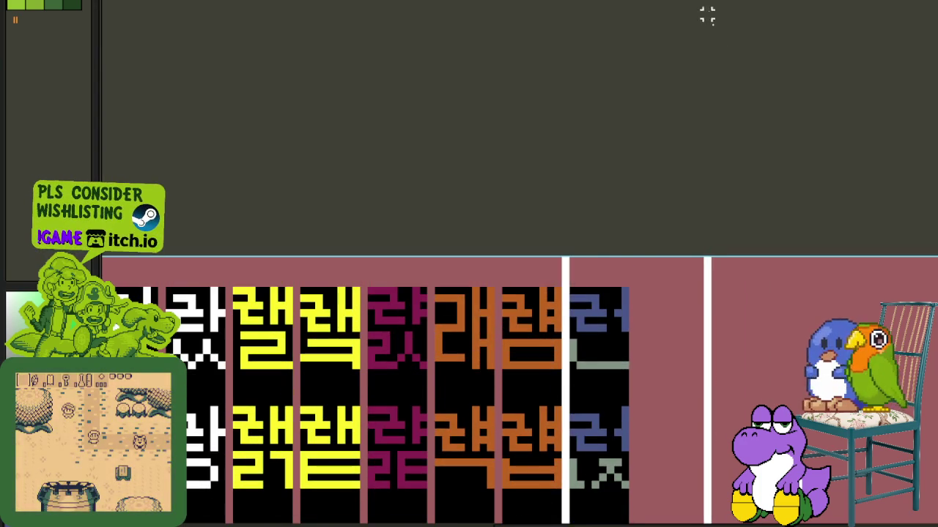
left_click_drag(768, 22, 709, 18)
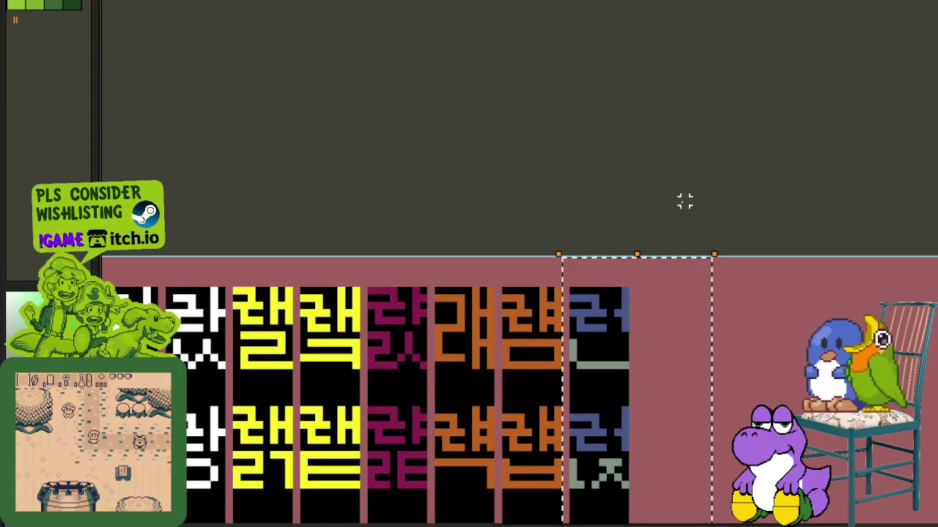
- Replace grey-green with blue in the selected top of the right column
key("shift+r")
key("Return")
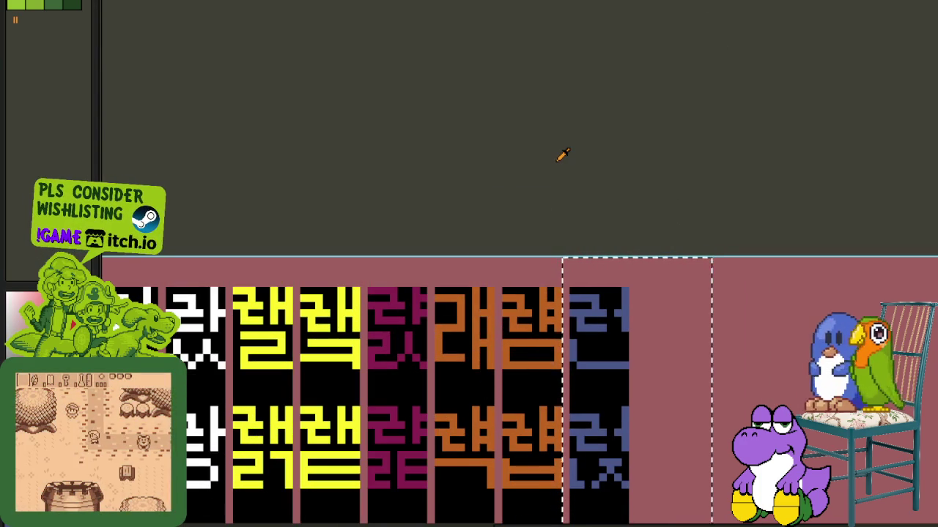
scroll(558, 156, "down", 2)
scroll(649, 266, "down", 2)
scroll(722, 384, "down", 3)
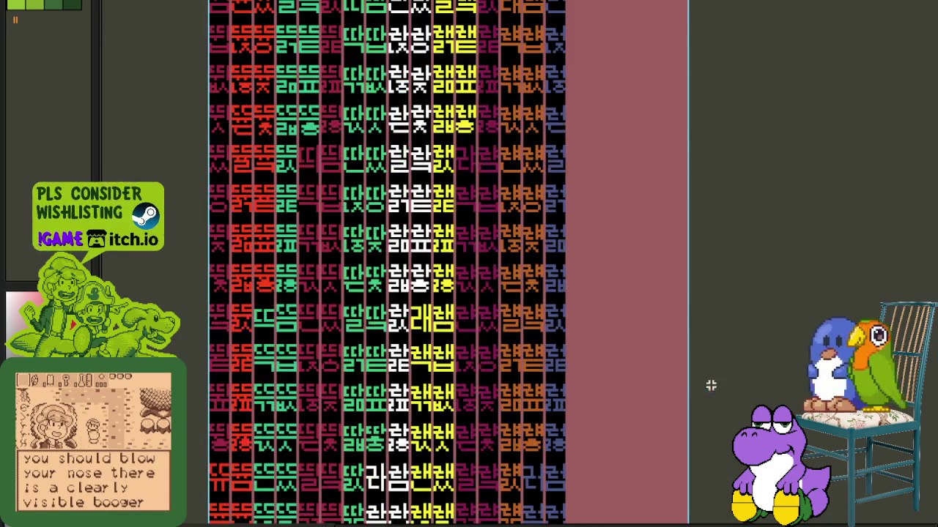
scroll(714, 274, "down", 2)
scroll(530, 318, "up", 2)
scroll(582, 268, "up", 1)
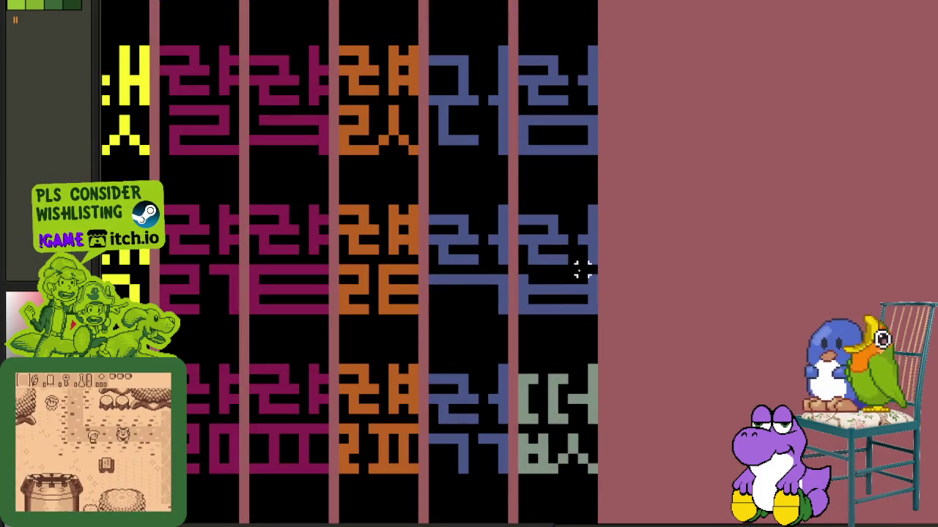
- Copy the top-right glyph's blue initial down onto the lower grey glyphs above ㅄ and ㅅ
left_click_drag(592, 258, 518, 214)
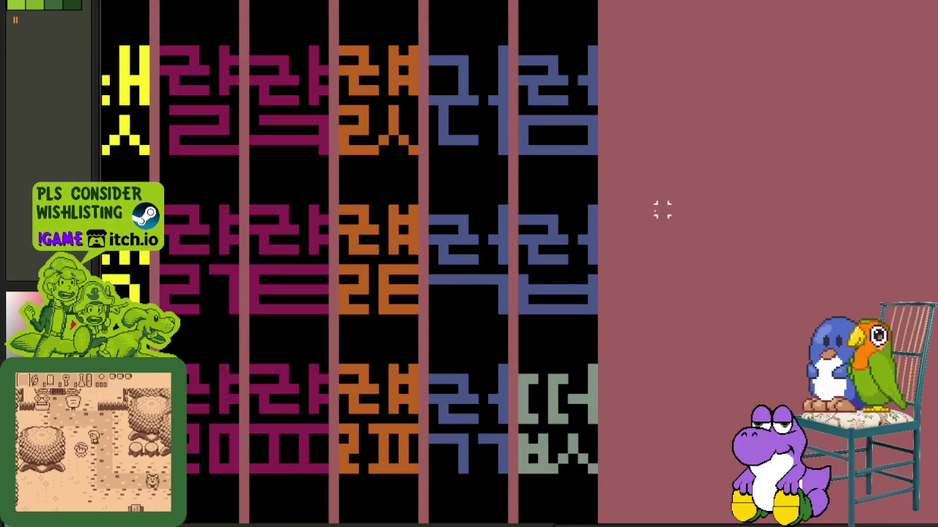
left_click_drag(576, 93, 521, 46)
left_click_drag(549, 84, 561, 387)
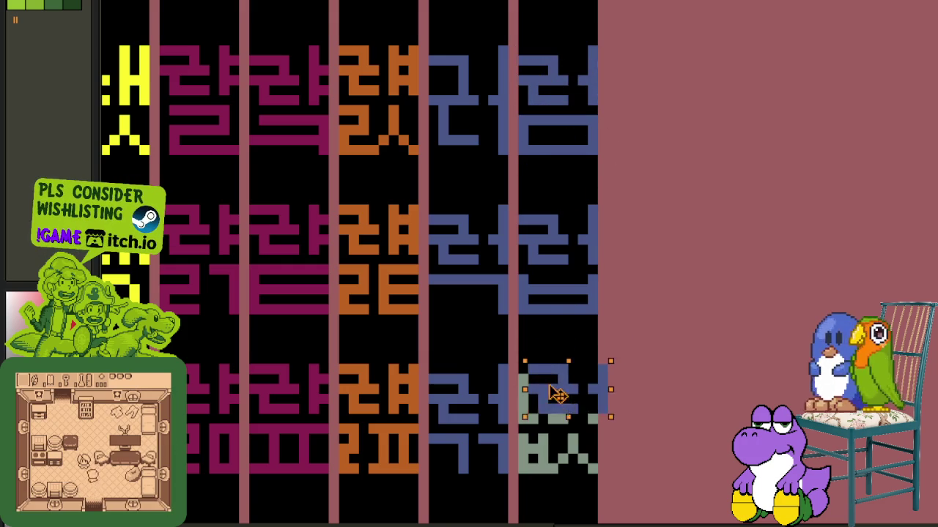
scroll(553, 367, "down", 2)
scroll(556, 299, "down", 3)
left_click_drag(561, 215, 561, 381)
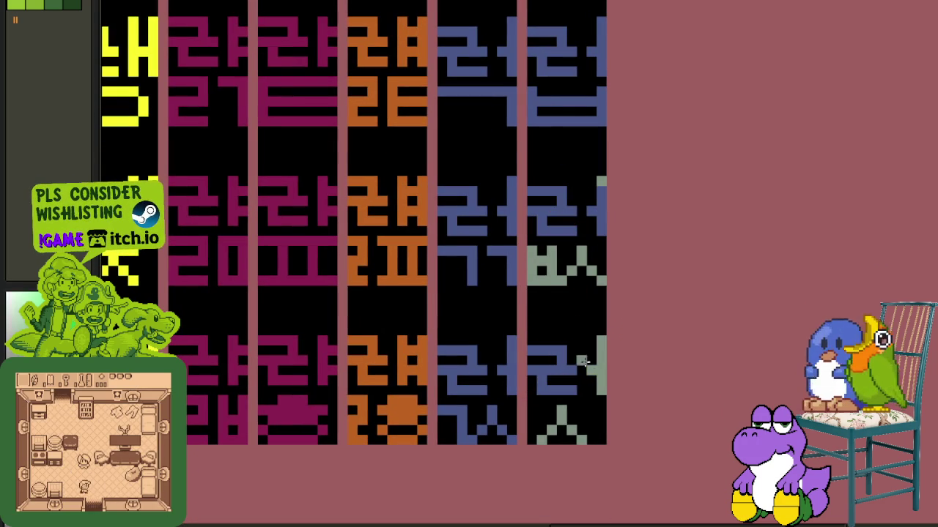
scroll(560, 210, "down", 2)
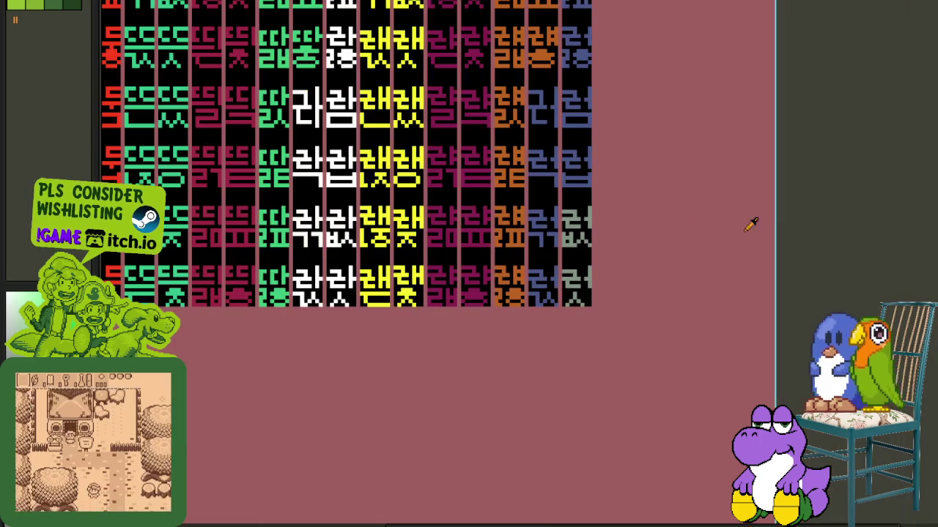
scroll(854, 198, "down", 2)
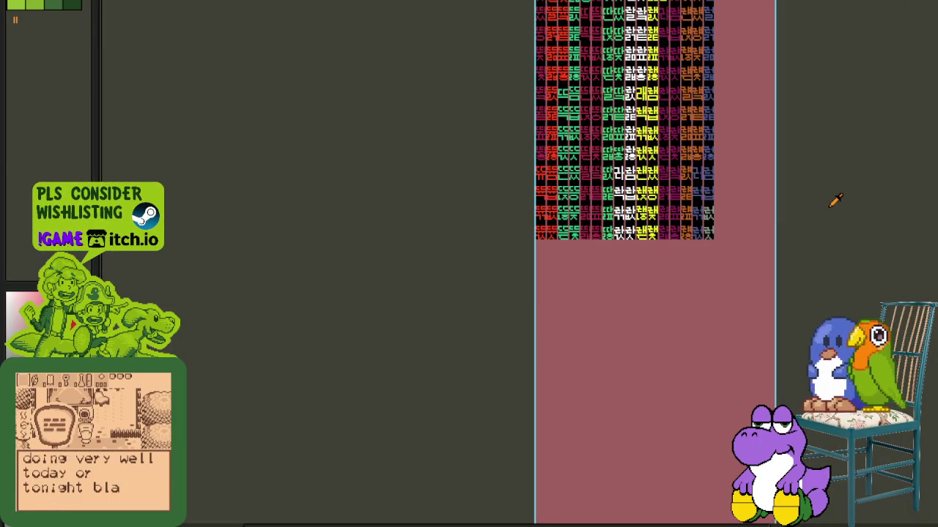
scroll(718, 226, "up", 3)
scroll(628, 244, "up", 2)
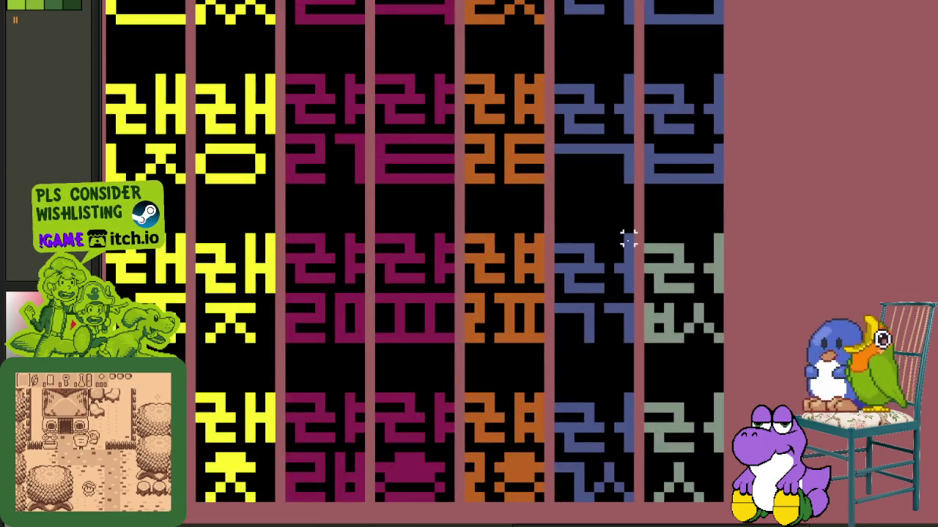
scroll(760, 269, "down", 2)
key("Tab")
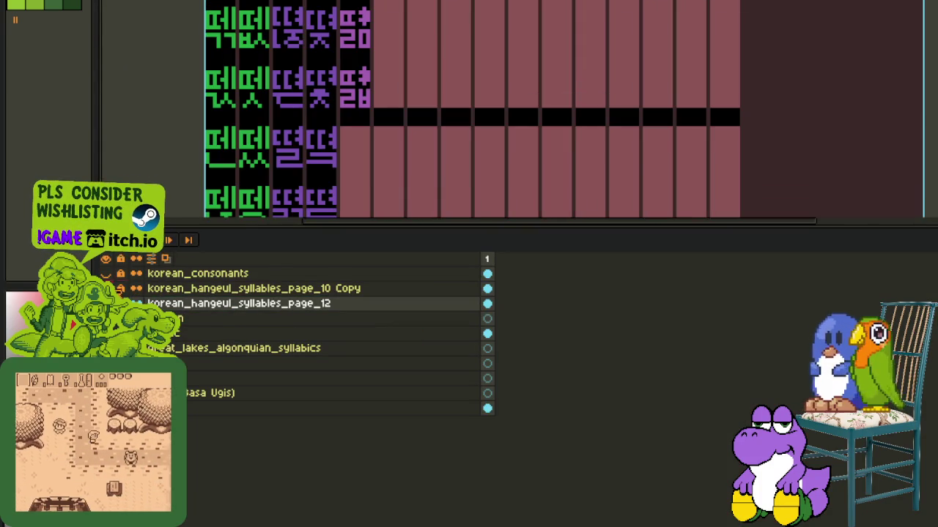
- Pan across the glyph sheet with the layer list hidden, then restore the list
key("Tab")
mouse_move(273, 242)
left_mouse_down()
mouse_move(437, 315)
mouse_move(441, 456)
mouse_move(427, 302)
mouse_move(418, 289)
left_mouse_up()
key("Tab")
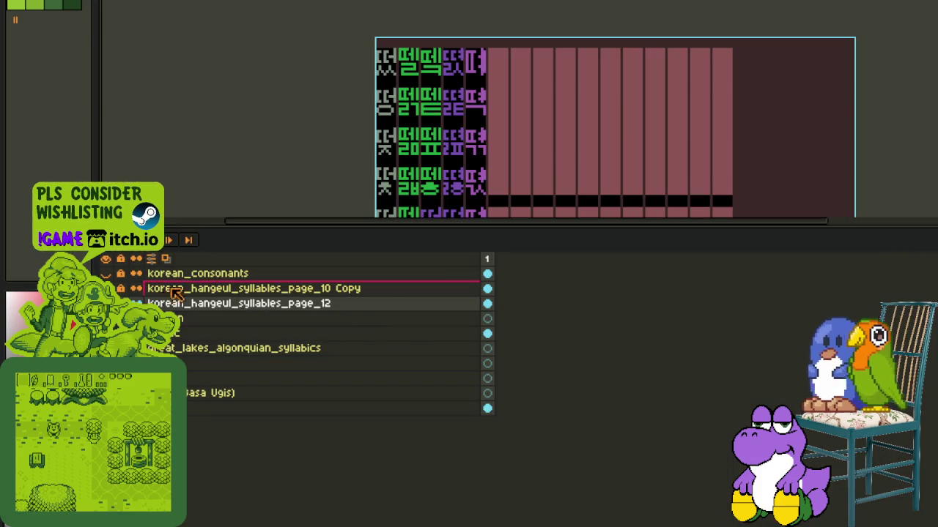
- Expand the Korean group and place korean_hangeul_syllables_page_12 directly above page_11
left_click(139, 318)
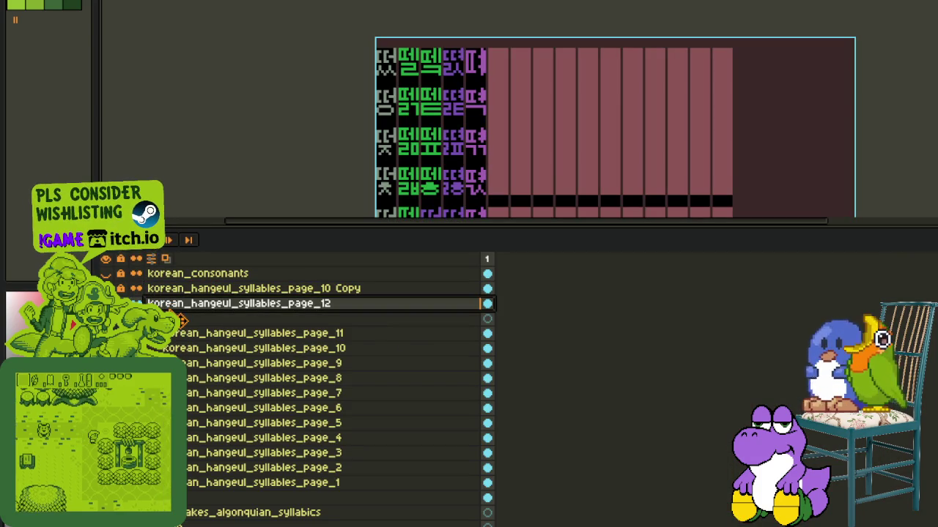
left_click_drag(179, 341, 194, 337)
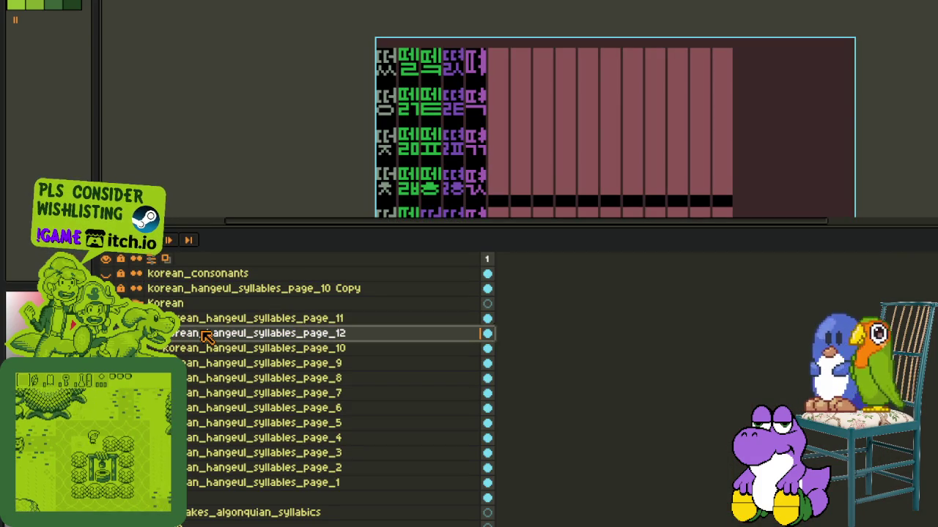
left_click_drag(207, 335, 207, 314)
left_click_drag(207, 318, 147, 286)
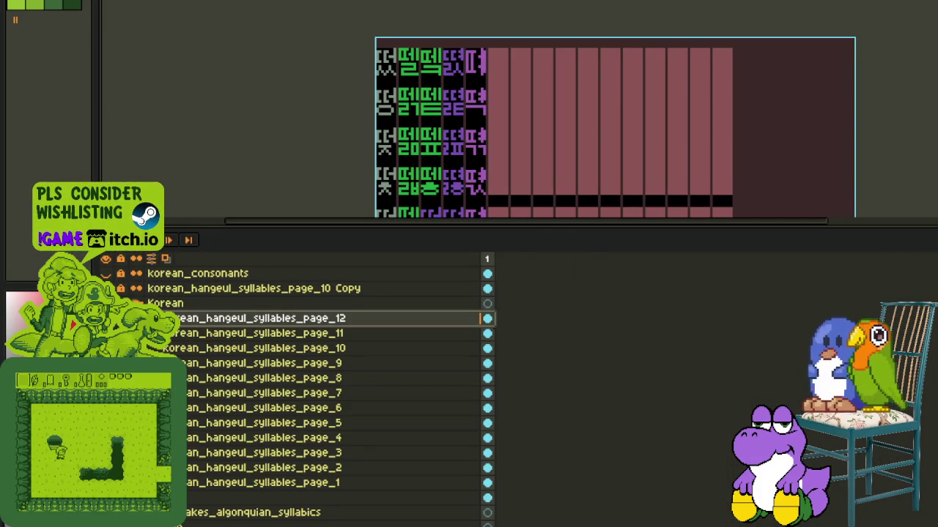
key("Tab")
scroll(339, 256, "down", 2)
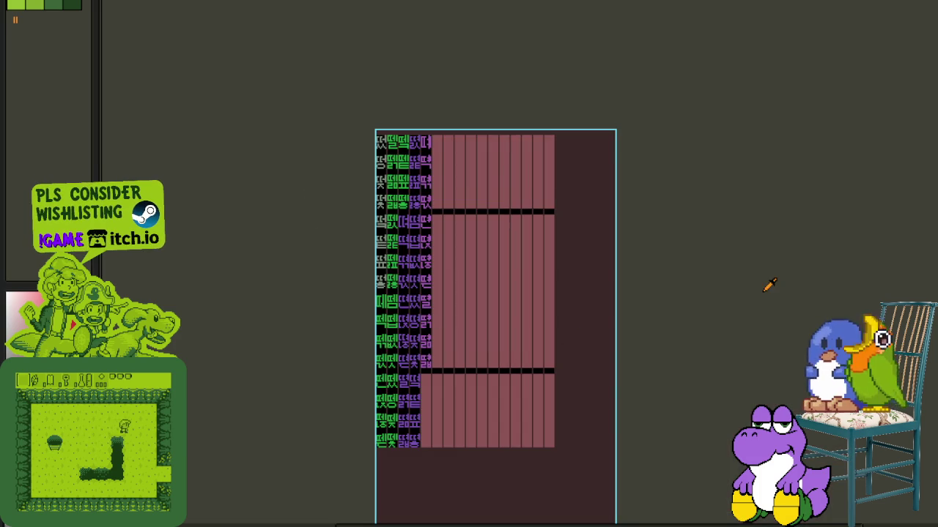
key("Tab")
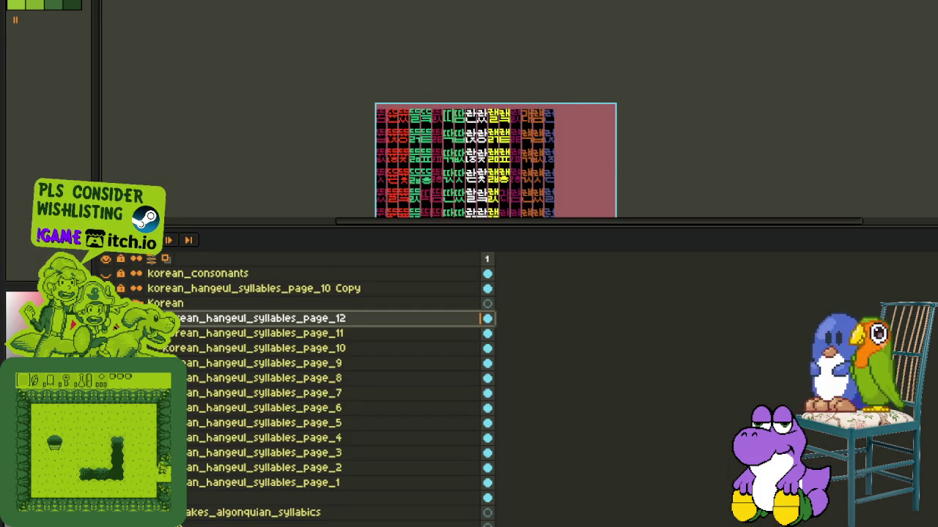
- Review the colour-coded syllable rows full-screen, panning down to the lower rows
key("Tab")
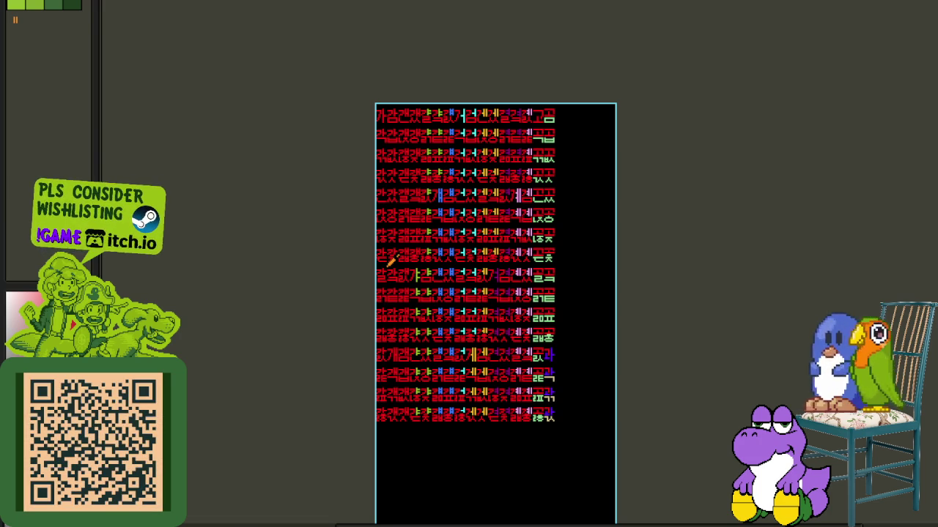
key("Tab")
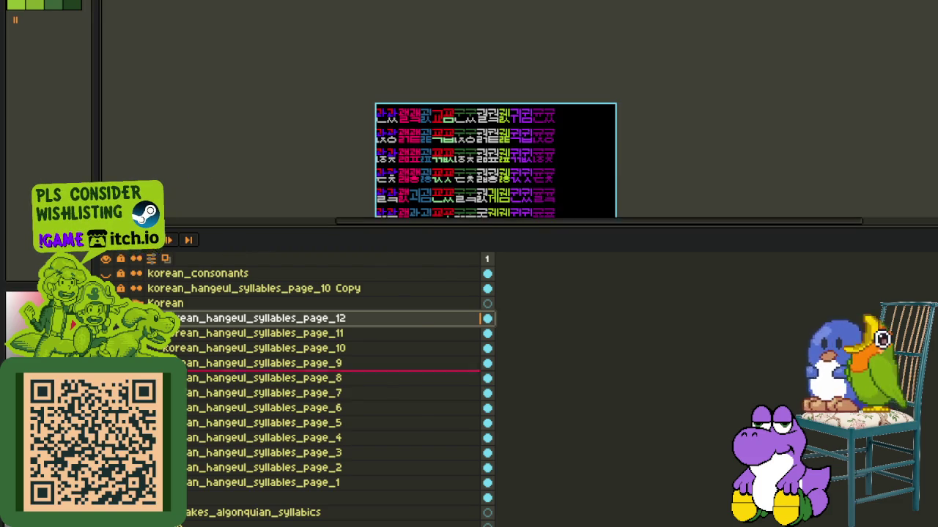
key("Tab")
scroll(419, 339, "up", 2)
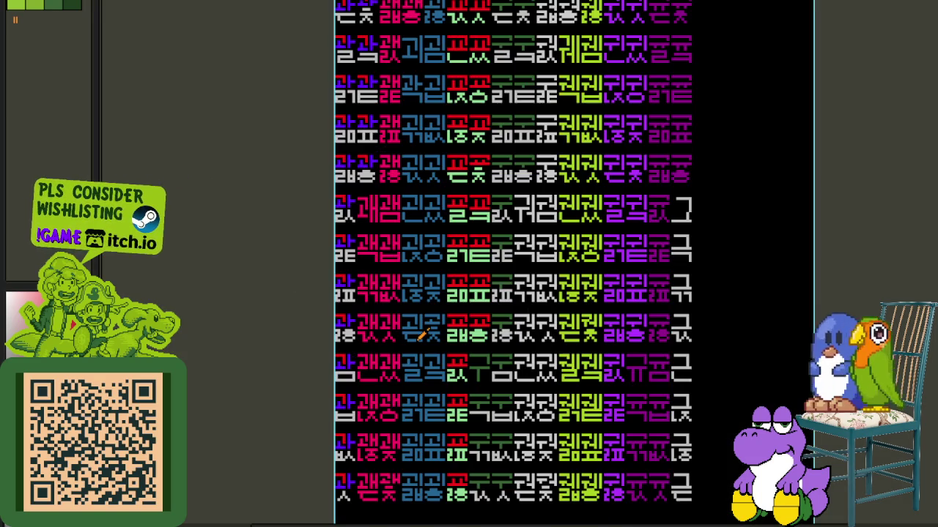
left_click_drag(463, 416, 450, 291)
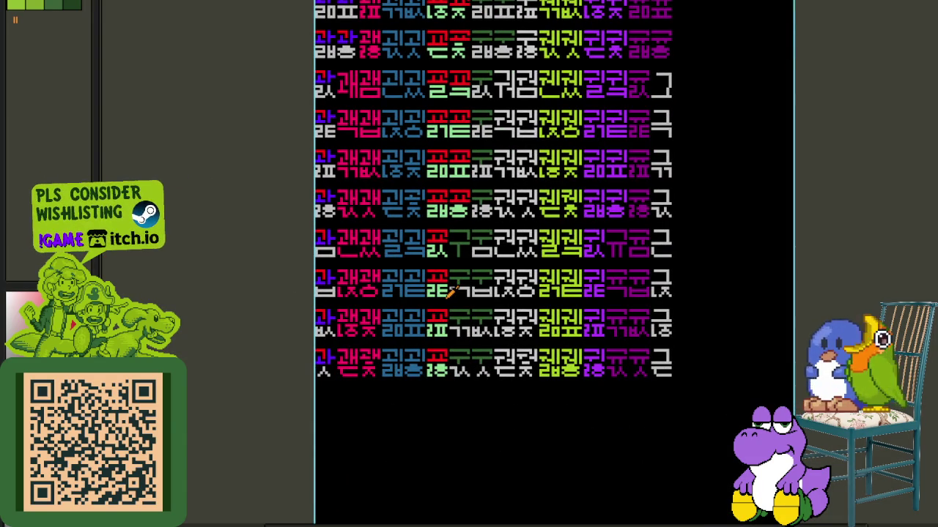
scroll(583, 366, "up", 1)
scroll(580, 364, "up", 2)
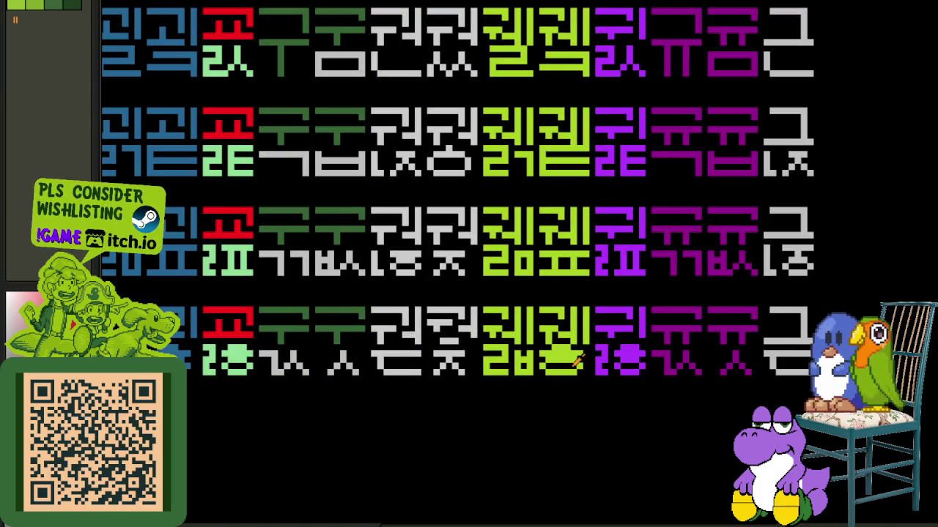
scroll(579, 361, "down", 2)
key("Tab")
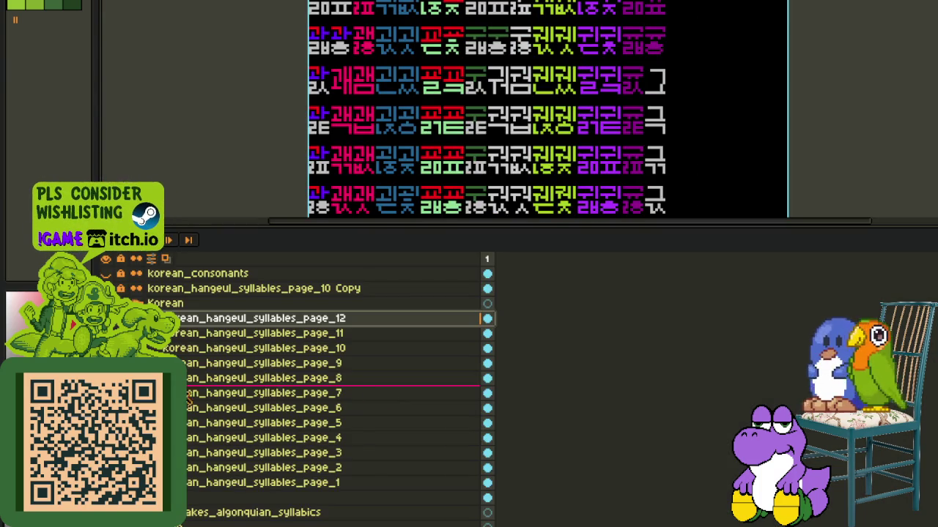
scroll(483, 110, "down", 5)
key("Tab")
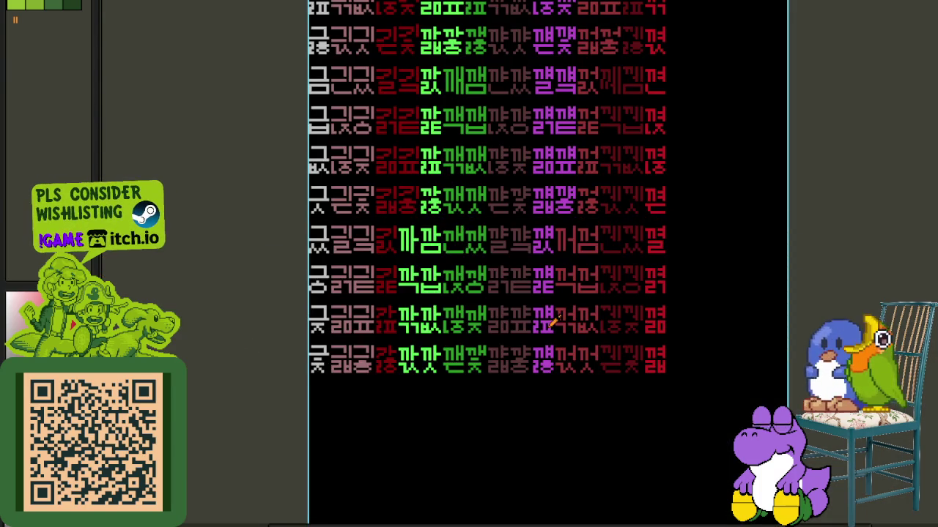
- Pan back toward the top of the sheet and drop the pasted pixels into a green glyph cell
left_click_drag(771, 192, 796, 356)
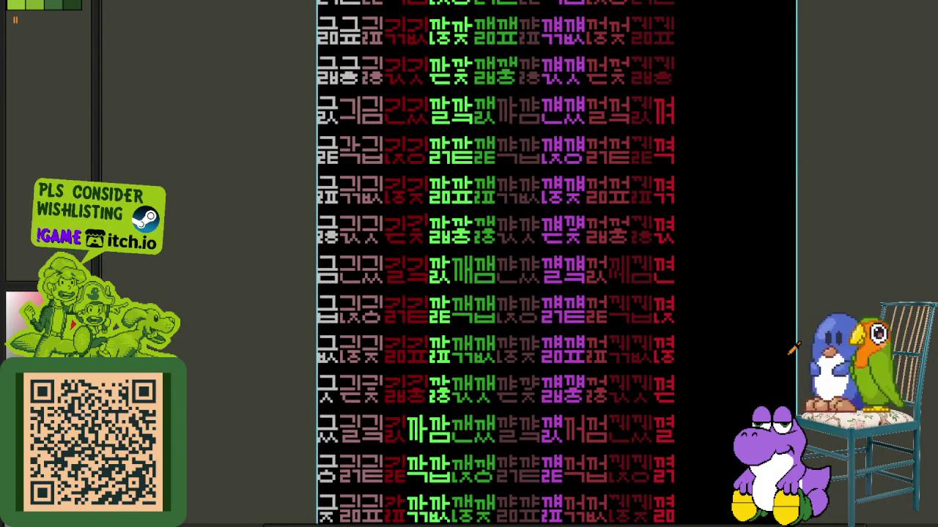
scroll(644, 315, "down", 2)
scroll(649, 297, "down", 2)
key("Tab")
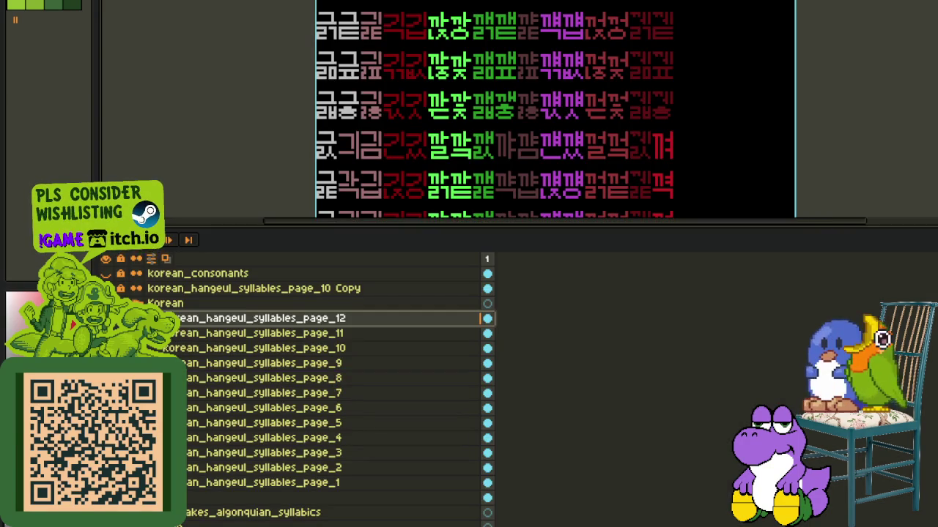
key("Tab")
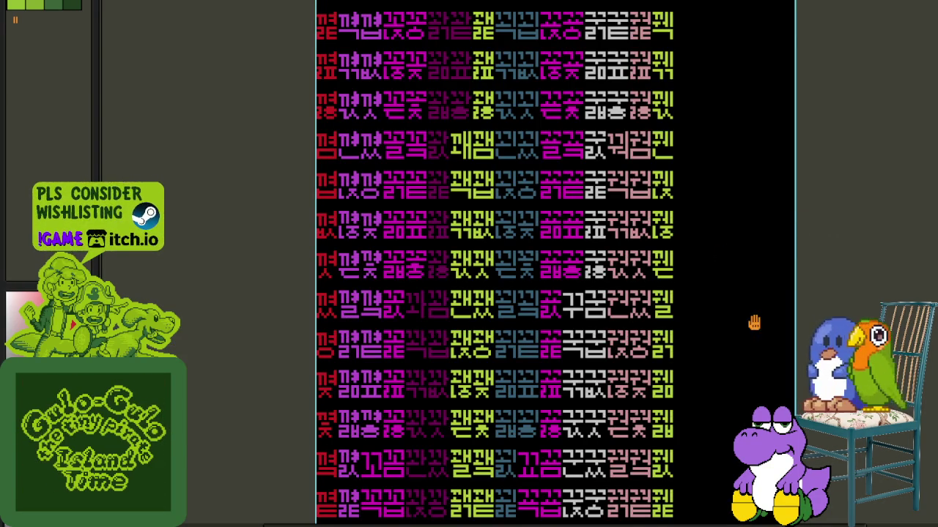
left_click_drag(754, 322, 741, 202)
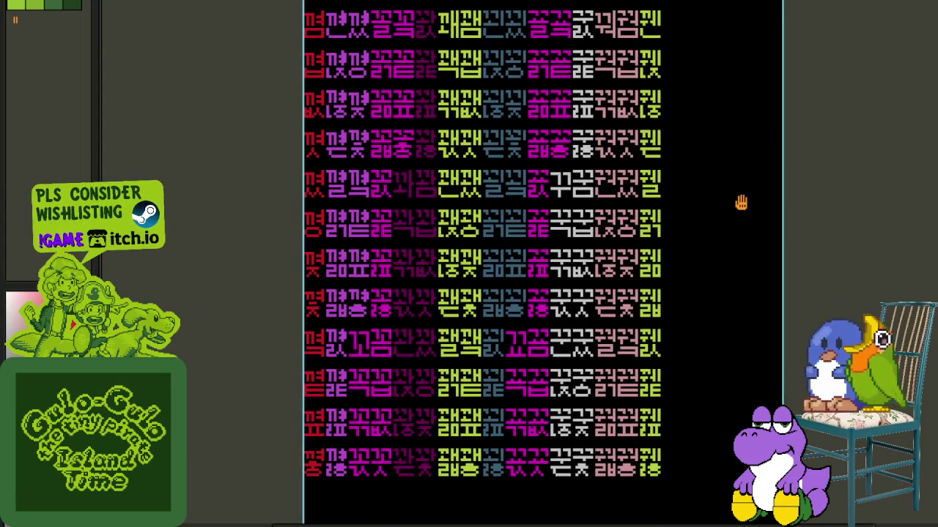
left_click_drag(741, 203, 737, 404)
scroll(765, 286, "down", 4)
scroll(764, 193, "down", 1)
scroll(703, 251, "up", 2)
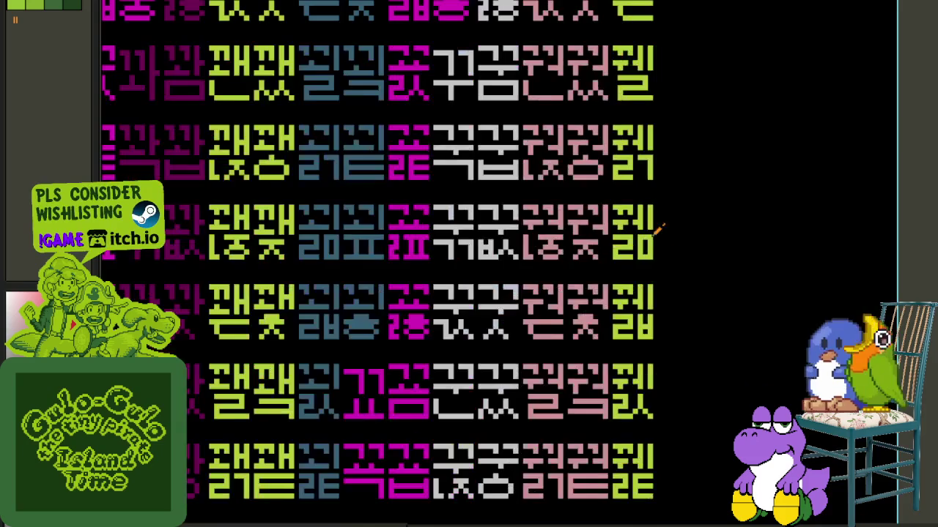
scroll(670, 251, "up", 2)
scroll(615, 213, "up", 2)
left_click(702, 250)
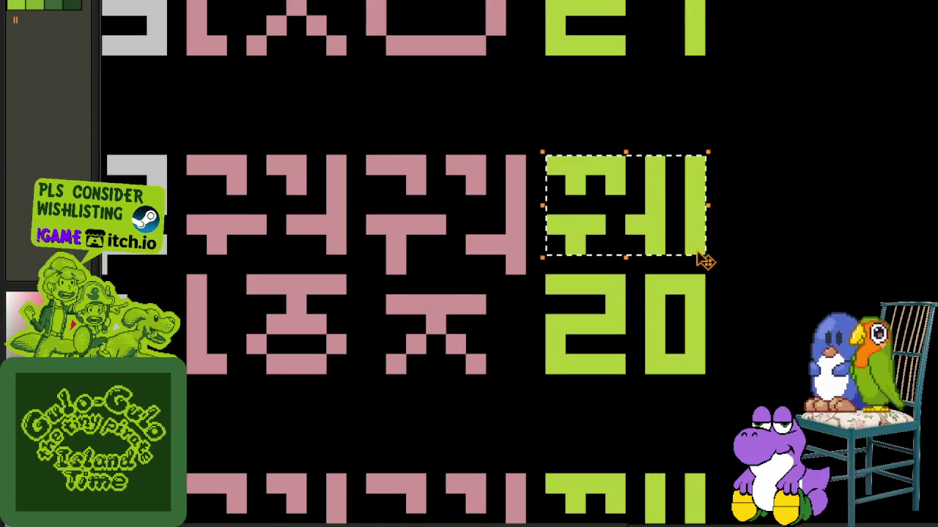
- Inspect other glyph columns and rows, such as the 탠, 됀 and 둔 rows
scroll(869, 179, "down", 3)
scroll(844, 208, "down", 2)
key("Tab")
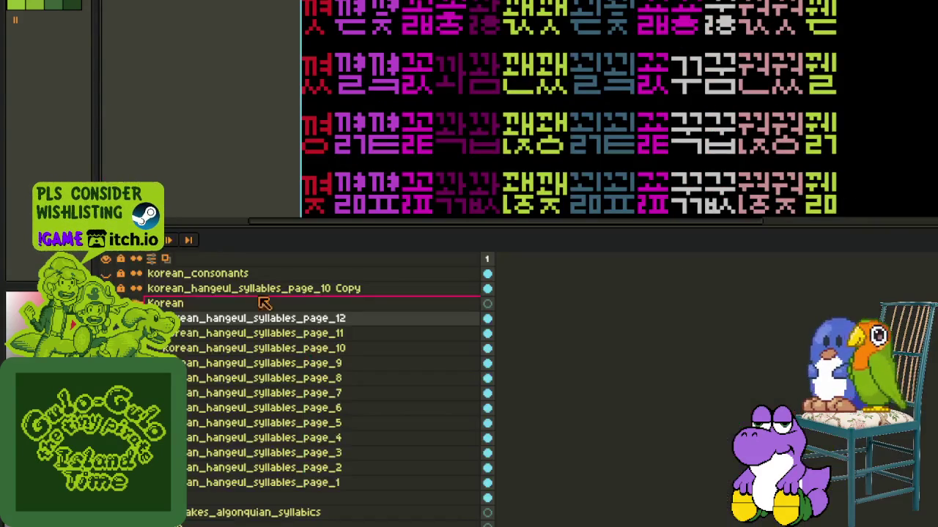
scroll(542, 183, "down", 3)
scroll(542, 183, "up", 2)
key("Tab")
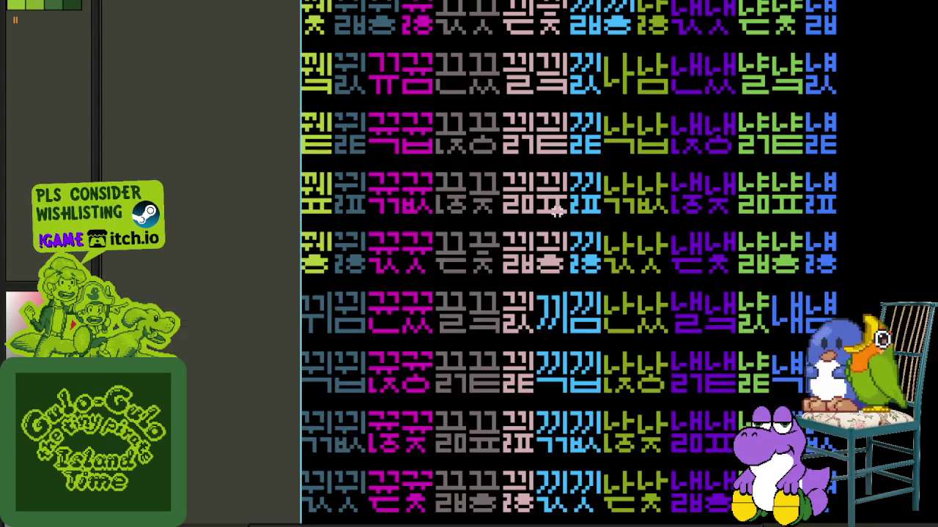
left_click_drag(557, 229, 493, 257)
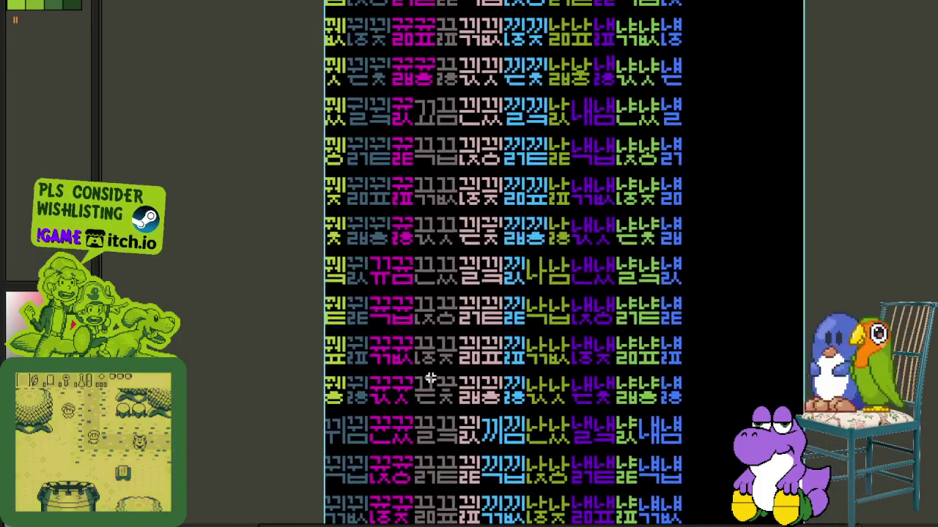
key("Tab")
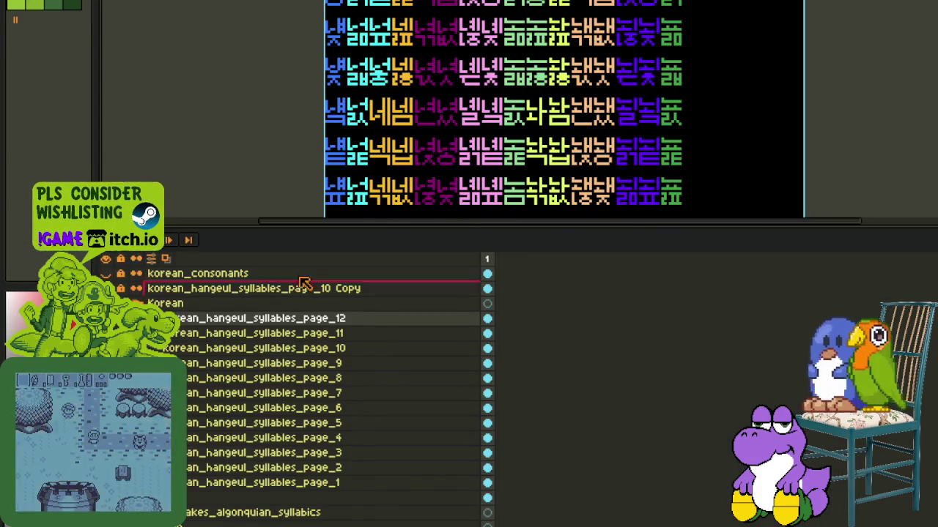
key("Tab")
key("Tab")
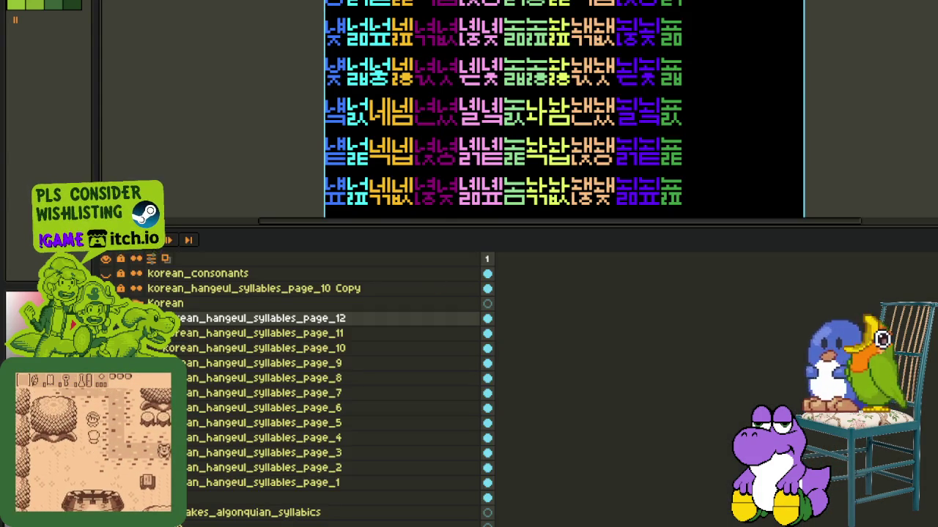
key("Tab")
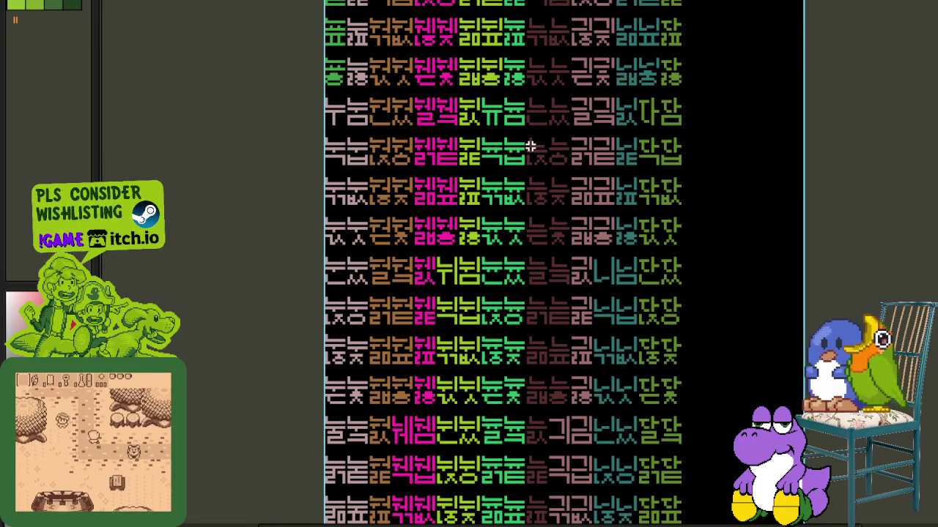
key("Tab")
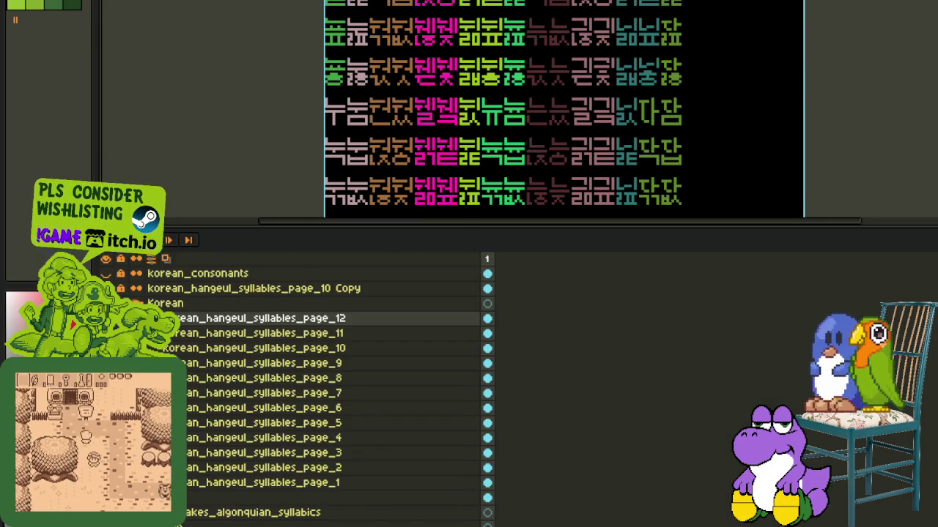
scroll(580, 183, "down", 5)
key("Tab")
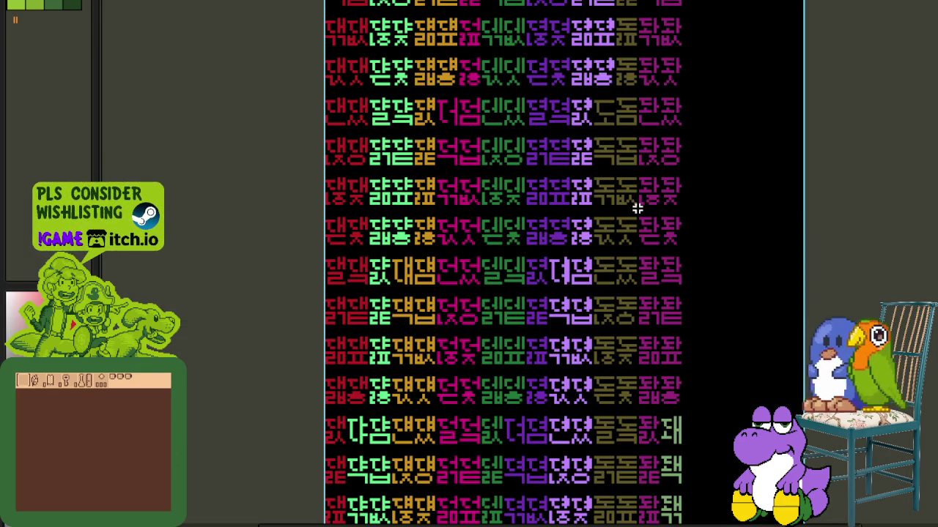
key("Tab")
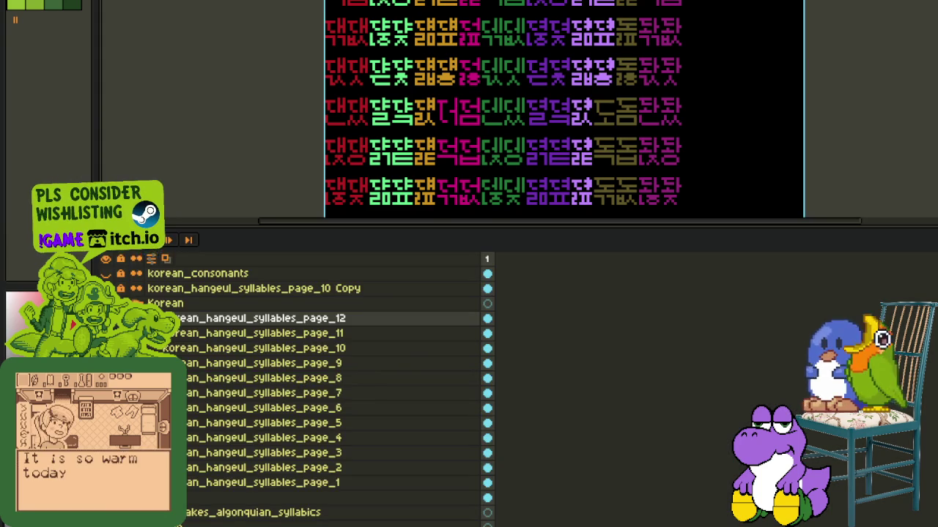
scroll(564, 110, "right", 5)
scroll(503, 110, "down", 5)
- Review the pastel-coloured syllable page full-screen, starting from its upper-left corner
key("Tab")
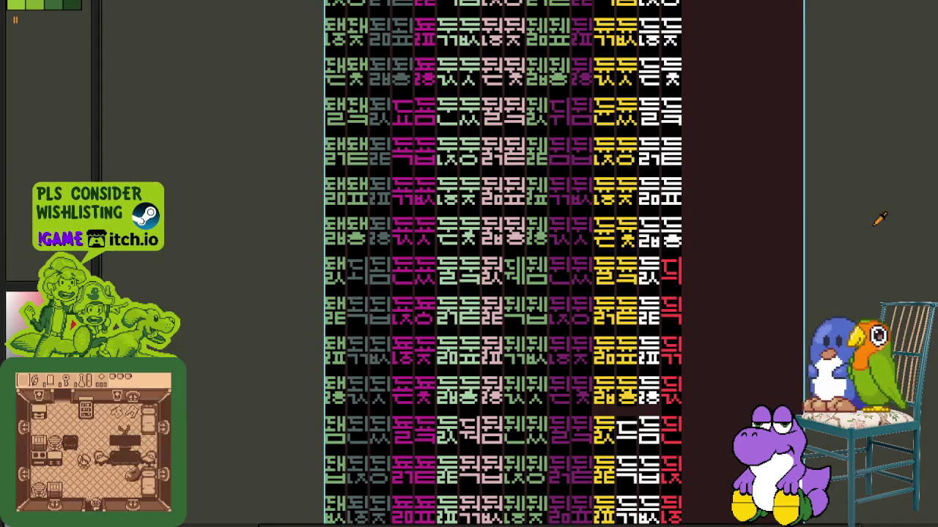
left_click_drag(645, 271, 681, 325)
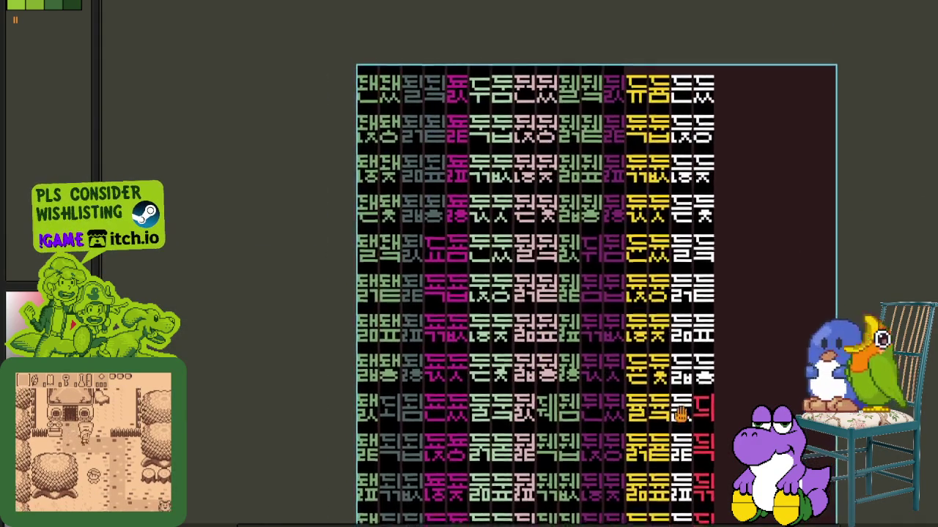
key("Tab")
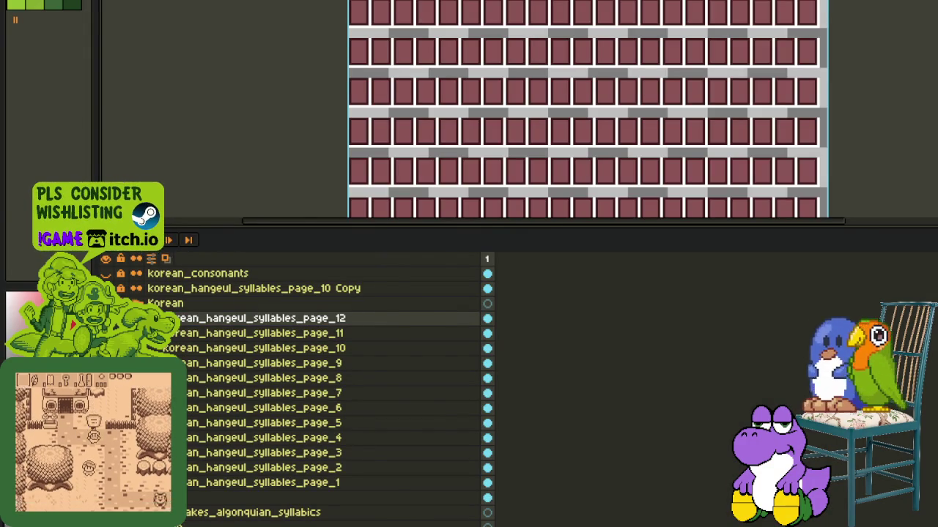
key("Tab")
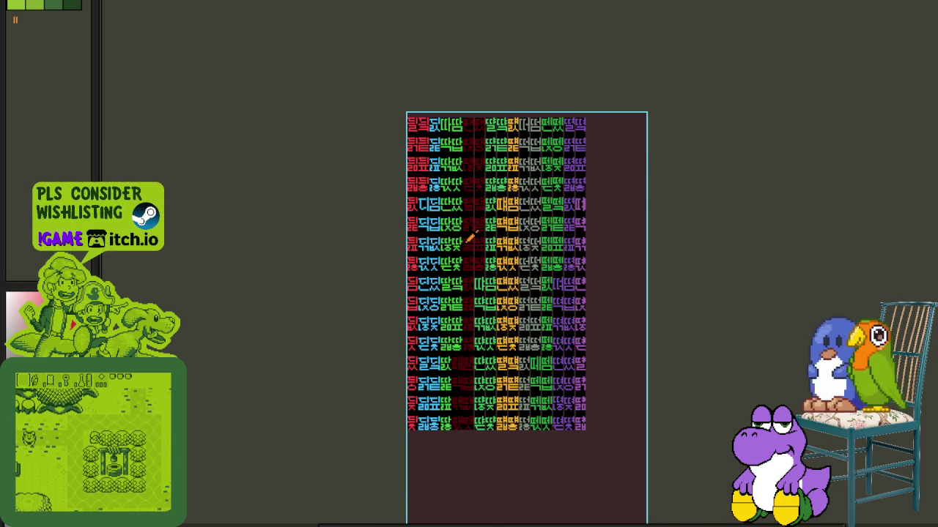
key("Tab")
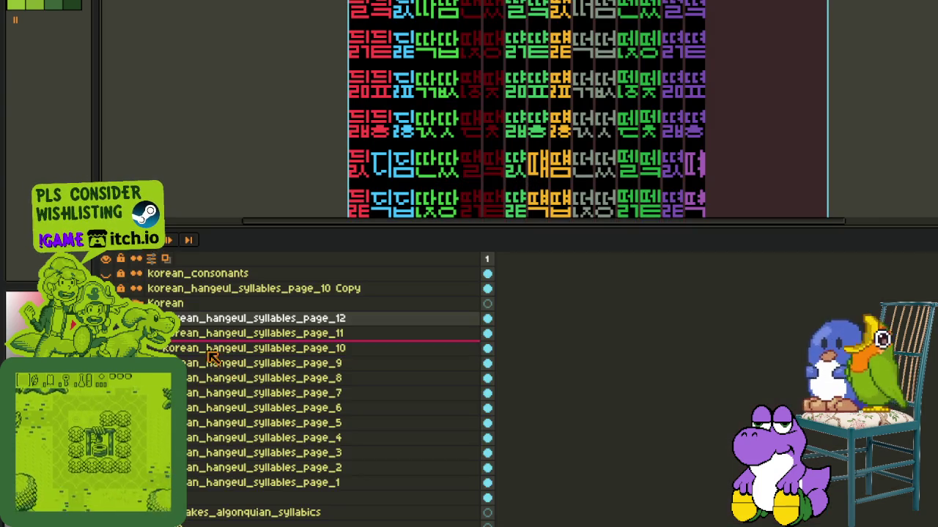
key("Tab")
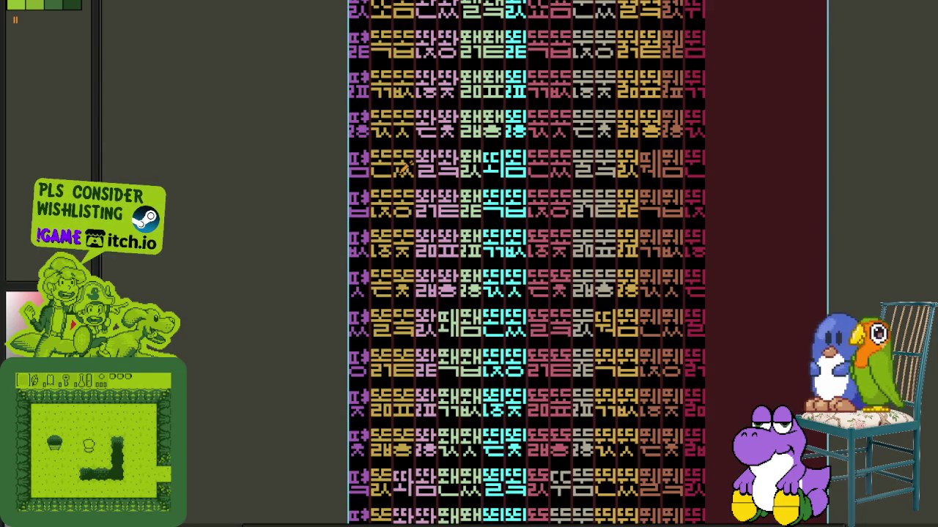
key("Tab")
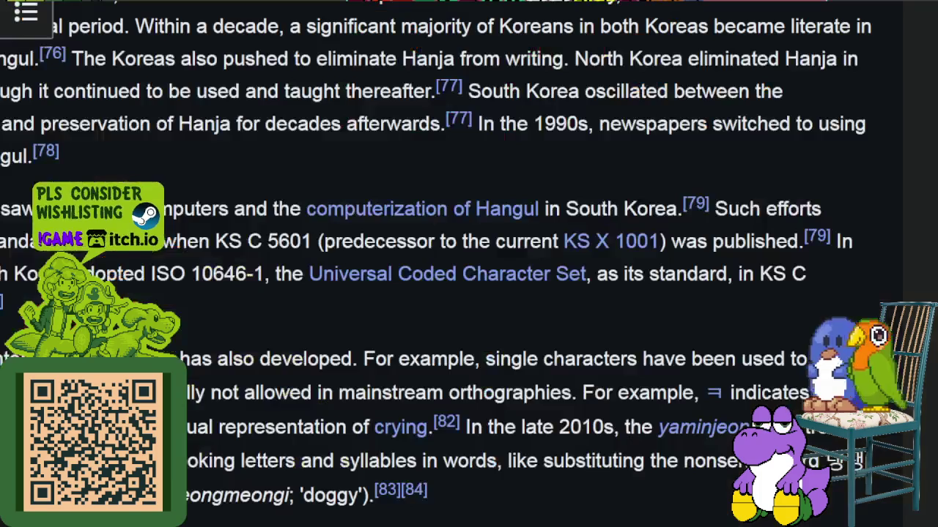
- Scroll to the Hangul consonants table showing Revised Romanization and IPA columns
scroll(396, 322, "down", 4)
scroll(389, 338, "down", 5)
scroll(369, 343, "down", 5)
scroll(366, 343, "up", 5)
scroll(359, 348, "up", 5)
scroll(356, 350, "up", 3)
scroll(350, 352, "up", 5)
scroll(347, 353, "up", 3)
scroll(344, 359, "down", 5)
scroll(337, 370, "down", 5)
scroll(330, 381, "down", 4)
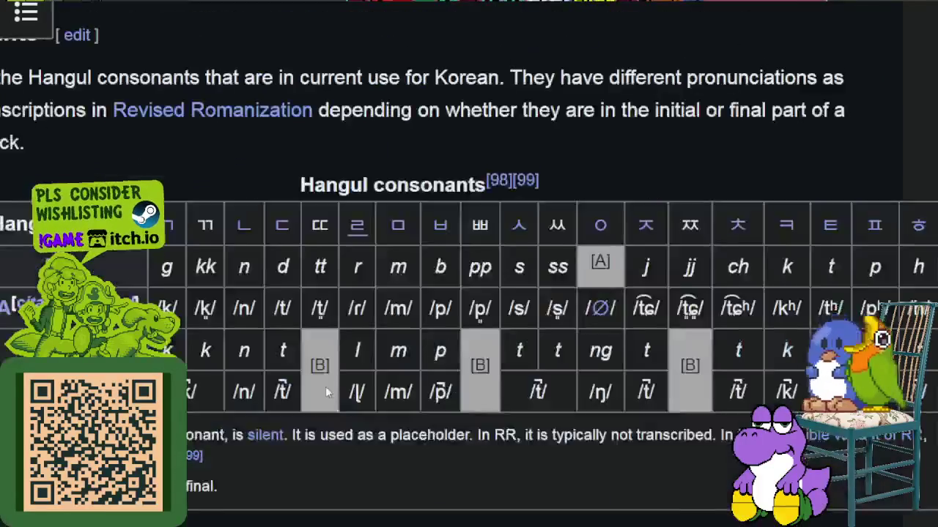
scroll(325, 384, "down", 5)
scroll(323, 382, "up", 4)
scroll(242, 308, "up", 1)
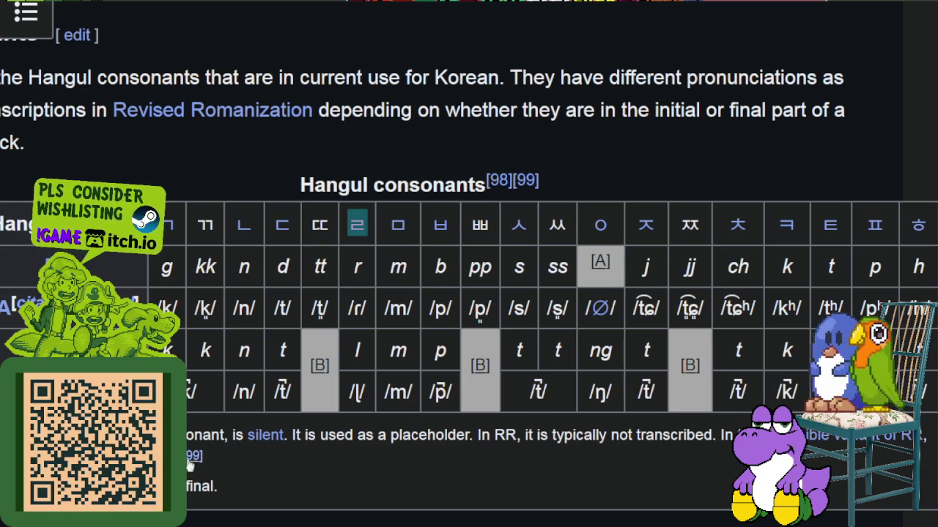
scroll(366, 515, "right", 4)
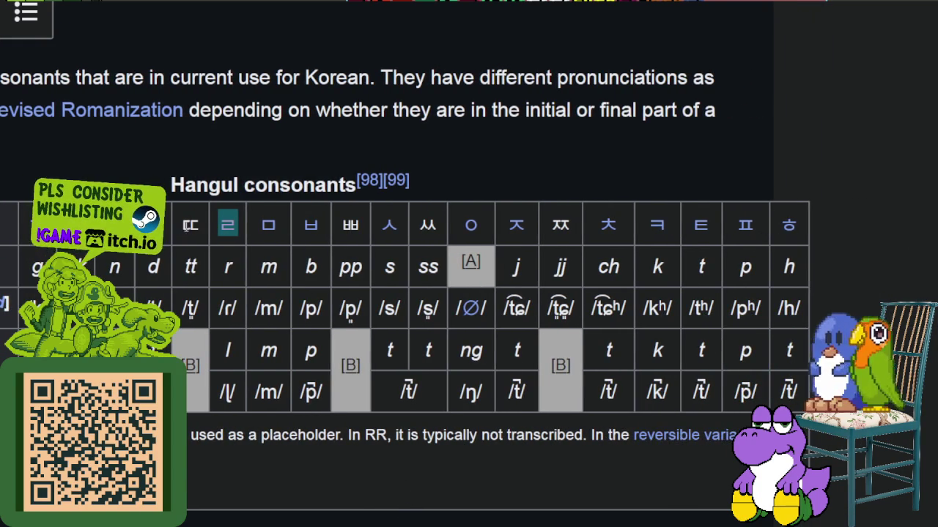
left_click(190, 226)
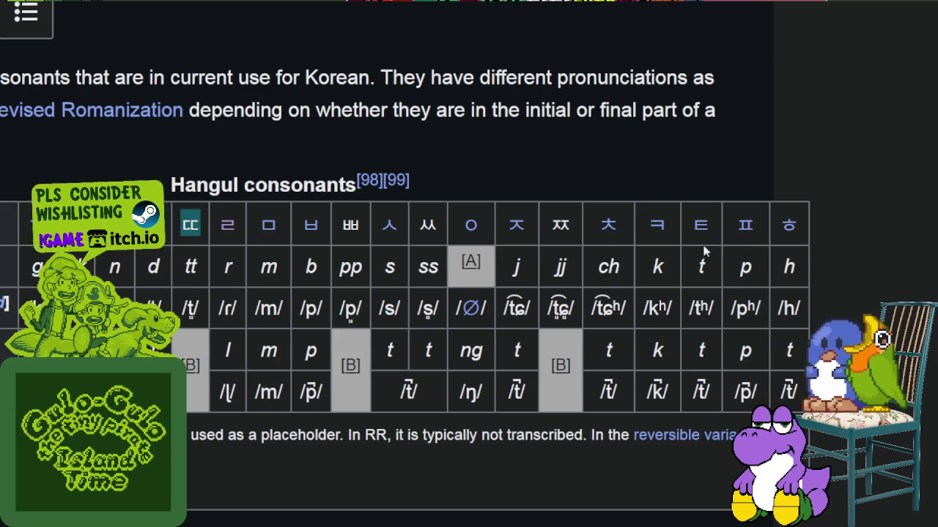
scroll(703, 251, "down", 3)
scroll(674, 268, "down", 4)
scroll(661, 273, "down", 2)
scroll(660, 276, "down", 5)
scroll(659, 277, "down", 1)
scroll(657, 278, "down", 2)
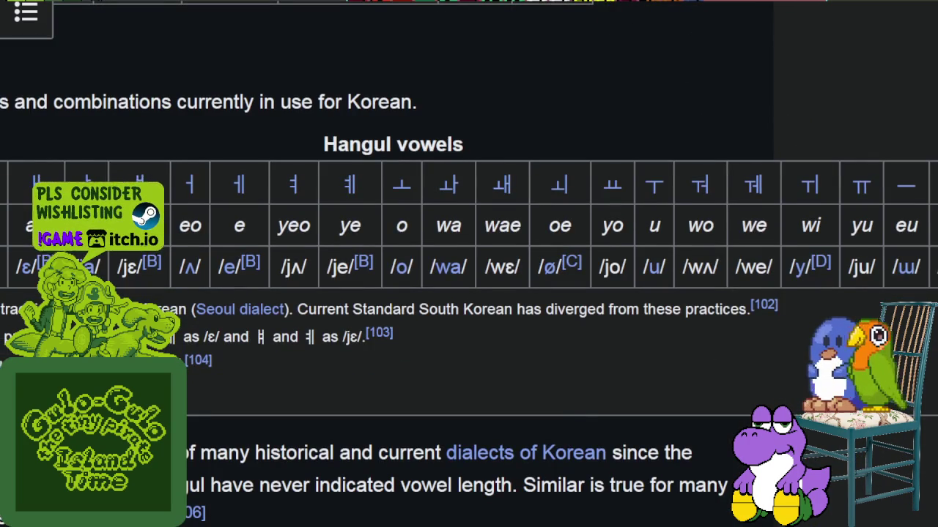
scroll(249, 228, "left", 5)
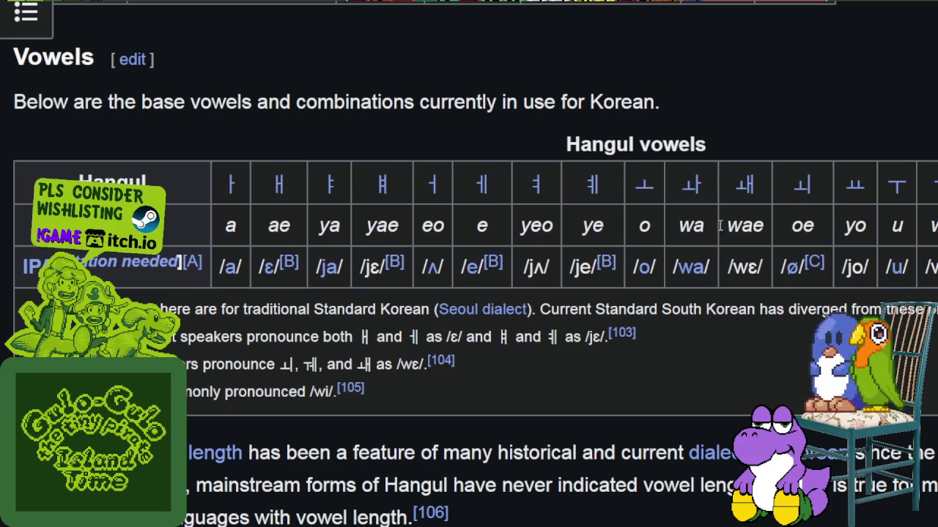
scroll(645, 513, "right", 5)
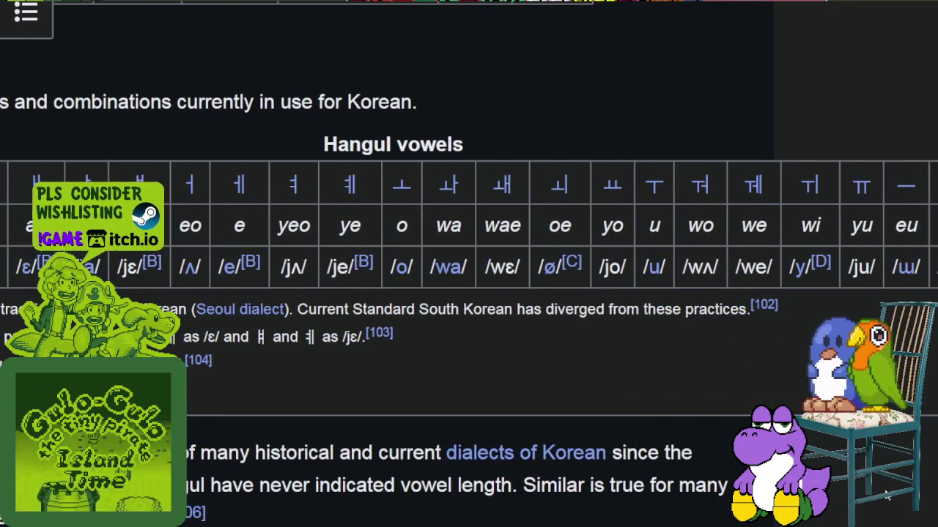
scroll(587, 215, "up", 1)
scroll(578, 220, "up", 3)
scroll(571, 224, "up", 5)
scroll(513, 249, "up", 5)
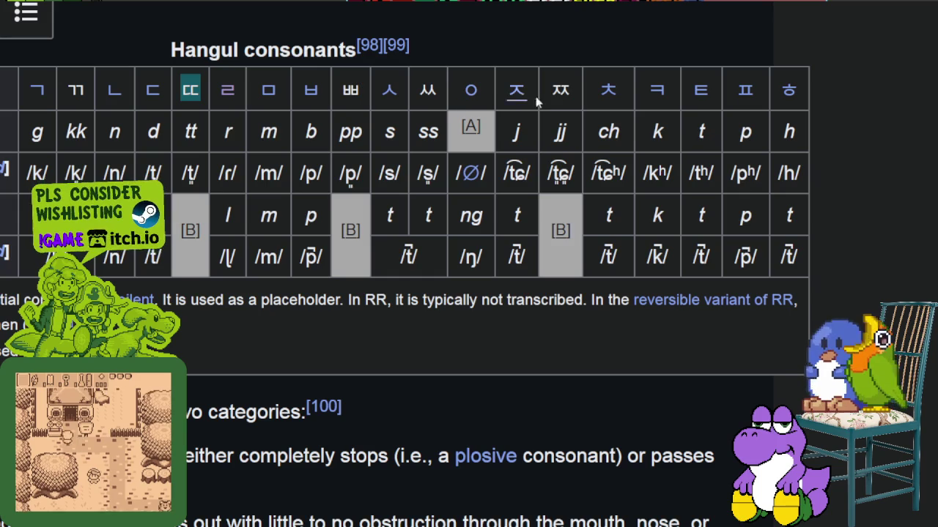
scroll(637, 102, "up", 3)
scroll(641, 110, "up", 5)
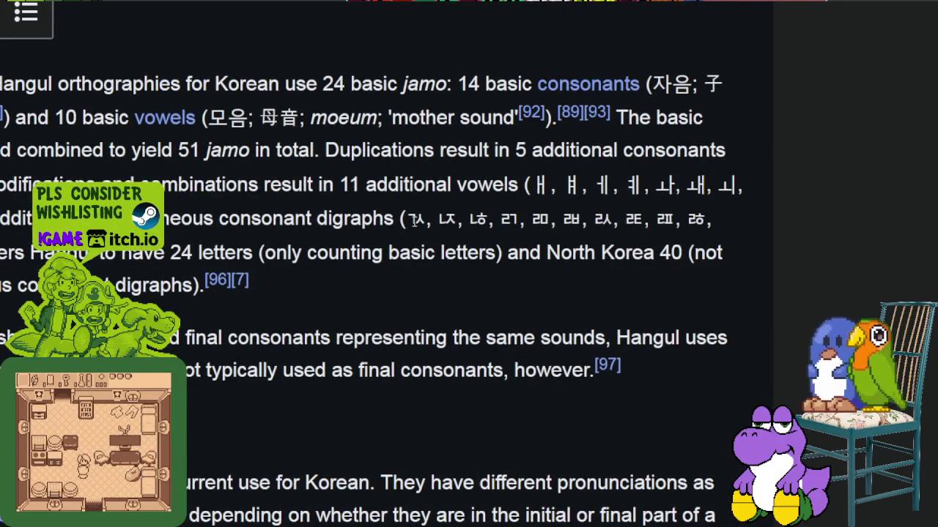
left_click_drag(410, 220, 619, 220)
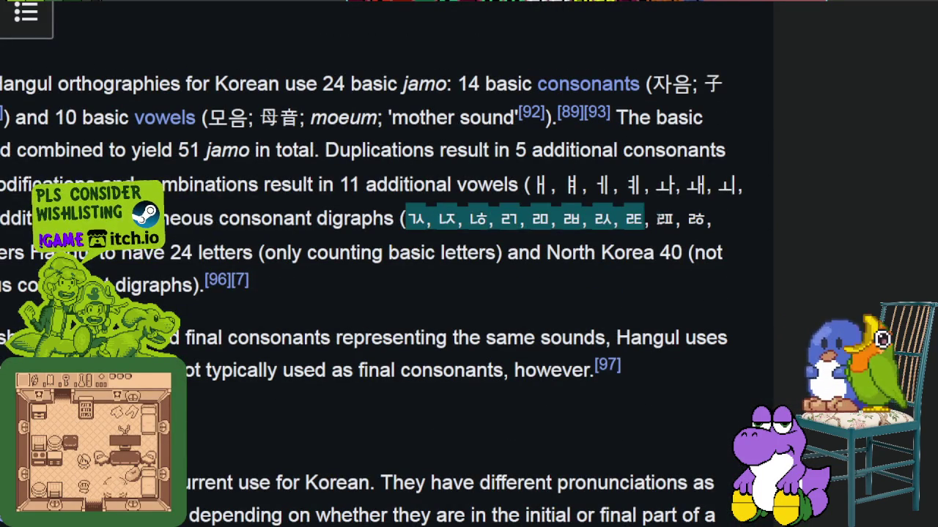
left_click_drag(619, 219, 729, 233)
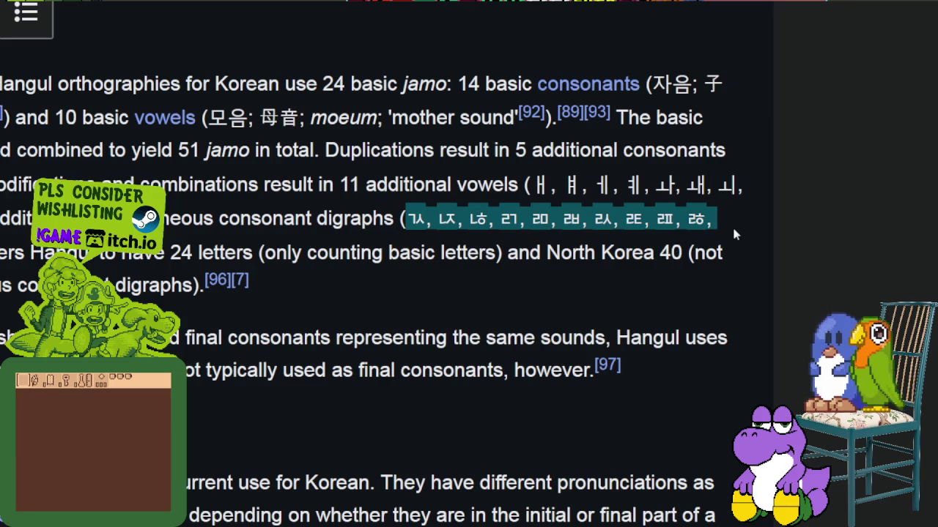
scroll(683, 245, "down", 4)
scroll(683, 246, "down", 2)
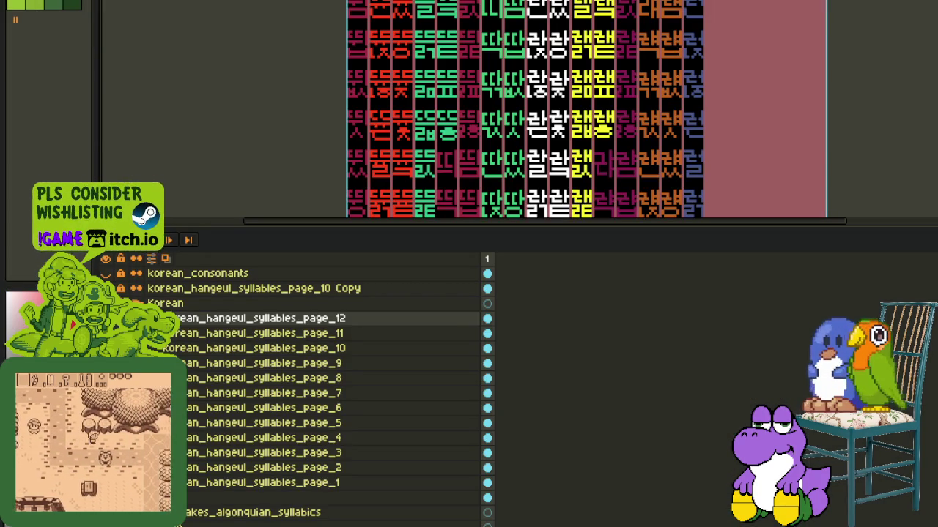
- Zoom in on the full-screen canvas and marquee-select a strip of glyphs along the left edge
key("Tab")
scroll(370, 161, "up", 2)
scroll(377, 265, "up", 2)
scroll(376, 266, "up", 1)
scroll(399, 242, "down", 1)
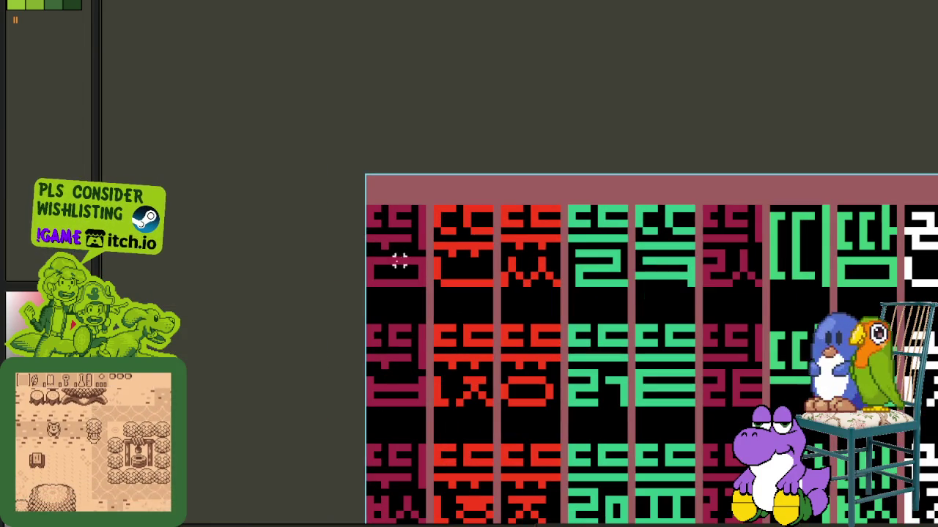
mouse_move(360, 268)
left_mouse_down()
mouse_move(431, 416)
mouse_move(430, 517)
left_mouse_up()
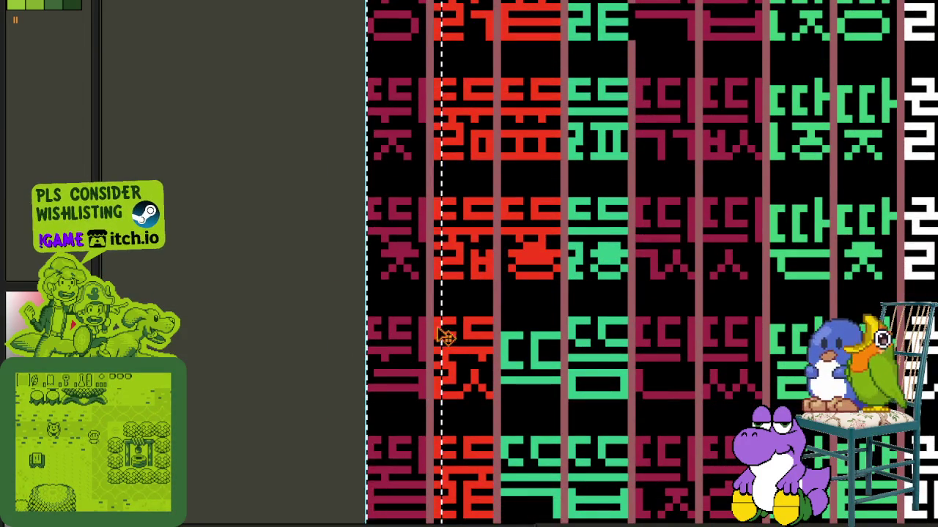
- Zoom out and view the pastel glyph page at full size
scroll(540, 312, "down", 1)
scroll(535, 330, "down", 2)
scroll(536, 330, "down", 1)
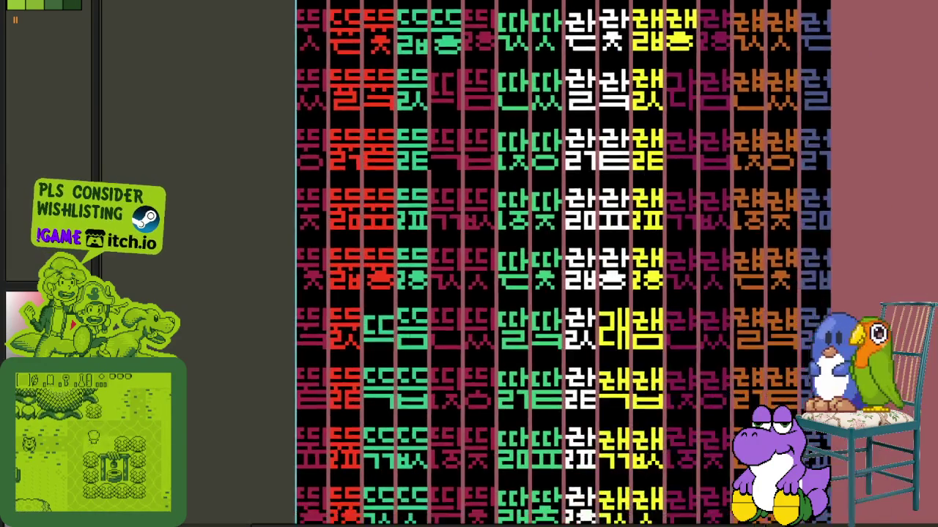
scroll(536, 329, "down", 2)
key("Tab")
key("Tab")
scroll(451, 274, "down", 2)
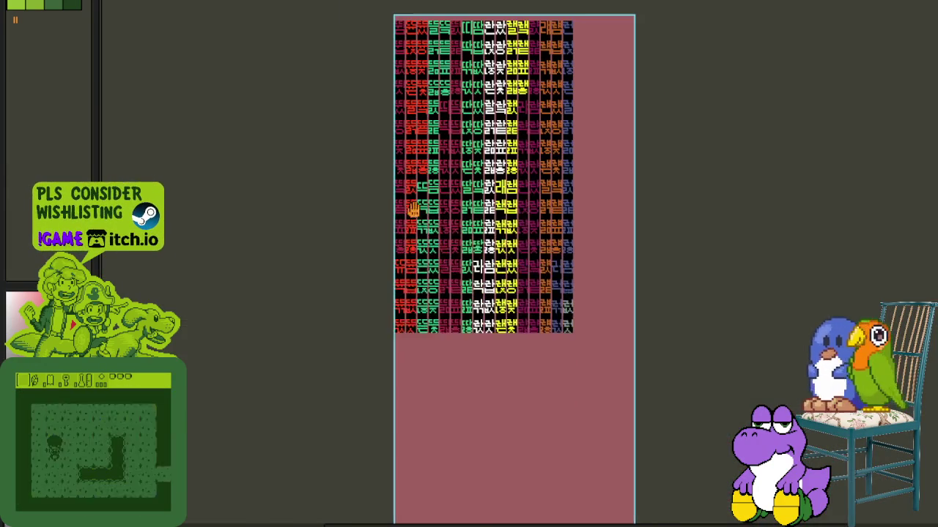
key("Tab")
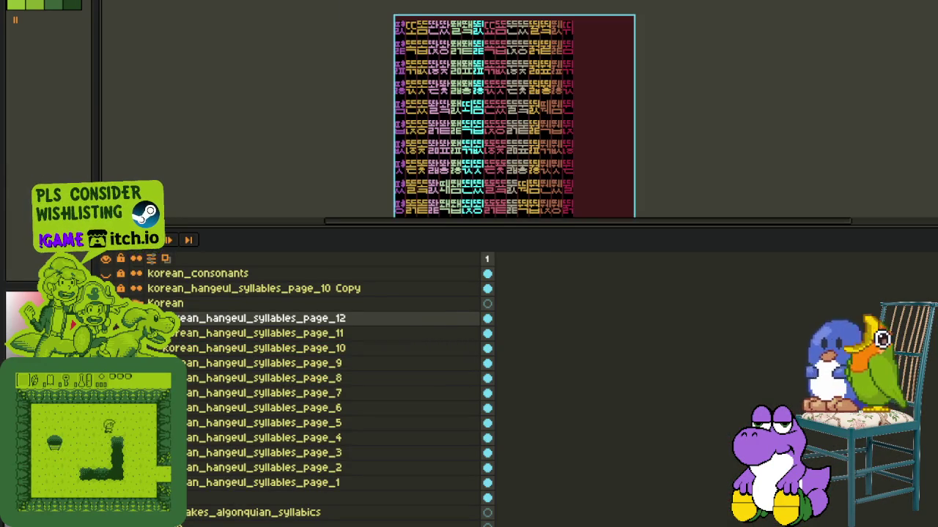
key("Tab")
scroll(586, 178, "up", 1)
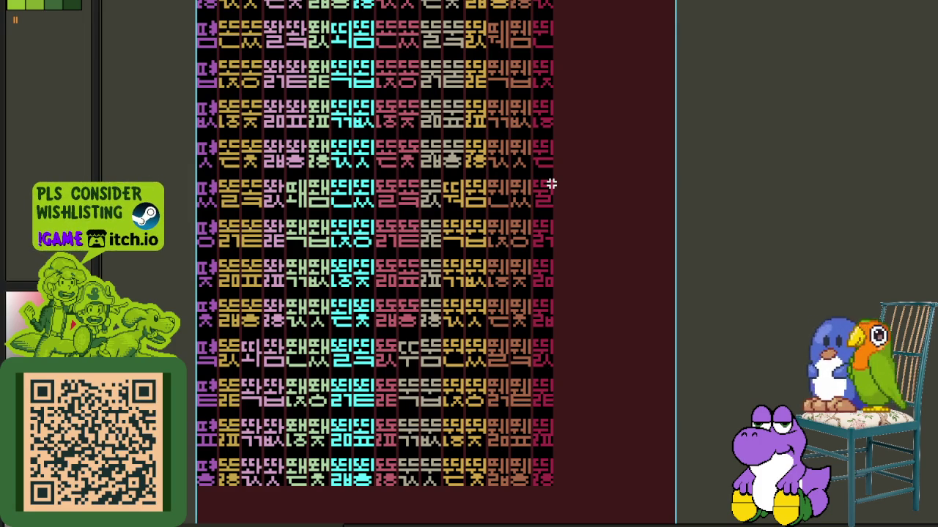
- Show the red, green and white glyph page full-height, panned to its top edge
key("Tab")
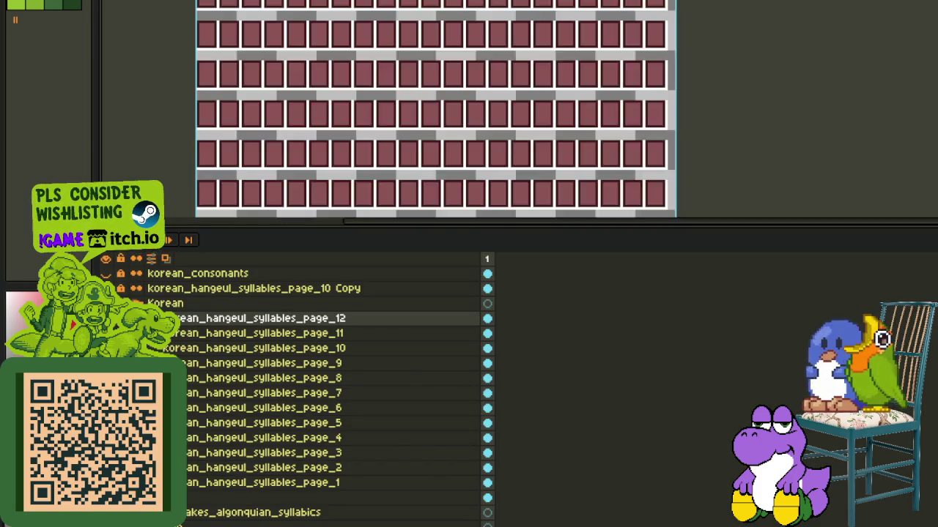
key("Tab")
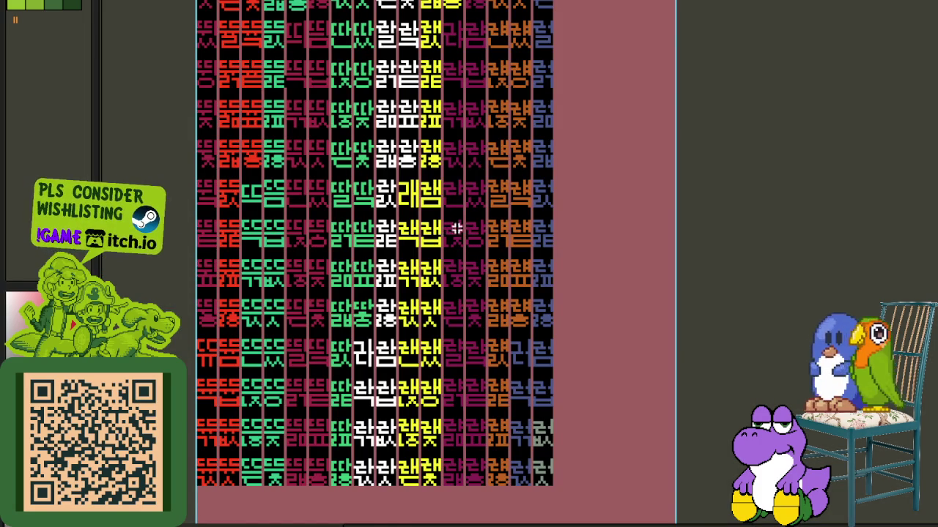
left_click_drag(596, 168, 606, 315)
mouse_move(578, 280)
left_mouse_down()
mouse_move(578, 348)
mouse_move(611, 157)
left_mouse_up()
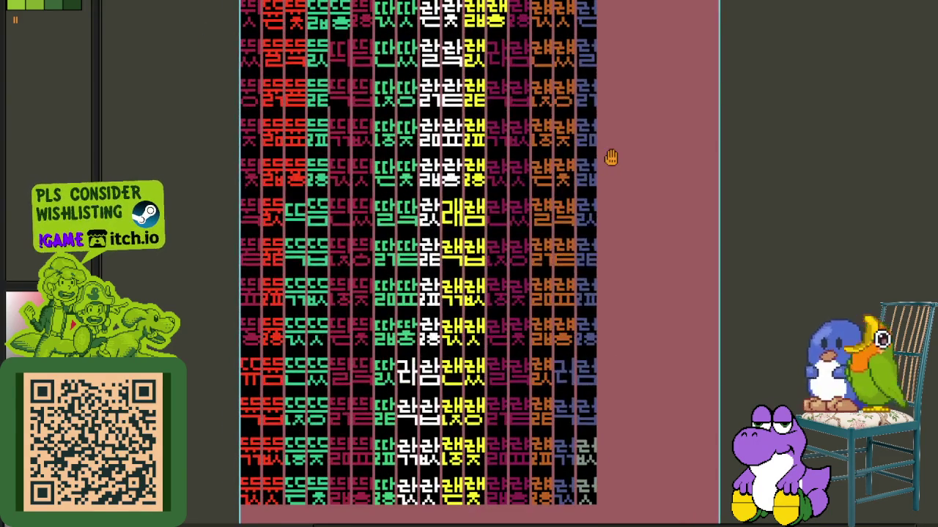
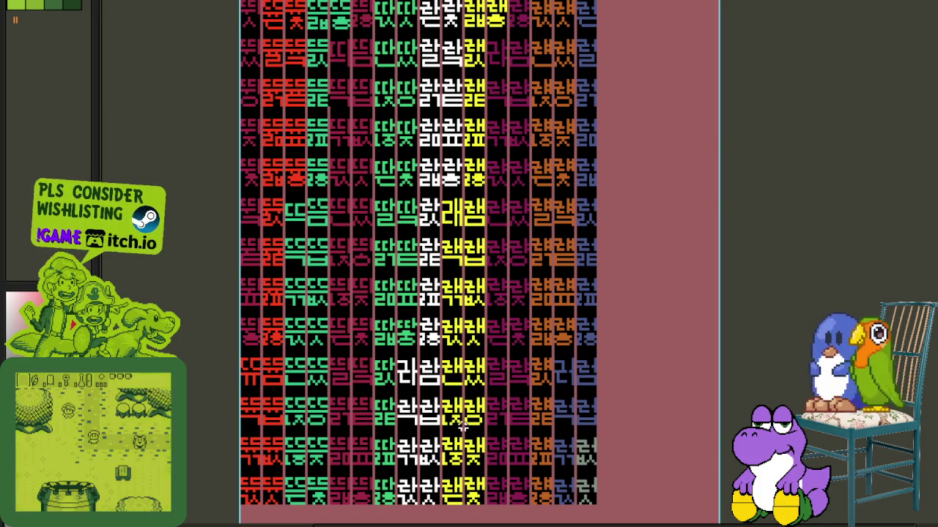
- Zoom over the glyph sheet, then select and deselect the leftmost glyph column
scroll(463, 428, "up", 4)
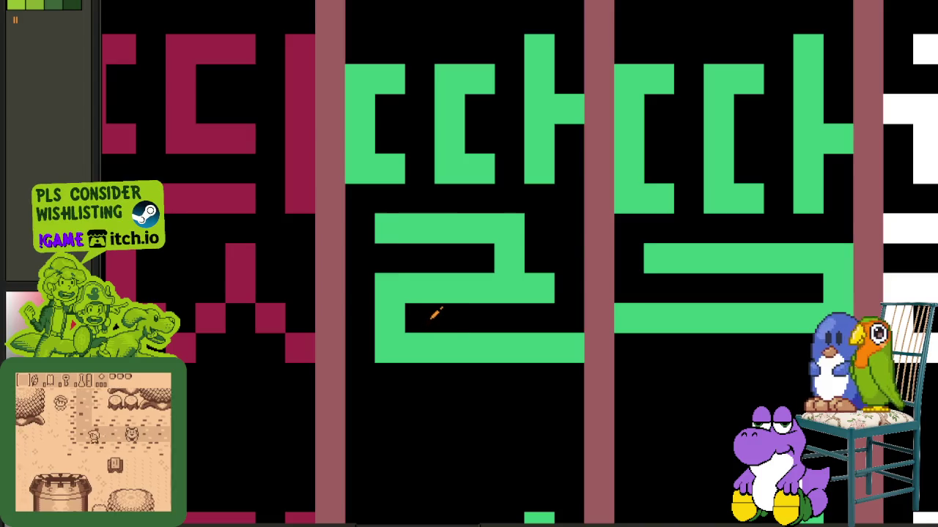
scroll(412, 308, "down", 1)
scroll(414, 344, "down", 3)
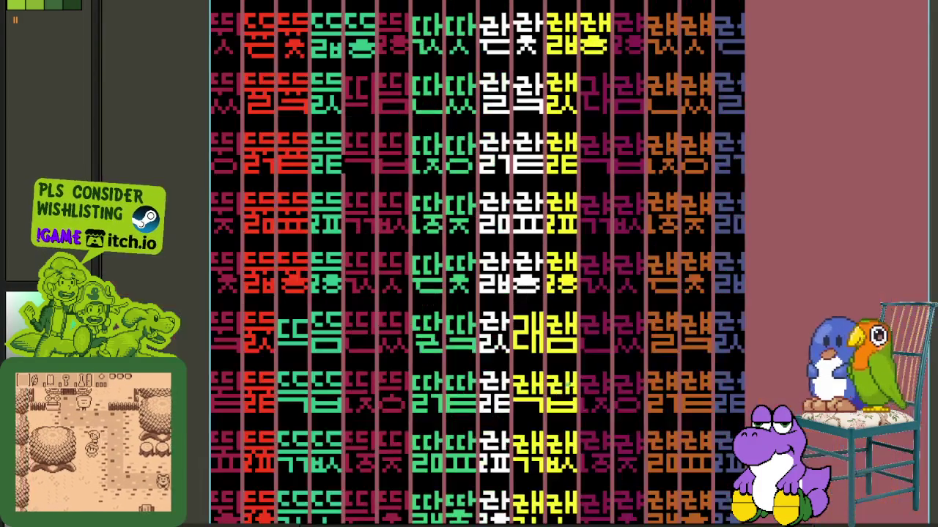
scroll(438, 334, "up", 1)
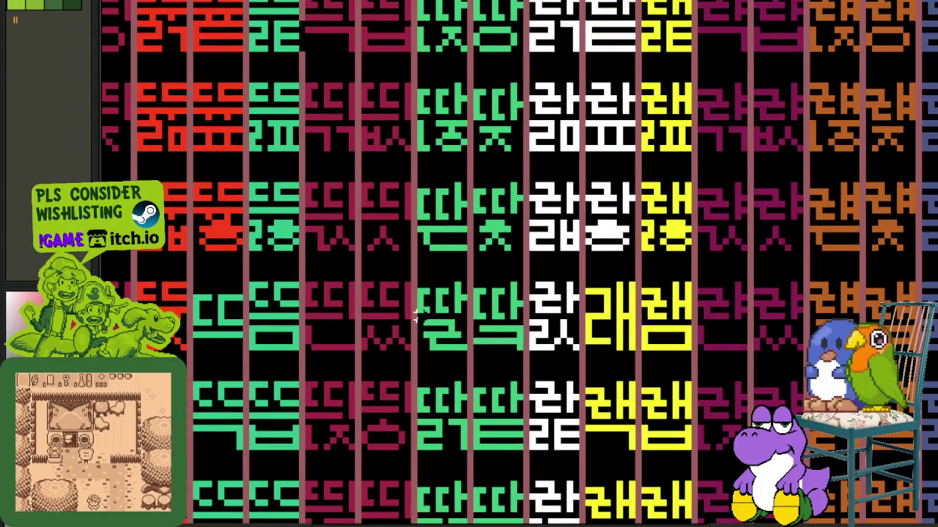
scroll(438, 333, "down", 2)
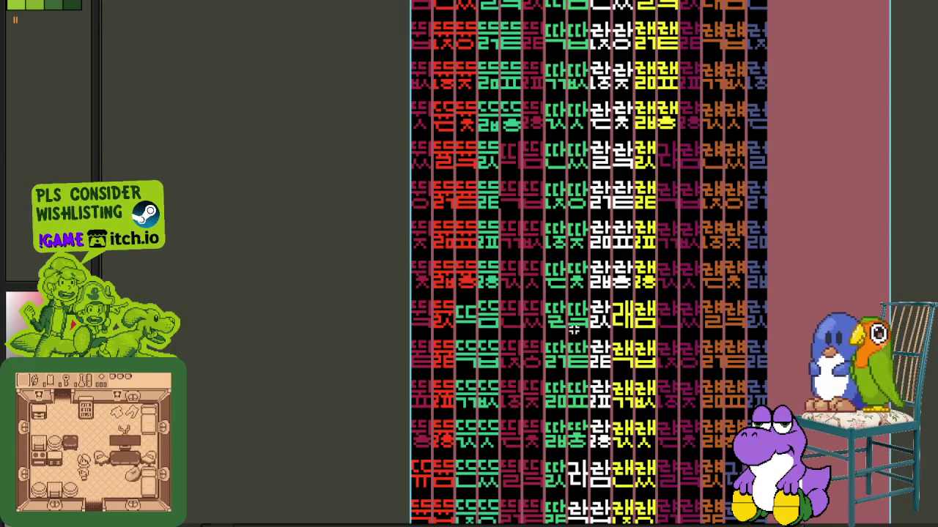
scroll(513, 303, "up", 4)
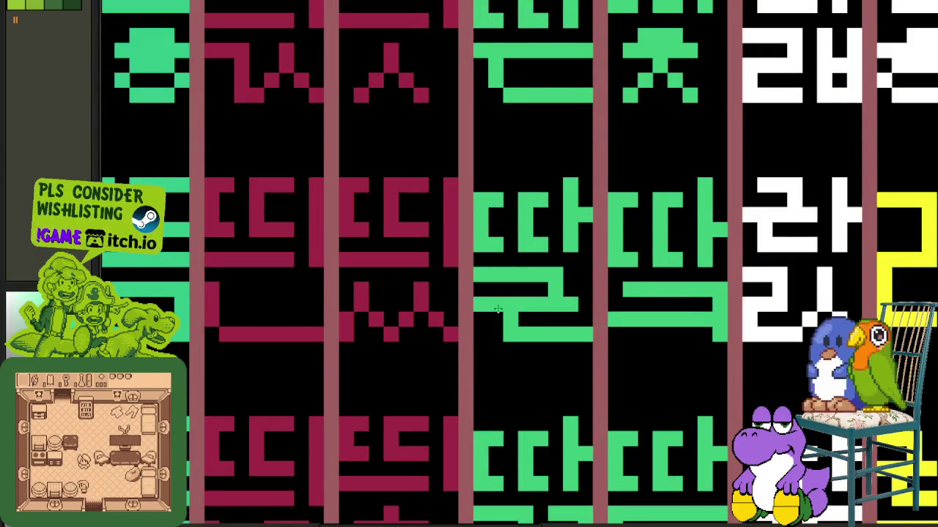
scroll(486, 303, "down", 3)
scroll(690, 353, "down", 1)
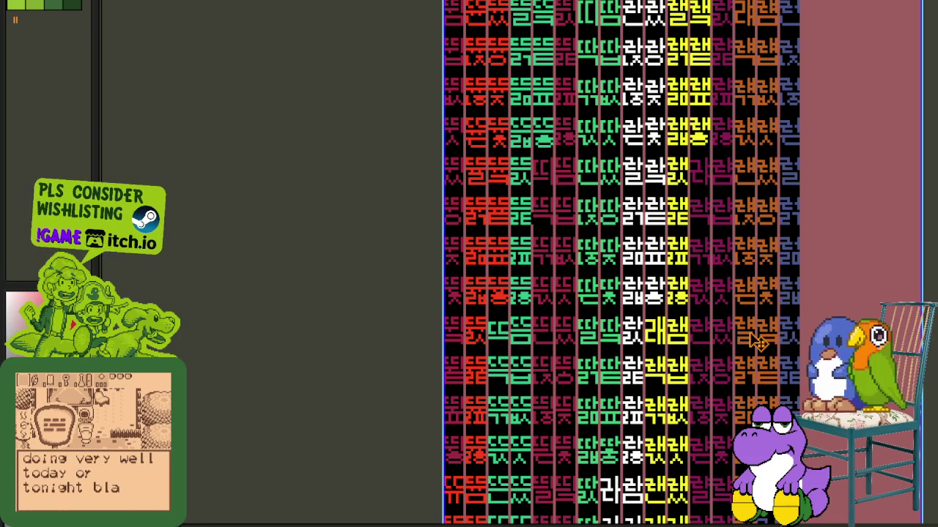
left_click_drag(442, 14, 469, 389)
key("ctrl+d")
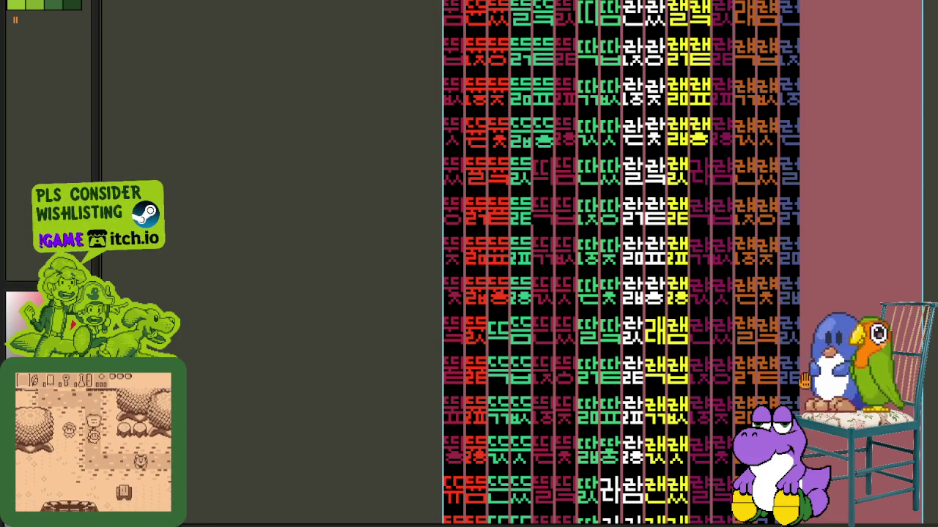
- Pan and zoom across the glyph sheet until its top rows are in view
left_click_drag(805, 380, 786, 325)
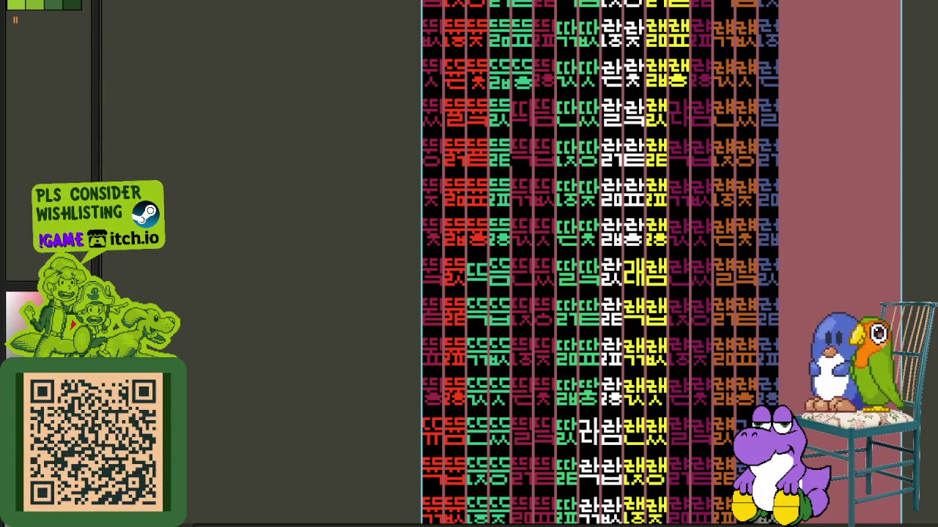
scroll(571, 284, "up", 3)
scroll(571, 285, "up", 2)
scroll(572, 285, "up", 2)
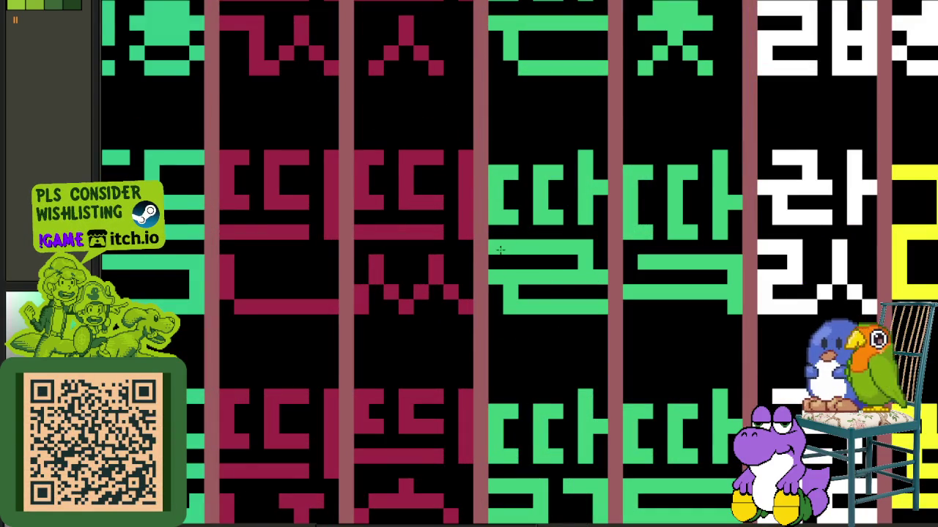
scroll(499, 251, "down", 2)
scroll(500, 251, "down", 2)
scroll(499, 251, "down", 2)
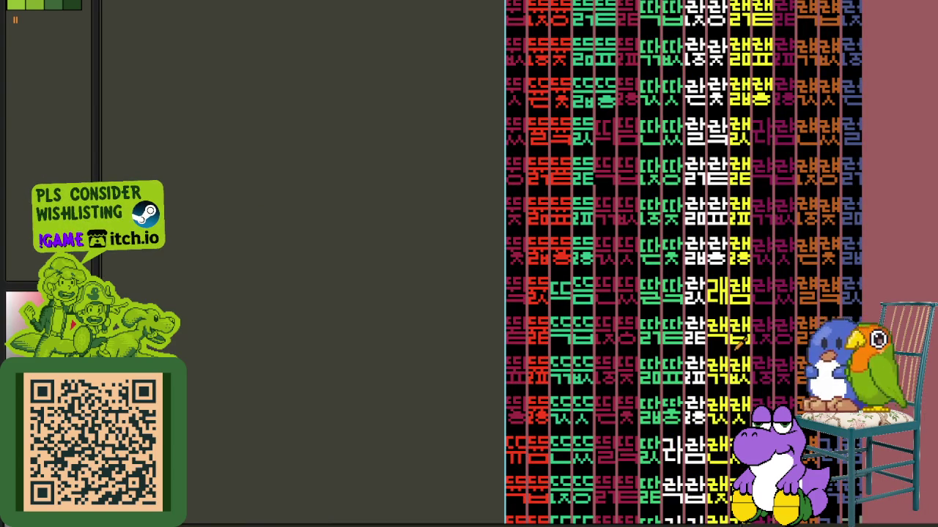
left_click_drag(719, 350, 531, 344)
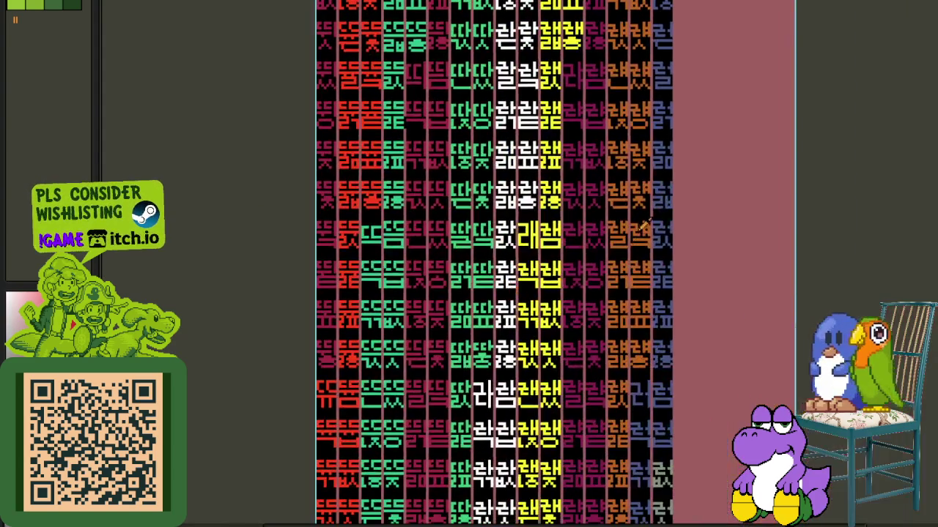
scroll(607, 258, "up", 2)
scroll(607, 258, "up", 2)
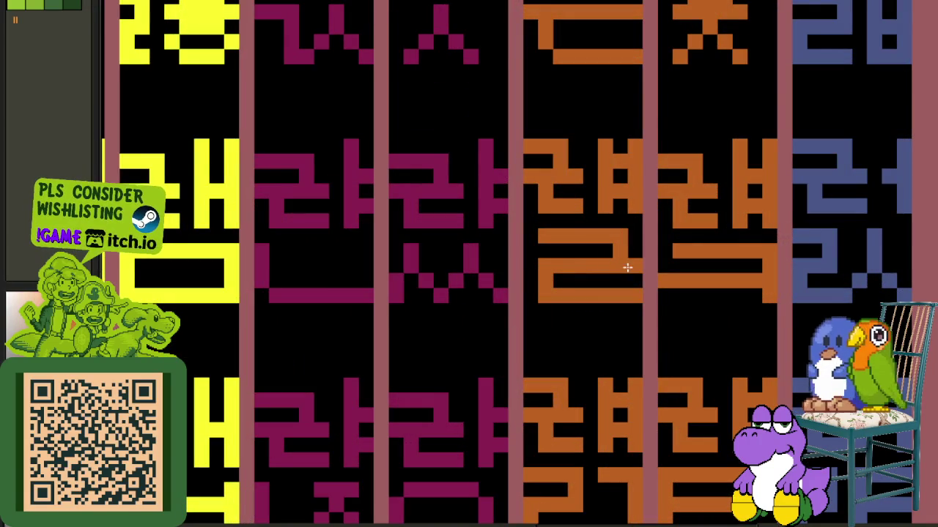
scroll(531, 235, "down", 3)
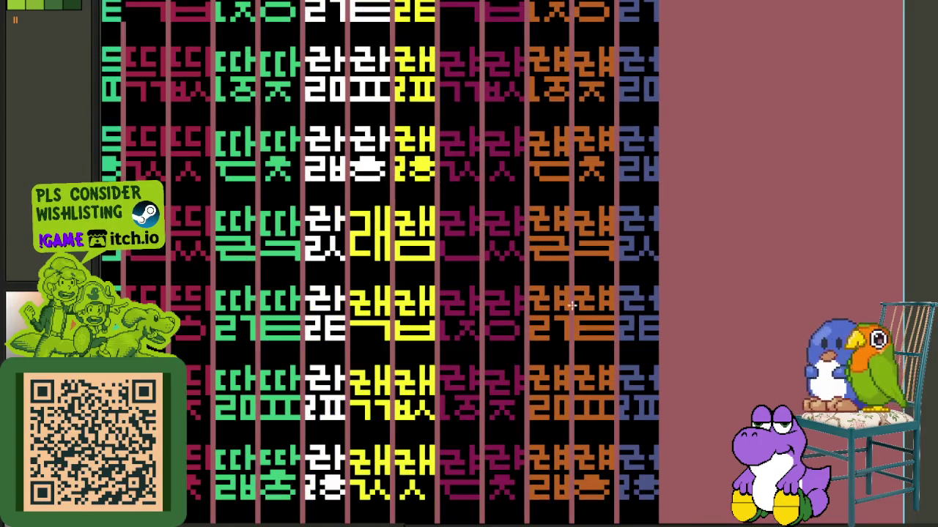
scroll(580, 321, "down", 1)
scroll(573, 350, "down", 1)
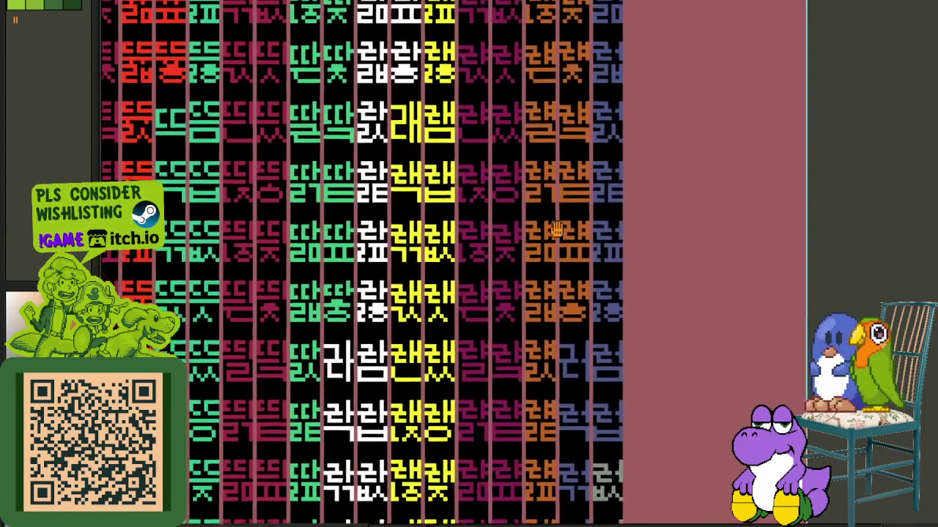
scroll(513, 315, "up", 3)
scroll(482, 295, "up", 2)
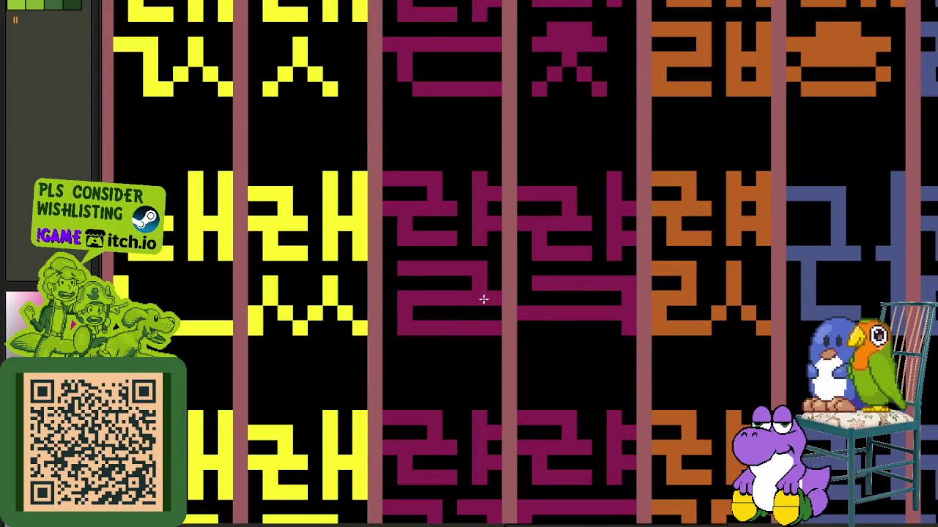
scroll(387, 270, "down", 4)
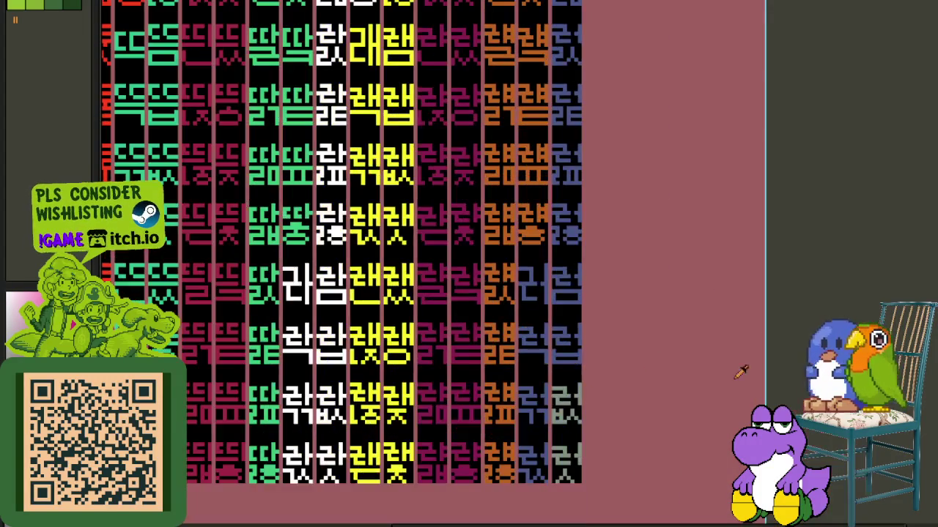
scroll(560, 279, "down", 1)
left_click_drag(562, 247, 561, 372)
scroll(548, 356, "up", 2)
scroll(544, 382, "up", 1)
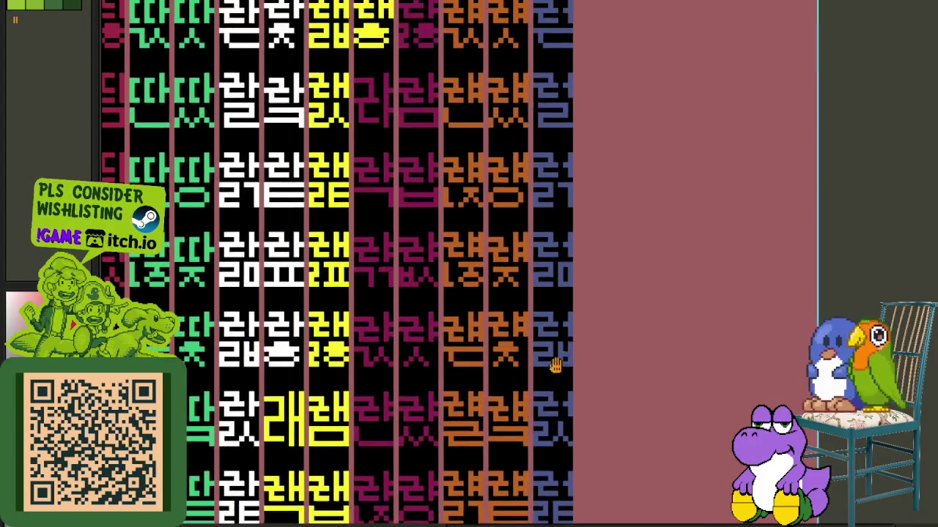
scroll(565, 331, "up", 2)
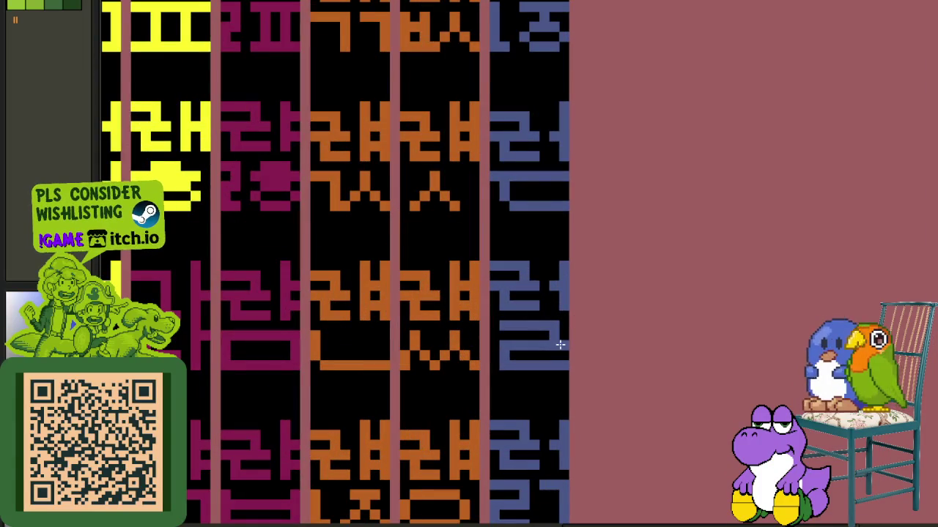
scroll(493, 326, "down", 3)
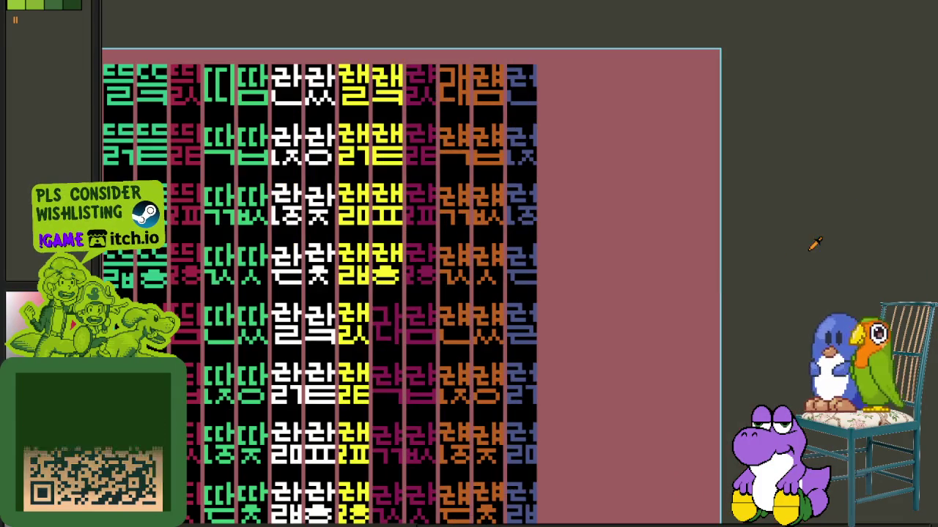
mouse_move(464, 233)
left_mouse_down()
mouse_move(505, 220)
mouse_move(492, 323)
left_mouse_up()
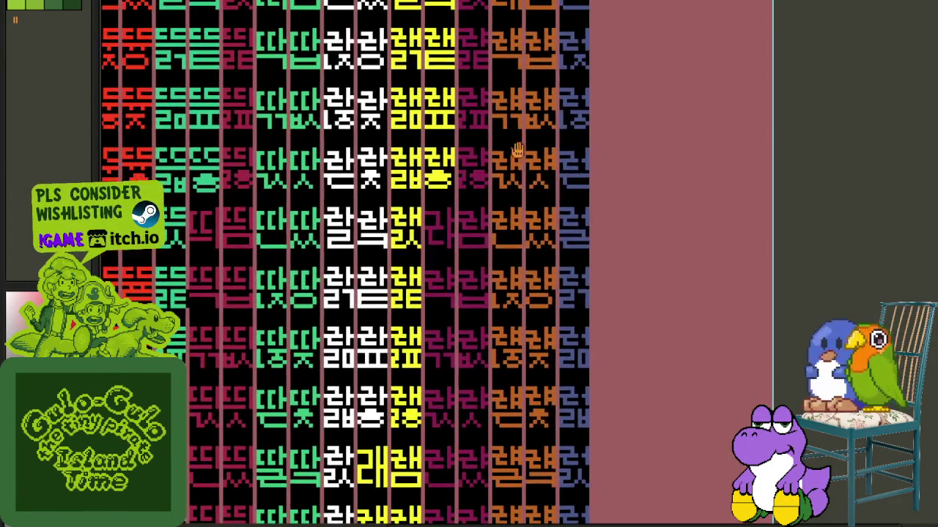
scroll(519, 151, "down", 2)
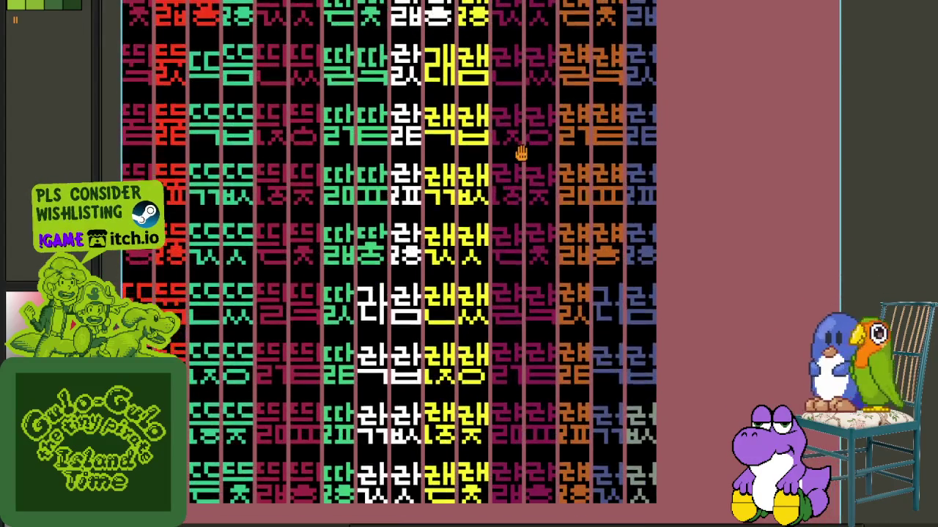
left_click_drag(521, 115, 529, 272)
scroll(524, 374, "up", 2)
scroll(525, 374, "down", 2)
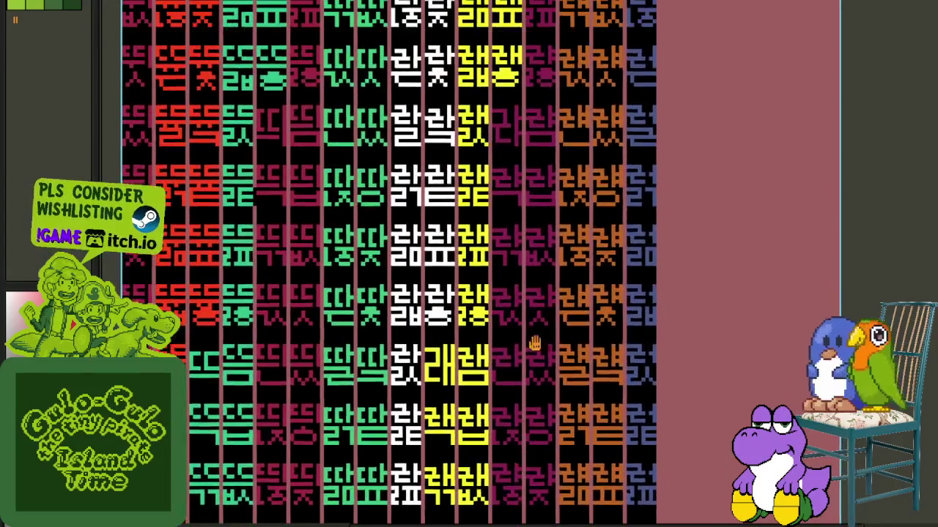
left_click_drag(529, 356, 523, 429)
scroll(523, 455, "up", 2)
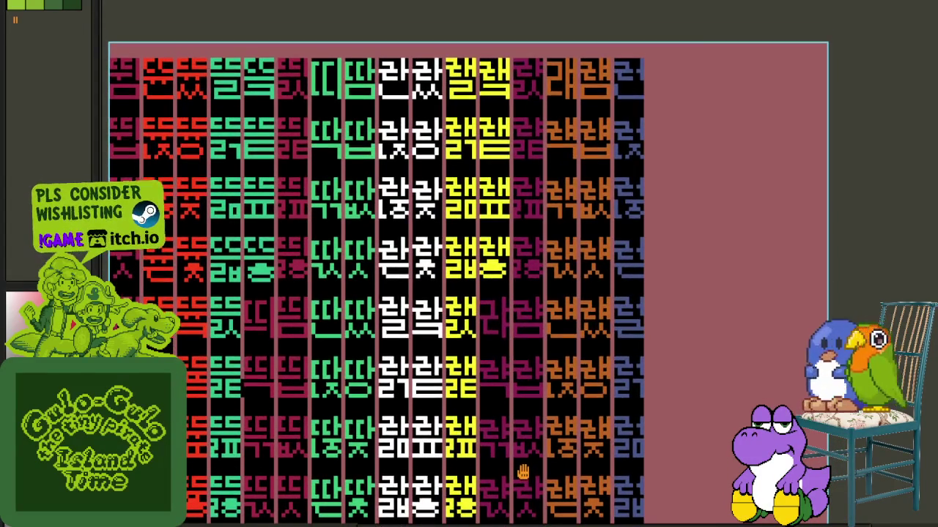
scroll(468, 122, "up", 2)
left_click_drag(444, 57, 470, 233)
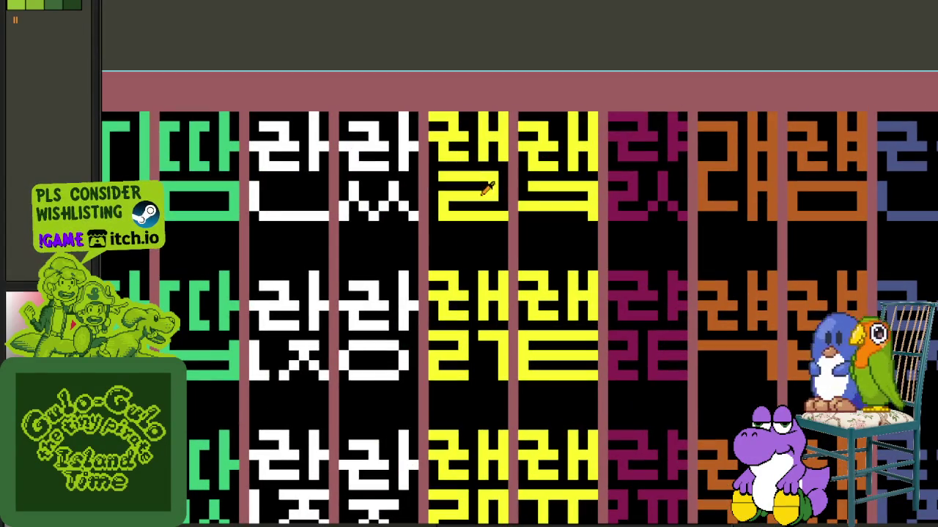
- Review the lower and bottom glyph rows, then return to the sheet's top rows
scroll(433, 175, "down", 2)
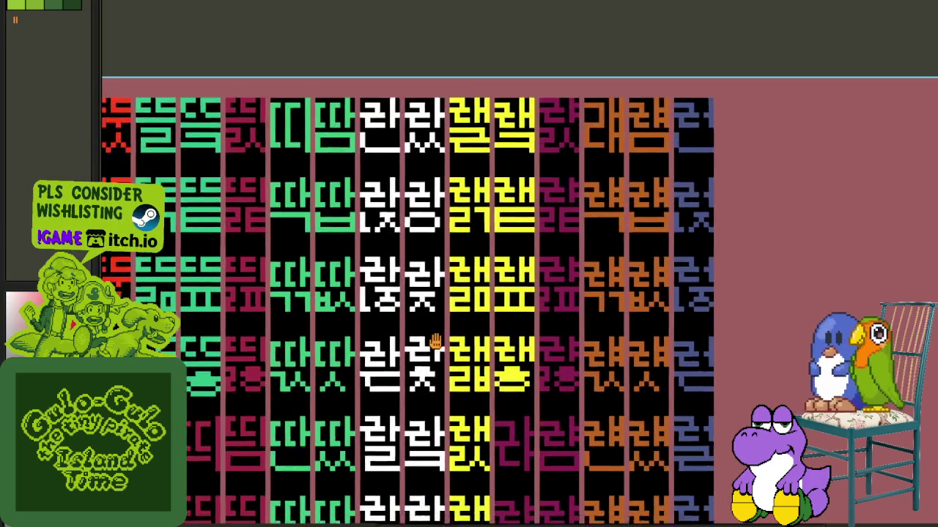
left_click_drag(433, 341, 462, 257)
scroll(461, 258, "up", 2)
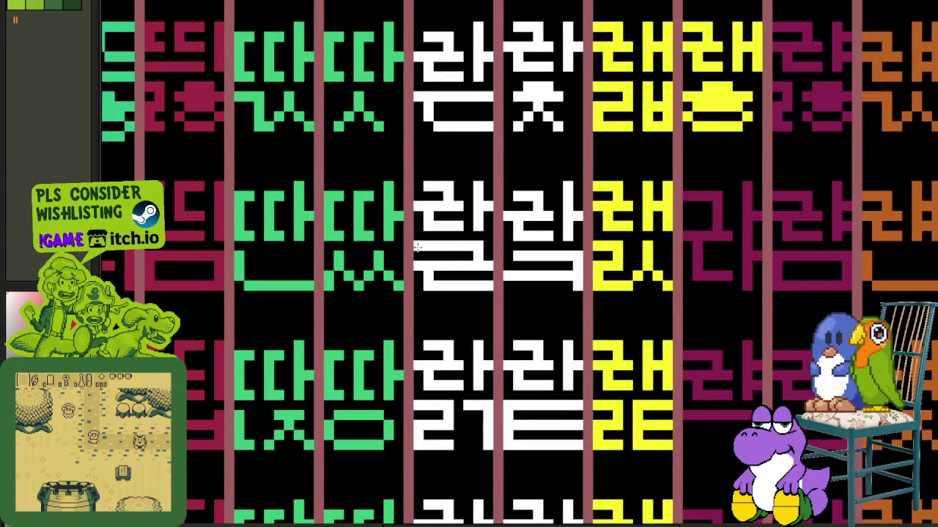
scroll(430, 264, "down", 3)
scroll(430, 264, "down", 1)
mouse_move(441, 285)
left_mouse_down()
mouse_move(491, 240)
mouse_move(492, 360)
mouse_move(494, 288)
mouse_move(532, 299)
left_mouse_up()
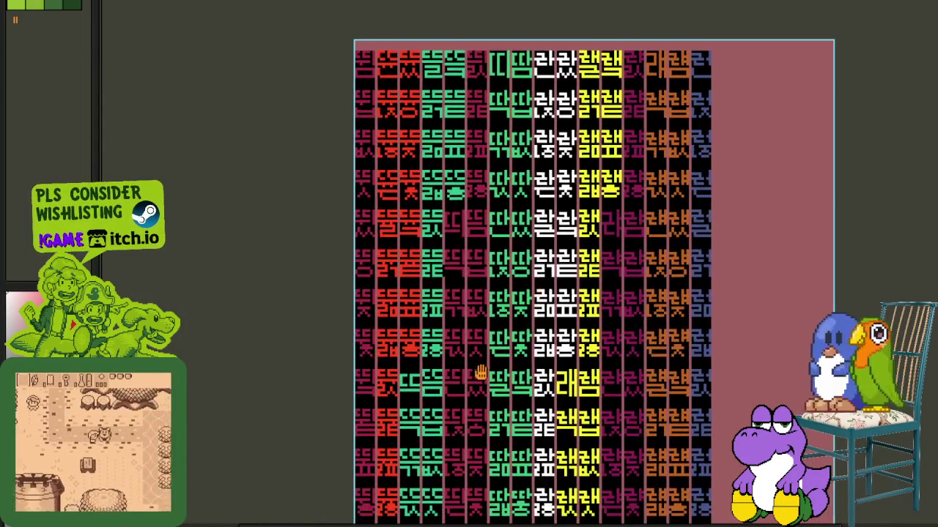
left_click_drag(479, 373, 496, 209)
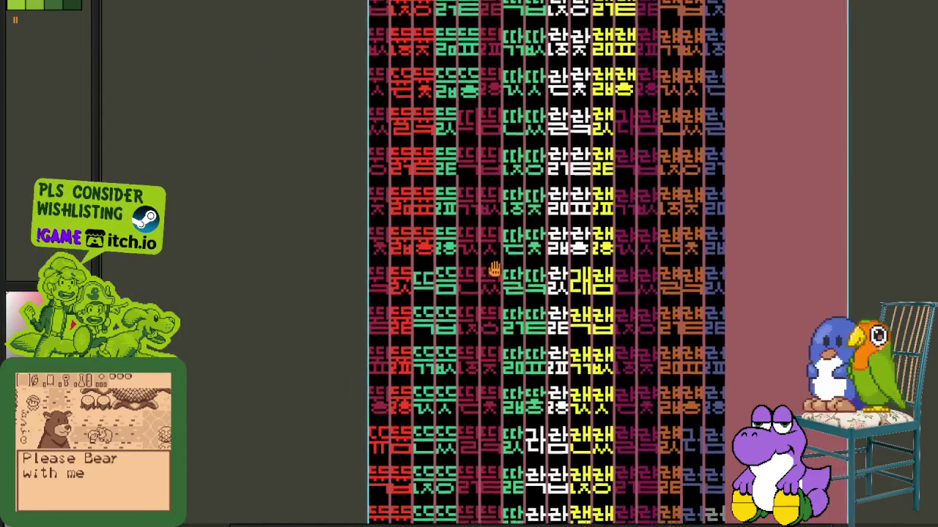
scroll(466, 357, "up", 3)
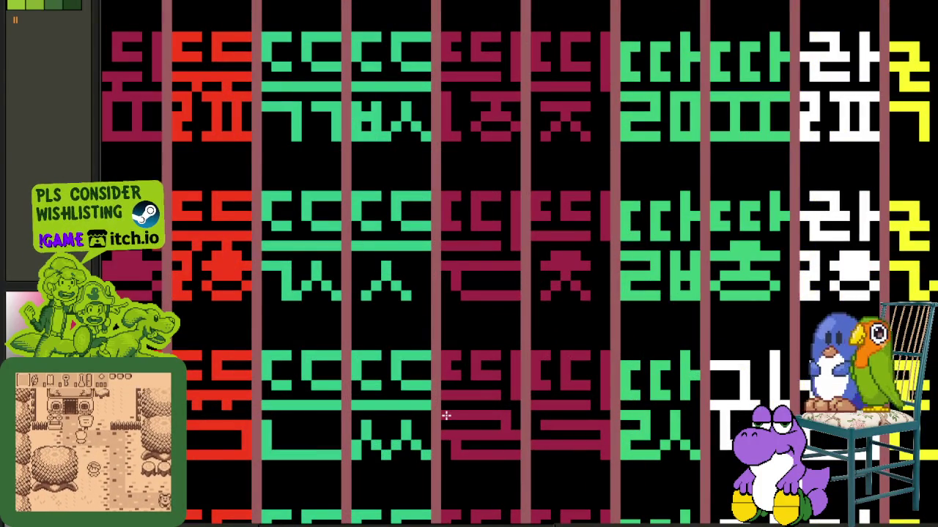
scroll(446, 415, "down", 4)
scroll(408, 463, "up", 3)
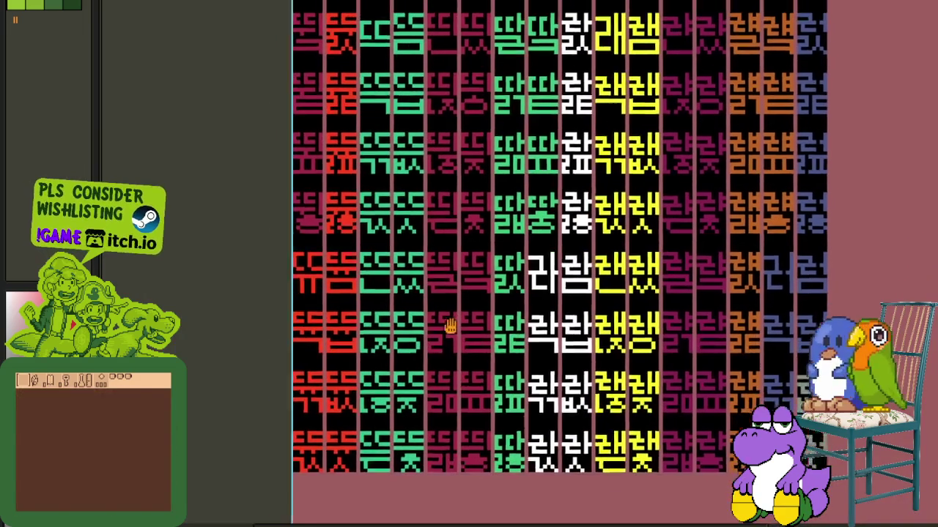
scroll(452, 334, "up", 2)
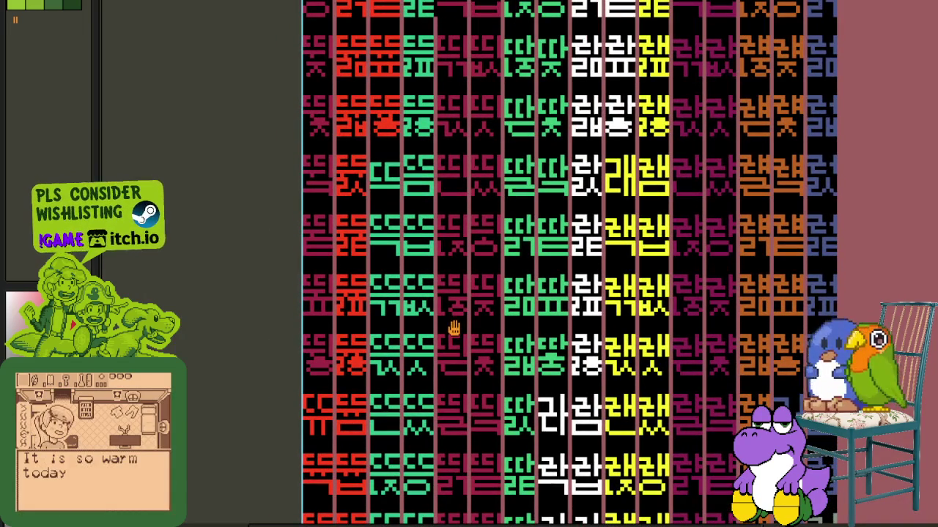
scroll(456, 286, "up", 6)
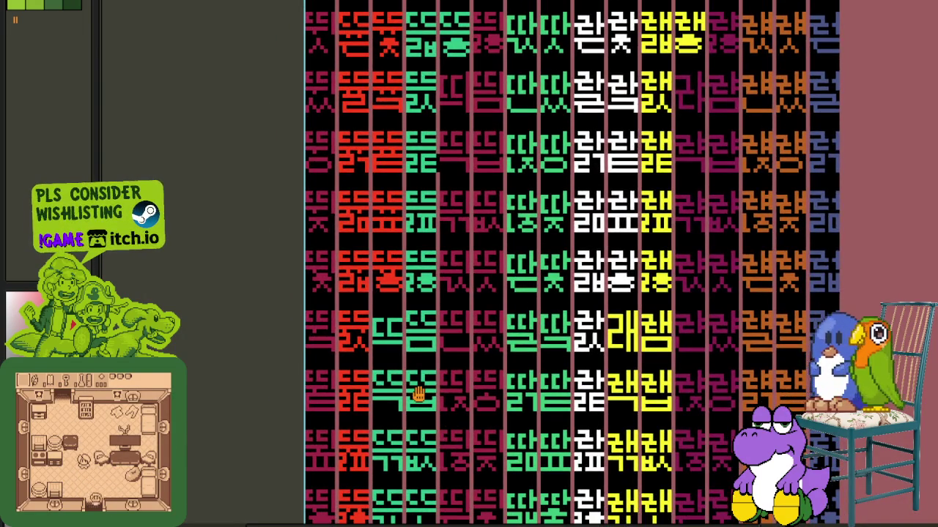
left_click_drag(418, 395, 469, 466)
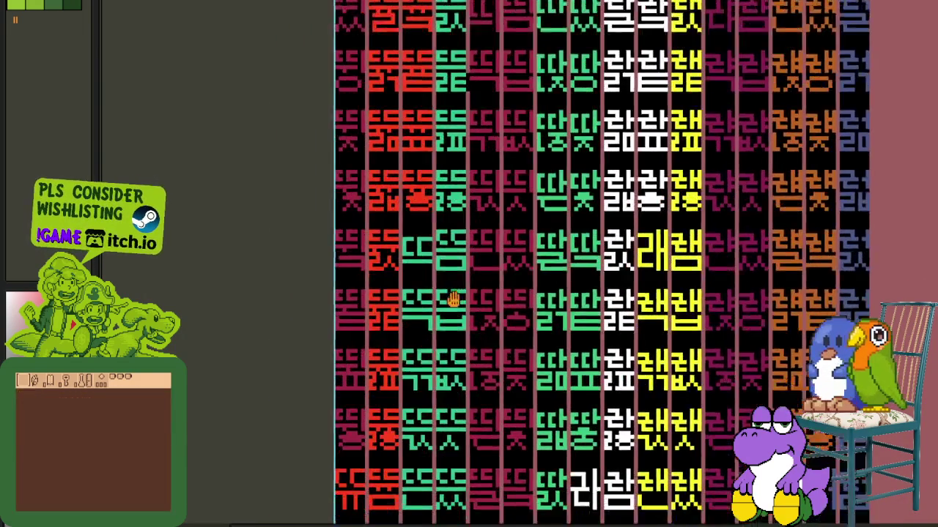
scroll(470, 466, "up", 3)
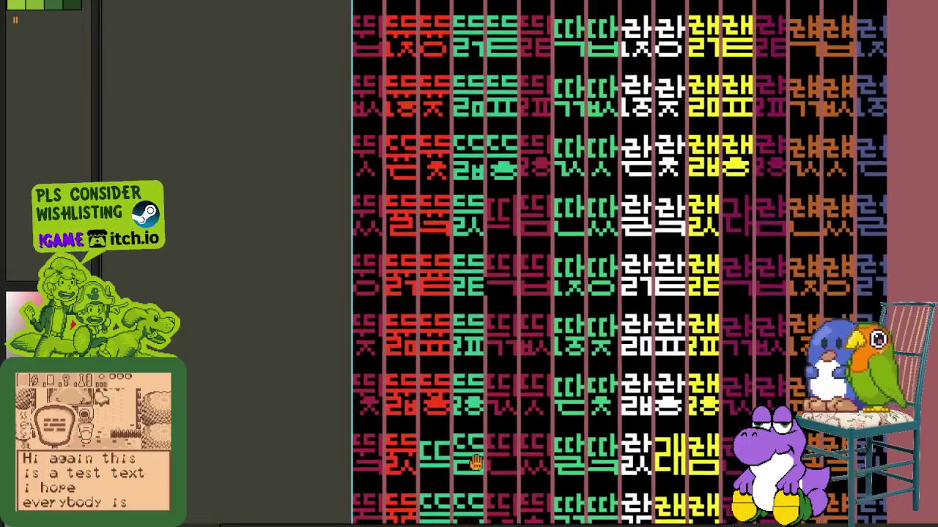
scroll(502, 310, "up", 2)
scroll(485, 211, "up", 1)
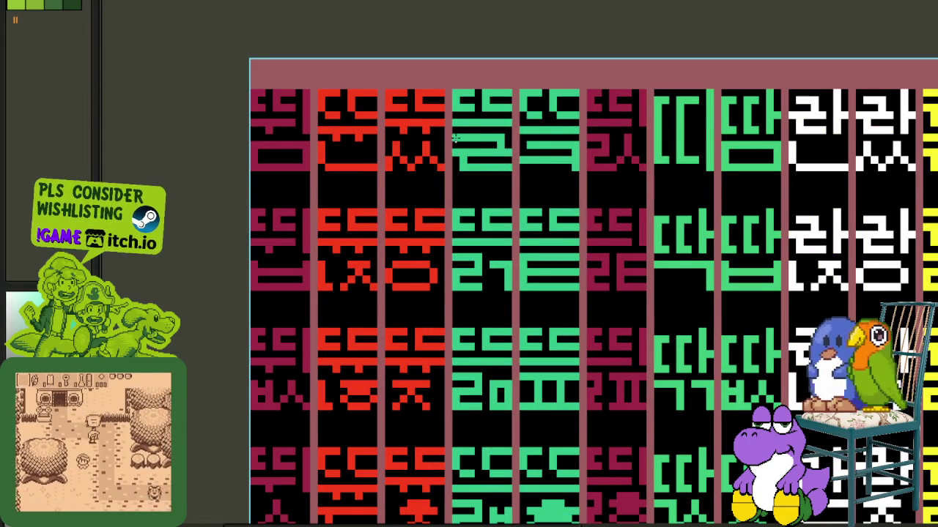
scroll(471, 52, "down", 2)
scroll(477, 315, "down", 3)
scroll(485, 291, "up", 2)
scroll(495, 308, "down", 2)
scroll(435, 252, "up", 3)
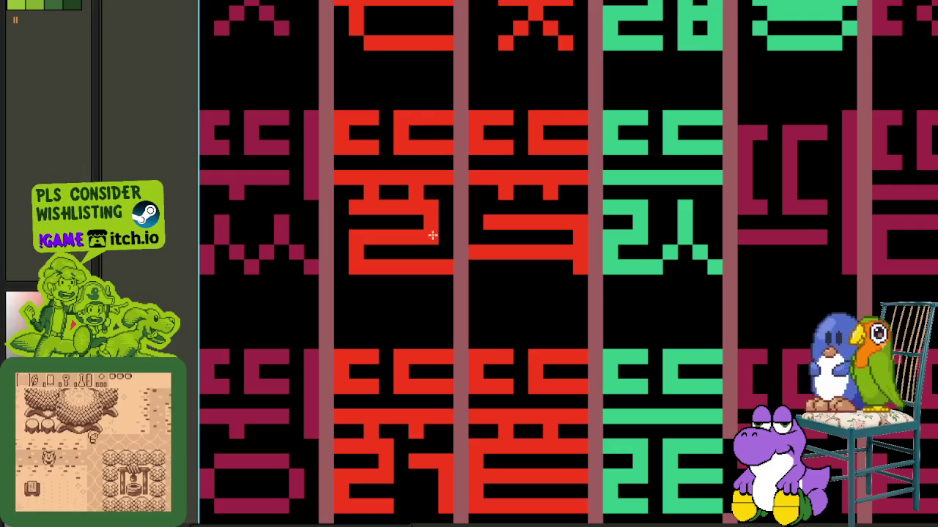
scroll(349, 214, "down", 3)
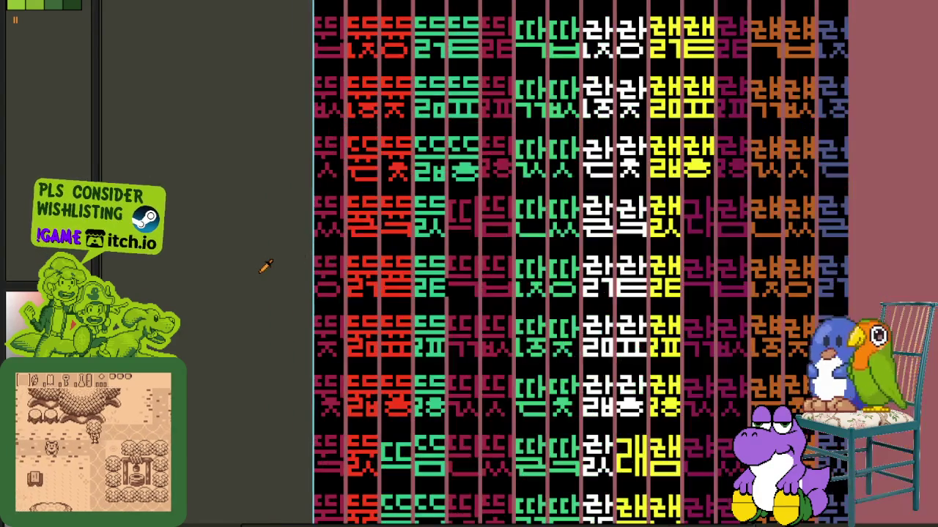
mouse_move(272, 266)
left_mouse_down()
mouse_move(398, 372)
mouse_move(396, 274)
left_mouse_up()
left_click_drag(407, 375, 425, 217)
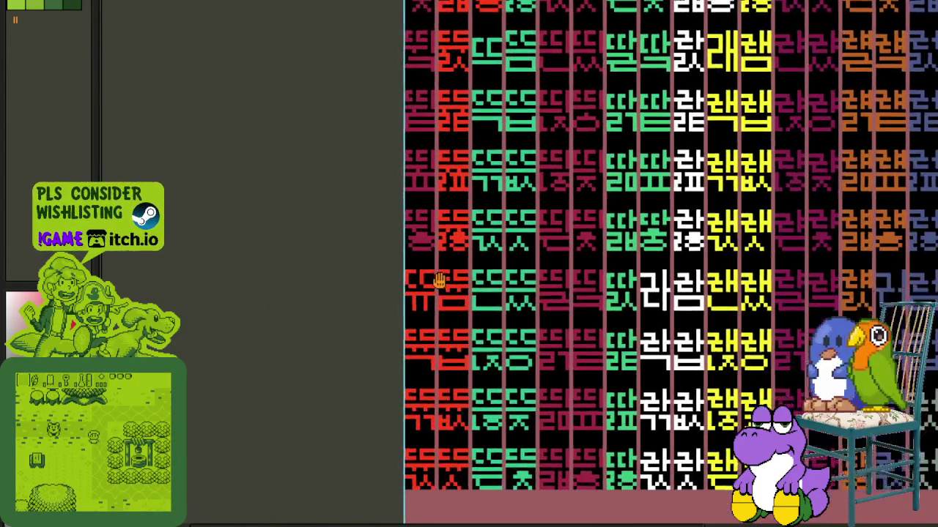
mouse_move(429, 360)
left_mouse_down()
mouse_move(444, 233)
mouse_move(444, 352)
left_mouse_up()
left_click_drag(440, 271, 452, 381)
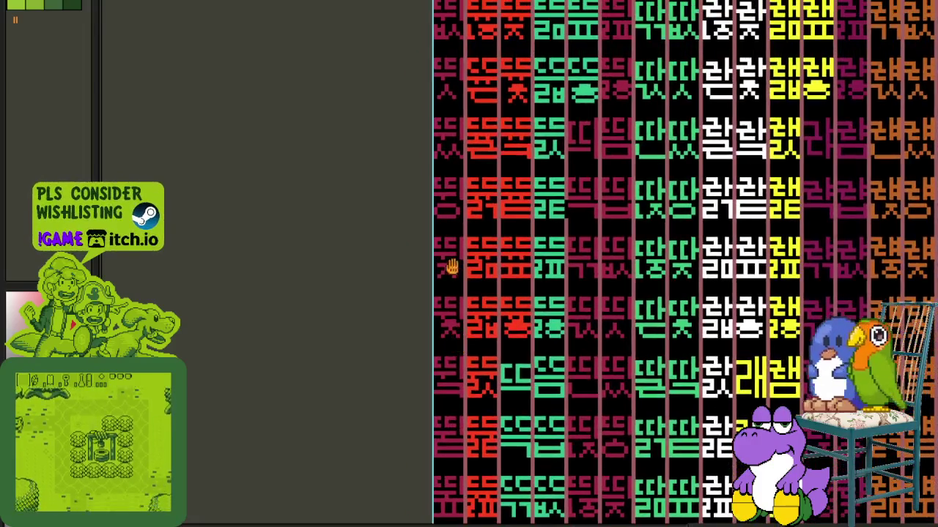
left_click_drag(446, 266, 450, 329)
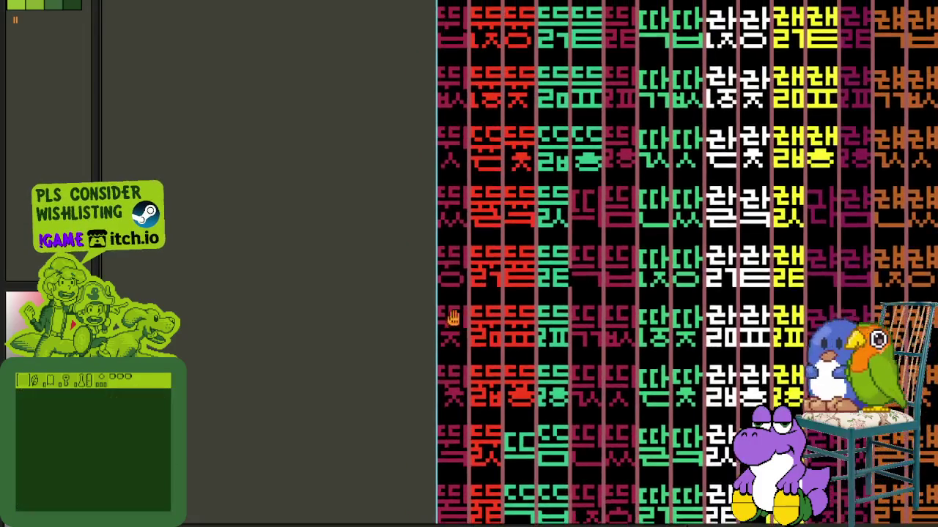
mouse_move(457, 270)
left_mouse_down()
mouse_move(460, 344)
mouse_move(440, 196)
left_mouse_up()
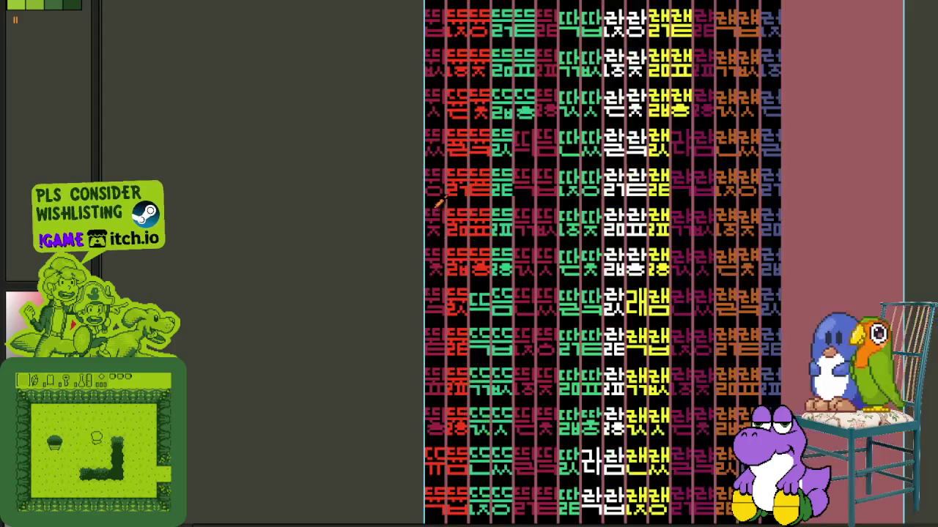
- Switch to the page 11 layer and zoom through its glyph rows
key("Tab")
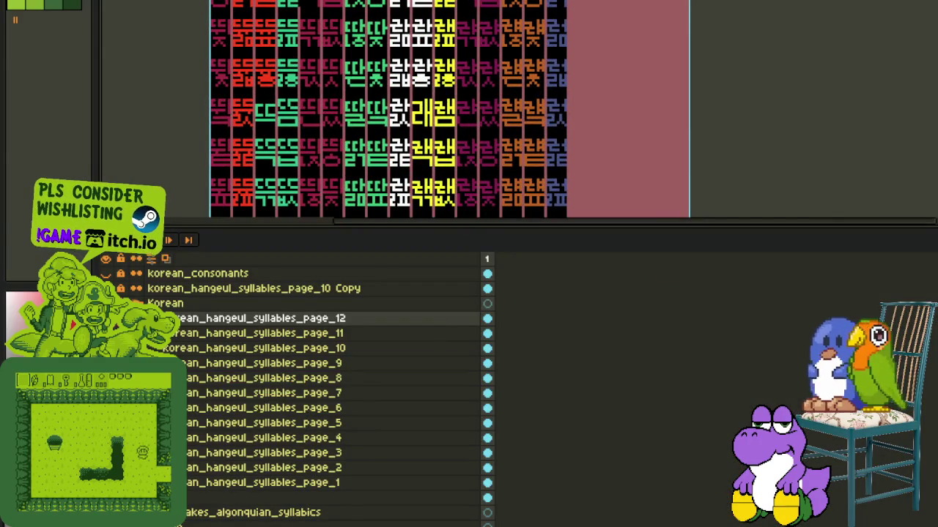
key("Down")
key("Tab")
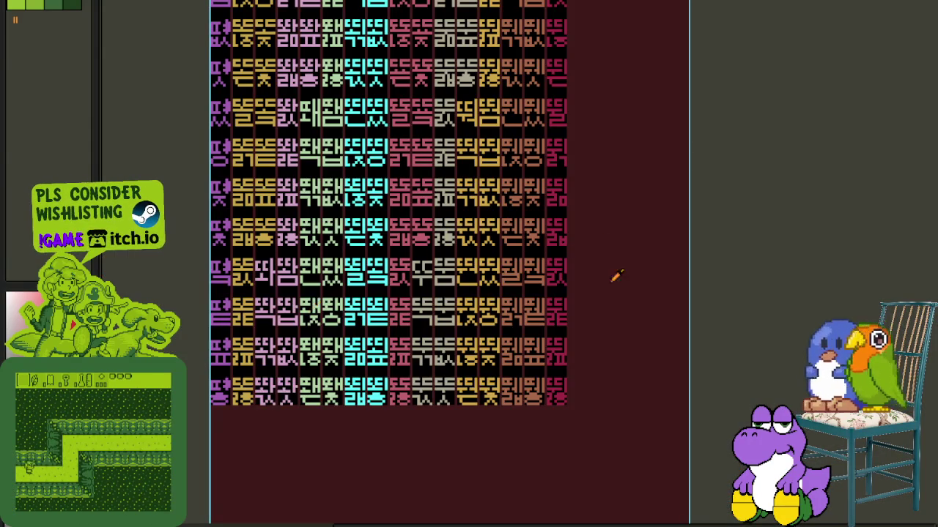
scroll(576, 268, "up", 3)
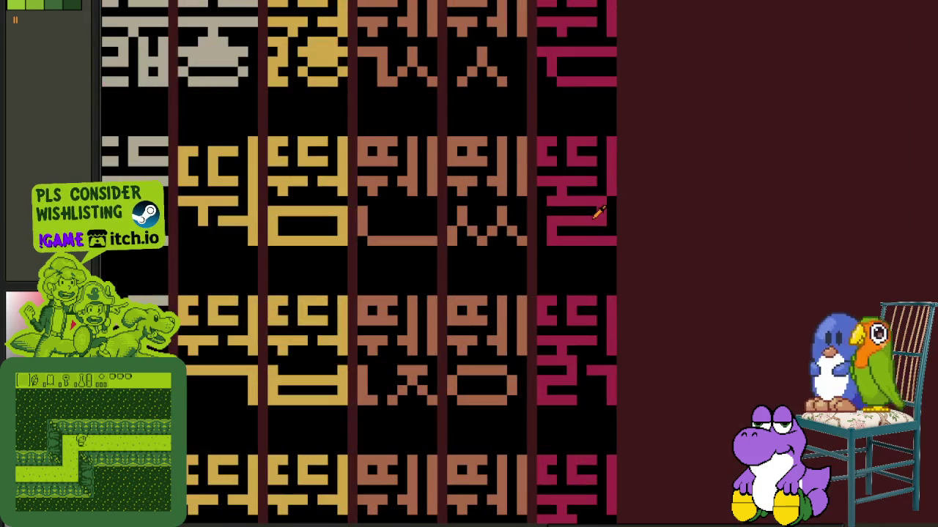
scroll(544, 203, "down", 2)
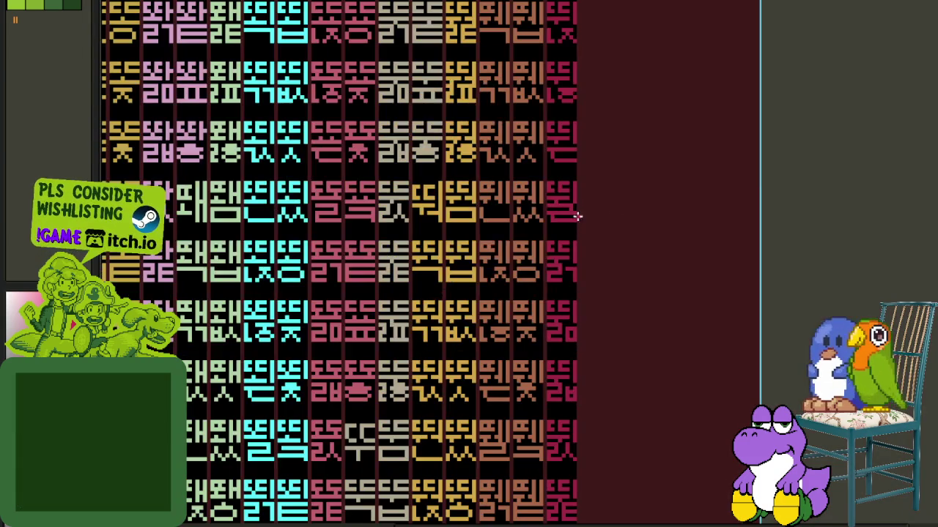
scroll(811, 143, "down", 3)
scroll(737, 173, "up", 1)
scroll(686, 228, "up", 3)
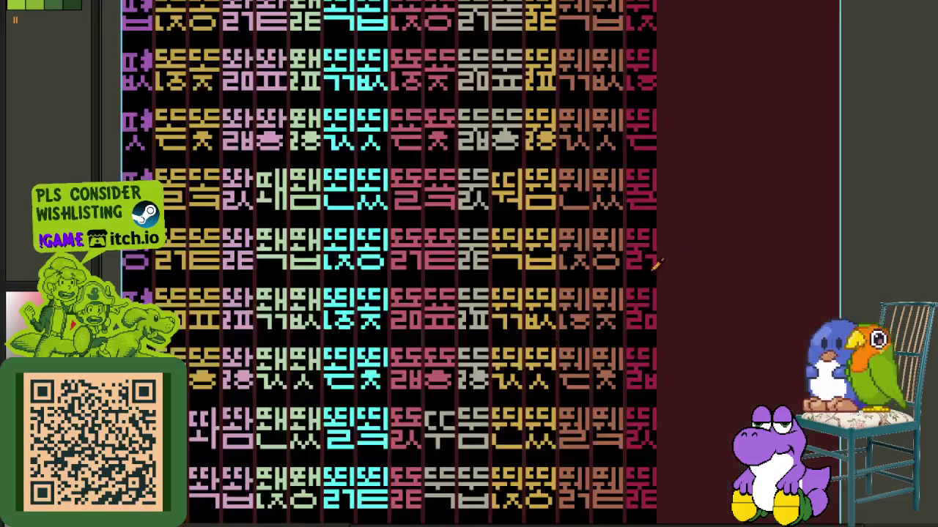
scroll(564, 359, "up", 2)
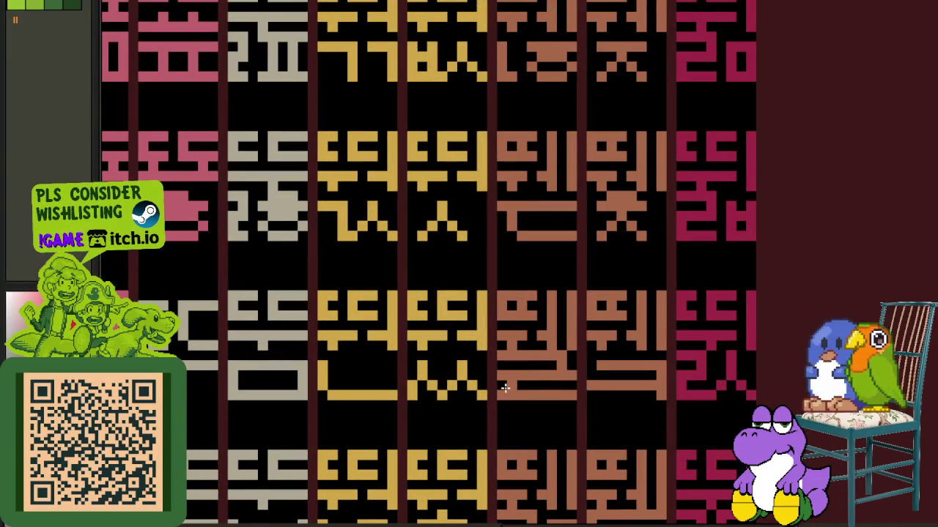
scroll(497, 395, "down", 2)
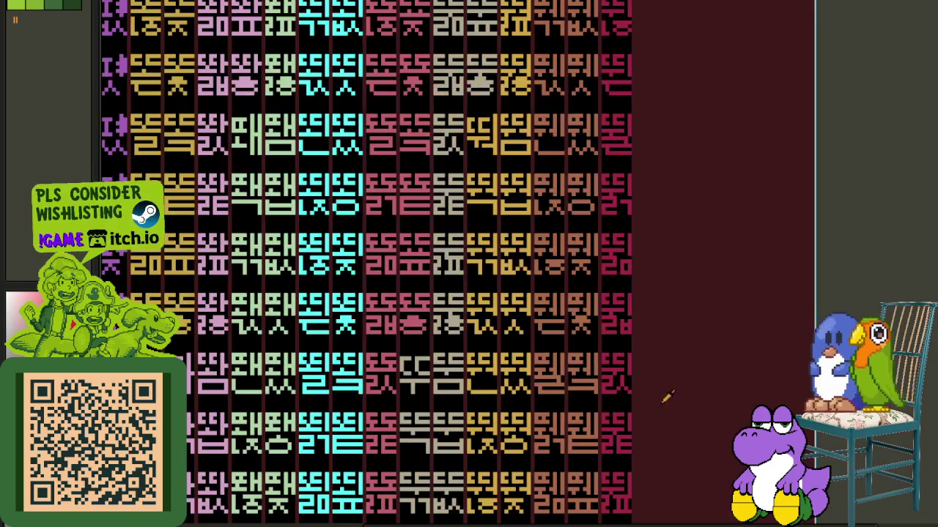
scroll(611, 374, "down", 2)
scroll(544, 325, "up", 2)
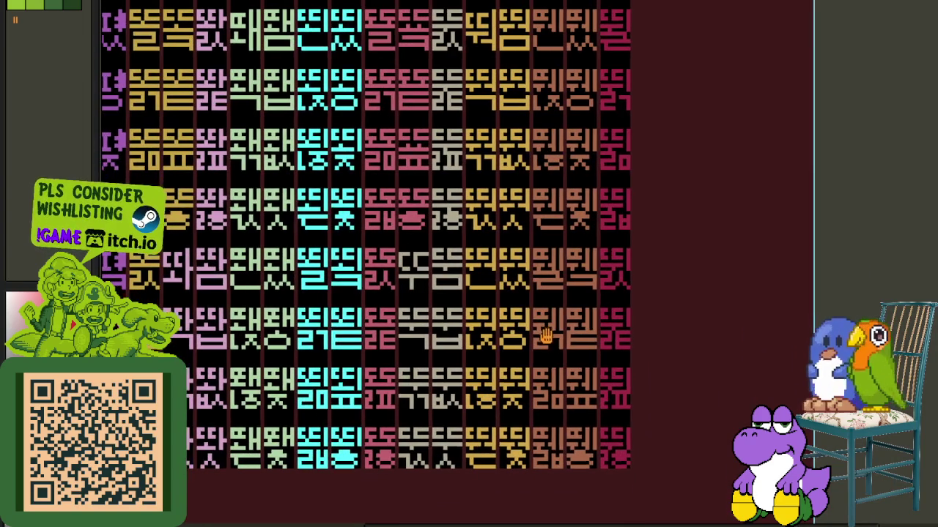
scroll(543, 275, "down", 1)
scroll(550, 317, "up", 1)
scroll(551, 316, "up", 2)
scroll(546, 278, "up", 2)
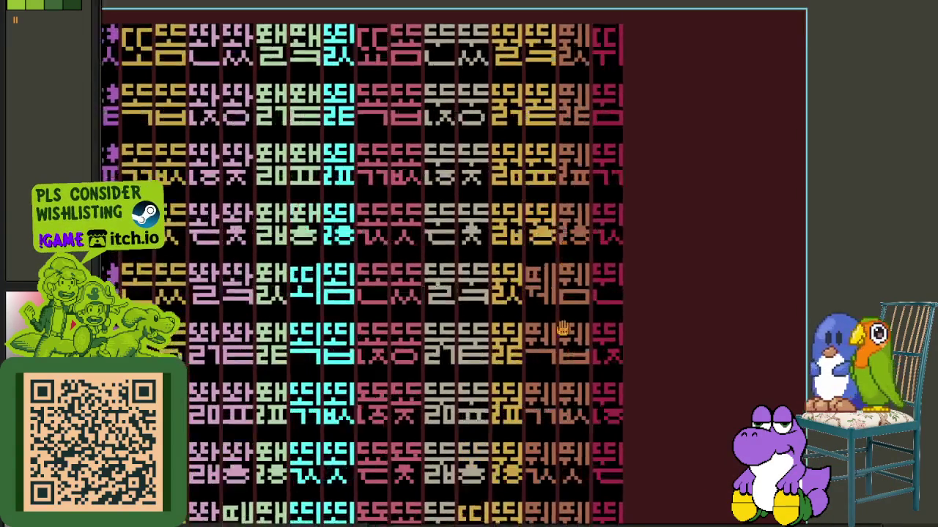
scroll(534, 199, "up", 2)
scroll(513, 81, "up", 3)
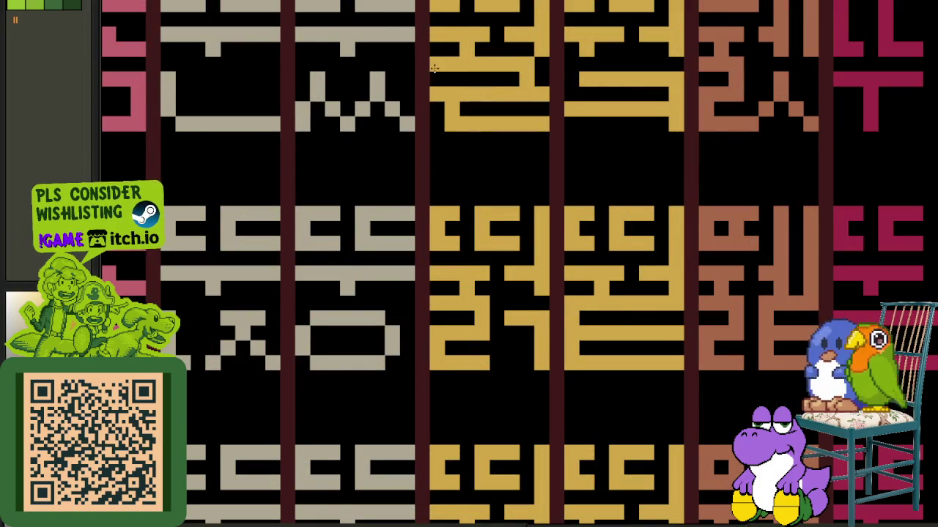
scroll(432, 68, "down", 3)
left_click_drag(478, 224, 474, 319)
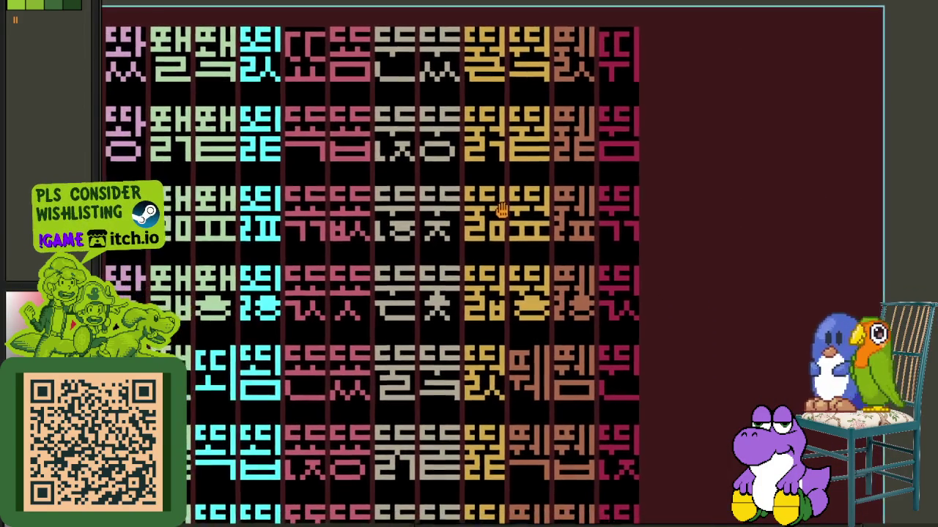
scroll(443, 262, "up", 2)
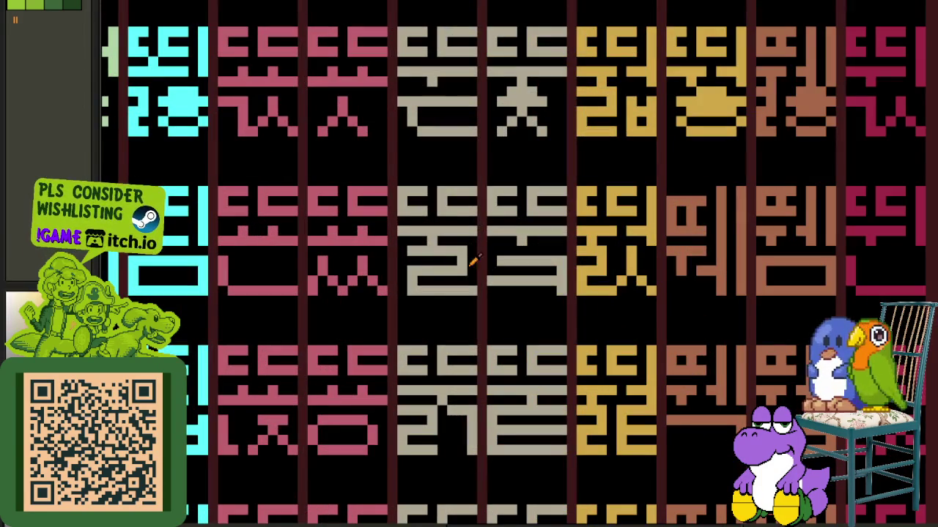
scroll(401, 255, "down", 4)
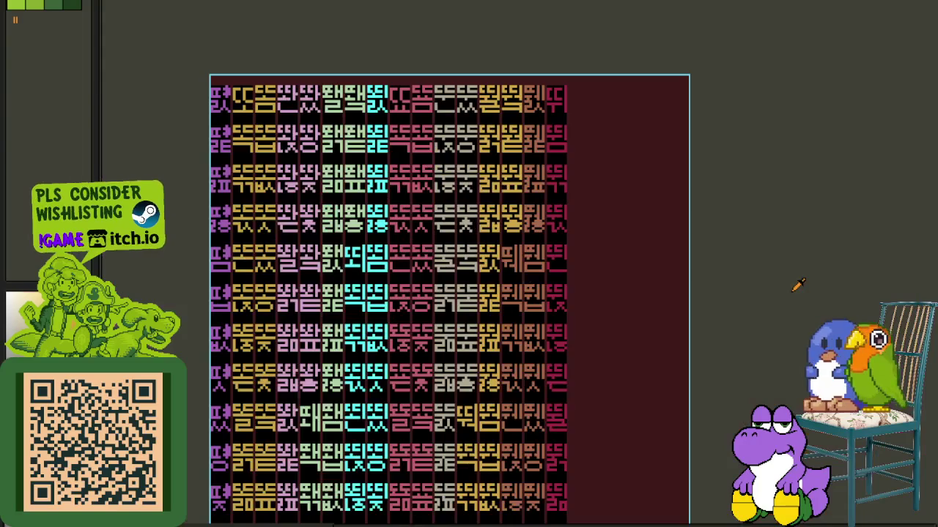
left_click_drag(429, 377, 461, 253)
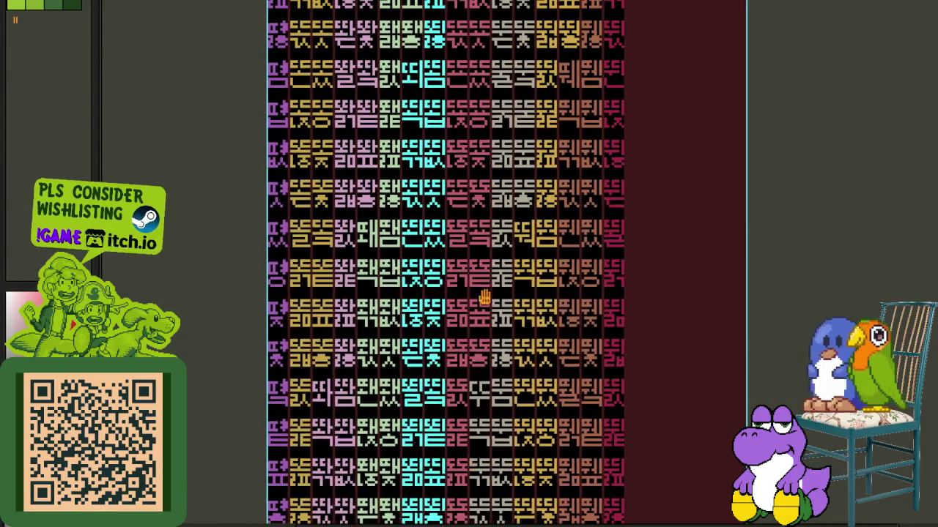
scroll(469, 308, "up", 3)
scroll(464, 293, "up", 3)
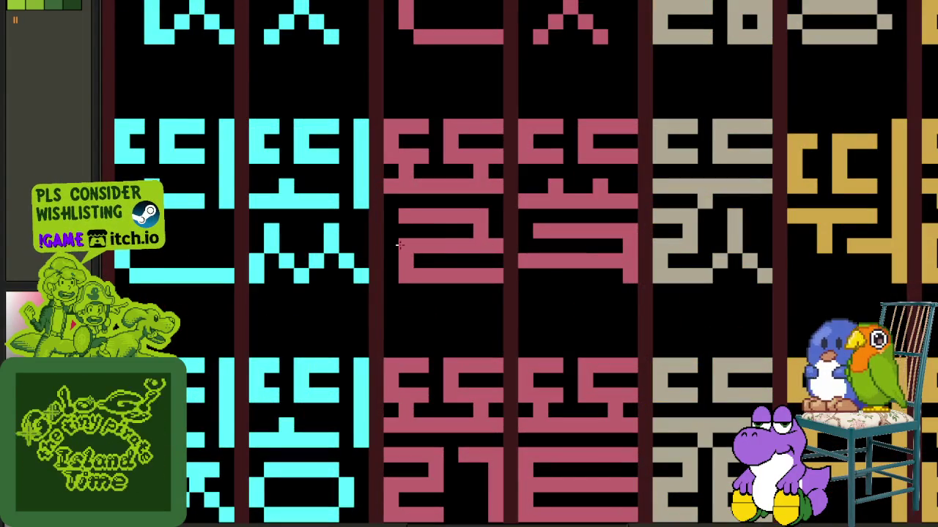
scroll(388, 219, "down", 4)
scroll(513, 388, "down", 2)
scroll(533, 350, "up", 2)
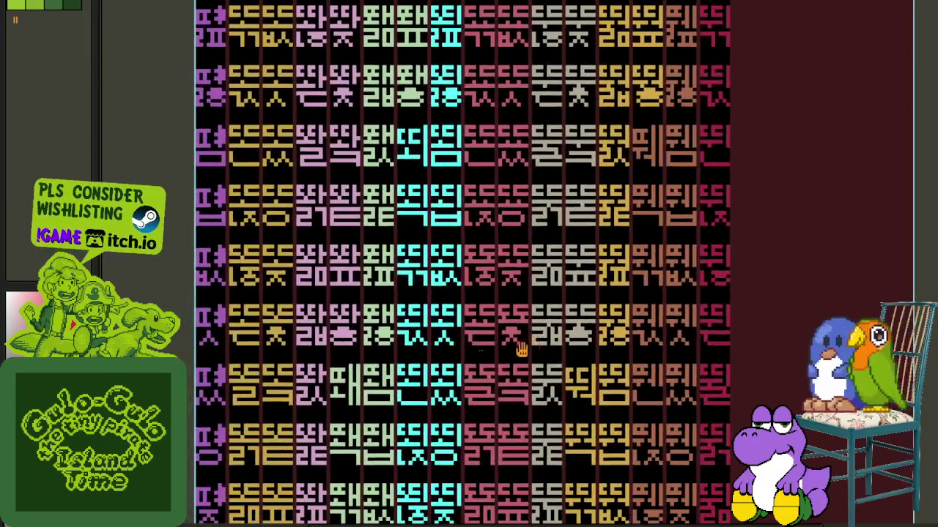
left_click_drag(469, 383, 509, 213)
scroll(517, 264, "up", 1)
scroll(516, 264, "up", 3)
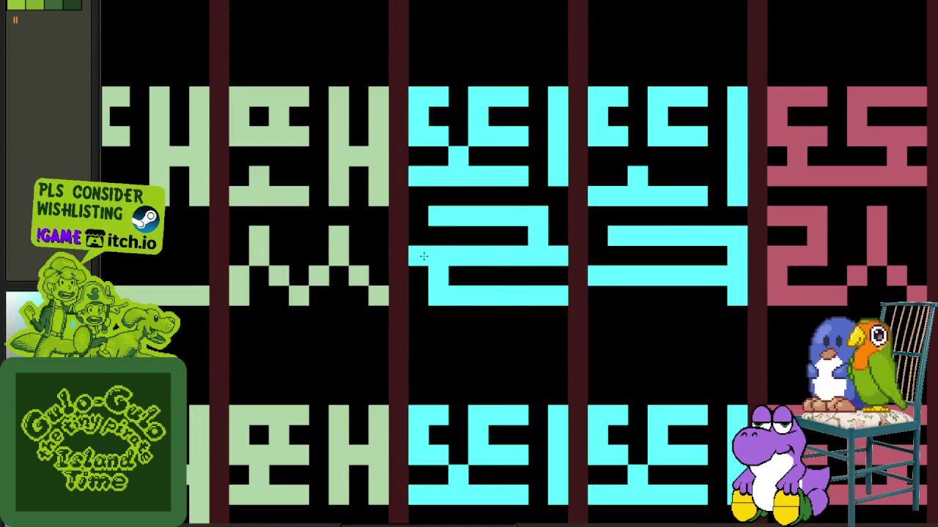
scroll(419, 224, "down", 4)
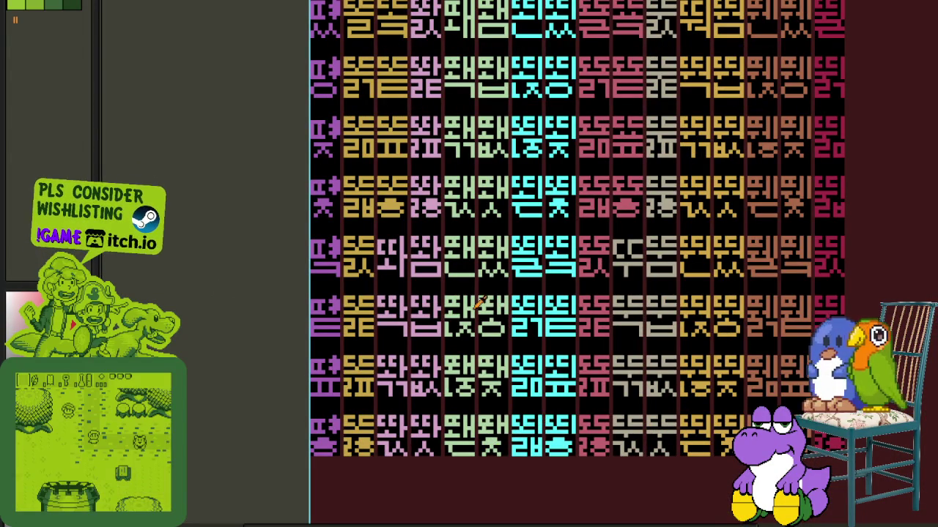
- Inspect the right-hand and left-hand glyph columns of page 11
mouse_move(470, 218)
left_mouse_down()
mouse_move(461, 388)
mouse_move(490, 300)
mouse_move(454, 399)
mouse_move(450, 268)
left_mouse_up()
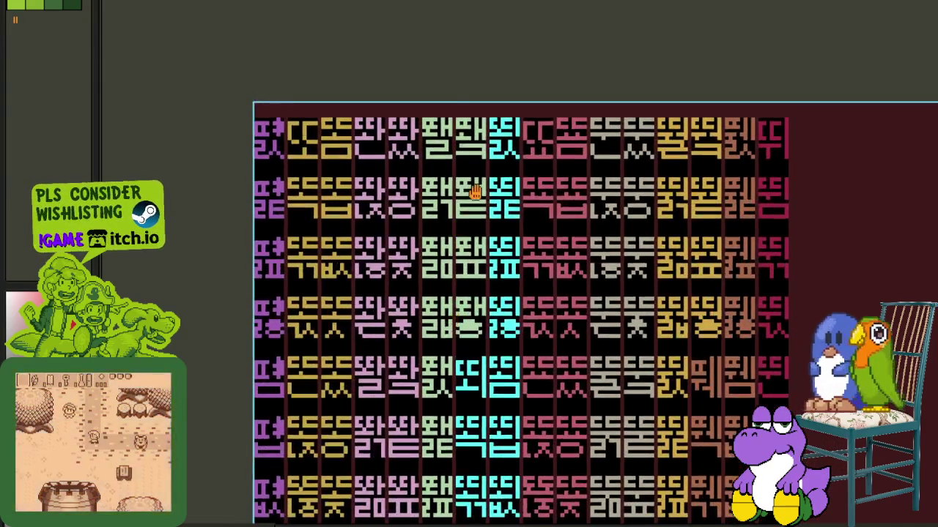
scroll(471, 201, "up", 2)
scroll(434, 109, "up", 3)
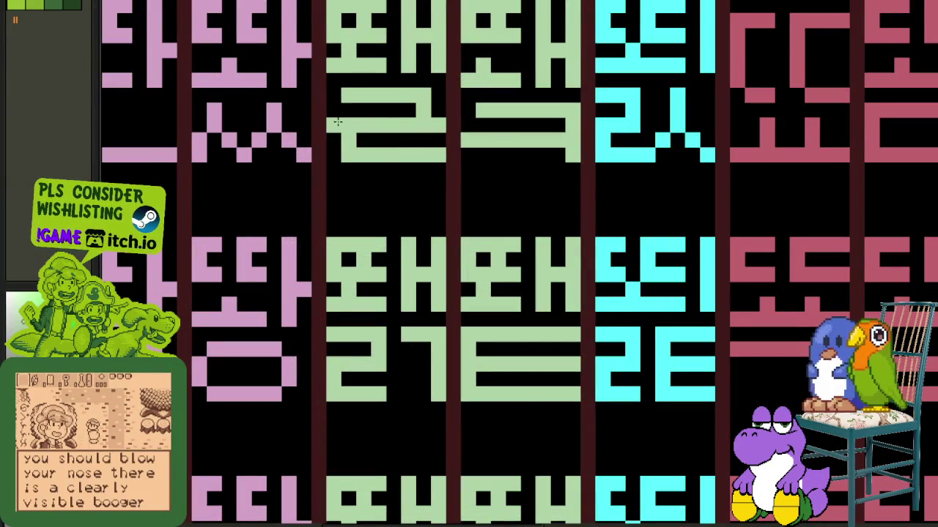
scroll(337, 121, "down", 5)
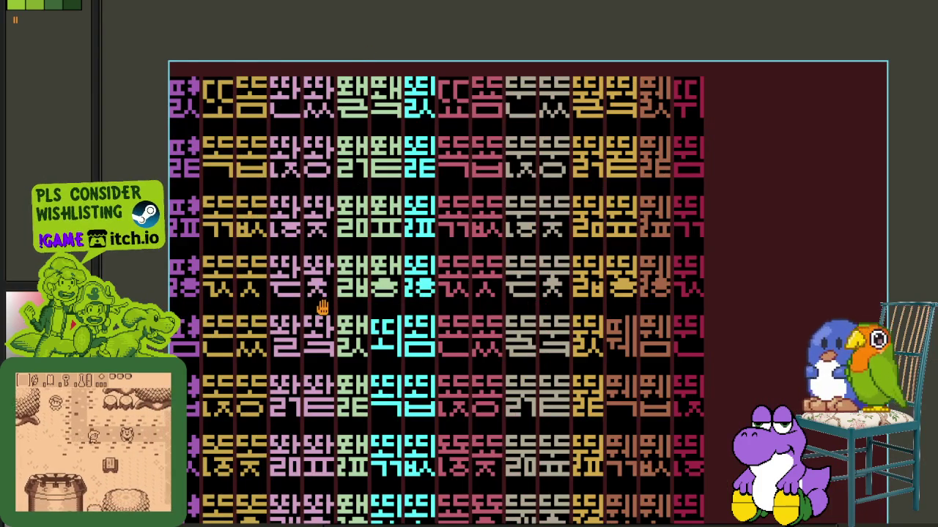
scroll(322, 307, "down", 1)
scroll(345, 209, "up", 3)
scroll(366, 234, "up", 3)
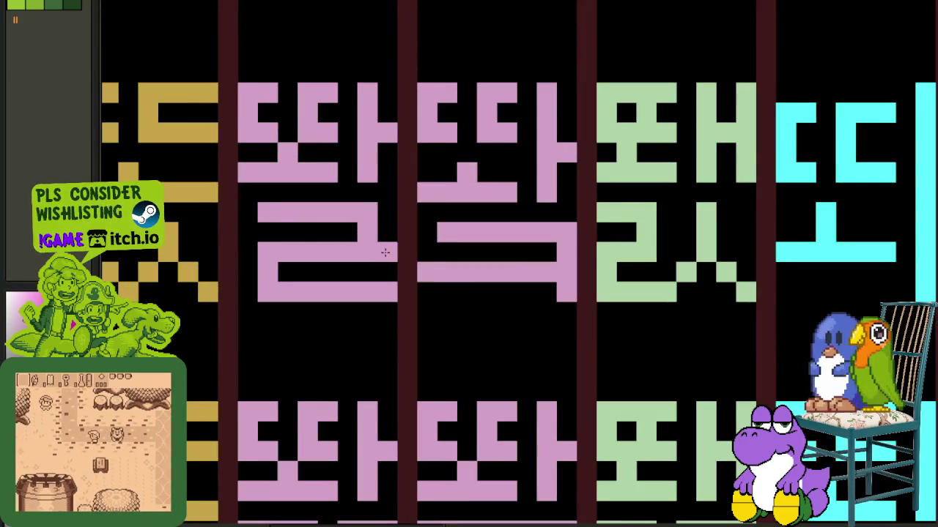
scroll(249, 208, "down", 3)
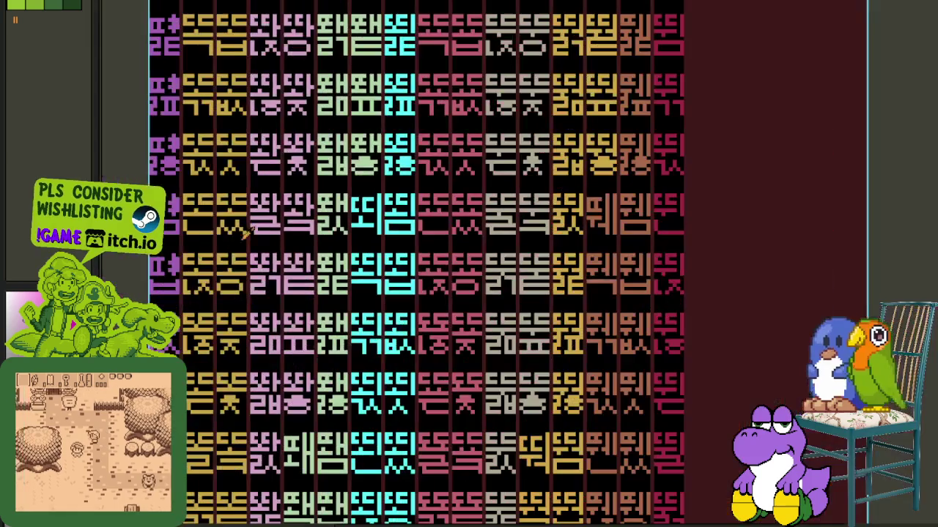
scroll(206, 198, "down", 1)
scroll(293, 257, "up", 1)
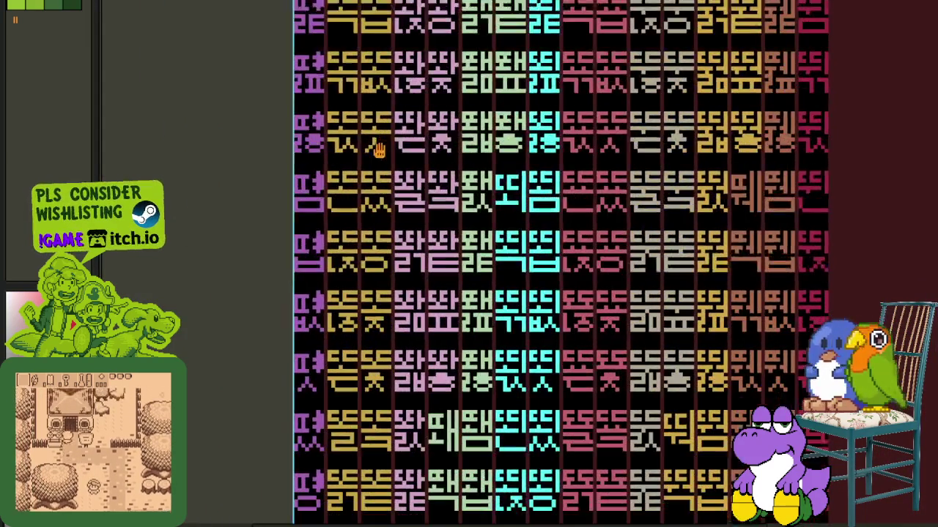
scroll(379, 333, "up", 3)
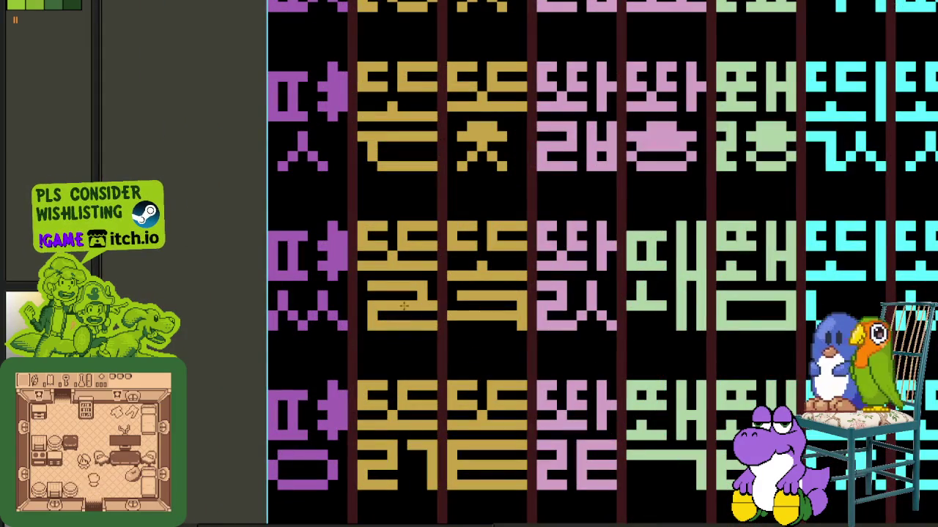
scroll(359, 288, "down", 3)
scroll(408, 147, "up", 1)
left_click_drag(413, 116, 414, 274)
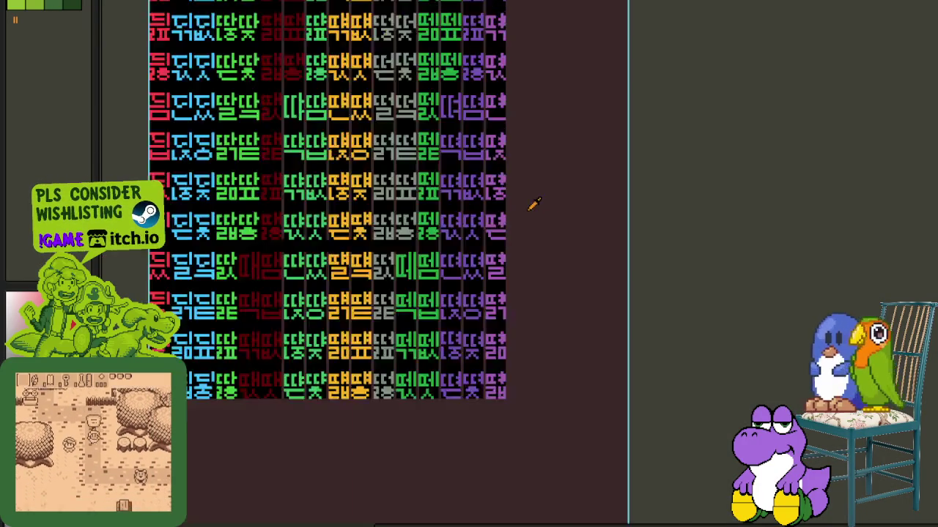
scroll(534, 204, "up", 1)
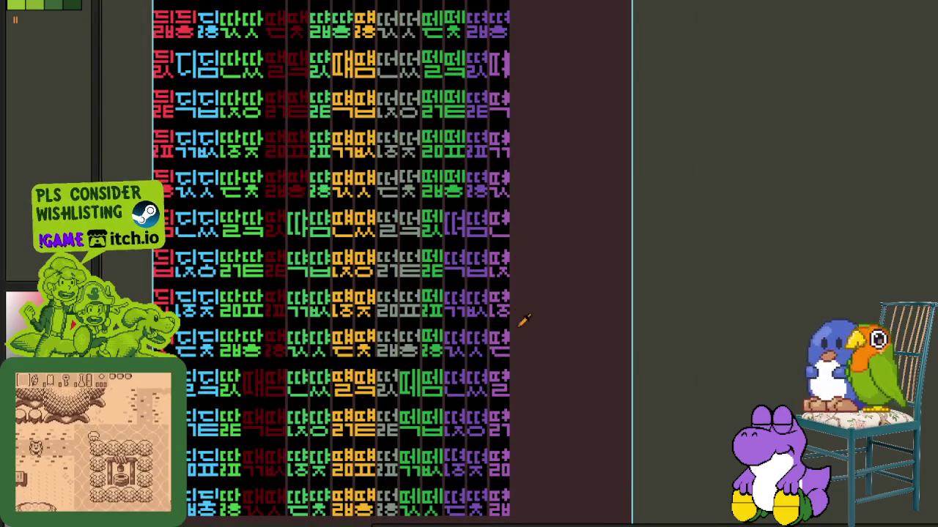
scroll(513, 352, "up", 3)
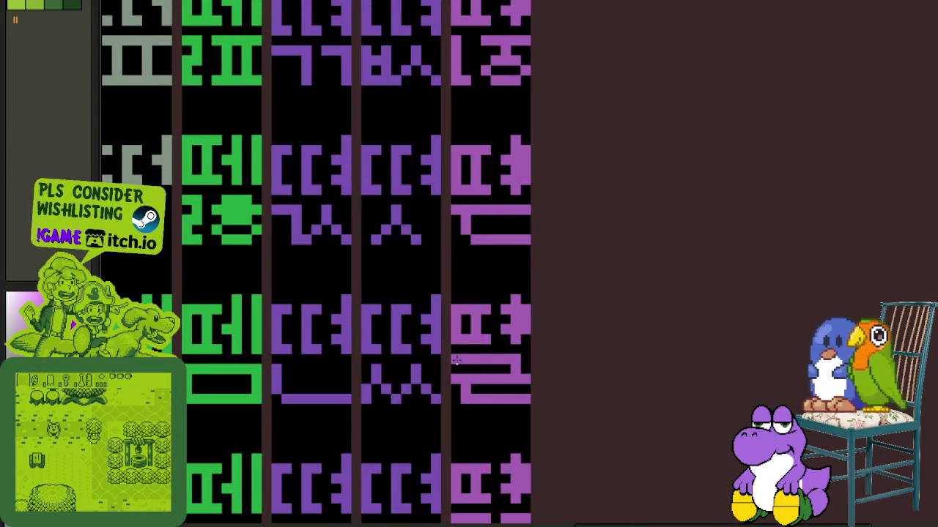
scroll(455, 360, "down", 2)
scroll(594, 218, "down", 2)
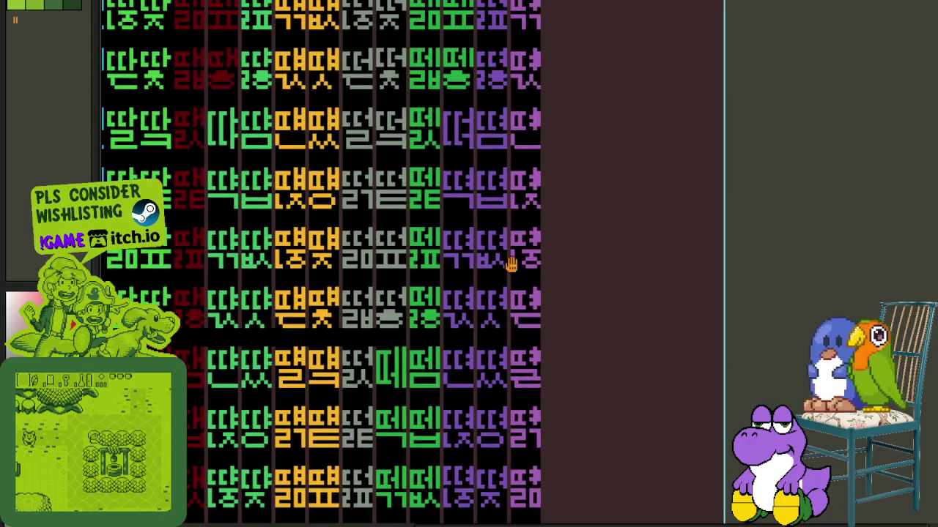
mouse_move(510, 264)
left_mouse_down()
mouse_move(505, 300)
mouse_move(494, 247)
mouse_move(484, 390)
left_mouse_up()
scroll(487, 298, "up", 2)
scroll(494, 181, "up", 2)
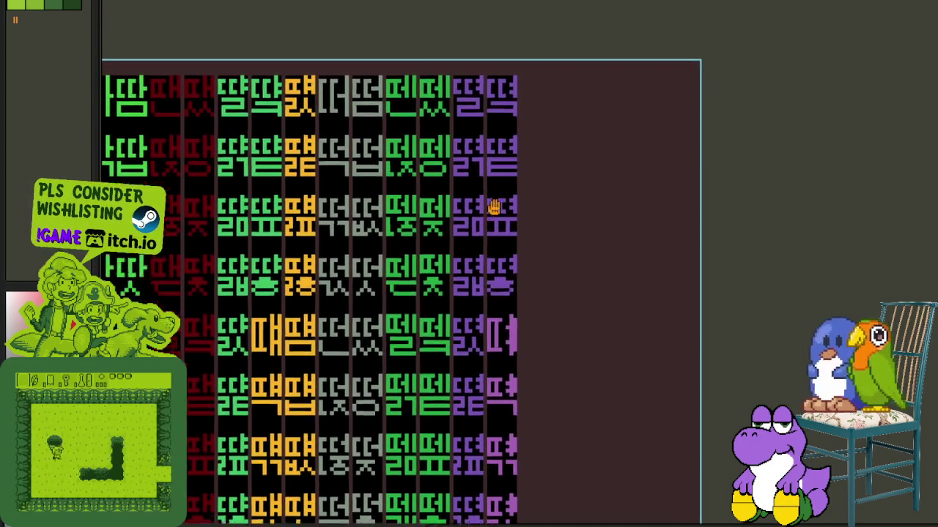
scroll(482, 129, "up", 2)
scroll(490, 146, "up", 2)
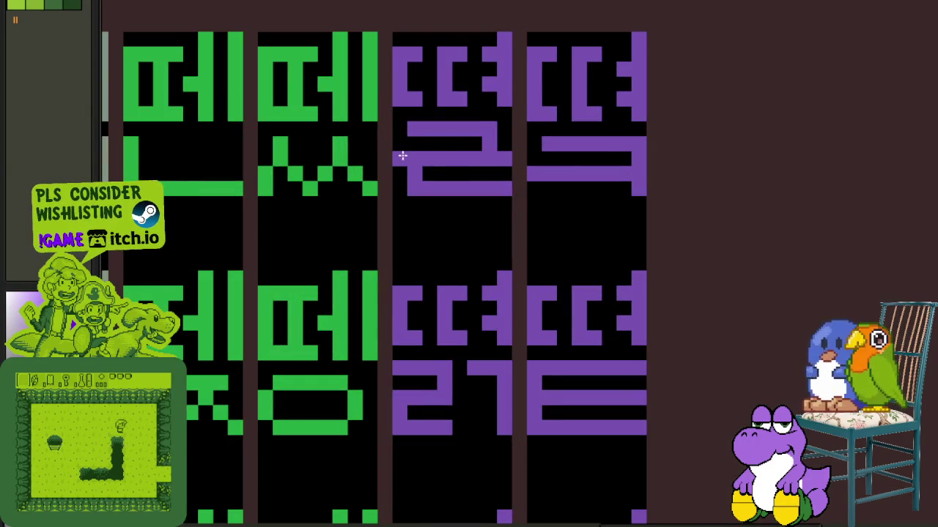
scroll(403, 132, "down", 3)
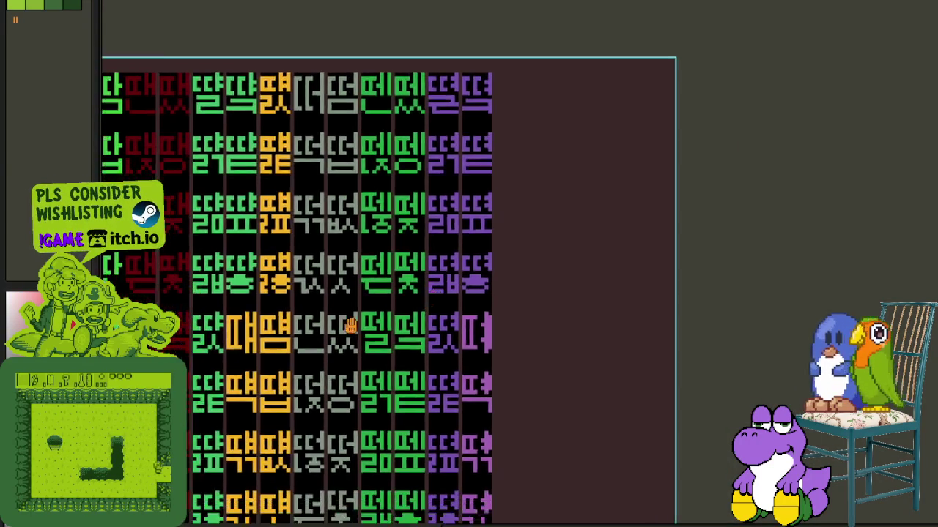
scroll(381, 315, "up", 2)
scroll(472, 358, "up", 2)
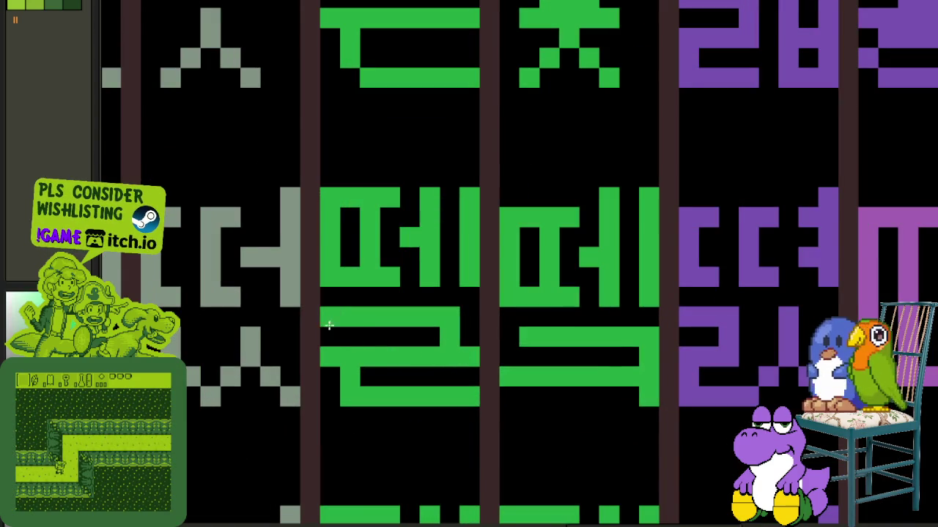
scroll(332, 331, "down", 3)
scroll(411, 65, "down", 1)
left_click_drag(343, 327, 397, 281)
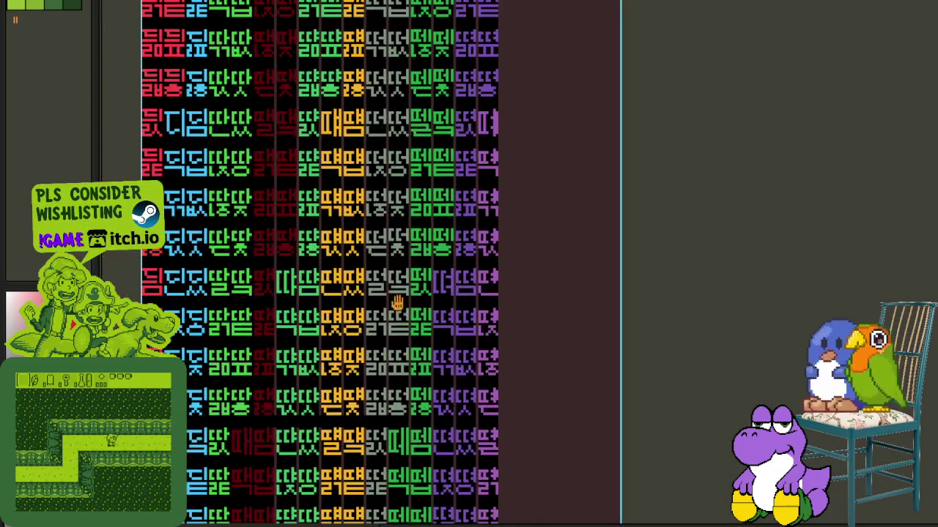
scroll(331, 302, "up", 3)
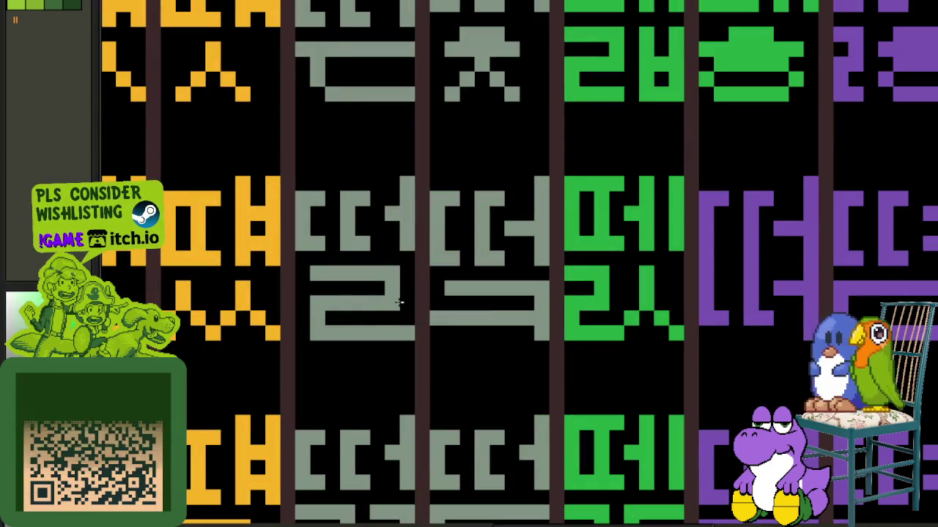
scroll(305, 274, "down", 3)
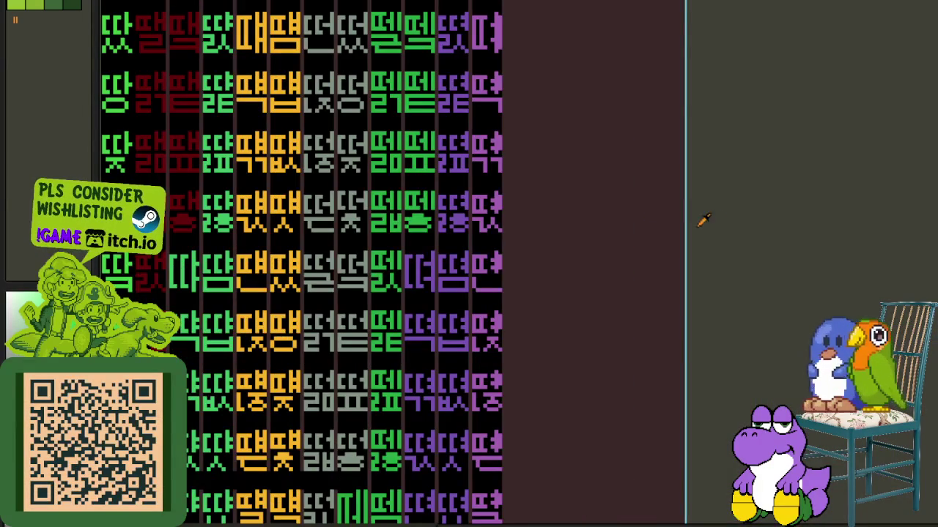
mouse_move(507, 333)
left_mouse_down()
mouse_move(428, 421)
mouse_move(419, 502)
mouse_move(430, 425)
mouse_move(486, 230)
mouse_move(449, 309)
mouse_move(448, 288)
left_mouse_up()
scroll(448, 288, "up", 4)
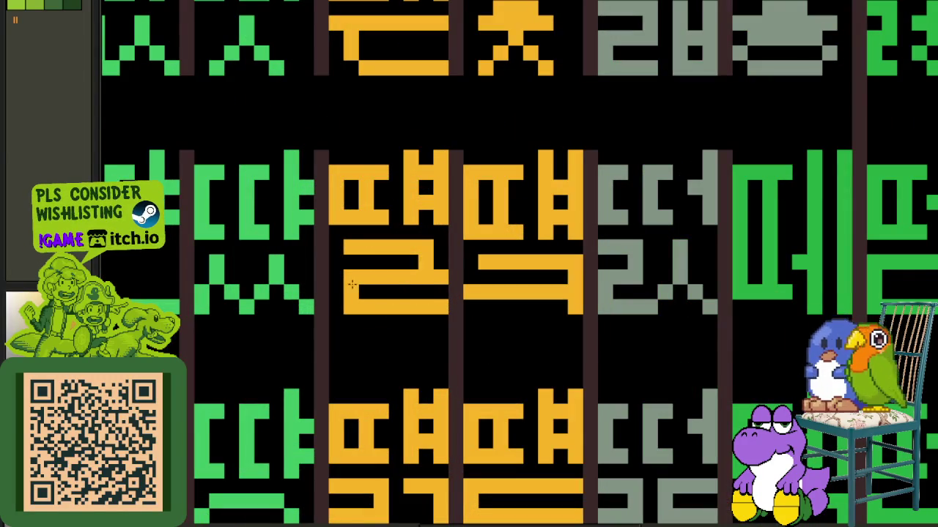
scroll(337, 258, "down", 4)
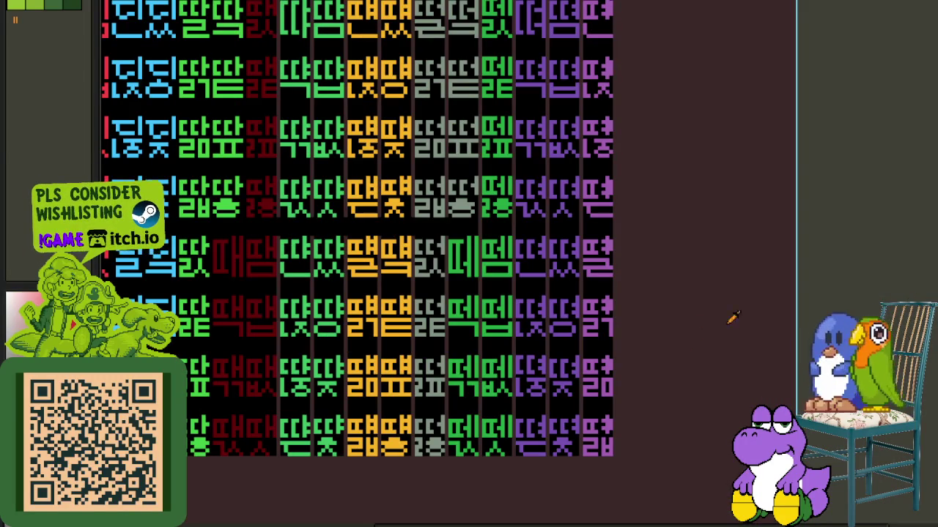
left_click_drag(312, 236, 335, 433)
left_click_drag(342, 252, 351, 368)
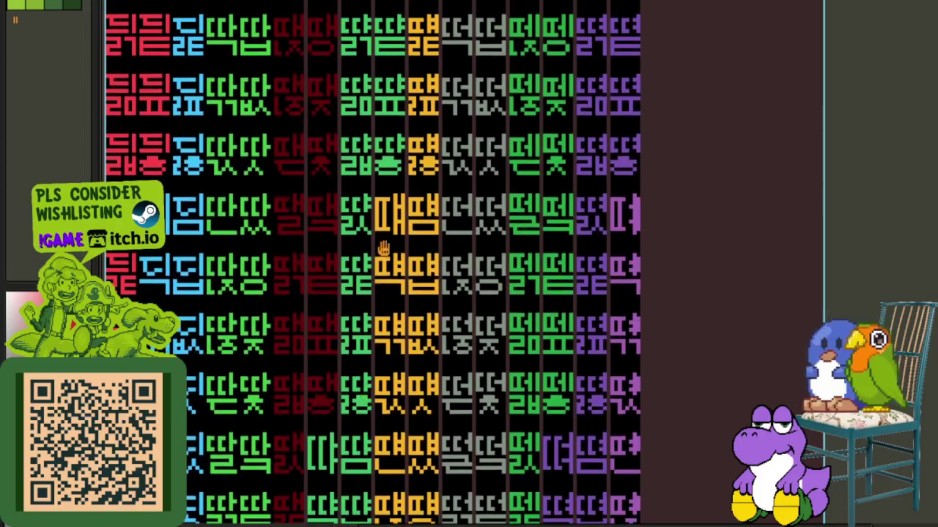
mouse_move(383, 251)
left_mouse_down()
mouse_move(394, 364)
mouse_move(429, 140)
left_mouse_up()
scroll(429, 140, "up", 1)
scroll(405, 140, "up", 3)
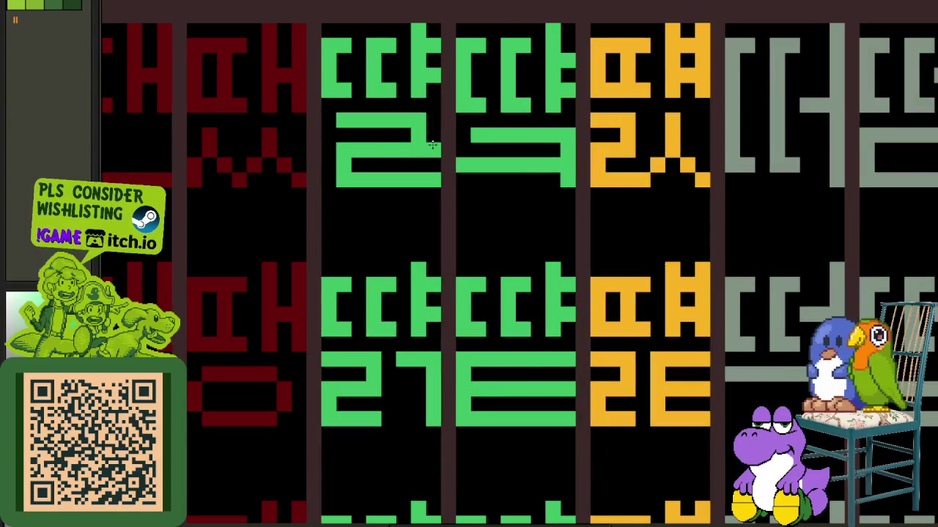
scroll(331, 137, "down", 4)
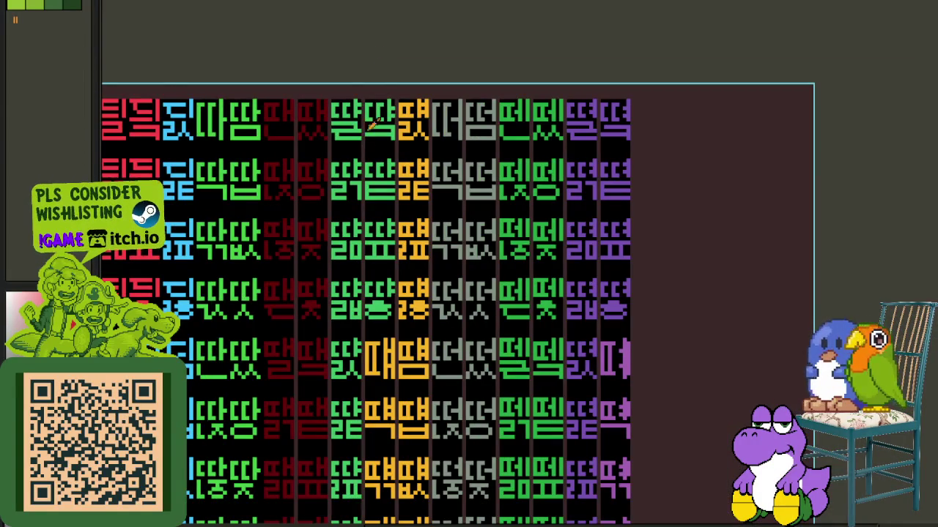
left_click_drag(330, 287, 380, 189)
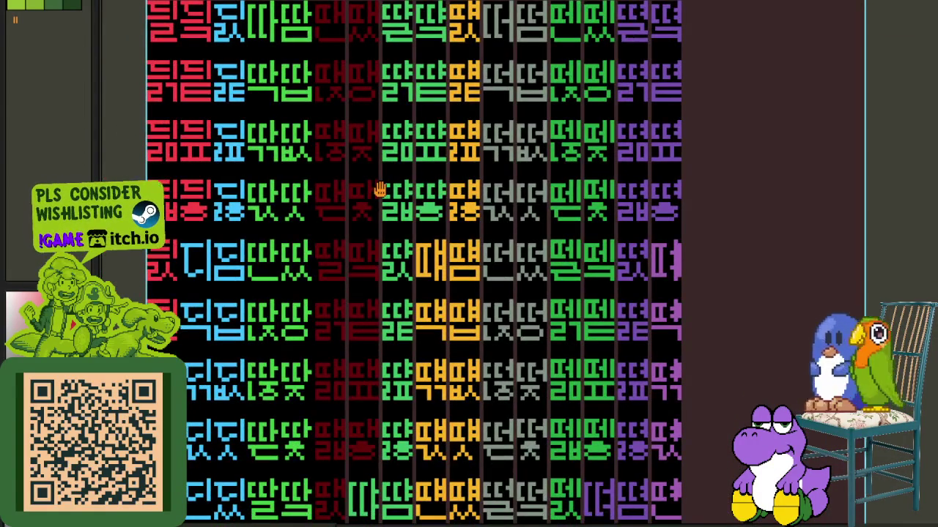
scroll(341, 268, "up", 3)
scroll(297, 300, "up", 1)
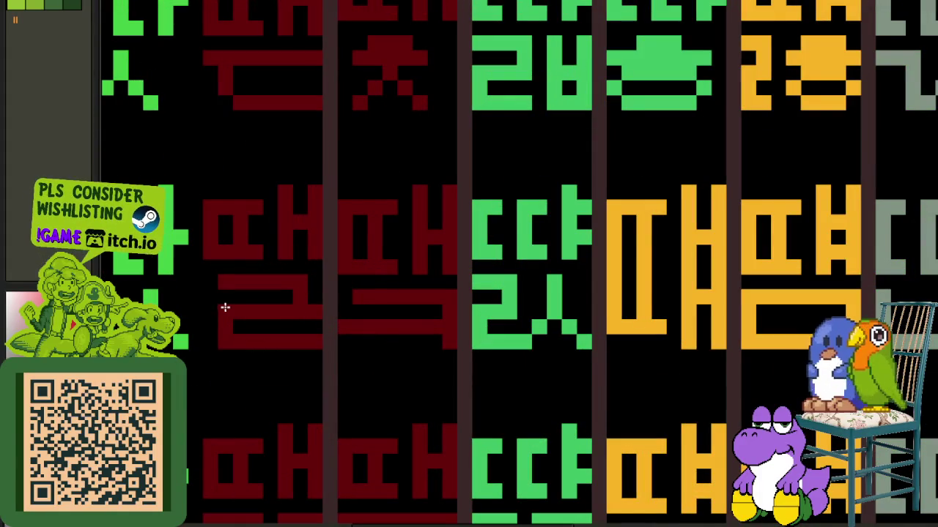
scroll(212, 287, "down", 5)
scroll(293, 132, "up", 2)
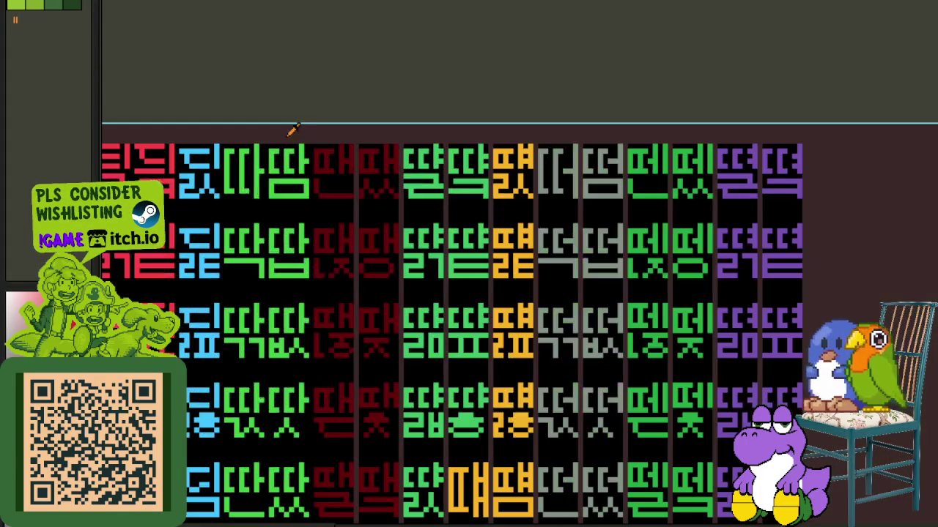
scroll(315, 132, "up", 2)
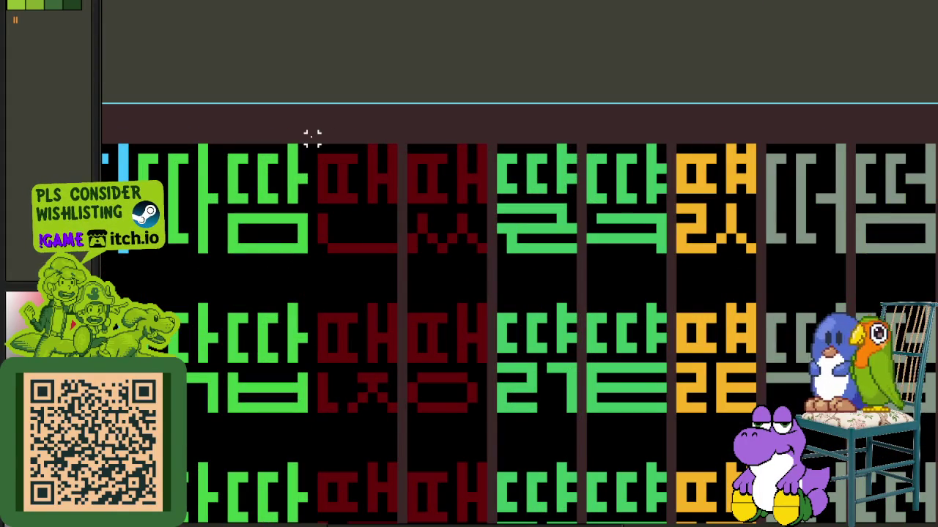
scroll(310, 136, "down", 5)
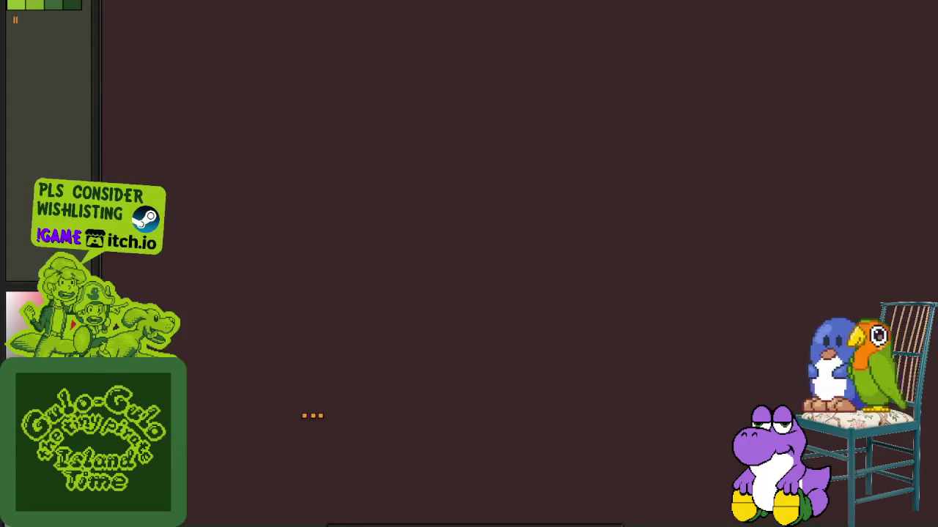
- Pan back from empty canvas to the sheet's top-left rows and left edge
left_click_drag(326, 167, 329, 352)
scroll(329, 352, "up", 4)
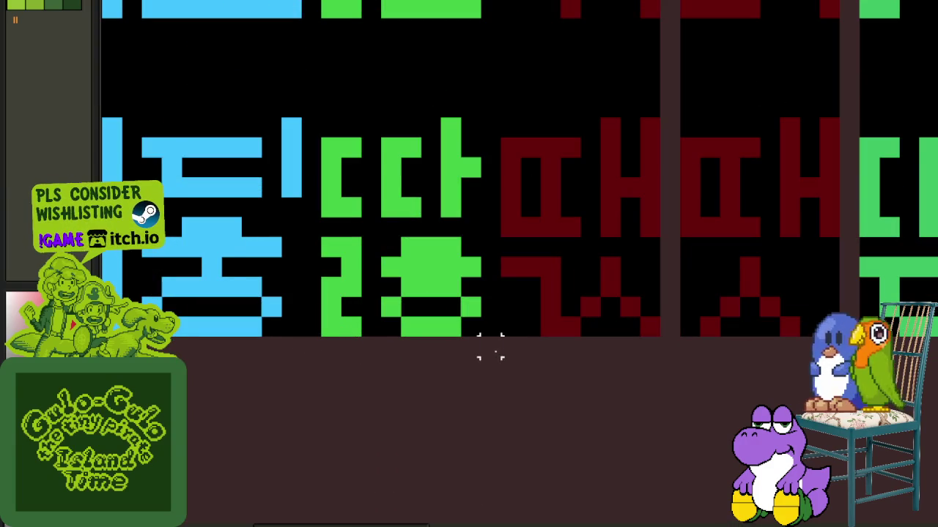
scroll(491, 334, "up", 5)
scroll(488, 63, "up", 5)
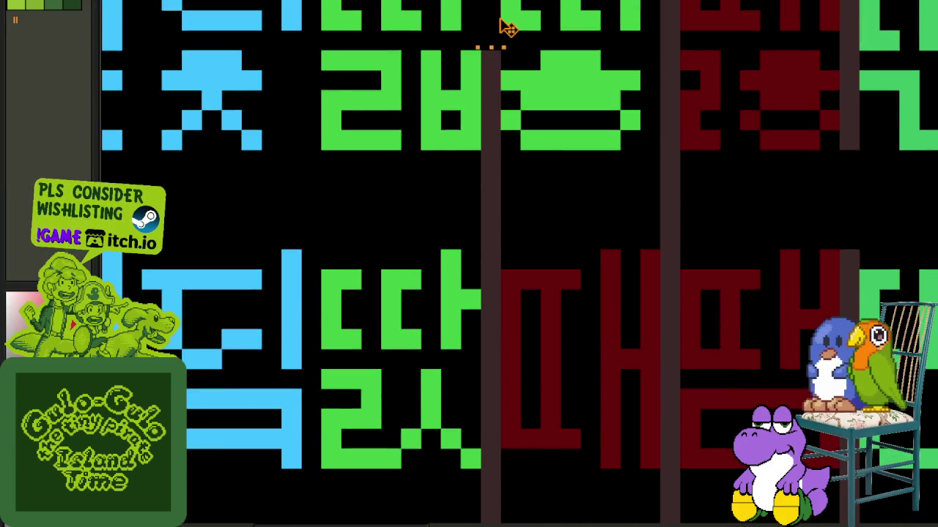
scroll(503, 28, "up", 5)
scroll(486, 7, "up", 5)
scroll(486, 4, "up", 5)
scroll(490, 6, "up", 5)
scroll(568, 3, "up", 5)
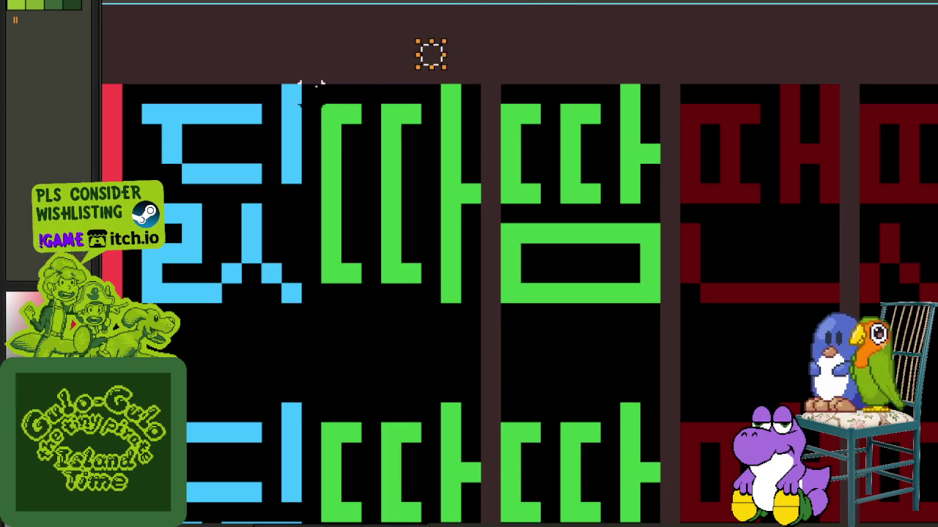
mouse_move(311, 73)
left_mouse_down()
mouse_move(423, 521)
mouse_move(423, 465)
left_mouse_up()
scroll(227, 315, "down", 3)
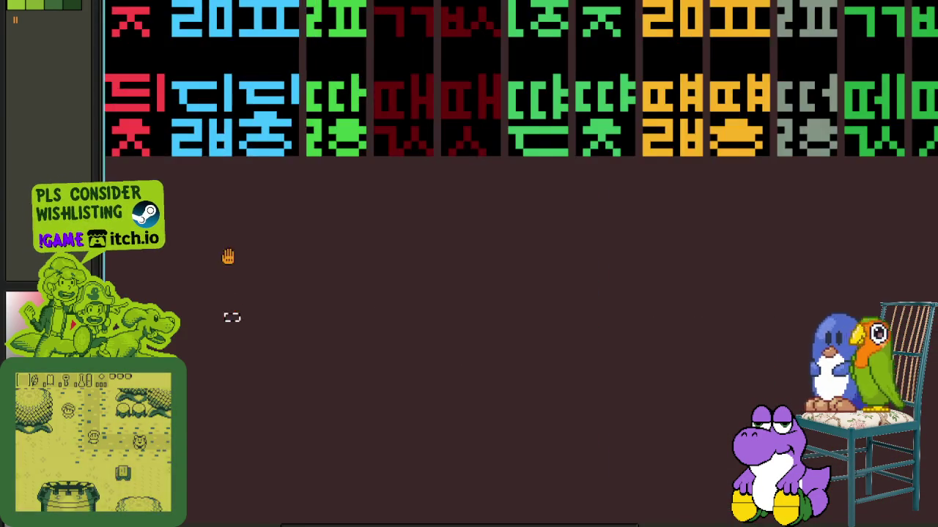
scroll(278, 371, "up", 3)
scroll(291, 336, "up", 3)
mouse_move(291, 344)
left_mouse_down()
mouse_move(320, 24)
mouse_move(305, 116)
left_mouse_up()
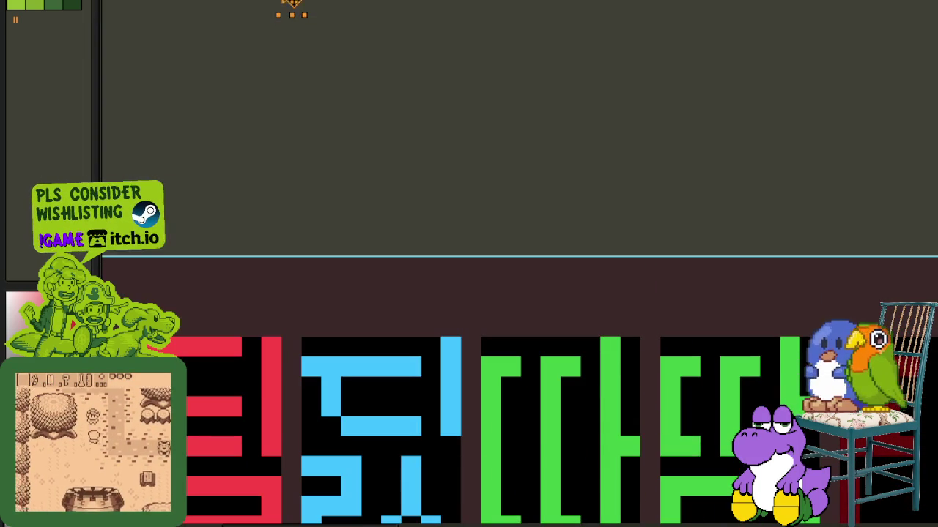
scroll(431, 366, "down", 2)
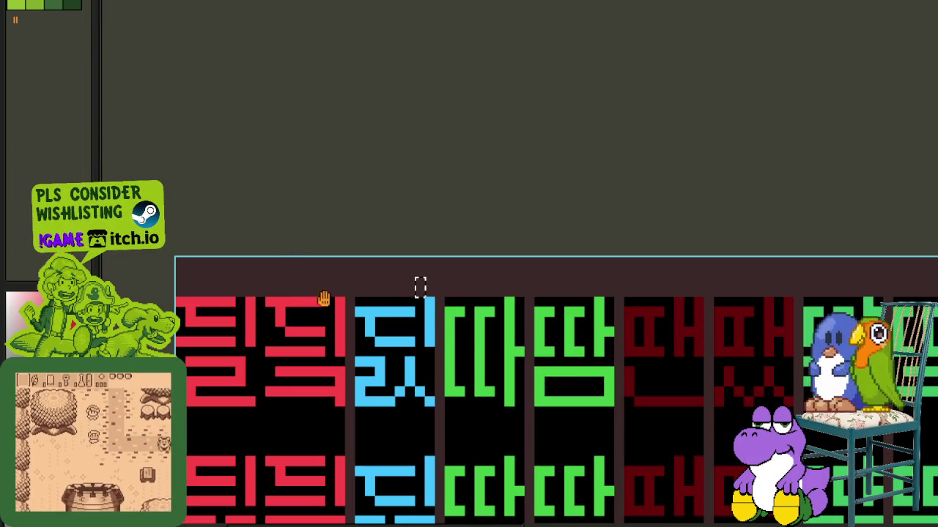
scroll(279, 293, "up", 2)
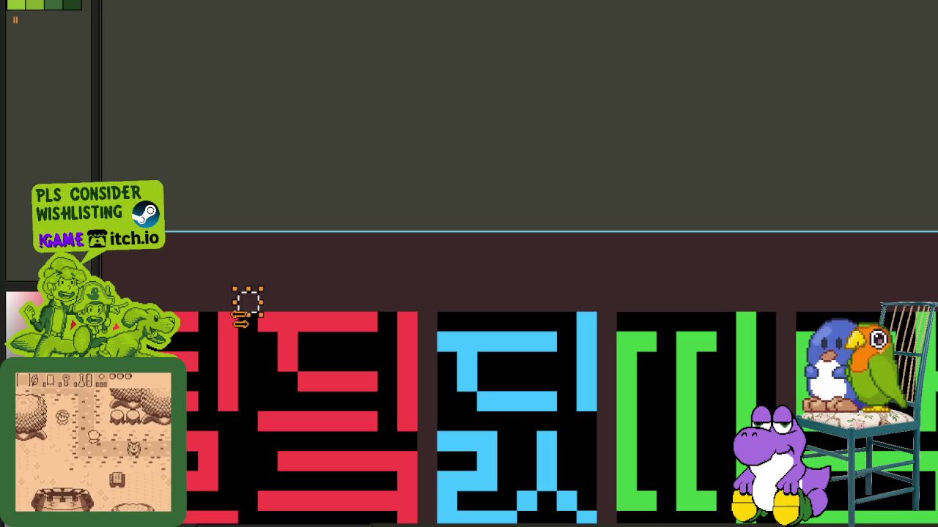
mouse_move(247, 304)
left_mouse_down()
mouse_move(511, 497)
mouse_move(469, 151)
mouse_move(651, 166)
mouse_move(475, 435)
mouse_move(502, 142)
mouse_move(434, 256)
left_mouse_up()
scroll(511, 497, "down", 2)
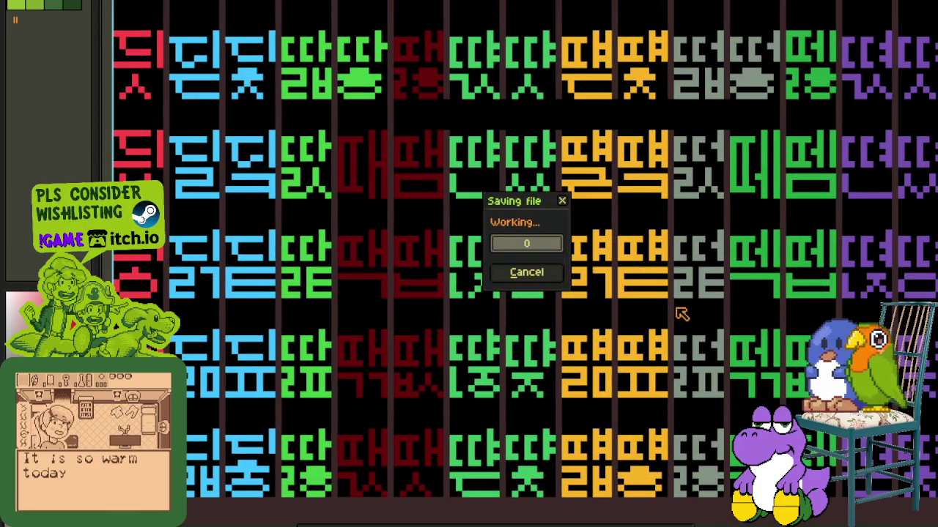
mouse_move(722, 289)
left_mouse_down()
mouse_move(429, 330)
mouse_move(483, 303)
left_mouse_up()
mouse_move(495, 219)
left_mouse_down()
mouse_move(497, 517)
mouse_move(503, 345)
mouse_move(512, 440)
mouse_move(534, 509)
mouse_move(527, 519)
mouse_move(542, 337)
mouse_move(451, 291)
mouse_move(442, 149)
mouse_move(465, 120)
mouse_move(459, 315)
mouse_move(474, 268)
mouse_move(502, 401)
mouse_move(430, 255)
mouse_move(415, 356)
mouse_move(435, 352)
mouse_move(459, 134)
left_mouse_up()
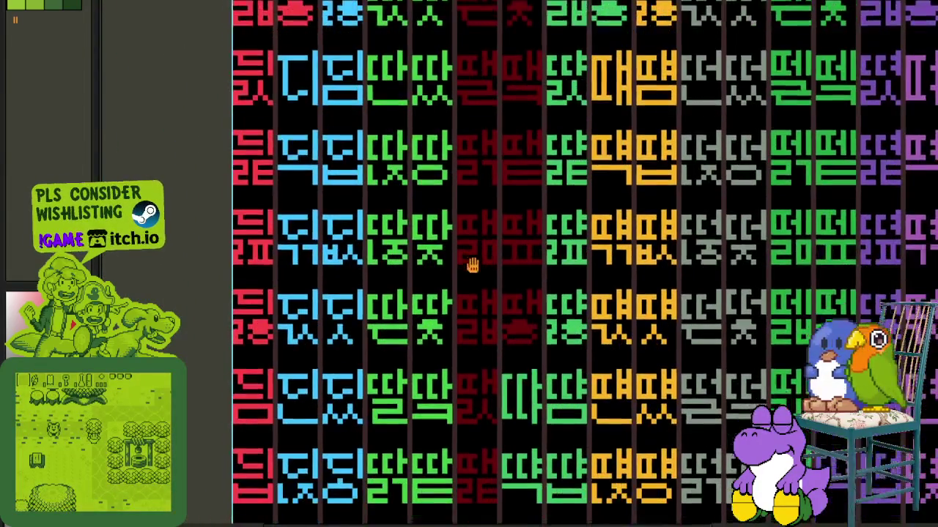
- Zoom in and out on the red, blue and green syllable page, panning to lower glyph rows
scroll(402, 358, "up", 3)
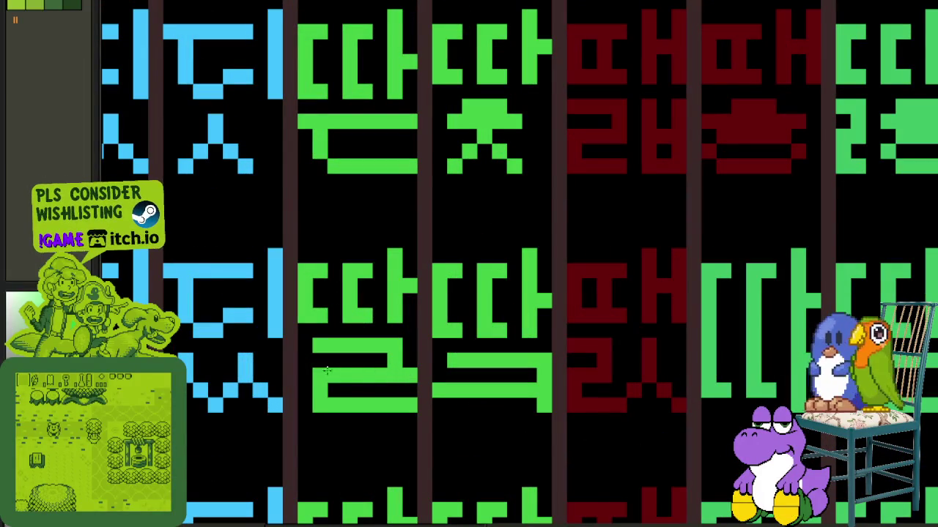
scroll(298, 340, "down", 4)
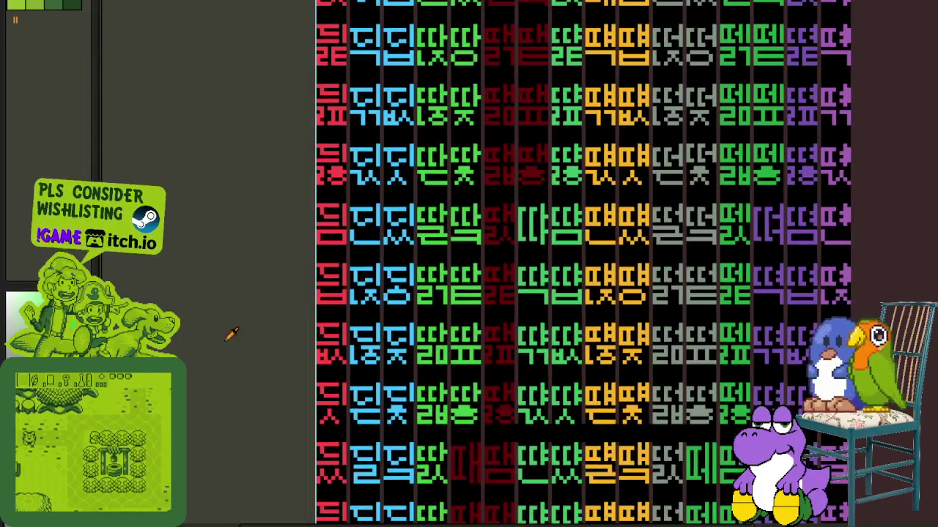
scroll(410, 395, "up", 2)
scroll(366, 381, "up", 1)
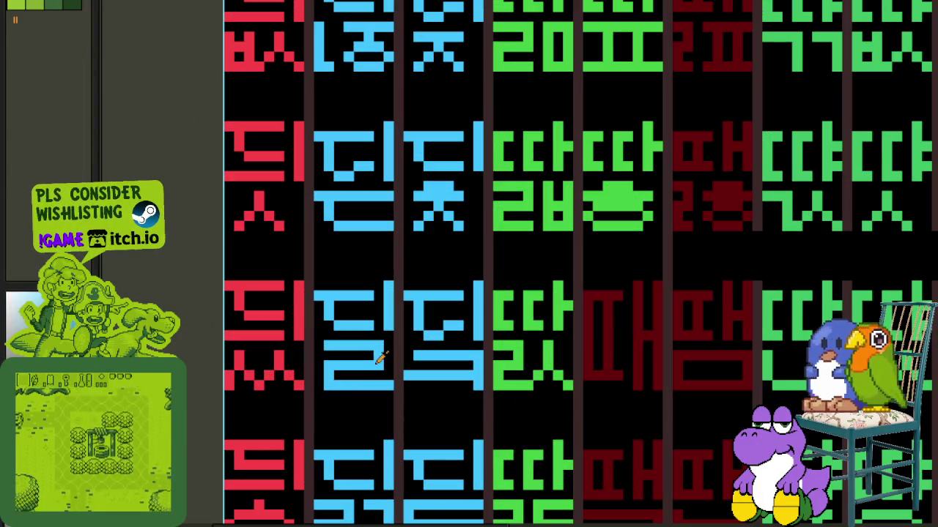
scroll(334, 366, "up", 1)
scroll(333, 293, "down", 3)
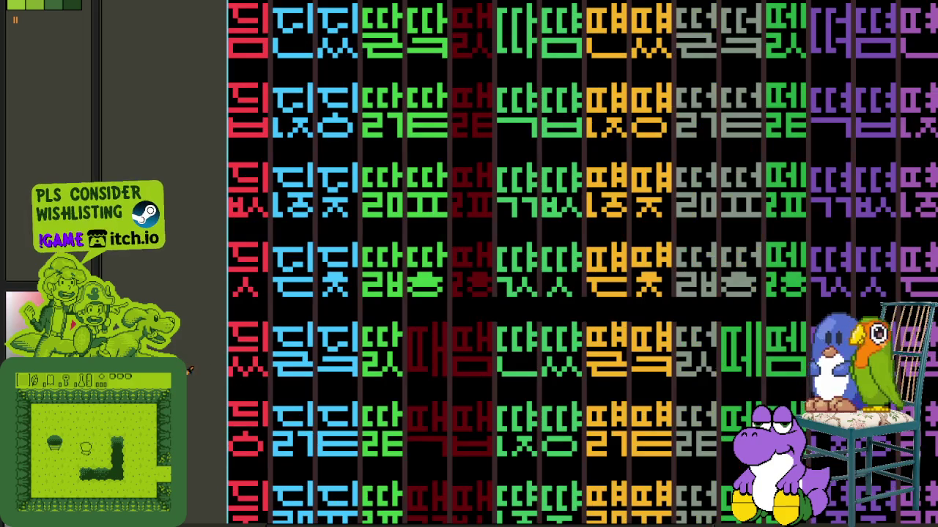
scroll(333, 223, "up", 2)
left_click_drag(341, 268, 341, 486)
- Zoom closer on the glyphs, then bring up the page layer list
scroll(411, 430, "up", 1)
scroll(461, 389, "up", 1)
scroll(410, 352, "up", 1)
scroll(399, 219, "up", 1)
scroll(432, 179, "up", 1)
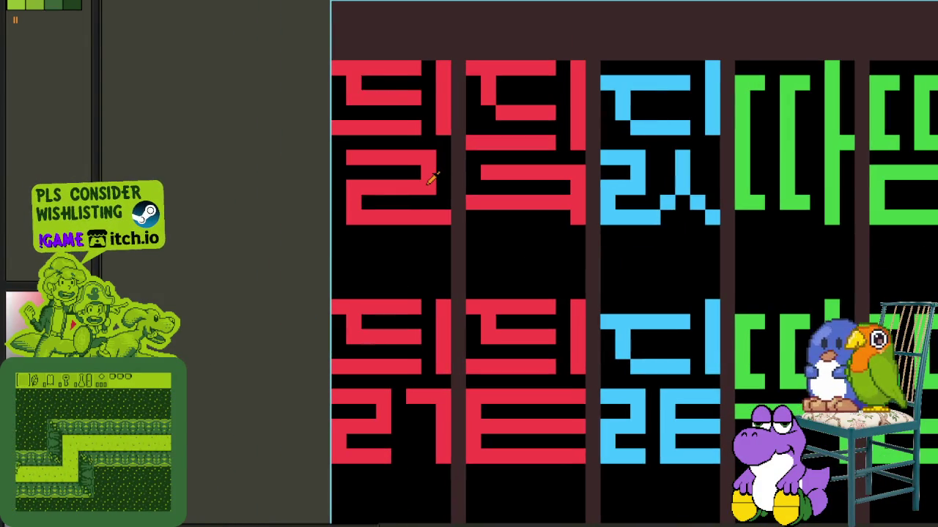
scroll(315, 190, "down", 3)
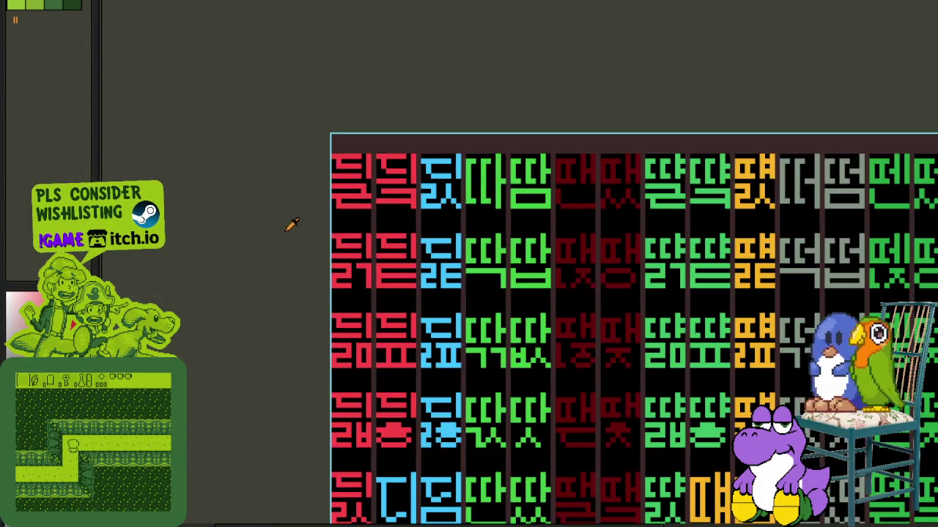
scroll(462, 159, "down", 3)
key("Tab")
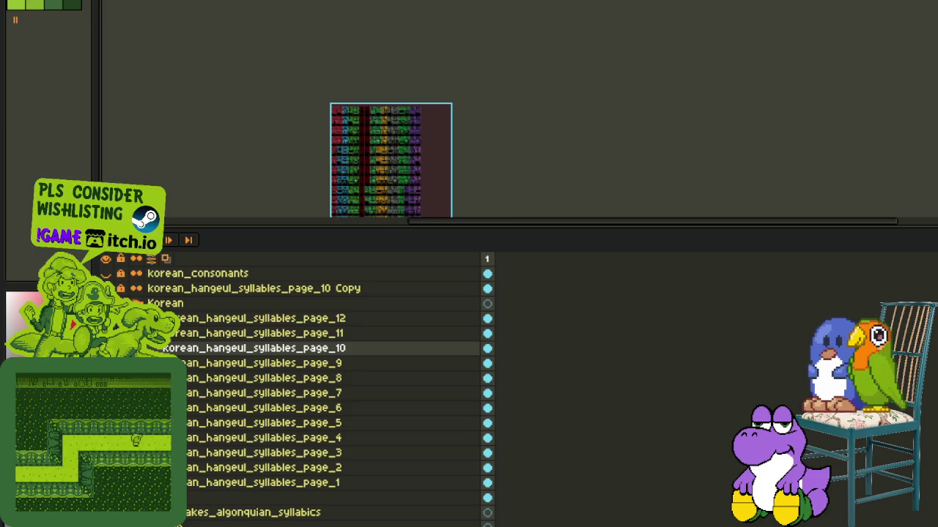
- Hide the layer list, frame the white syllables, and start Replace Color from #FFFFFF, previewing grey
key("Tab")
scroll(432, 178, "up", 3)
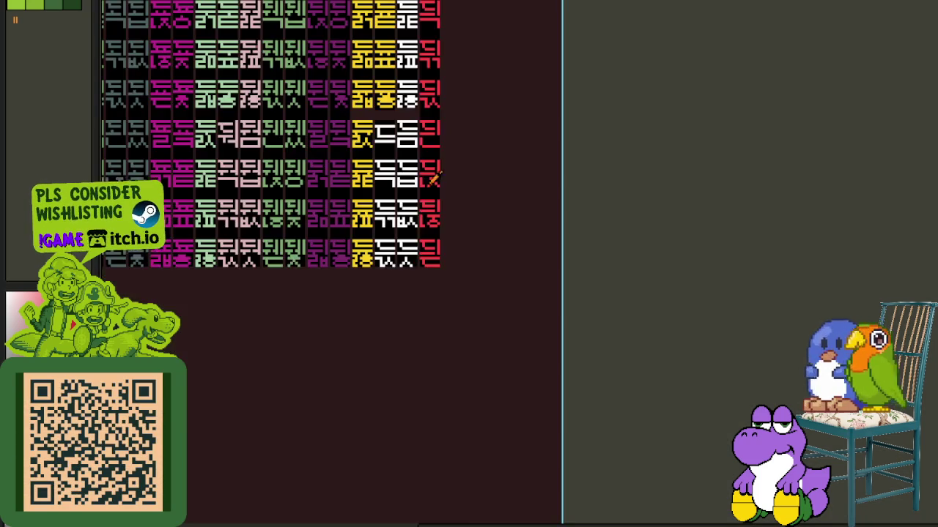
left_click_drag(432, 180, 472, 258)
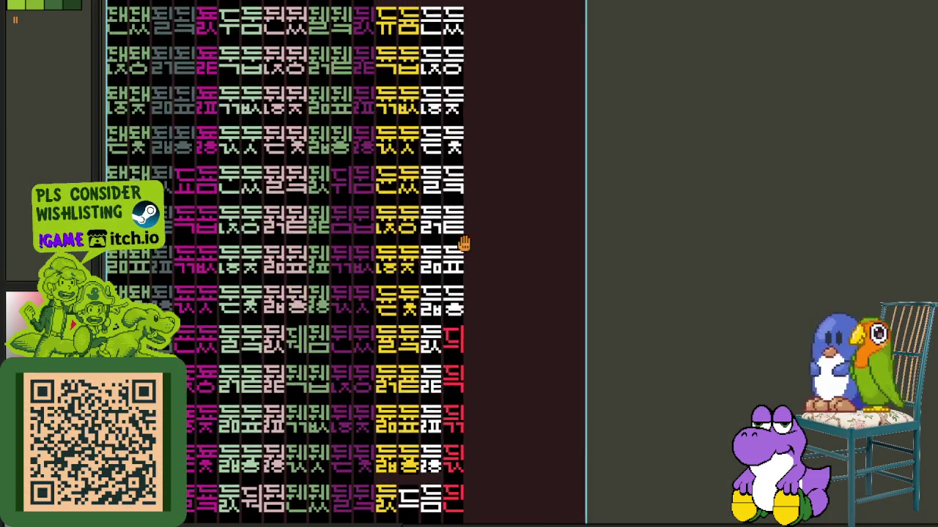
left_click_drag(475, 169, 474, 180)
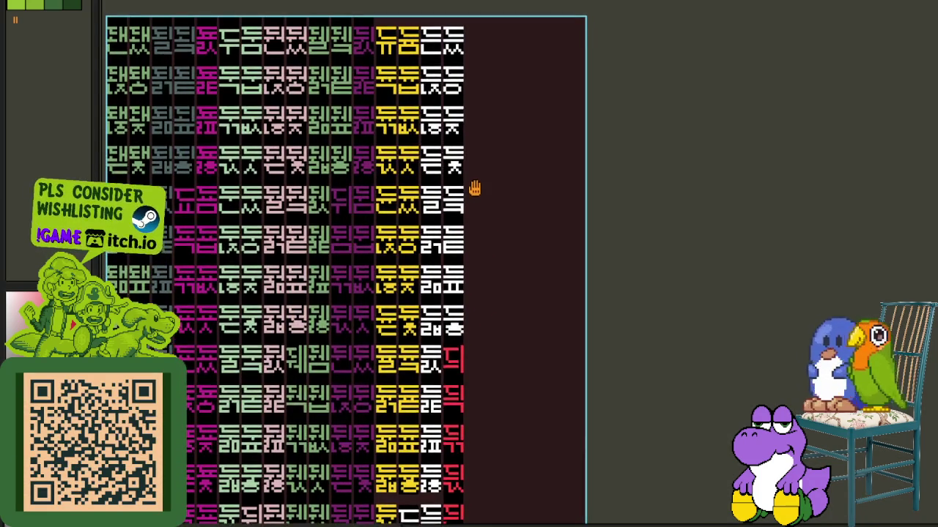
scroll(440, 201, "up", 3)
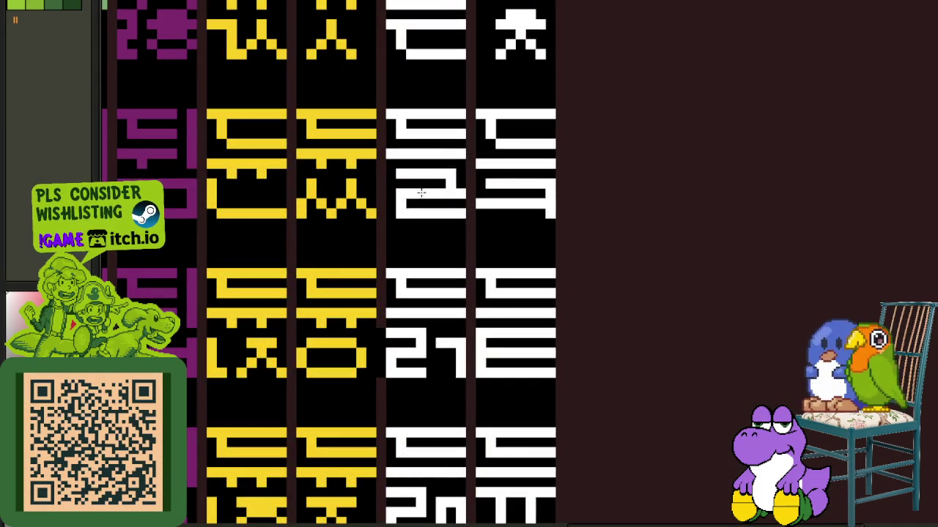
scroll(693, 187, "down", 2)
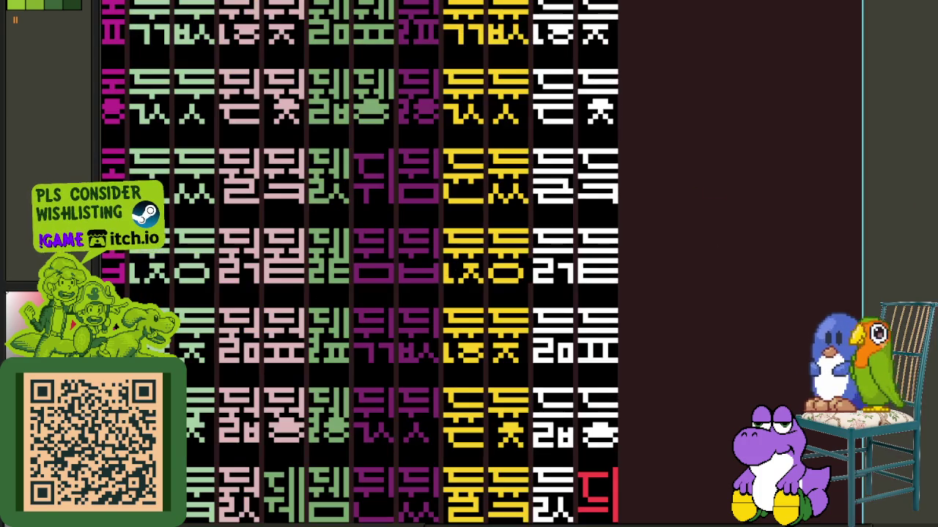
scroll(601, 187, "up", 2)
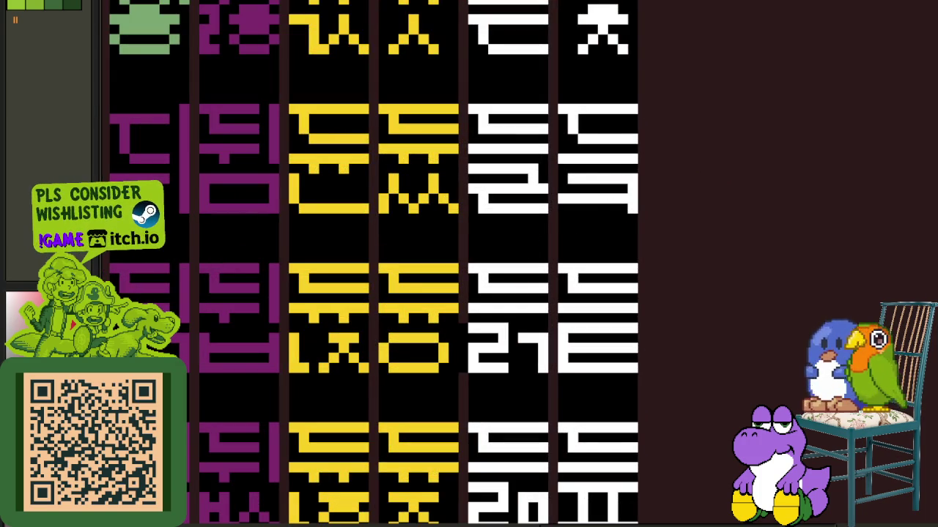
key("shift+r")
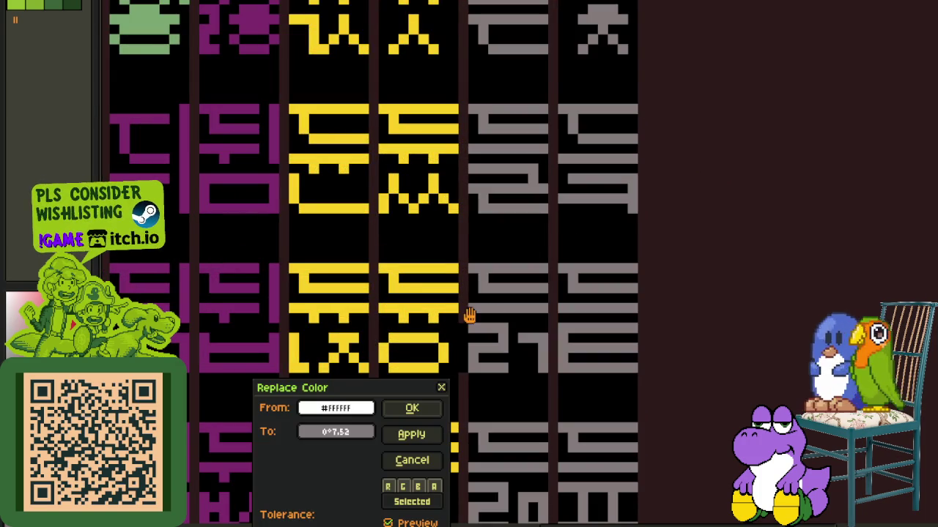
- Apply the white-to-grey recolour and pan the sheet's top and lower rows to check the grey glyphs
left_click(433, 406)
scroll(433, 406, "down", 4)
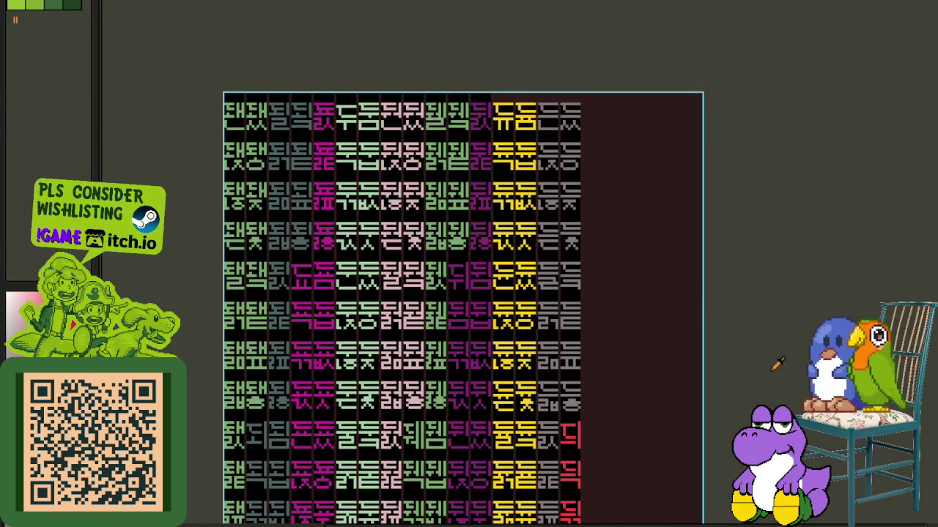
mouse_move(523, 448)
left_mouse_down()
mouse_move(525, 230)
mouse_move(528, 400)
left_mouse_up()
left_click_drag(526, 266, 524, 337)
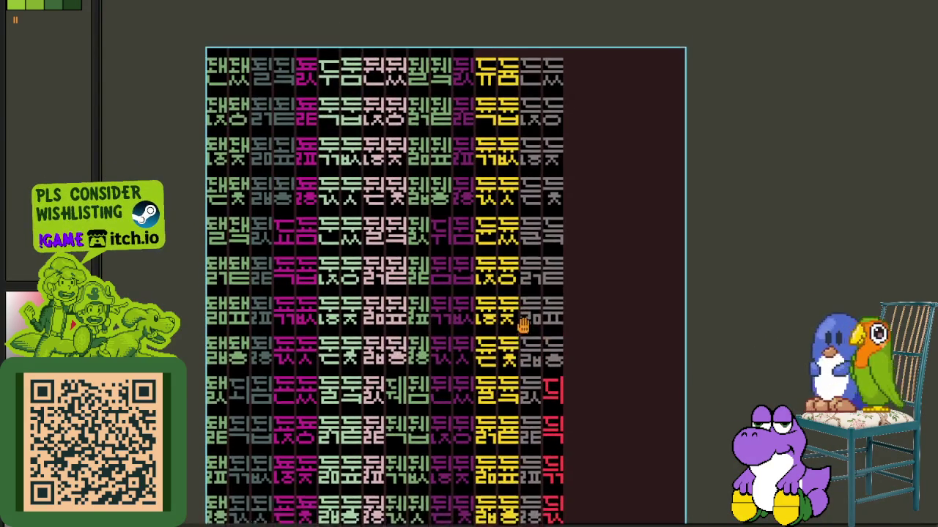
left_click_drag(509, 203, 508, 174)
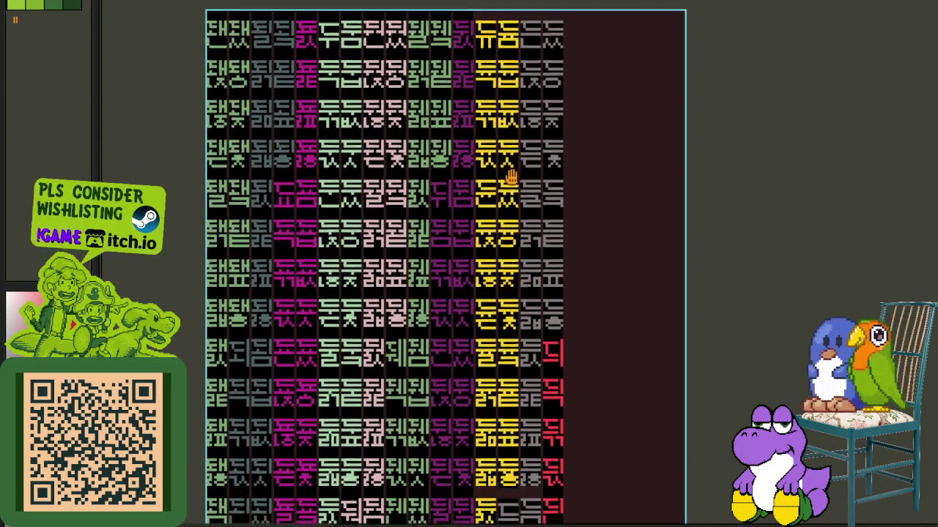
scroll(487, 386, "up", 4)
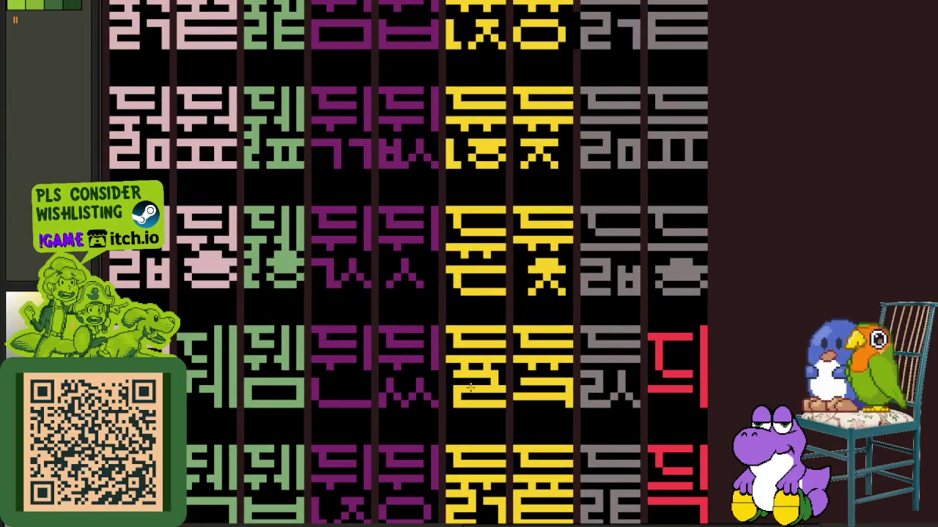
scroll(447, 375, "down", 3)
scroll(512, 330, "down", 1)
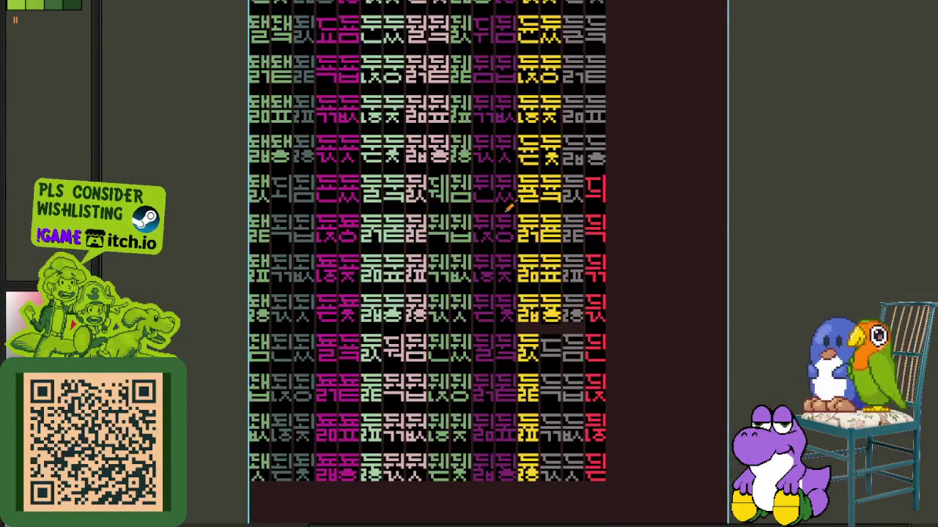
left_click_drag(507, 222, 509, 272)
mouse_move(512, 195)
left_mouse_down()
mouse_move(508, 289)
mouse_move(518, 118)
left_mouse_up()
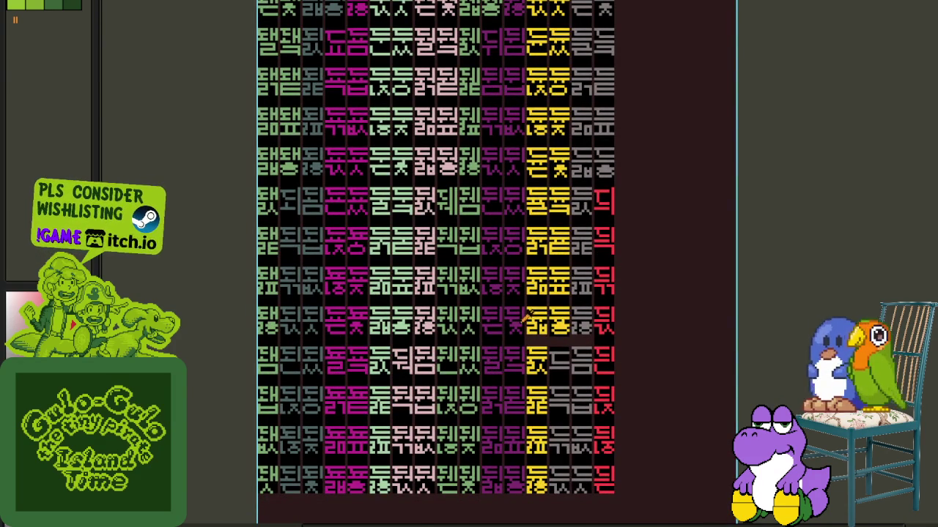
scroll(524, 317, "up", 2)
left_click_drag(523, 345, 535, 219)
scroll(526, 262, "down", 2)
scroll(539, 357, "up", 2)
scroll(540, 358, "down", 2)
scroll(516, 368, "up", 2)
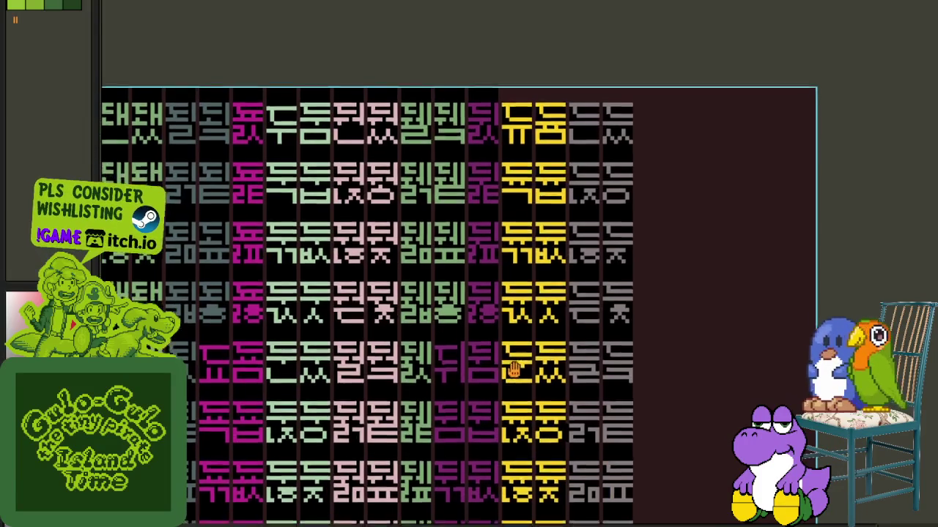
scroll(515, 370, "down", 2)
left_click_drag(518, 209, 512, 342)
scroll(538, 432, "up", 2)
scroll(539, 432, "down", 1)
scroll(500, 344, "up", 3)
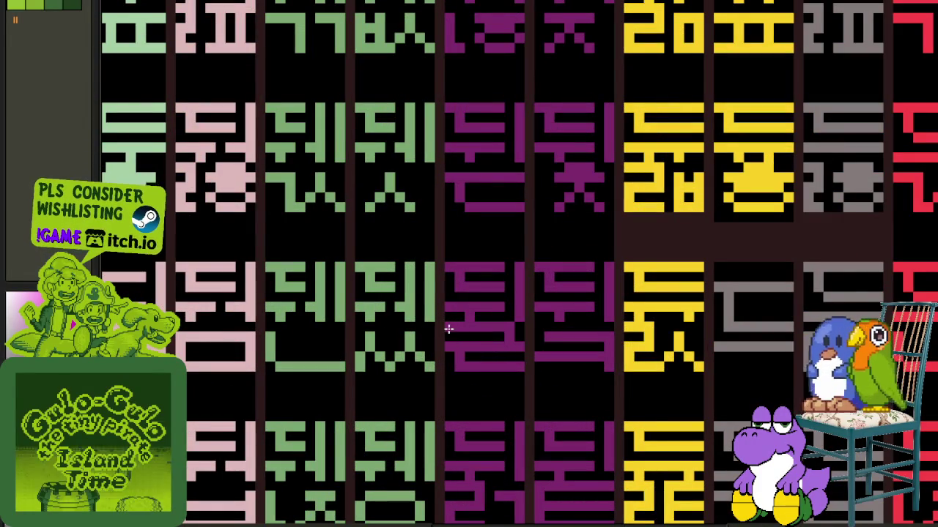
scroll(559, 377, "down", 3)
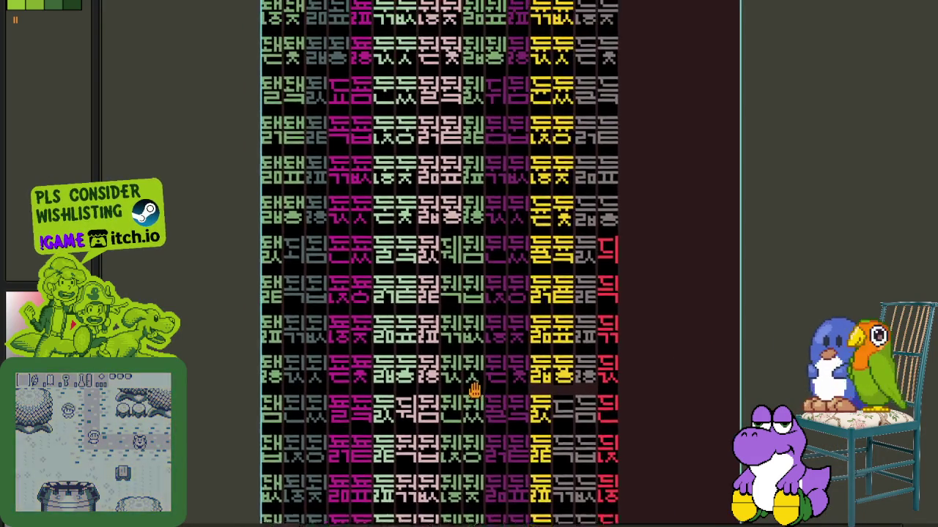
left_click_drag(464, 312, 528, 354)
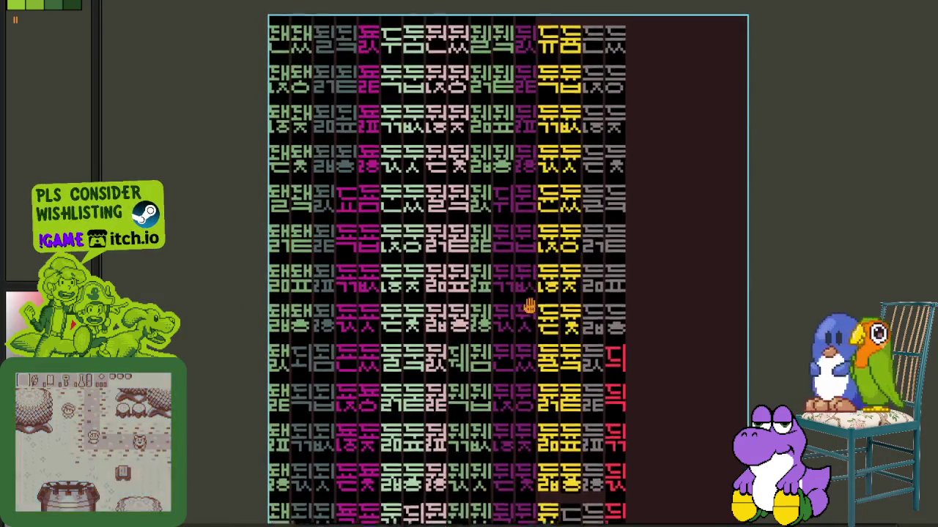
scroll(481, 73, "up", 2)
scroll(484, 88, "up", 3)
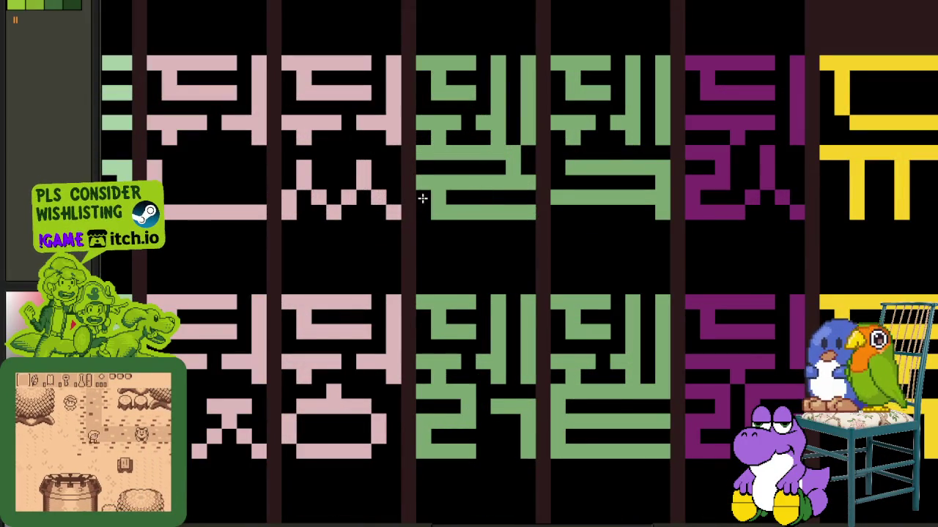
scroll(463, 132, "down", 5)
scroll(439, 219, "down", 4)
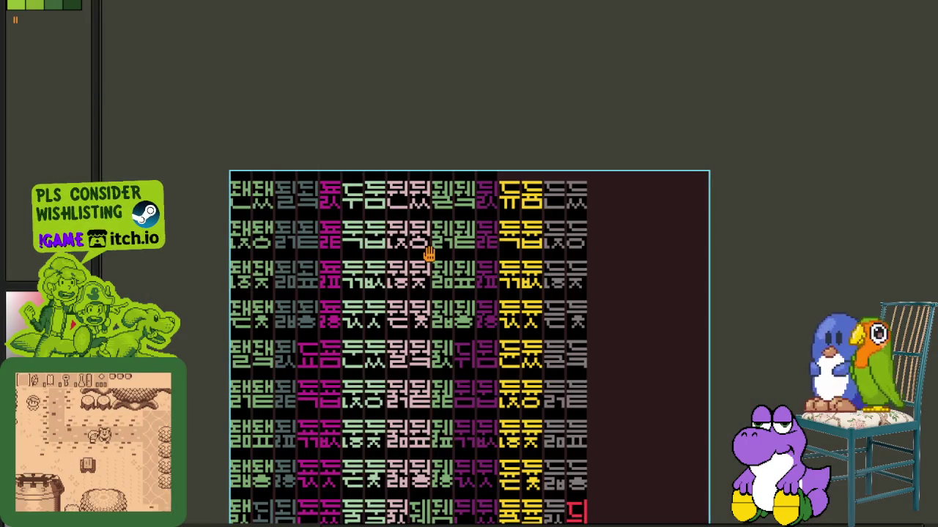
scroll(447, 234, "up", 2)
scroll(463, 184, "up", 2)
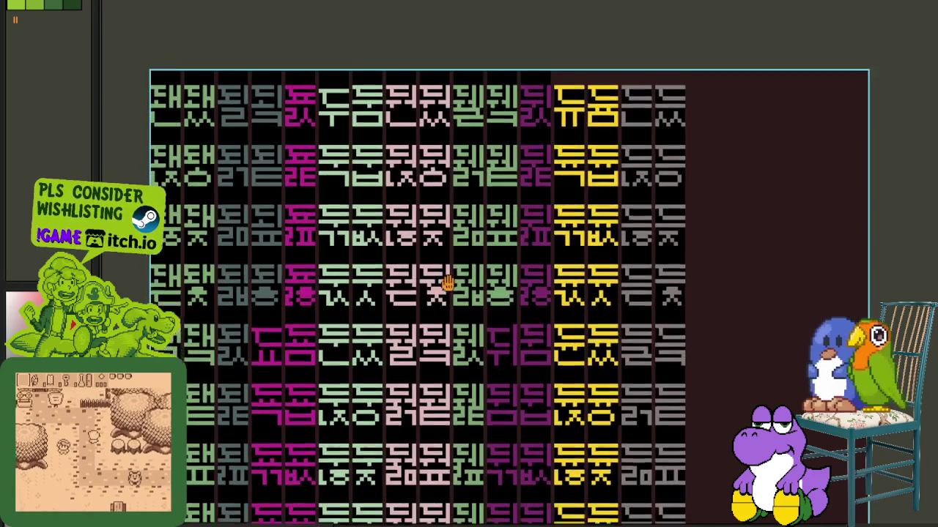
scroll(440, 264, "up", 3)
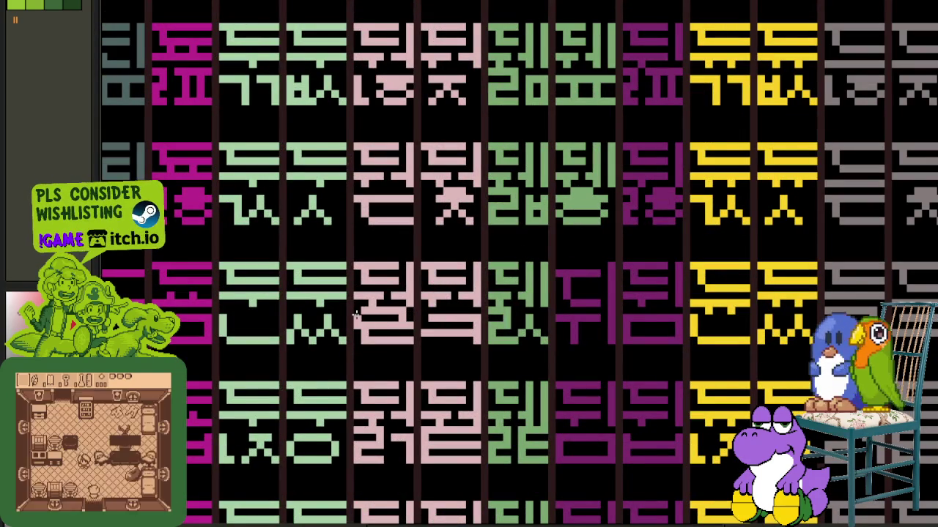
scroll(355, 314, "down", 4)
left_click_drag(401, 346, 431, 315)
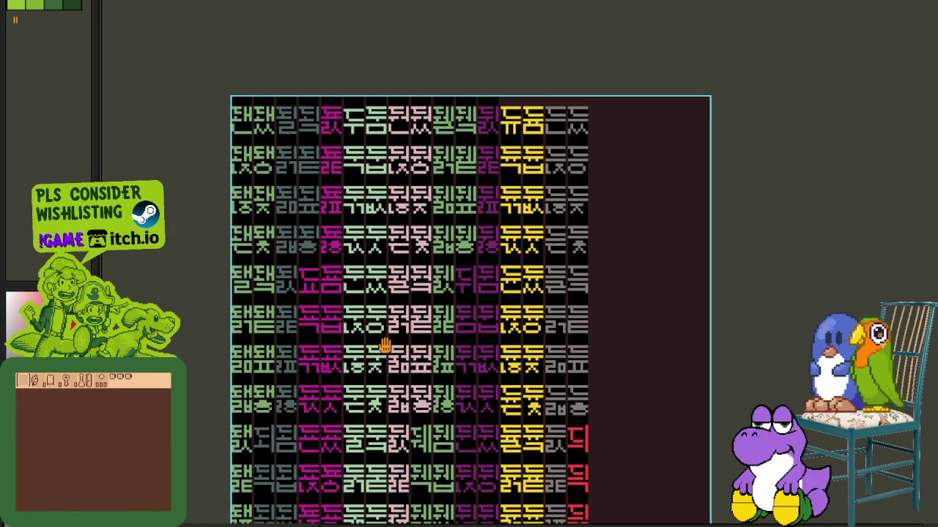
left_click_drag(385, 346, 448, 292)
scroll(431, 289, "up", 2)
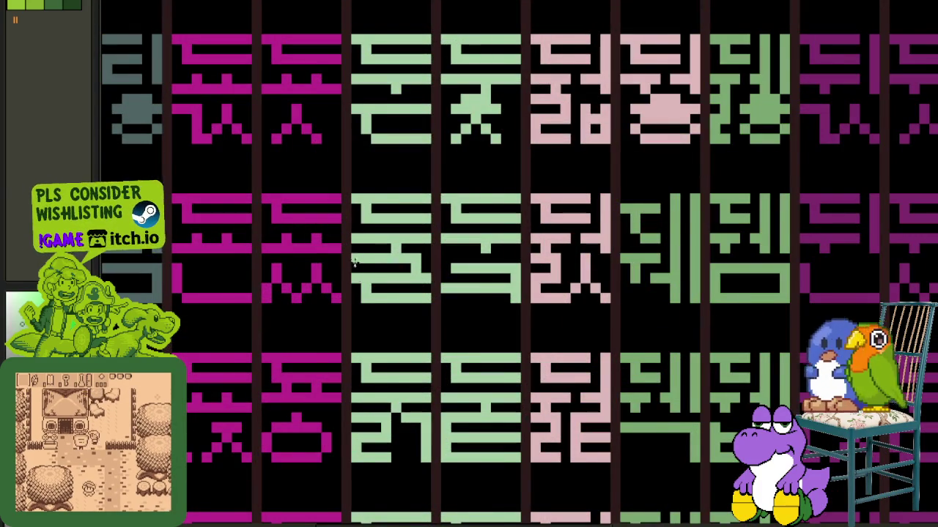
scroll(354, 260, "down", 3)
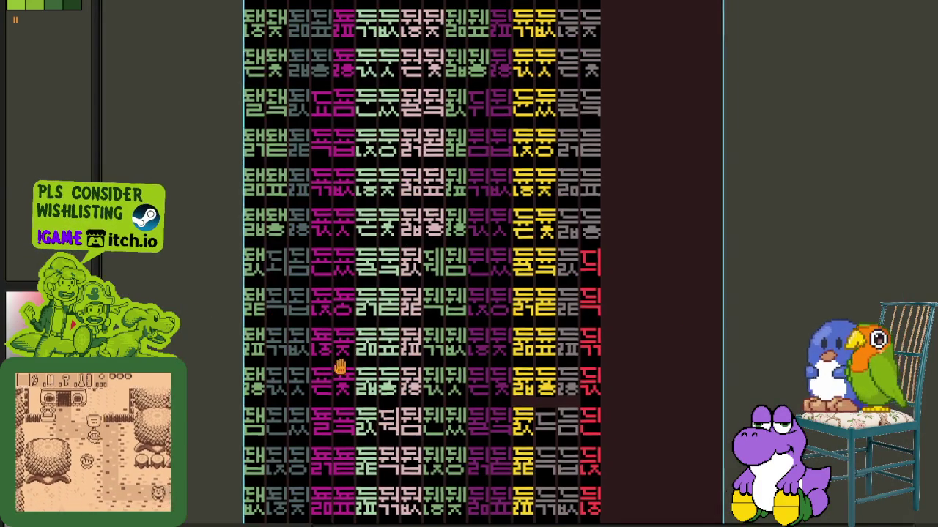
mouse_move(369, 449)
left_mouse_down()
mouse_move(417, 353)
mouse_move(403, 361)
left_mouse_up()
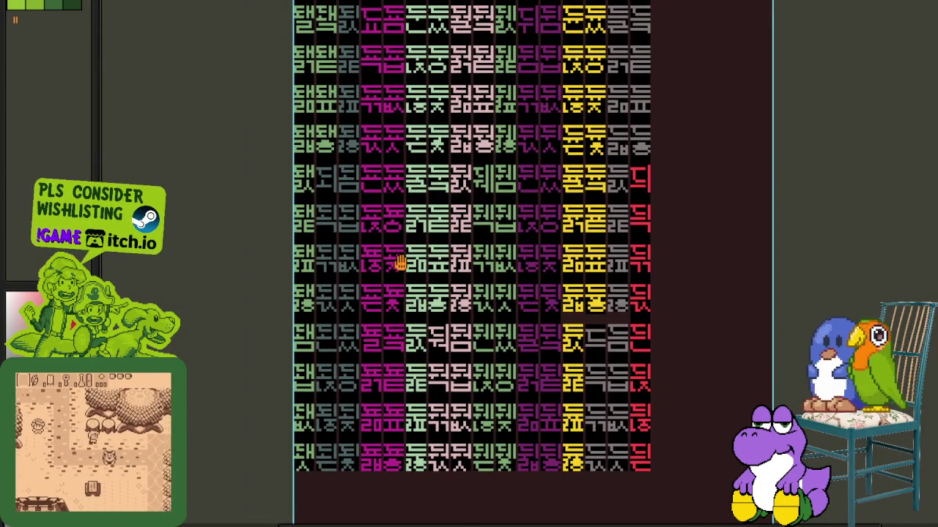
scroll(388, 337, "up", 3)
scroll(343, 331, "up", 1)
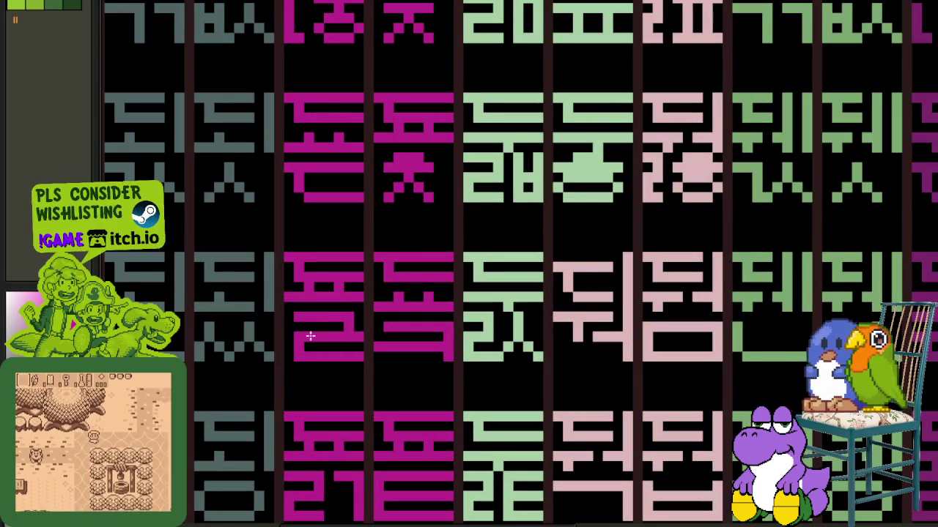
scroll(290, 320, "down", 5)
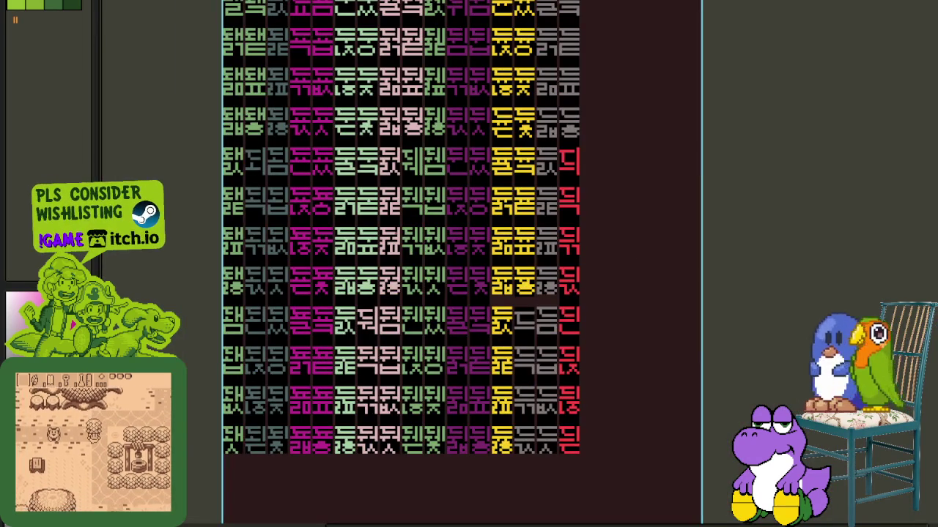
left_click_drag(283, 252, 323, 290)
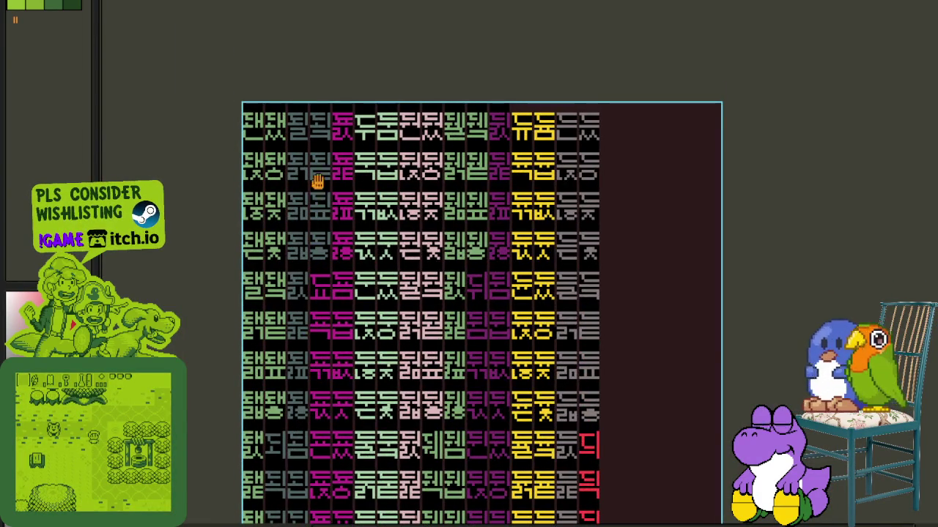
scroll(317, 191, "up", 2)
scroll(313, 163, "up", 2)
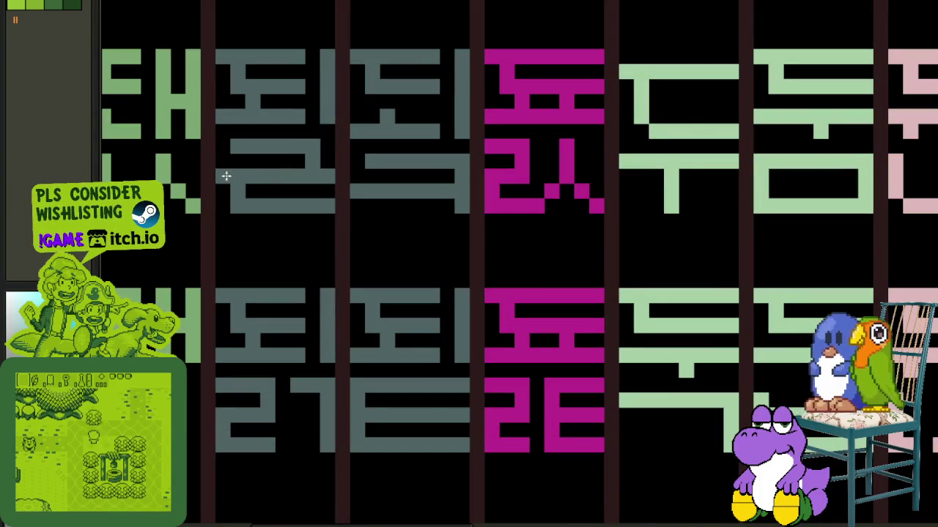
scroll(227, 144, "down", 3)
left_click_drag(232, 268, 301, 311)
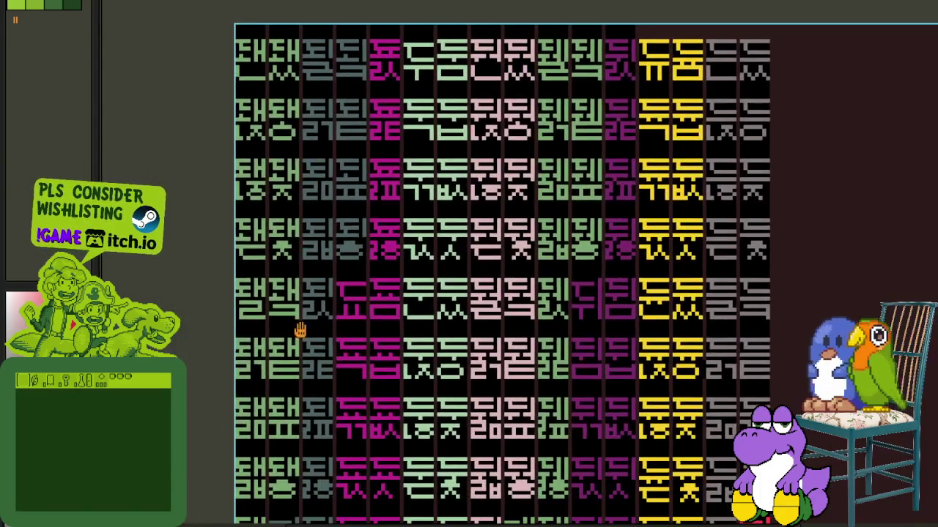
scroll(317, 273, "up", 3)
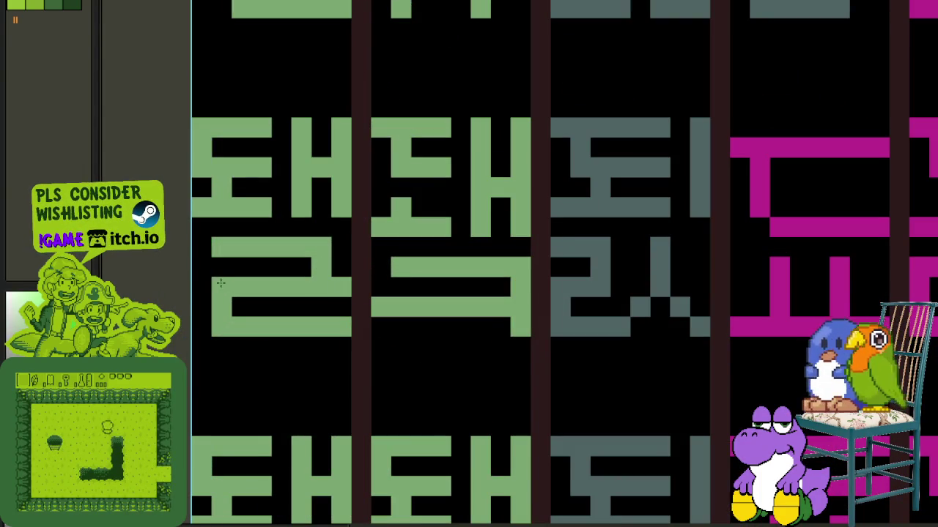
scroll(202, 255, "down", 2)
scroll(193, 291, "down", 2)
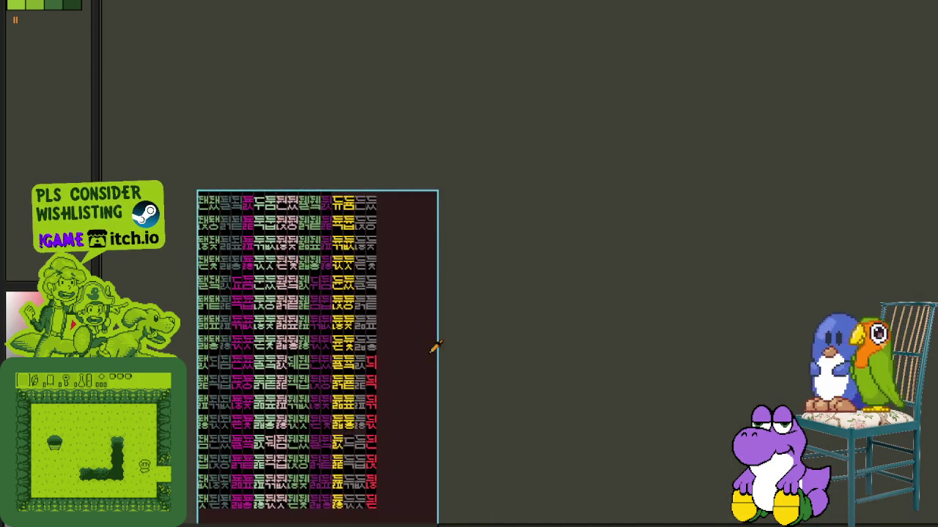
left_click_drag(484, 344, 581, 230)
key("Tab")
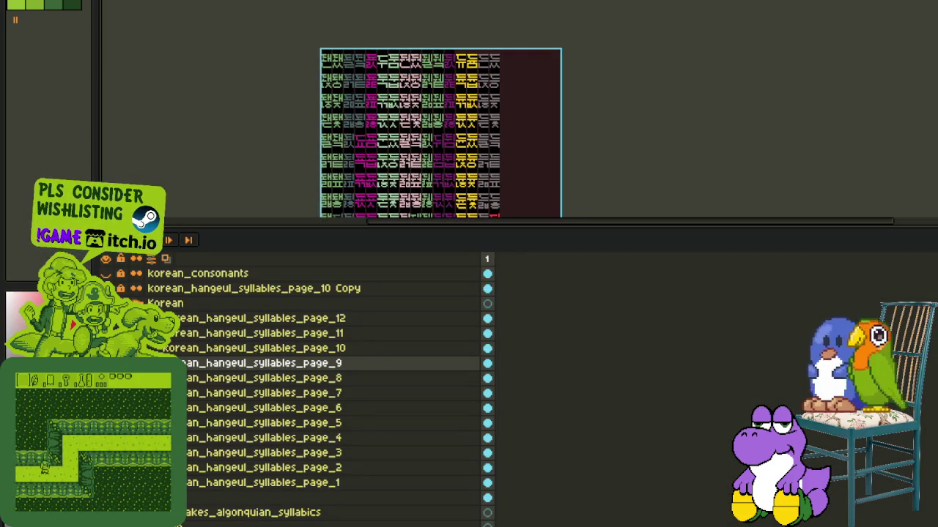
- Hide the layer list and zoom into the top rows of the page 8 glyphs
key("Tab")
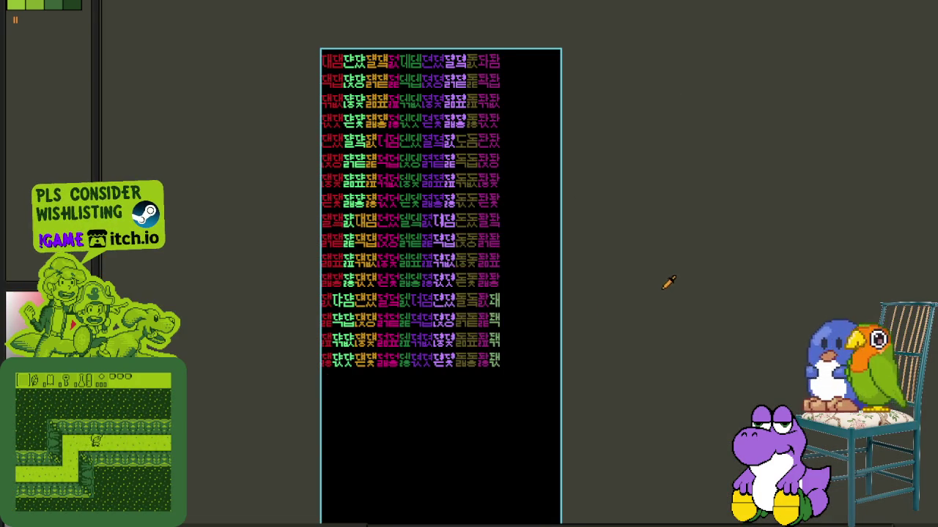
scroll(513, 330, "up", 2)
scroll(457, 381, "up", 1)
scroll(454, 328, "up", 2)
scroll(454, 327, "up", 2)
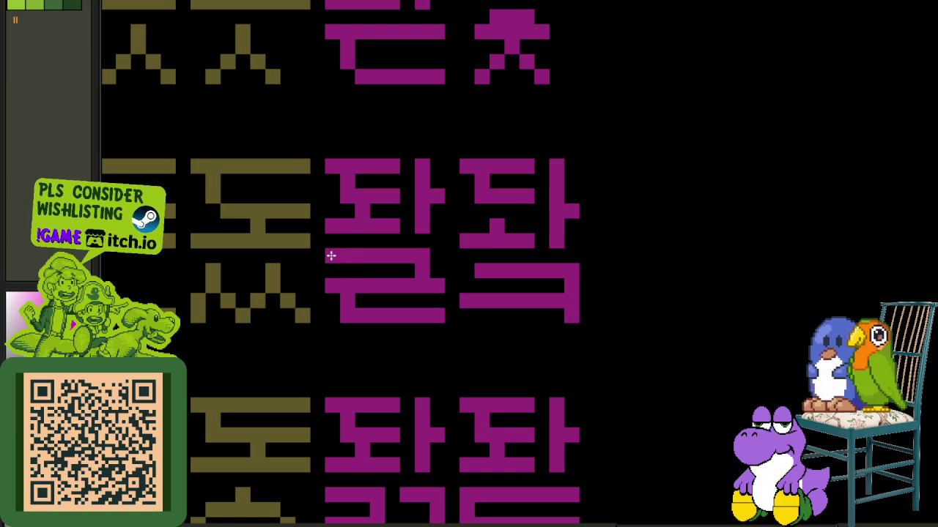
scroll(860, 296, "down", 3)
mouse_move(446, 366)
left_mouse_down()
mouse_move(450, 416)
mouse_move(429, 339)
mouse_move(446, 429)
mouse_move(444, 507)
mouse_move(457, 446)
mouse_move(469, 137)
left_mouse_up()
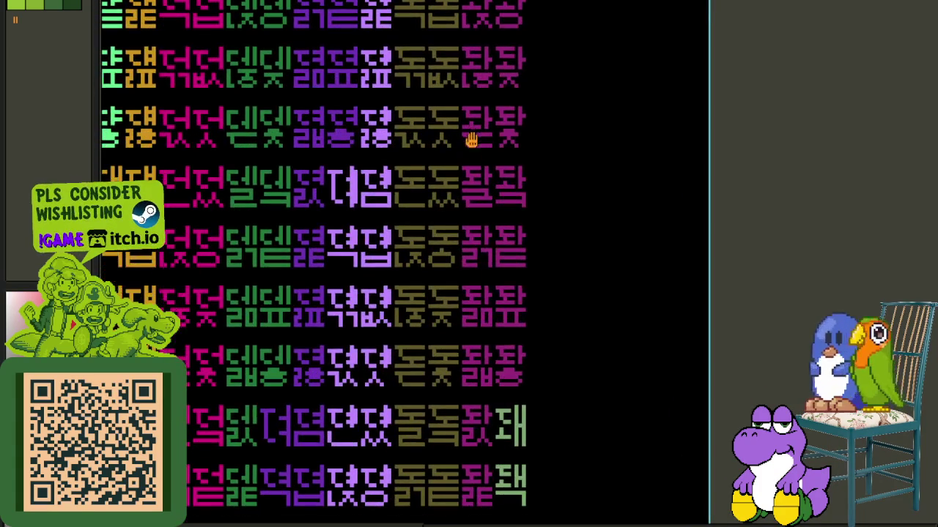
scroll(447, 334, "up", 2)
scroll(429, 352, "up", 2)
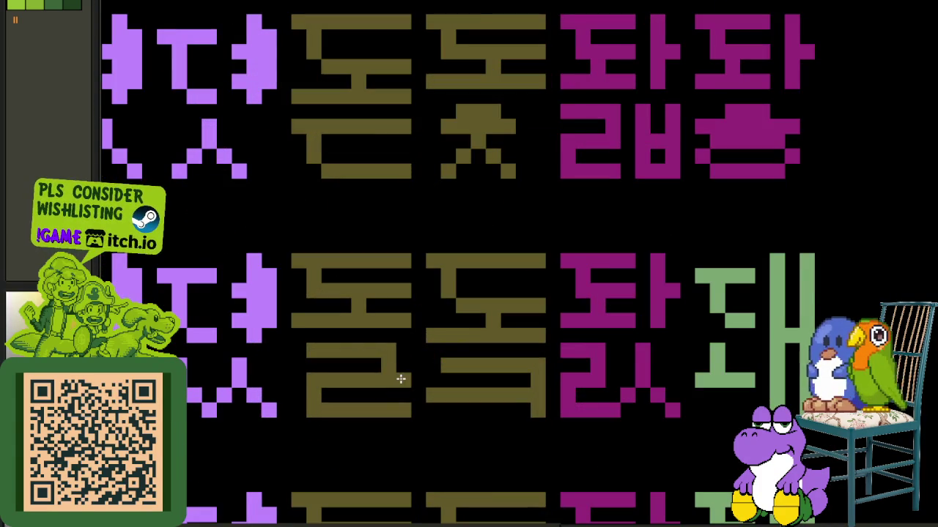
scroll(304, 348, "down", 3)
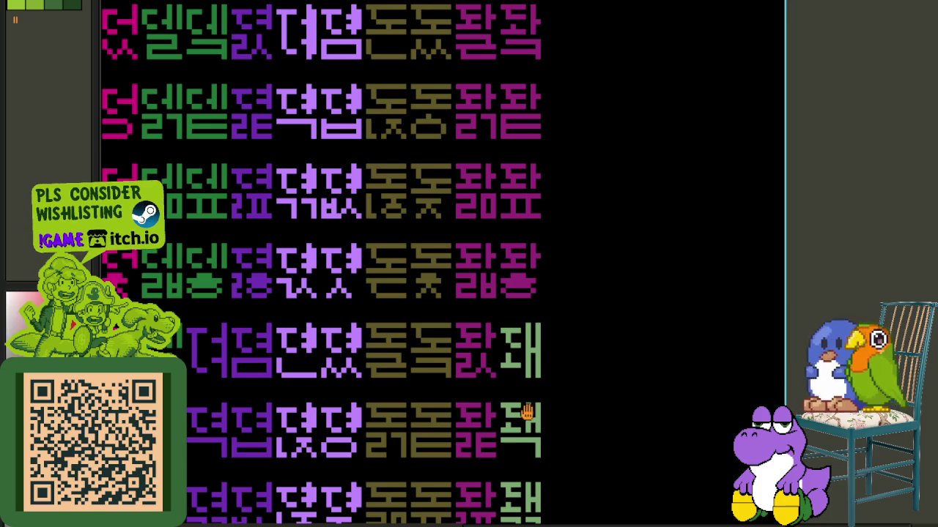
left_click_drag(529, 412, 513, 285)
scroll(513, 286, "down", 2)
mouse_move(488, 236)
left_mouse_down()
mouse_move(502, 245)
mouse_move(486, 299)
mouse_move(477, 448)
mouse_move(507, 264)
left_mouse_up()
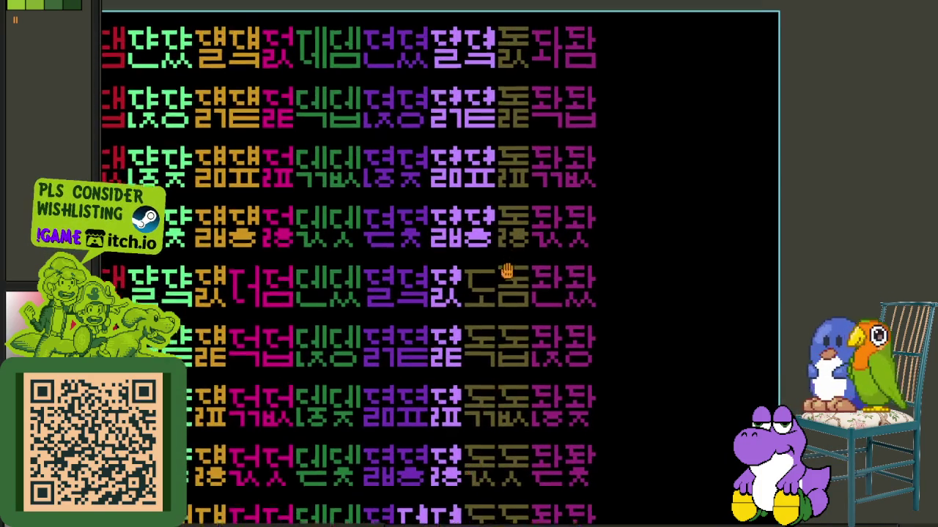
- Zoom in and out on page 8, panning across and down to the lower glyph rows
scroll(488, 268, "up", 2)
scroll(469, 189, "up", 2)
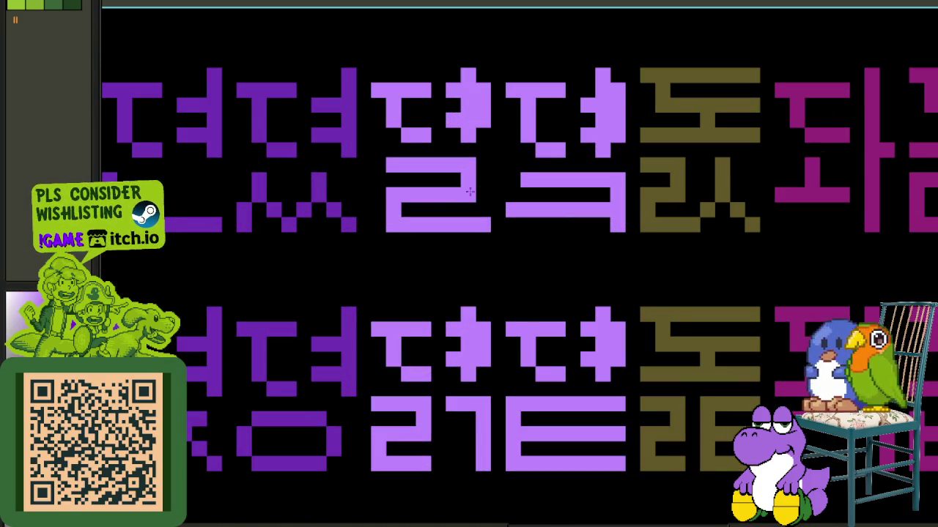
scroll(375, 189, "down", 2)
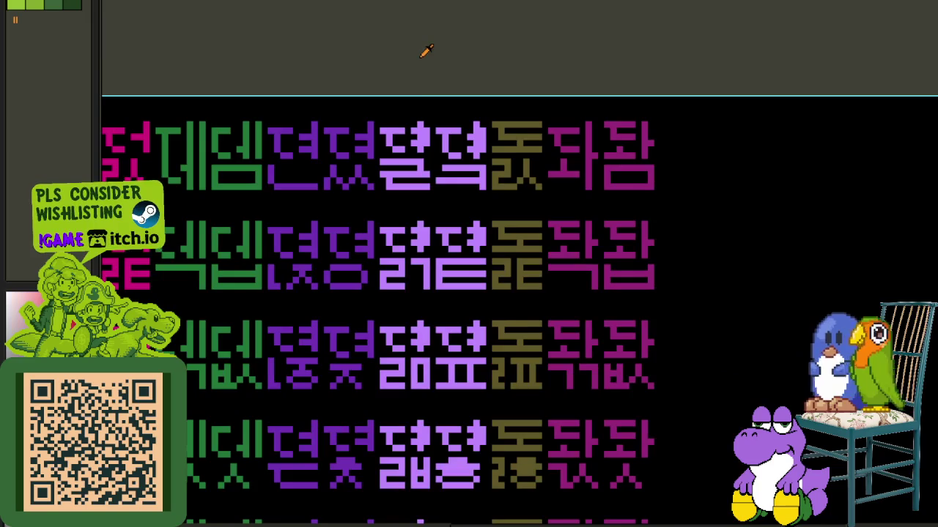
scroll(425, 46, "down", 2)
scroll(450, 268, "up", 2)
scroll(429, 268, "up", 2)
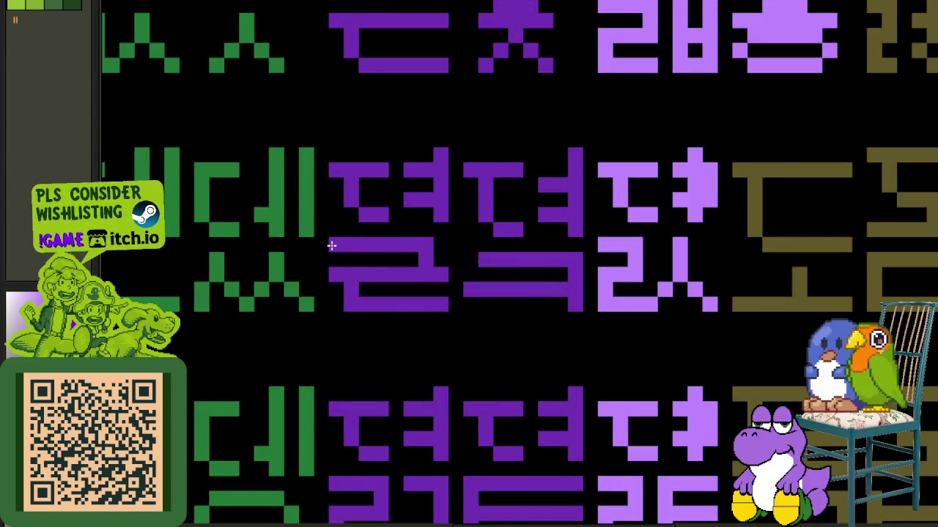
scroll(352, 234, "down", 3)
scroll(542, 310, "down", 2)
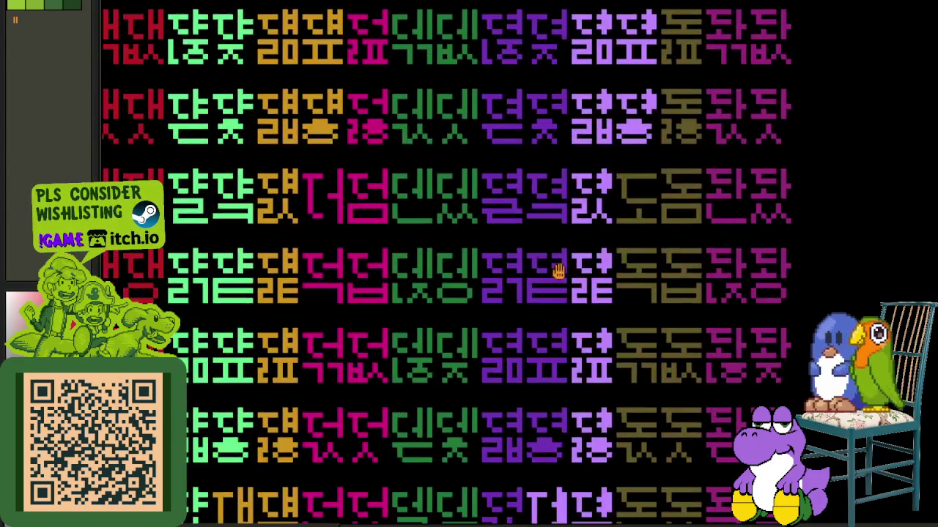
scroll(513, 293, "down", 2)
scroll(503, 245, "up", 2)
scroll(502, 246, "up", 1)
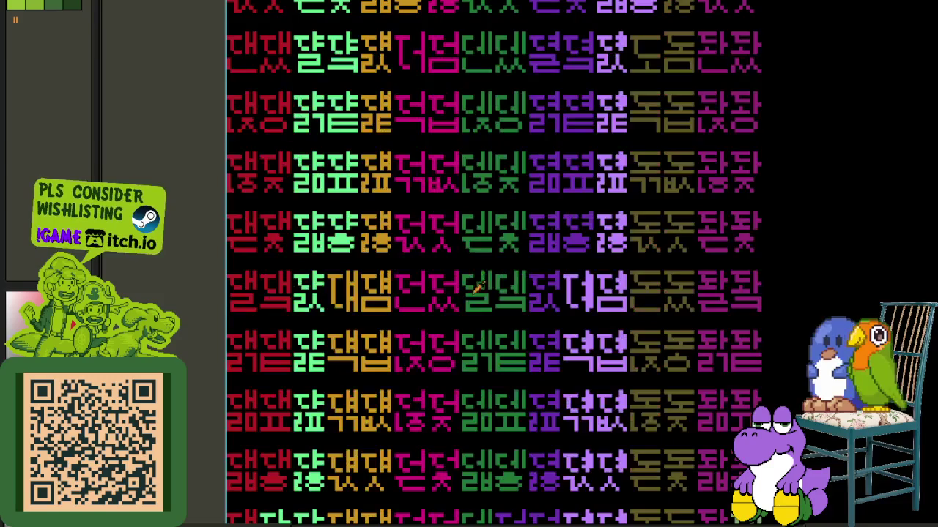
scroll(505, 264, "up", 2)
scroll(509, 287, "up", 2)
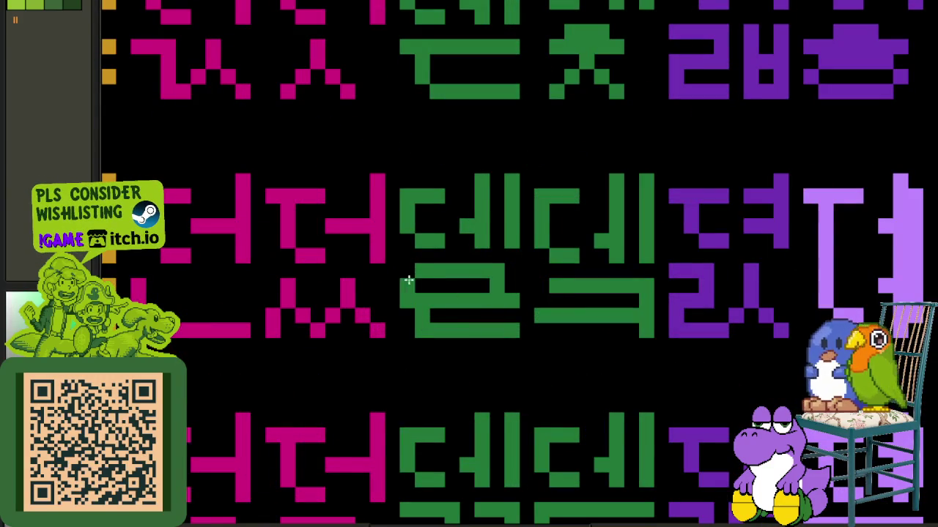
scroll(406, 290, "down", 3)
left_click_drag(686, 366, 681, 329)
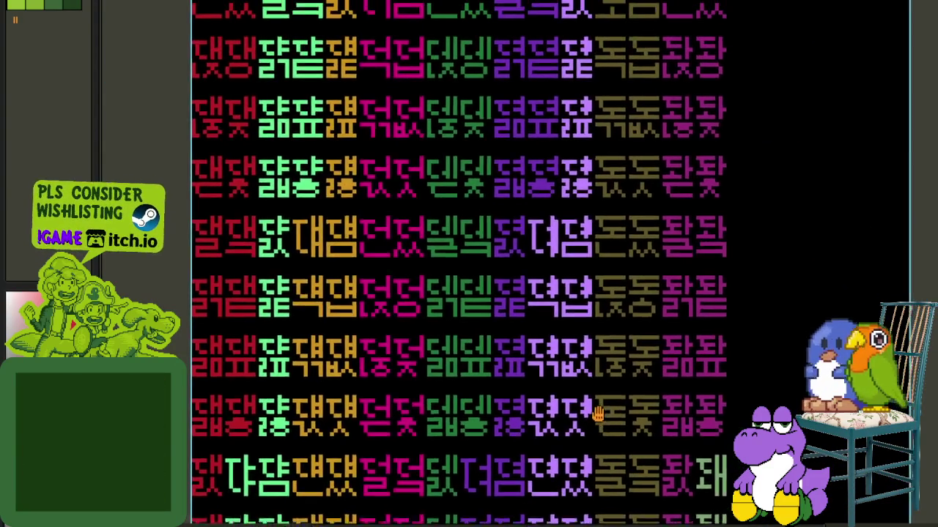
left_click_drag(597, 415, 522, 414)
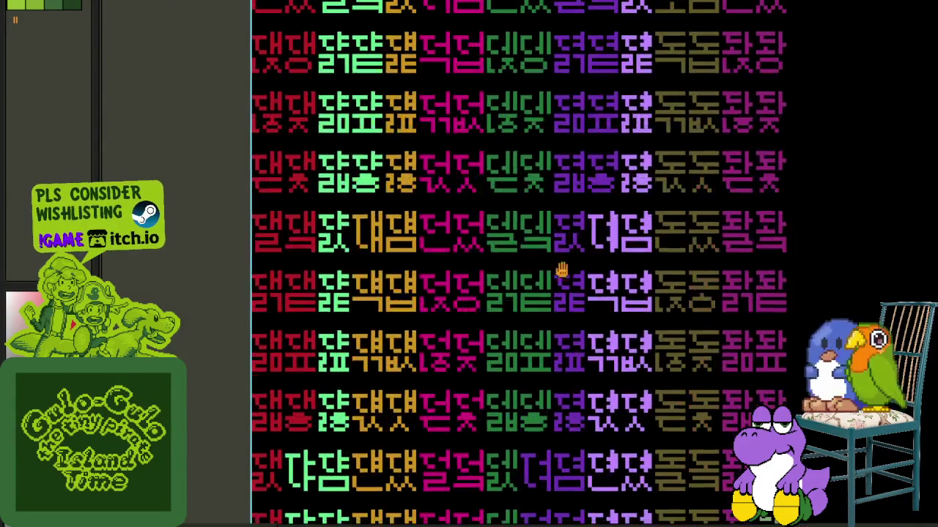
left_click_drag(522, 414, 519, 300)
- Re-centre the sheet and zoom closely on the multicoloured glyphs, ending on the lower rows
scroll(456, 374, "up", 3)
scroll(456, 374, "up", 1)
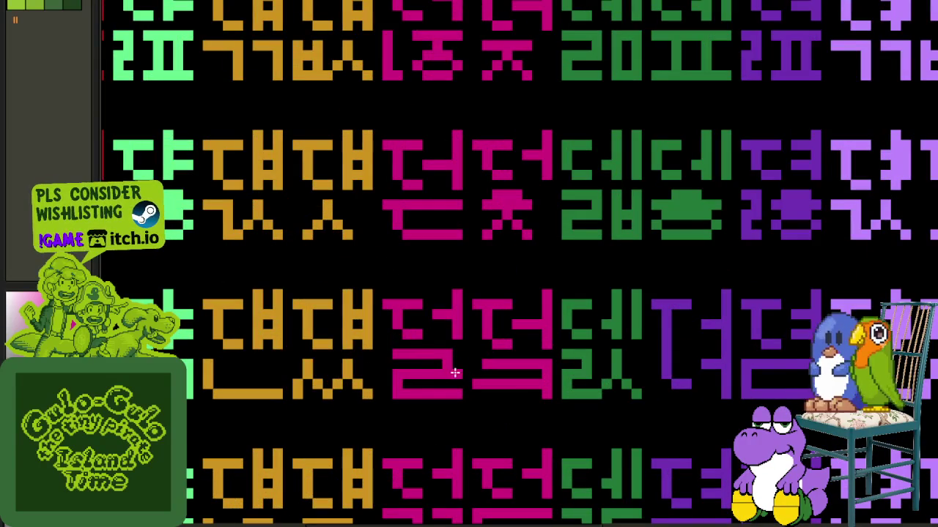
scroll(382, 356, "down", 5)
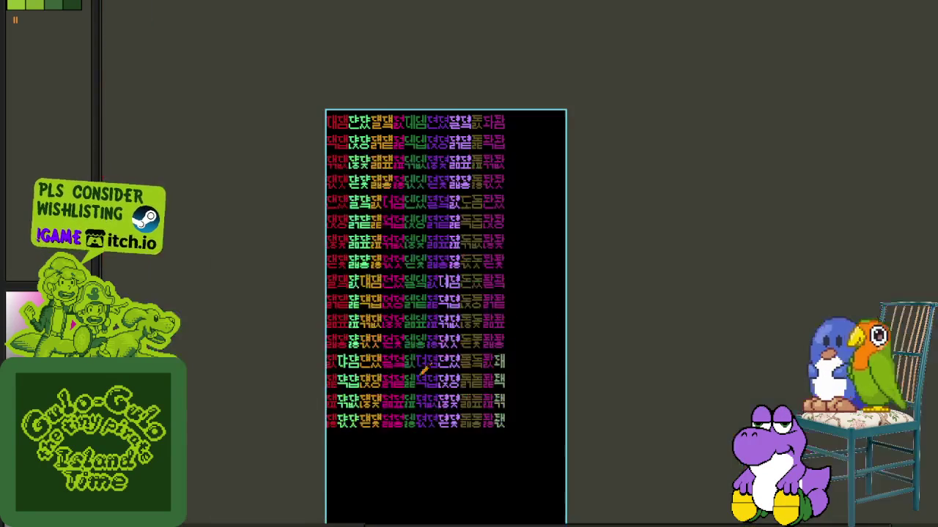
scroll(391, 406, "up", 3)
mouse_move(376, 400)
left_mouse_down()
mouse_move(449, 409)
mouse_move(447, 282)
mouse_move(447, 362)
mouse_move(465, 329)
mouse_move(457, 434)
mouse_move(464, 389)
left_mouse_up()
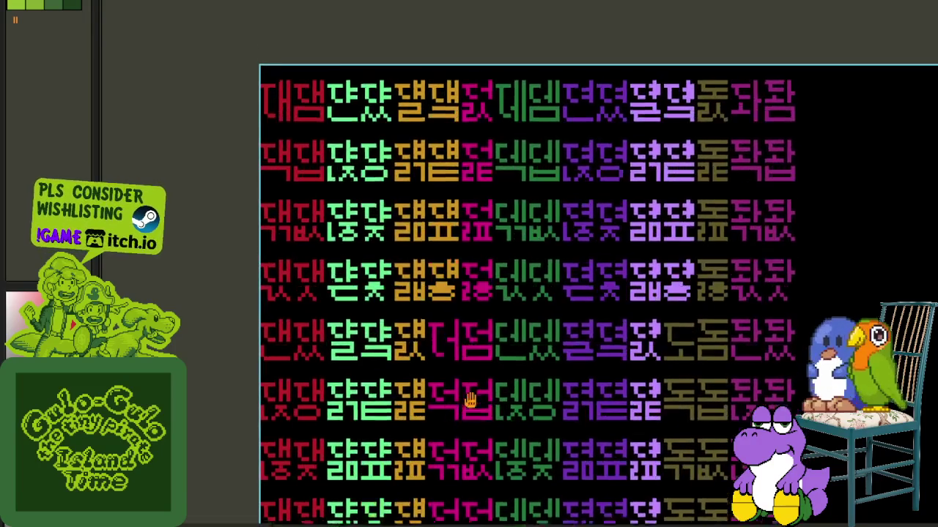
scroll(421, 132, "up", 2)
scroll(422, 91, "up", 3)
scroll(429, 89, "up", 2)
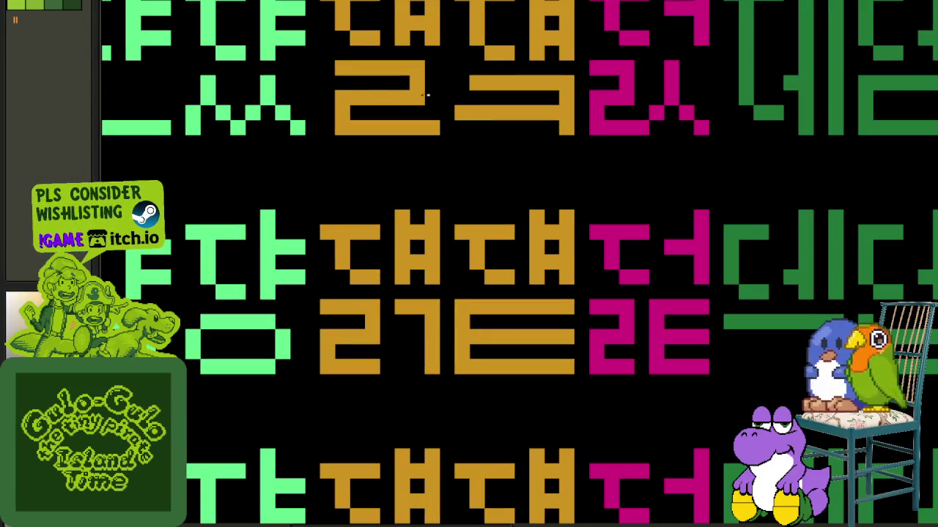
scroll(326, 93, "down", 4)
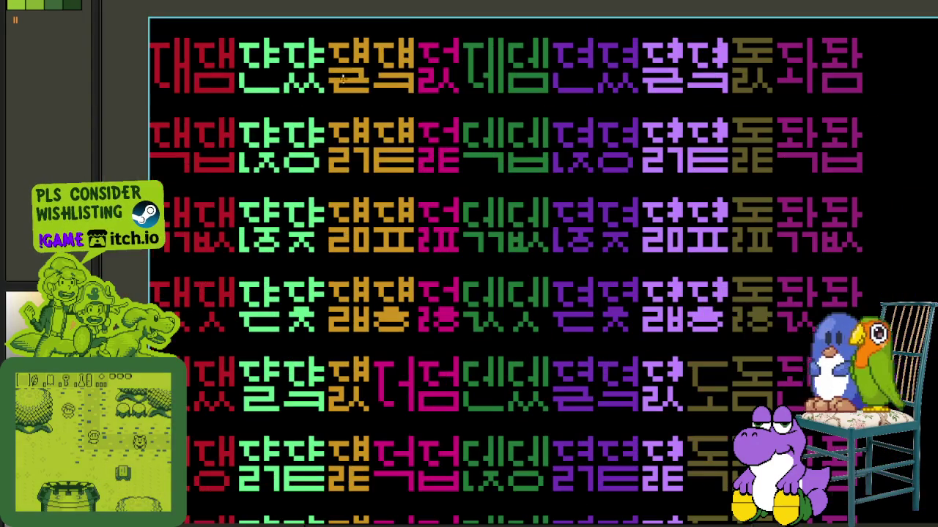
scroll(366, 227, "up", 1)
scroll(408, 234, "up", 3)
scroll(429, 236, "up", 1)
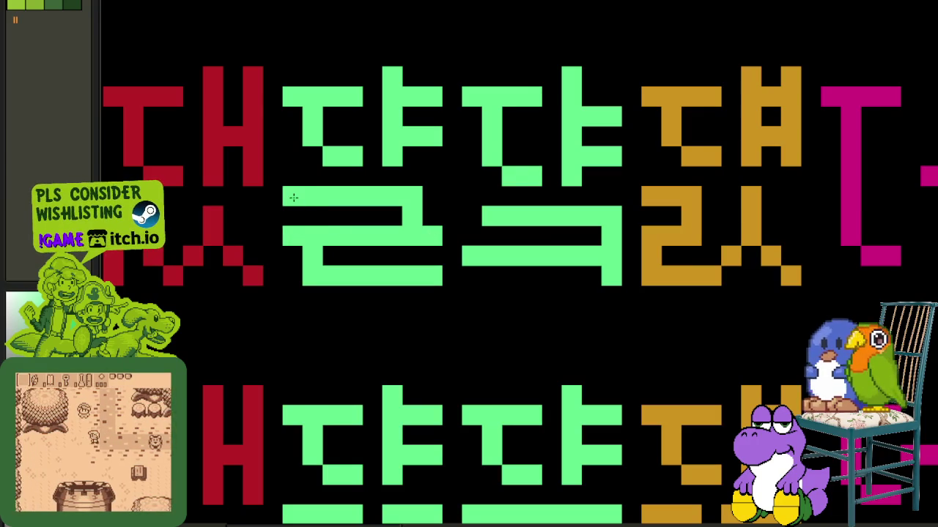
scroll(293, 198, "down", 2)
scroll(293, 198, "down", 2)
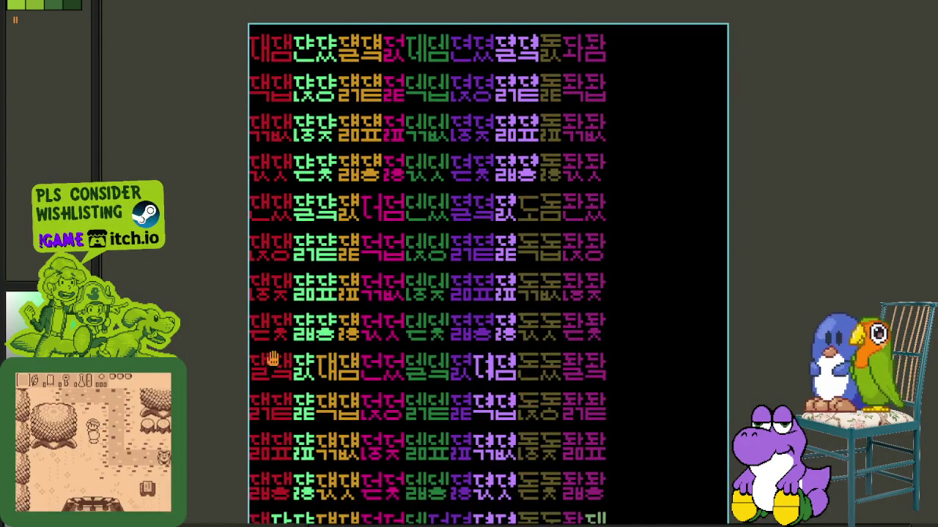
scroll(398, 293, "up", 4)
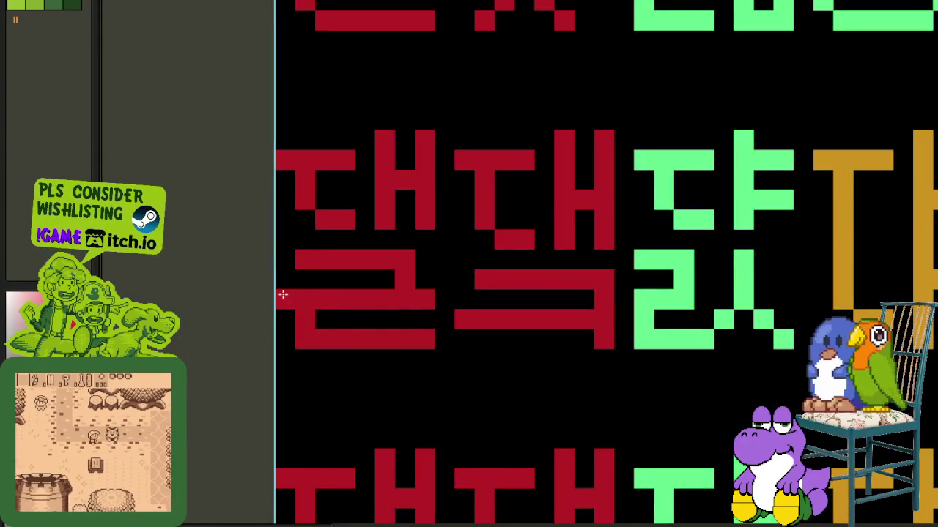
scroll(285, 255, "down", 2)
scroll(232, 293, "down", 2)
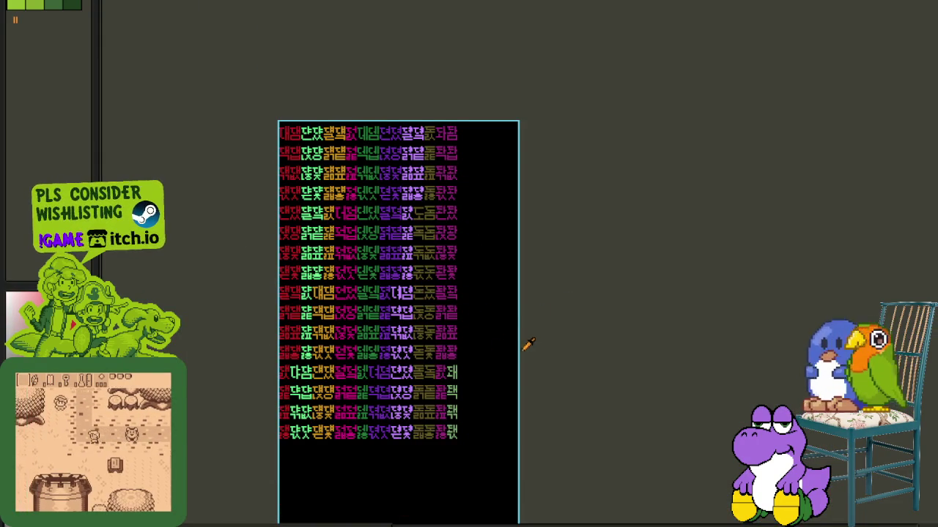
scroll(301, 243, "up", 2)
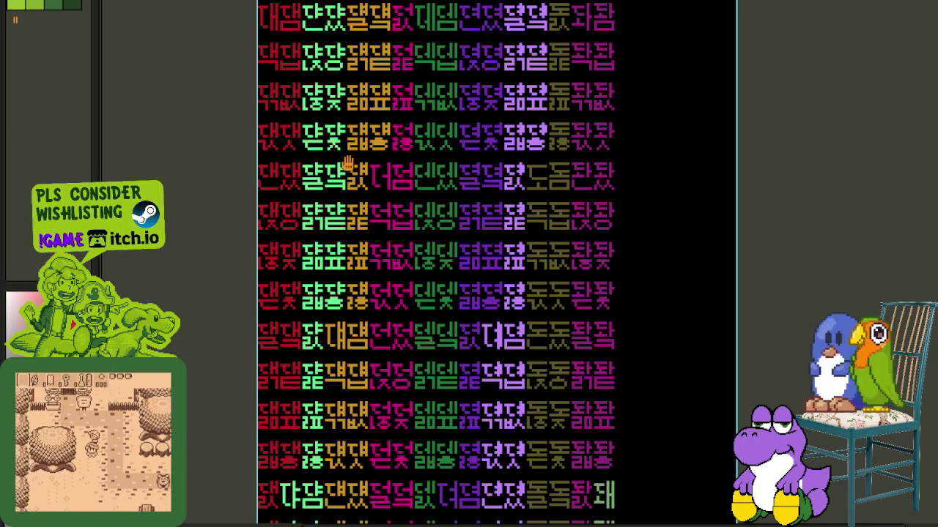
left_click_drag(302, 243, 292, 194)
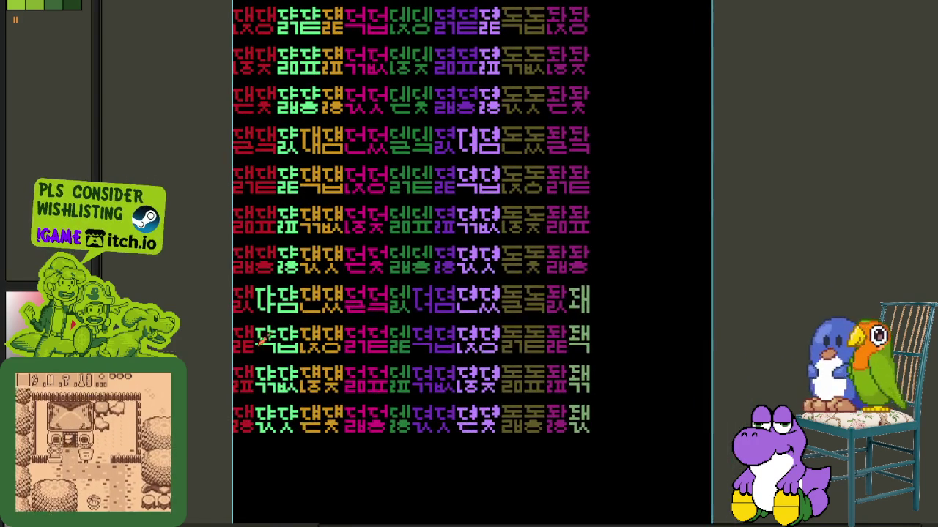
key("Tab")
key("alt+Down")
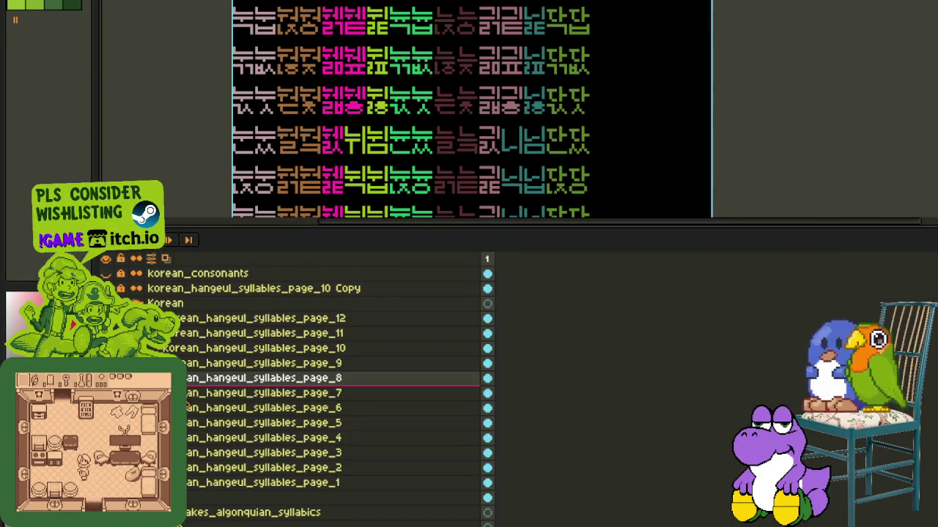
key("Tab")
scroll(592, 302, "up", 2)
scroll(543, 313, "up", 3)
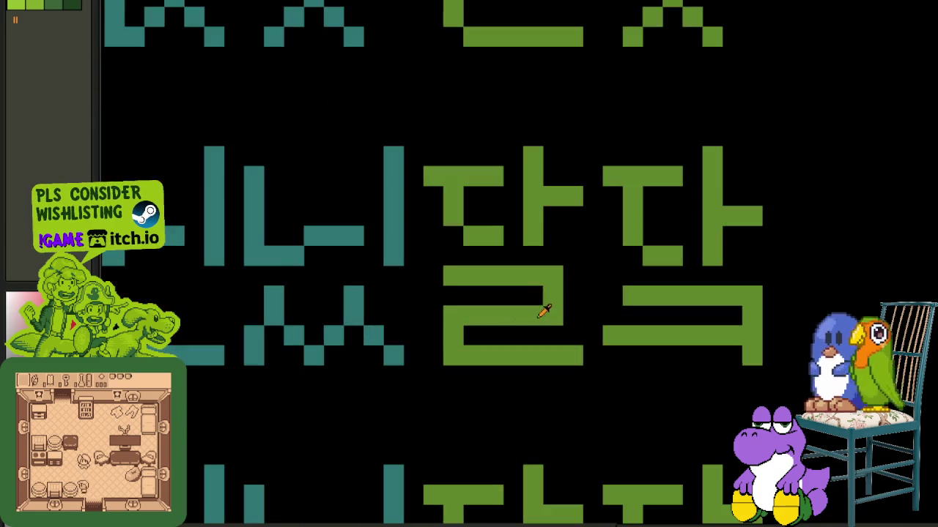
scroll(434, 276, "down", 3)
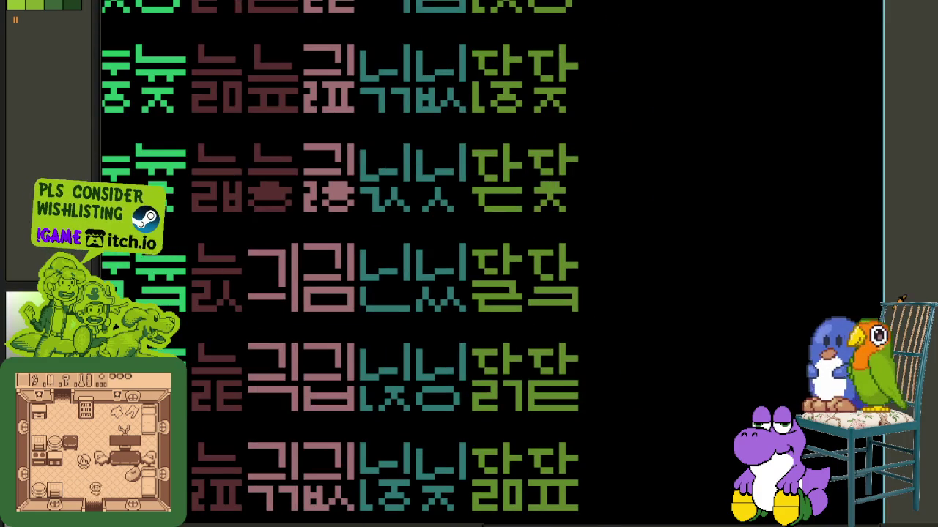
scroll(791, 256, "down", 3)
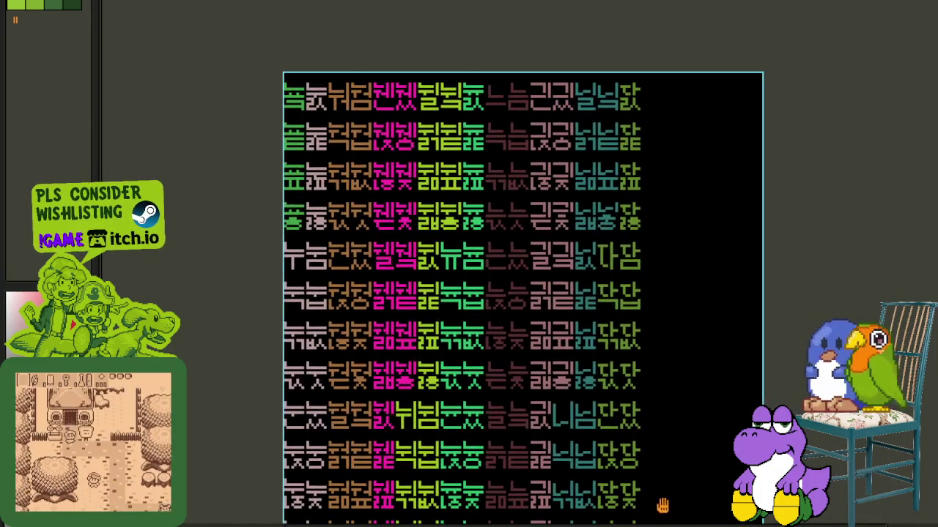
scroll(605, 196, "up", 1)
scroll(608, 189, "up", 1)
scroll(600, 147, "up", 2)
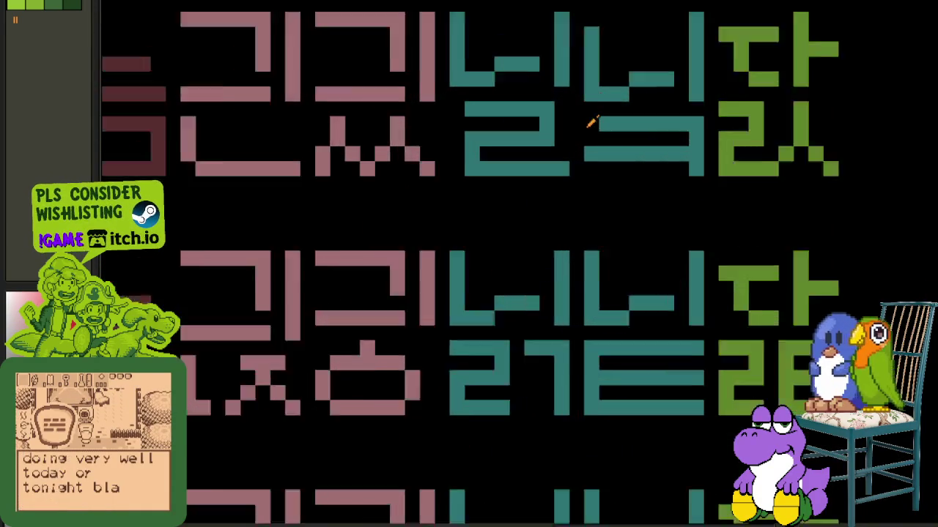
scroll(556, 132, "up", 1)
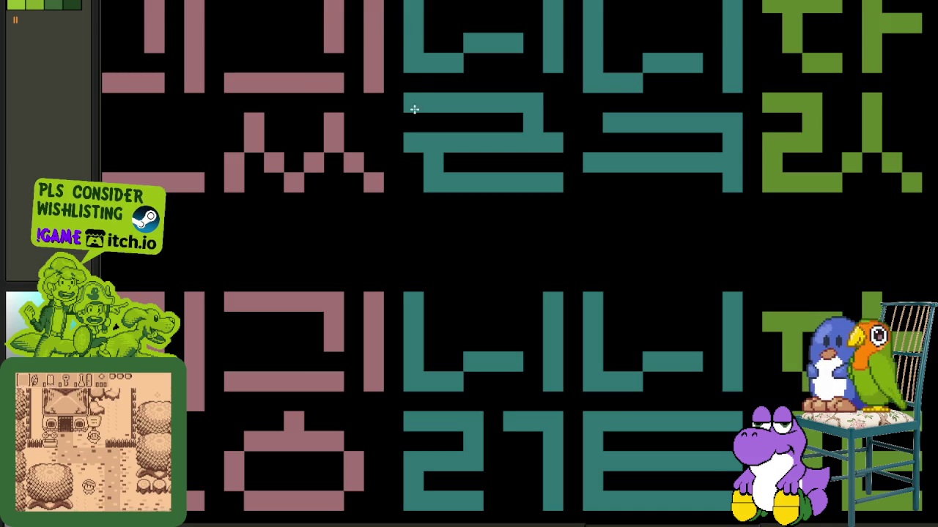
scroll(581, 156, "down", 3)
scroll(694, 264, "down", 1)
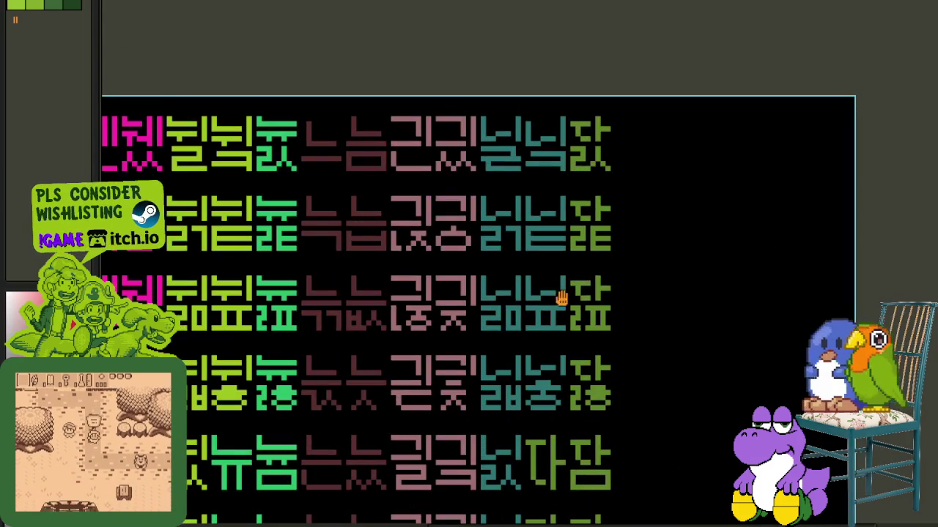
scroll(562, 298, "down", 1)
scroll(503, 200, "up", 1)
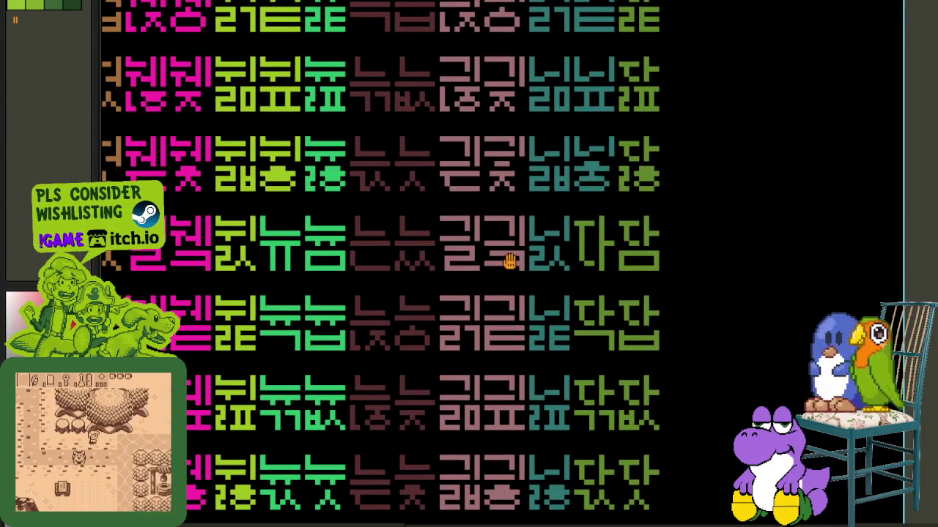
scroll(510, 258, "up", 1)
scroll(455, 249, "up", 2)
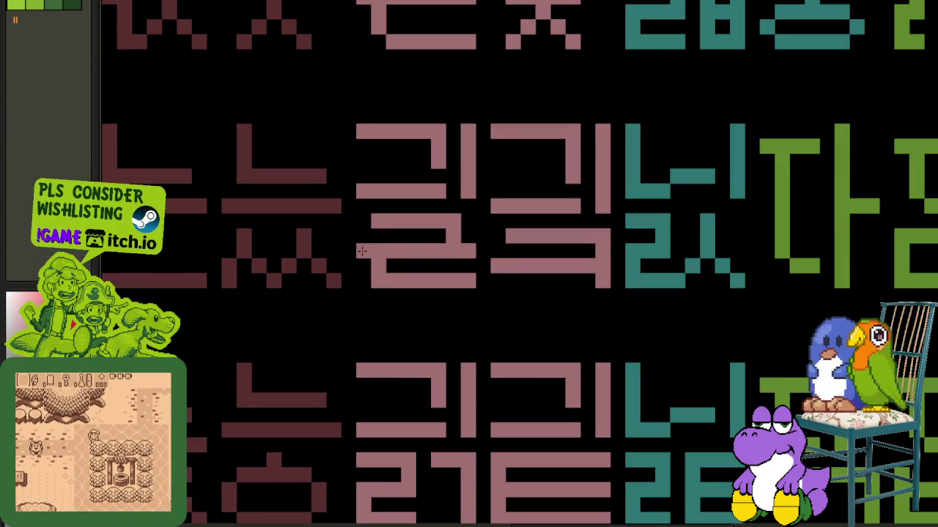
scroll(367, 220, "down", 3)
scroll(729, 341, "down", 1)
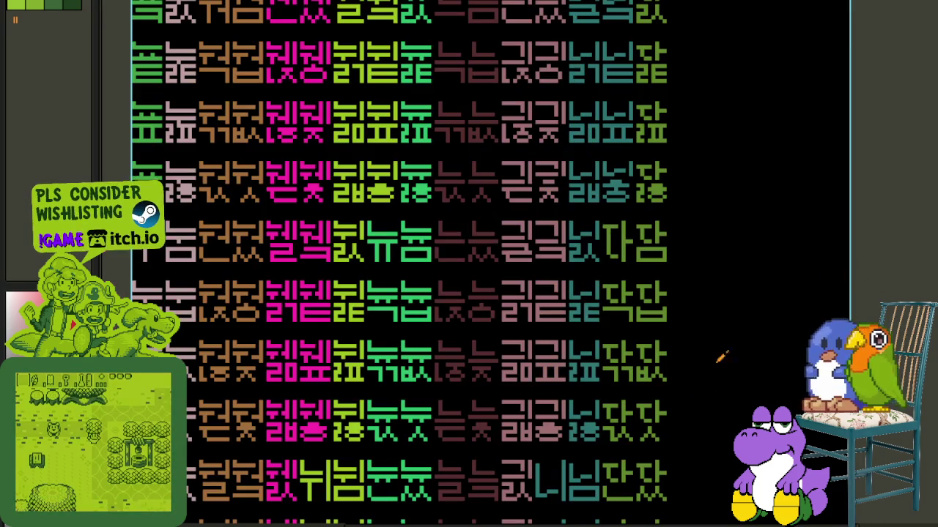
mouse_move(698, 385)
left_mouse_down()
mouse_move(645, 457)
mouse_move(671, 295)
left_mouse_up()
scroll(542, 312, "up", 1)
scroll(527, 330, "up", 4)
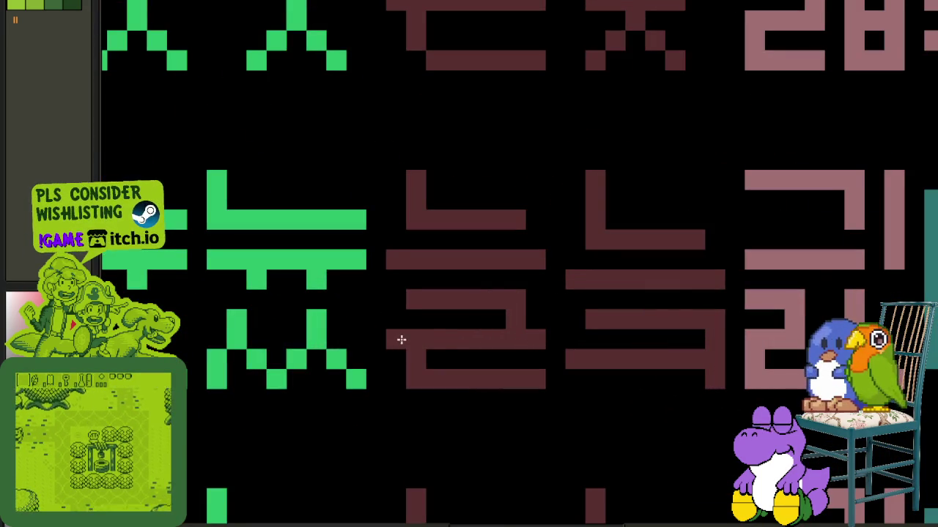
scroll(398, 300, "down", 4)
scroll(397, 299, "down", 1)
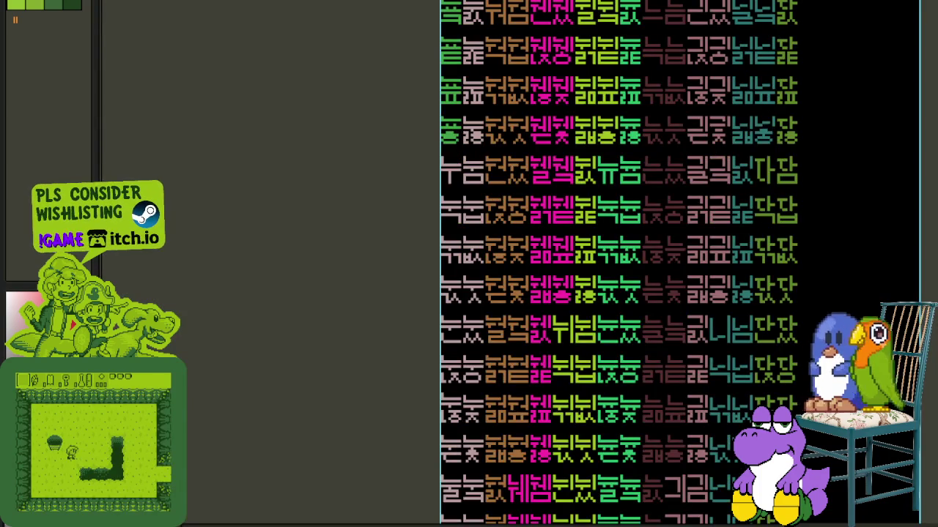
left_click_drag(397, 299, 357, 411)
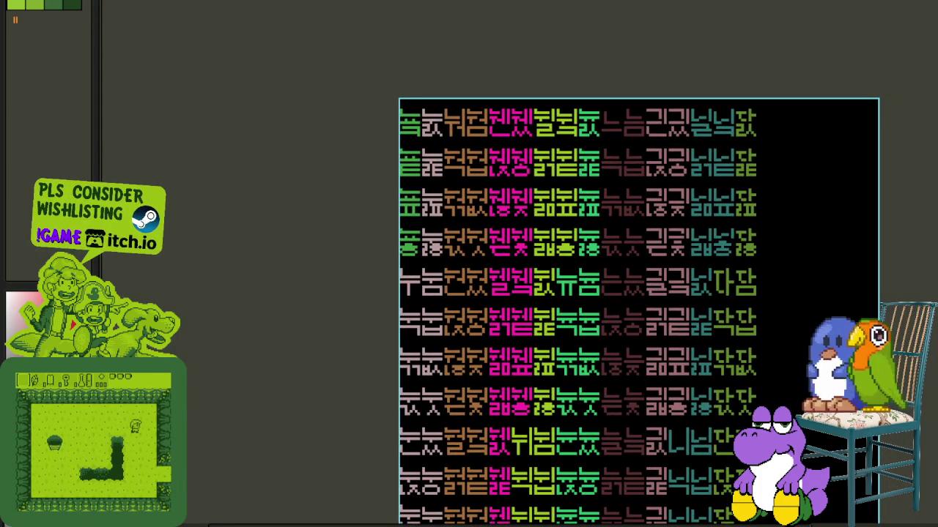
mouse_move(753, 511)
left_mouse_down()
mouse_move(712, 283)
mouse_move(682, 462)
mouse_move(698, 279)
left_mouse_up()
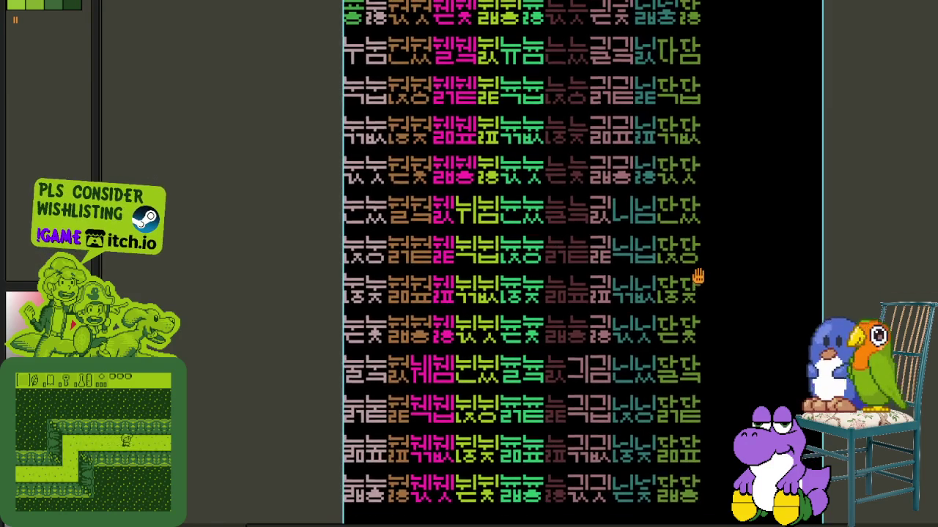
scroll(498, 282, "up", 2)
scroll(496, 282, "up", 2)
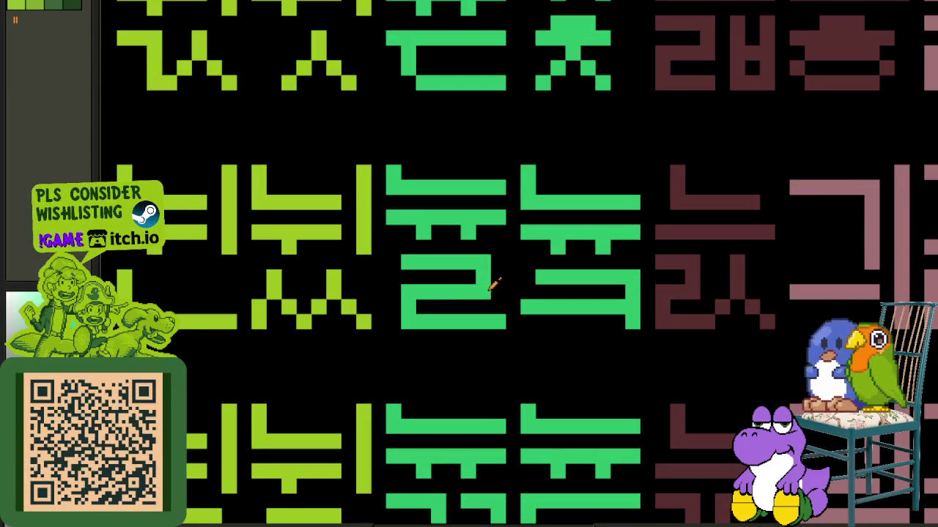
scroll(390, 260, "down", 2)
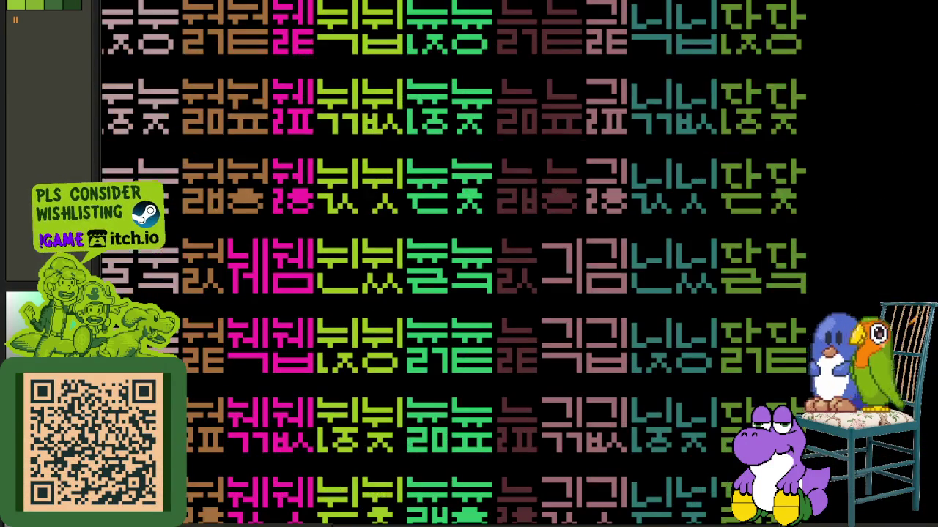
- Pan between the page's last and upper rows, lining up the pink glyphs
scroll(391, 260, "down", 1)
left_click_drag(931, 326, 833, 267)
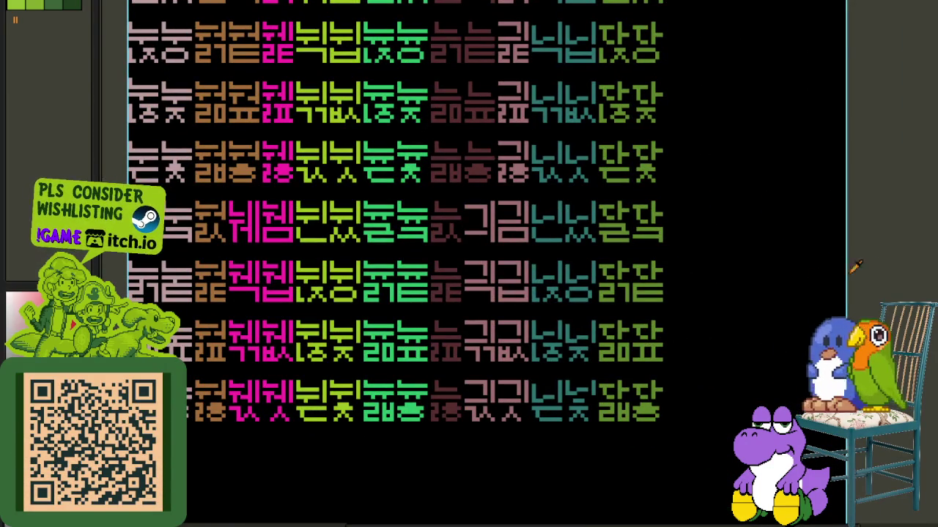
left_click_drag(393, 339, 437, 377)
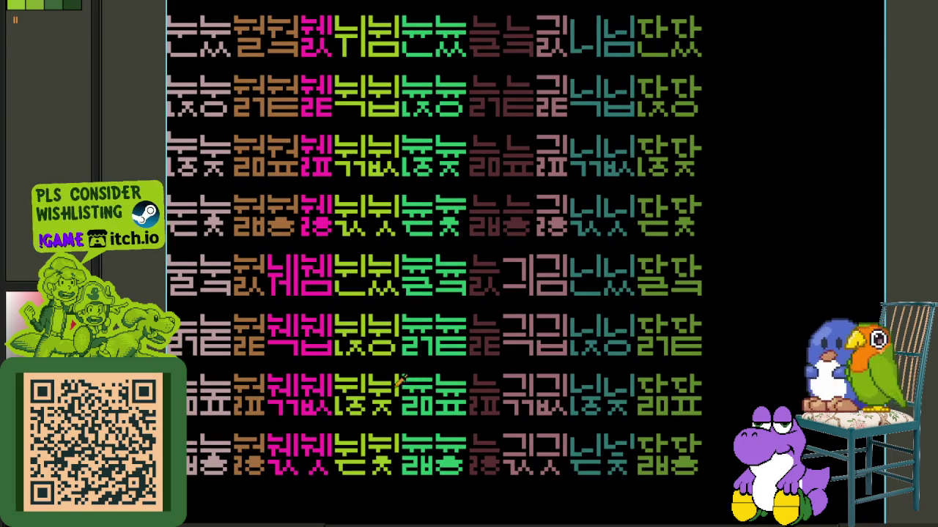
mouse_move(381, 302)
left_mouse_down()
mouse_move(419, 387)
mouse_move(450, 508)
mouse_move(451, 287)
mouse_move(485, 415)
left_mouse_up()
left_click_drag(511, 168, 521, 241)
scroll(506, 185, "up", 3)
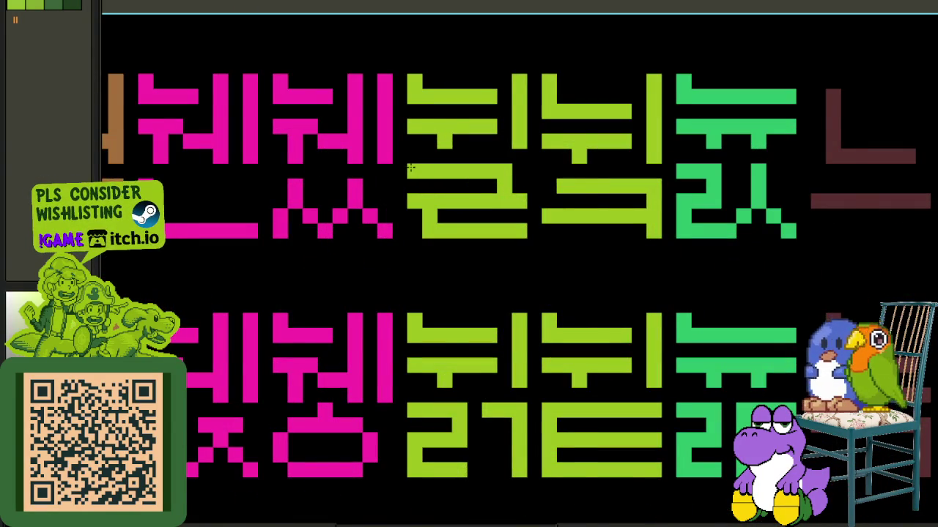
scroll(411, 168, "down", 3)
left_click_drag(469, 59, 583, 85)
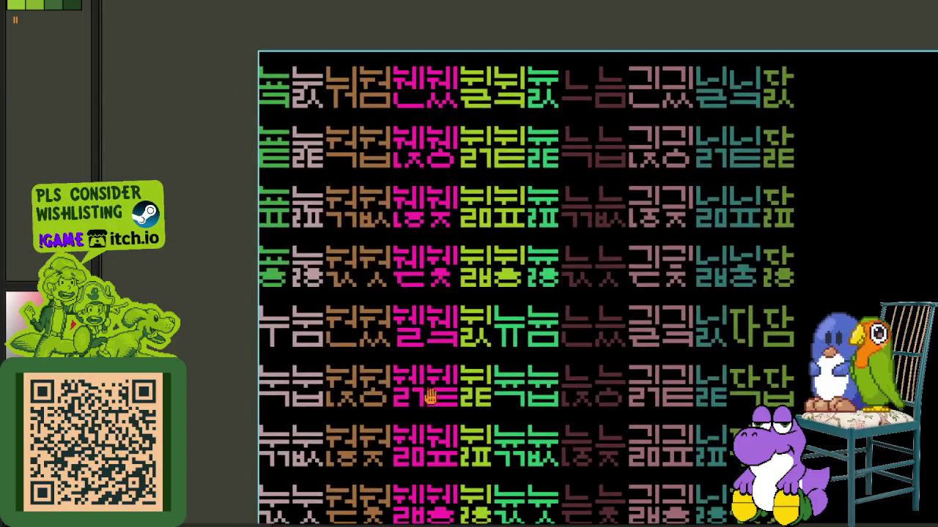
left_click_drag(420, 388, 459, 277)
left_click_drag(457, 348, 462, 331)
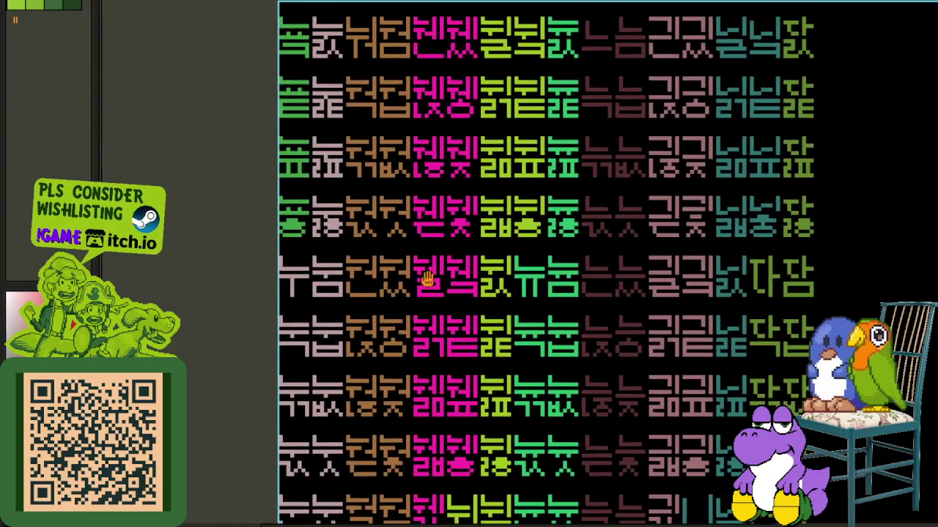
- Reposition the sheet and zoom to check its left, top and bottom edges
scroll(450, 297, "up", 3)
scroll(491, 310, "up", 1)
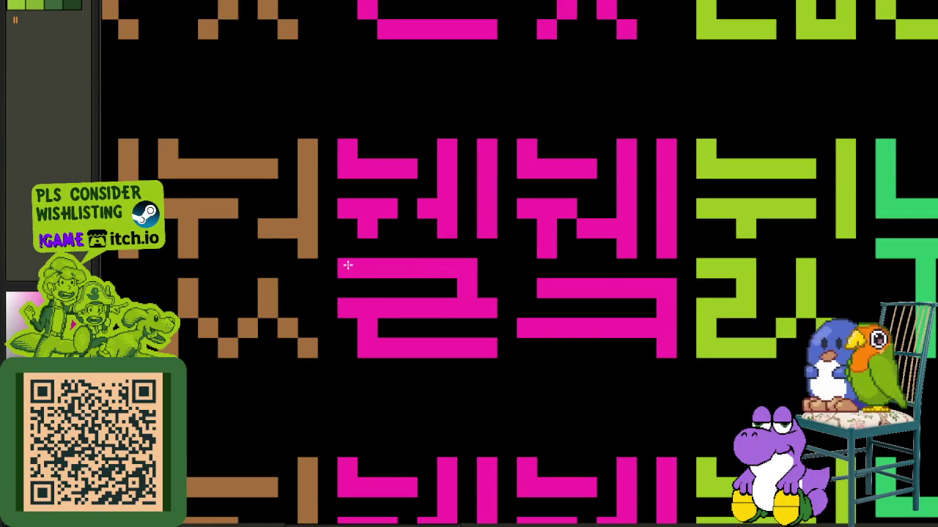
scroll(347, 266, "down", 5)
mouse_move(283, 273)
left_mouse_down()
mouse_move(313, 314)
mouse_move(325, 307)
mouse_move(366, 227)
left_mouse_up()
mouse_move(397, 357)
left_mouse_down()
mouse_move(404, 324)
mouse_move(414, 349)
left_mouse_up()
scroll(415, 349, "up", 2)
scroll(431, 370, "up", 2)
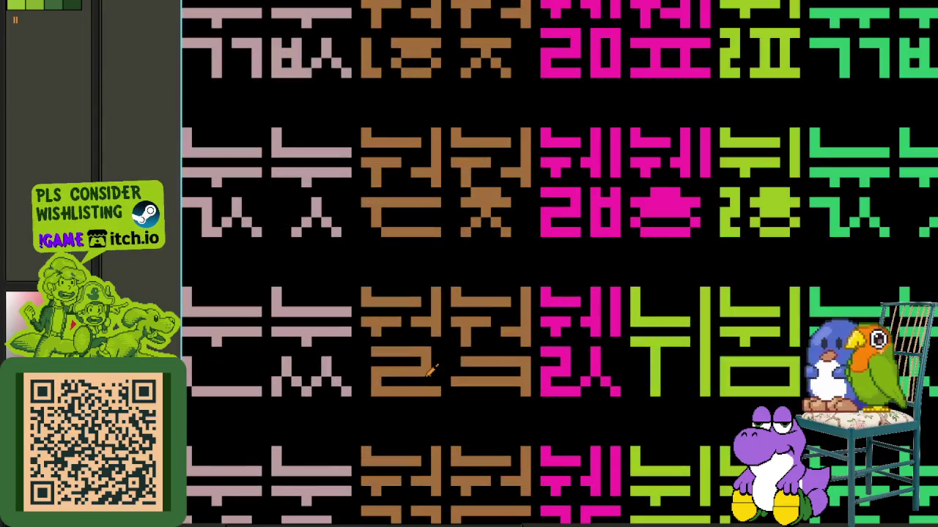
scroll(364, 356, "down", 4)
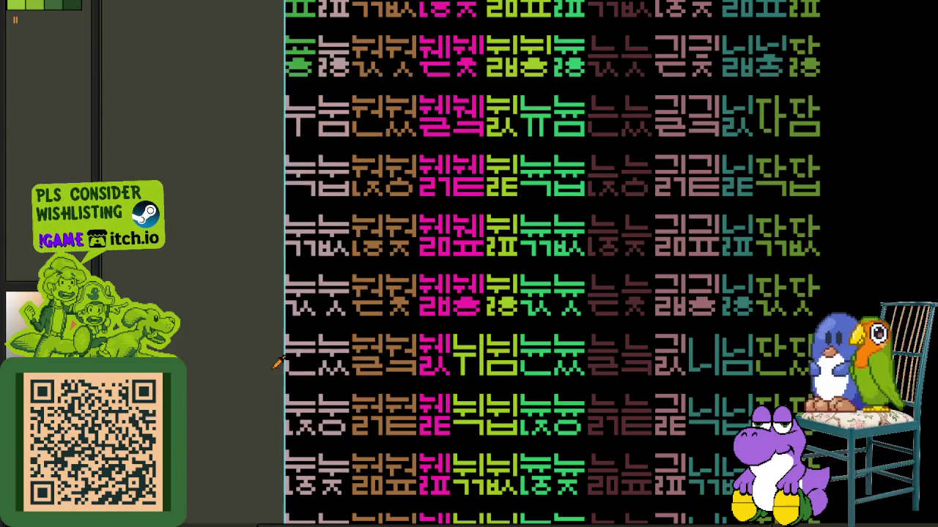
scroll(244, 364, "down", 3)
mouse_move(325, 446)
left_mouse_down()
mouse_move(356, 425)
mouse_move(415, 459)
left_mouse_up()
scroll(356, 425, "up", 3)
scroll(418, 368, "down", 2)
left_click_drag(415, 252, 412, 361)
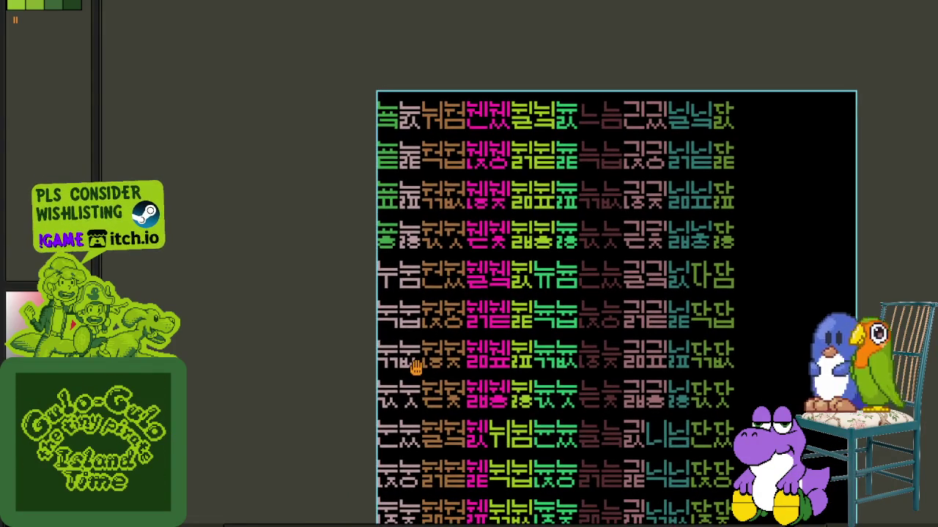
left_click_drag(413, 359, 446, 180)
- Zoom out, save the sprite sheet, and show the page layer list
scroll(446, 302, "up", 4)
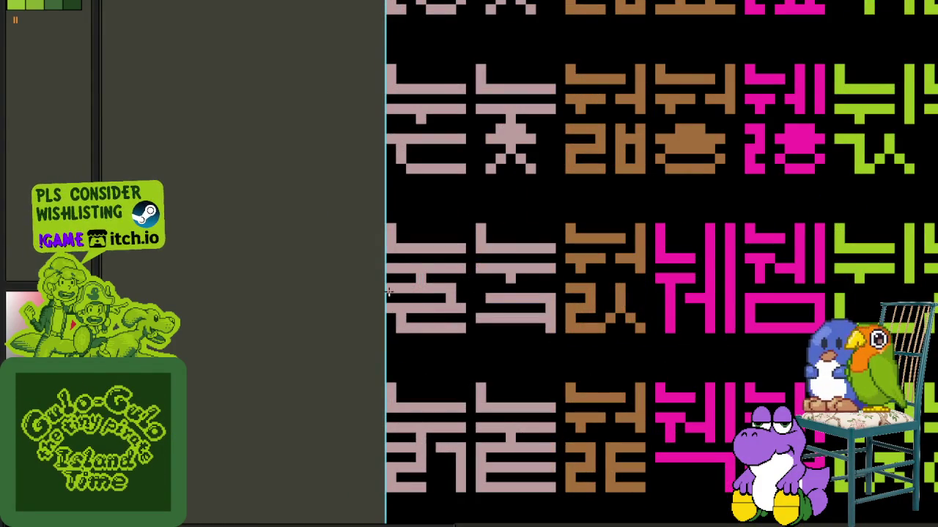
scroll(377, 293, "down", 2)
scroll(352, 286, "down", 1)
scroll(363, 264, "down", 1)
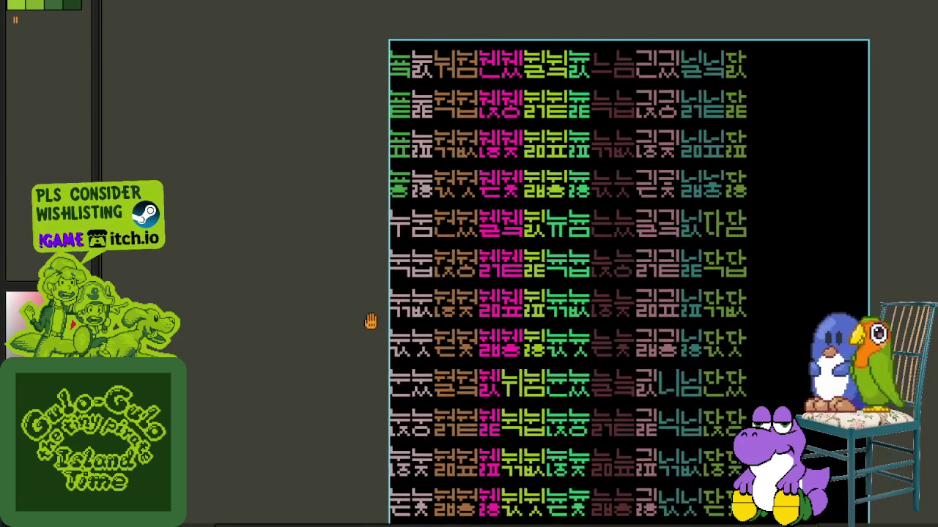
scroll(325, 303, "down", 1)
key("ctrl+s")
key("Tab")
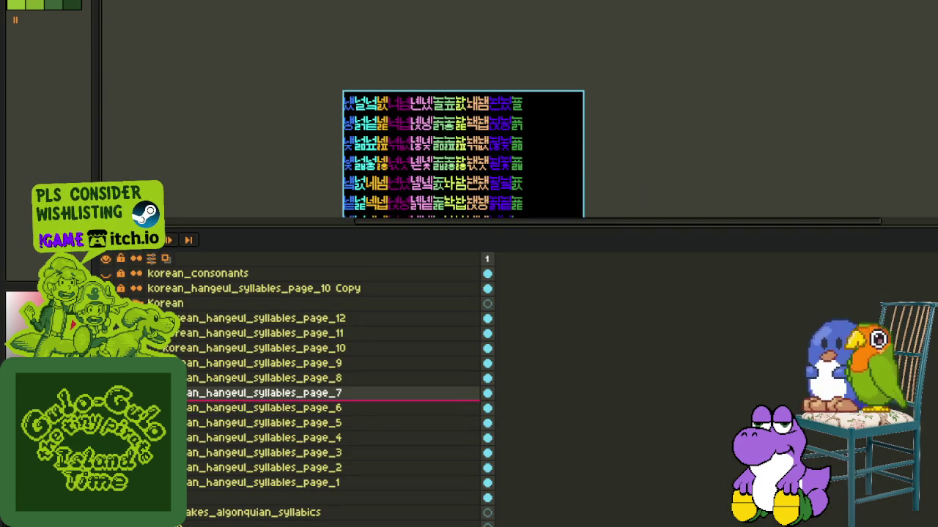
key("Tab")
scroll(534, 373, "up", 2)
scroll(534, 372, "up", 1)
left_click_drag(517, 313, 525, 373)
left_click_drag(521, 241, 515, 455)
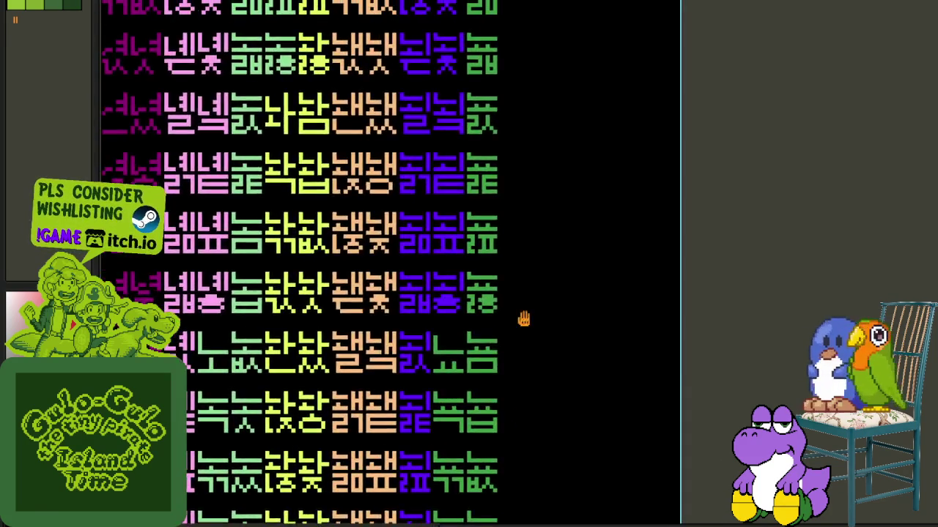
left_click_drag(508, 298, 507, 394)
scroll(493, 143, "up", 2)
scroll(493, 144, "up", 2)
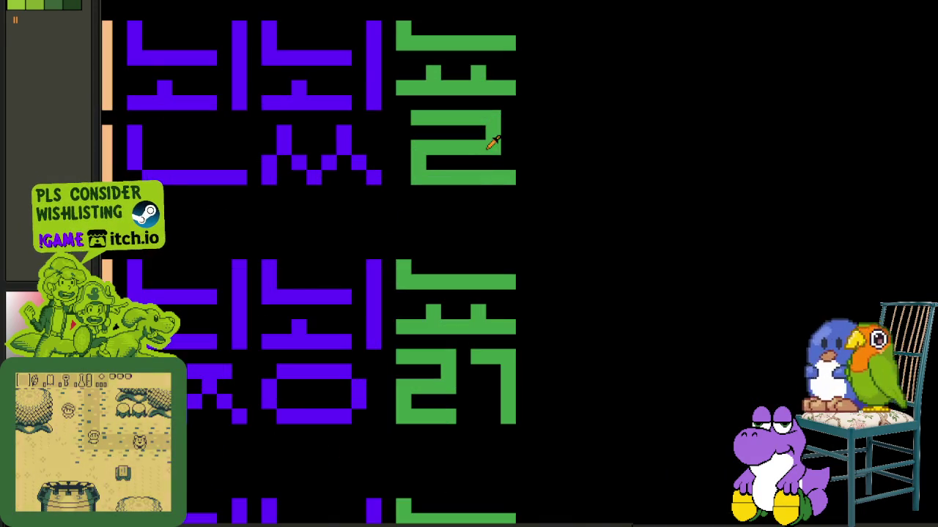
scroll(408, 145, "down", 3)
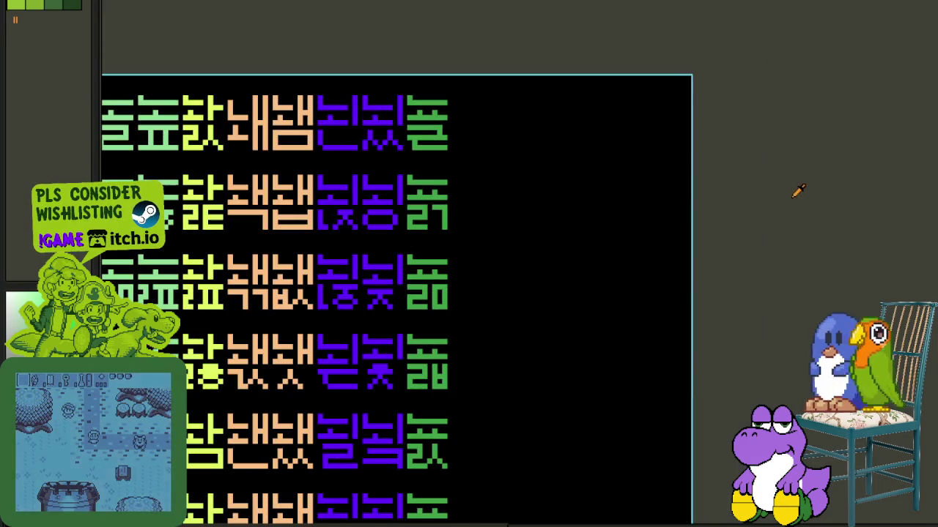
scroll(429, 368, "up", 2)
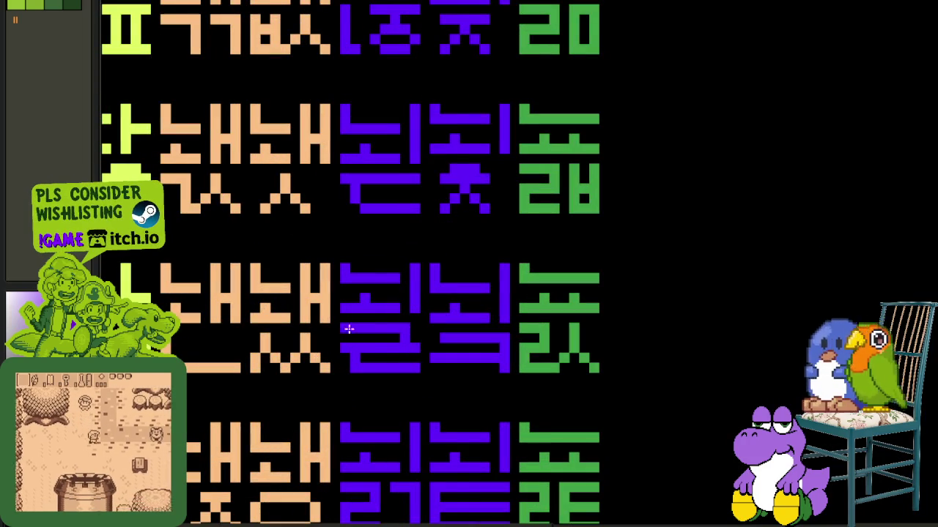
scroll(344, 331, "down", 4)
left_click_drag(363, 359, 433, 282)
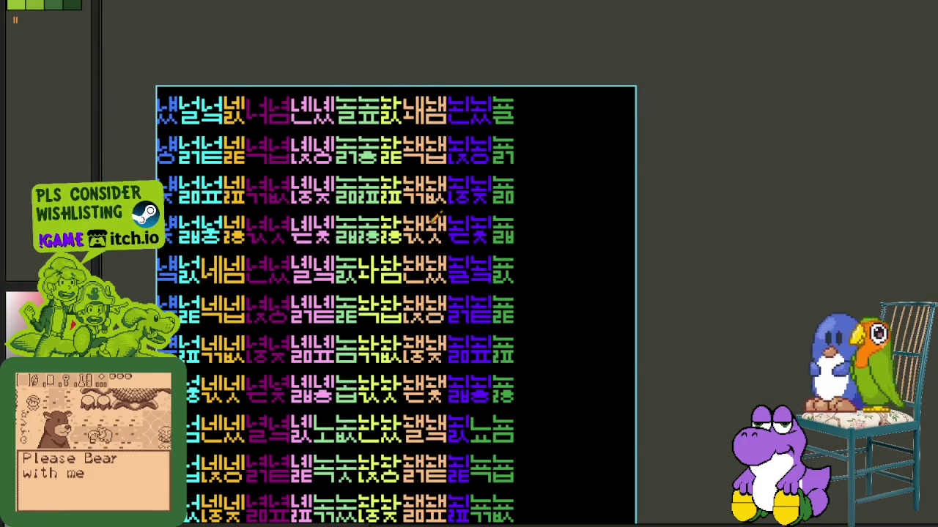
scroll(434, 220, "down", 1)
scroll(435, 325, "down", 4)
scroll(425, 352, "up", 4)
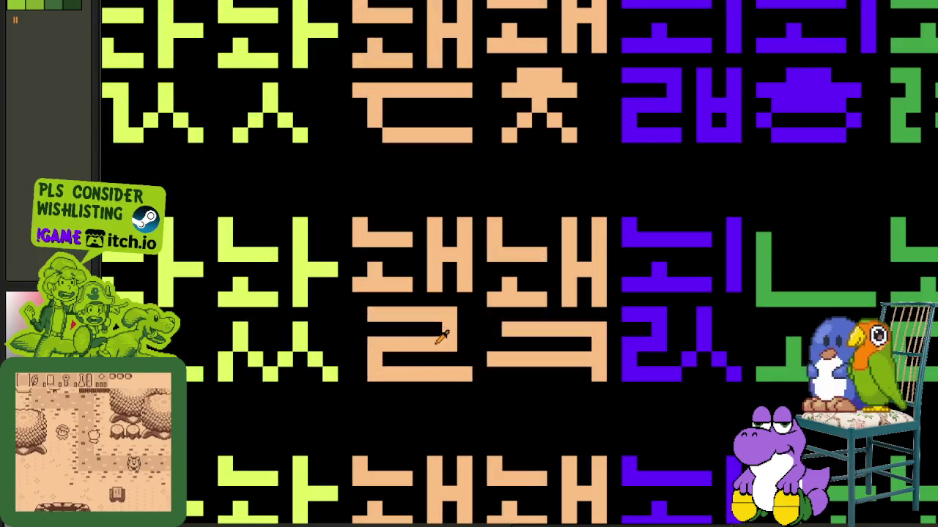
scroll(635, 341, "down", 4)
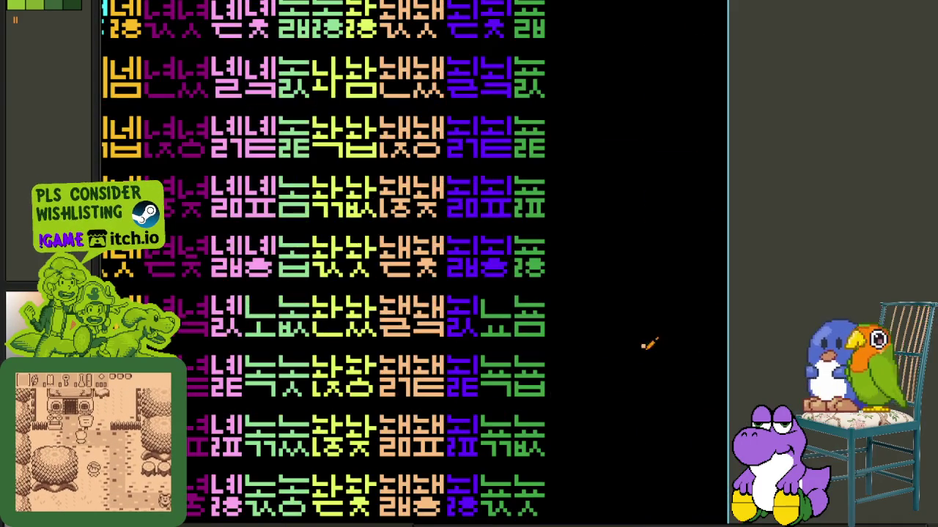
scroll(504, 393, "down", 3)
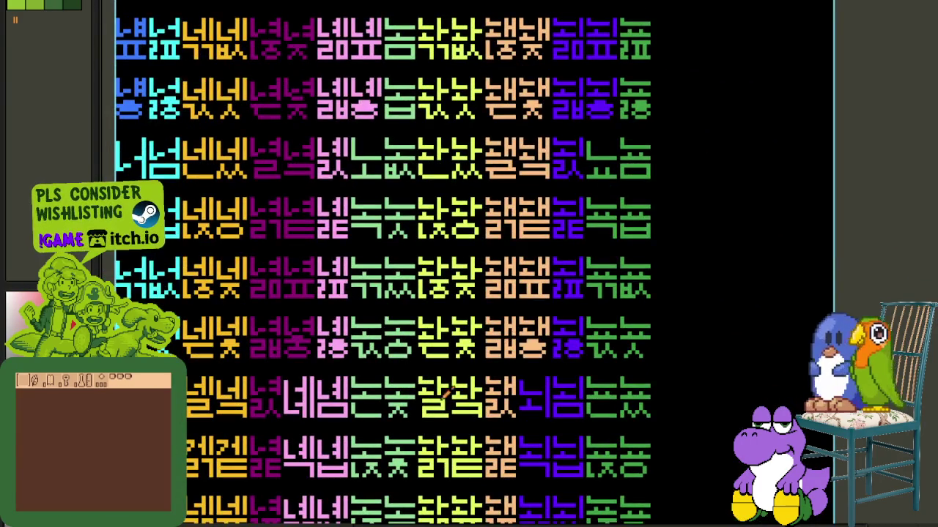
scroll(444, 394, "up", 2)
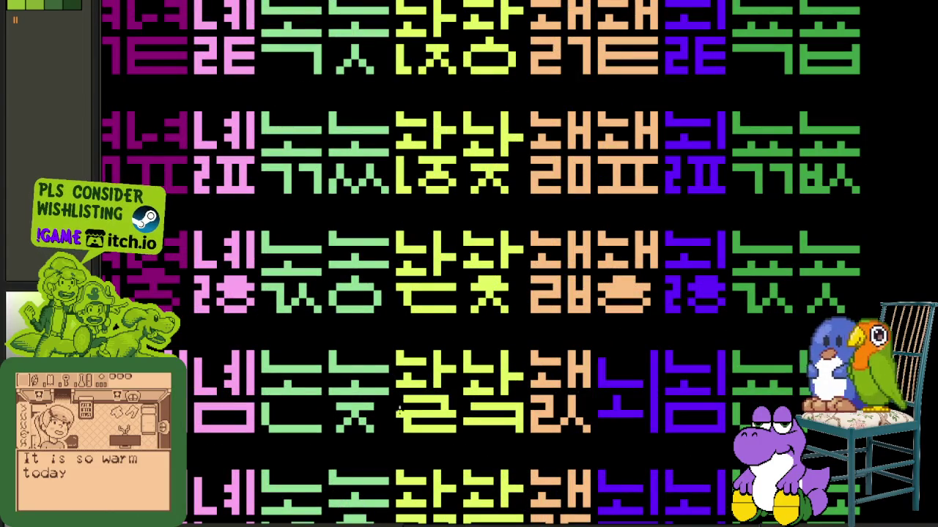
scroll(620, 404, "down", 4)
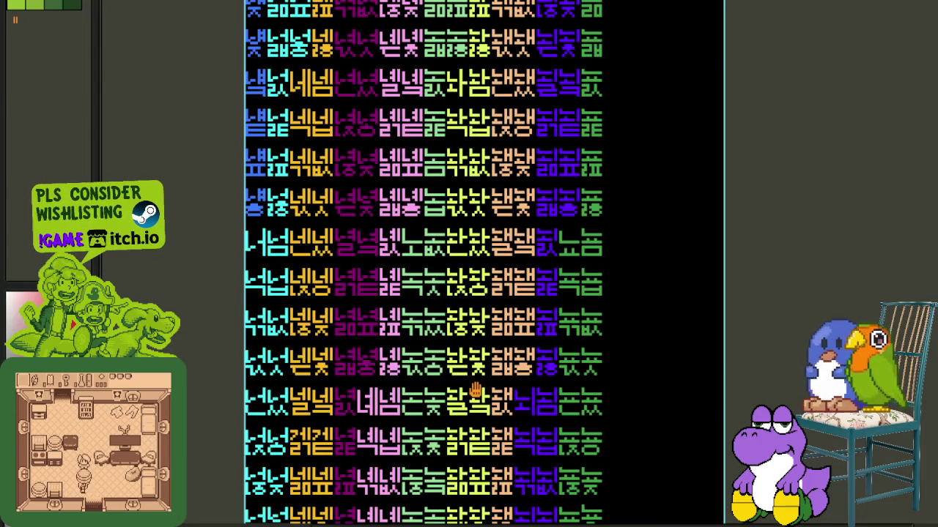
left_click_drag(476, 392, 491, 476)
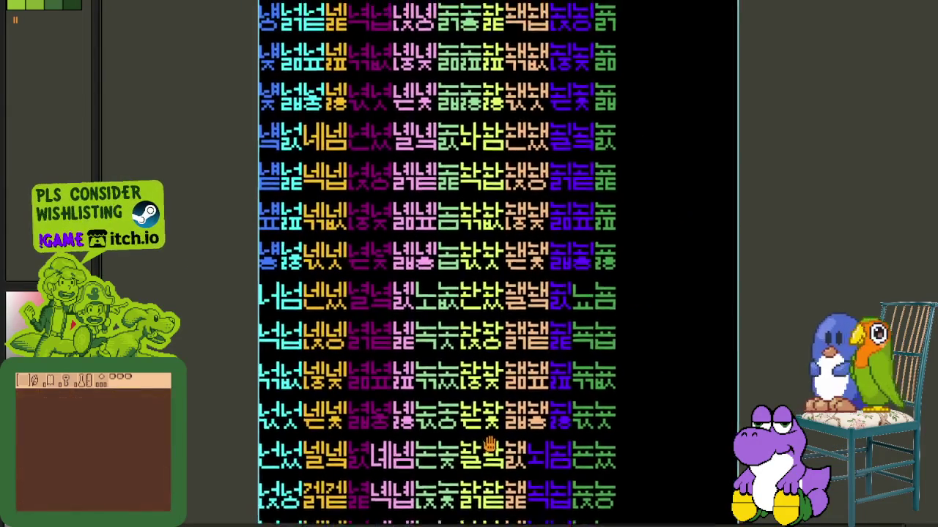
scroll(475, 70, "up", 2)
scroll(474, 70, "up", 4)
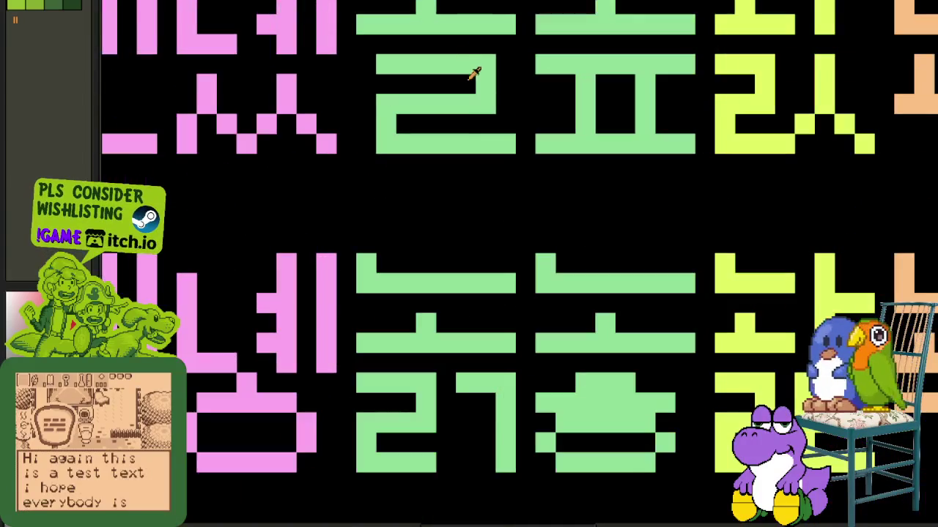
scroll(364, 77, "down", 5)
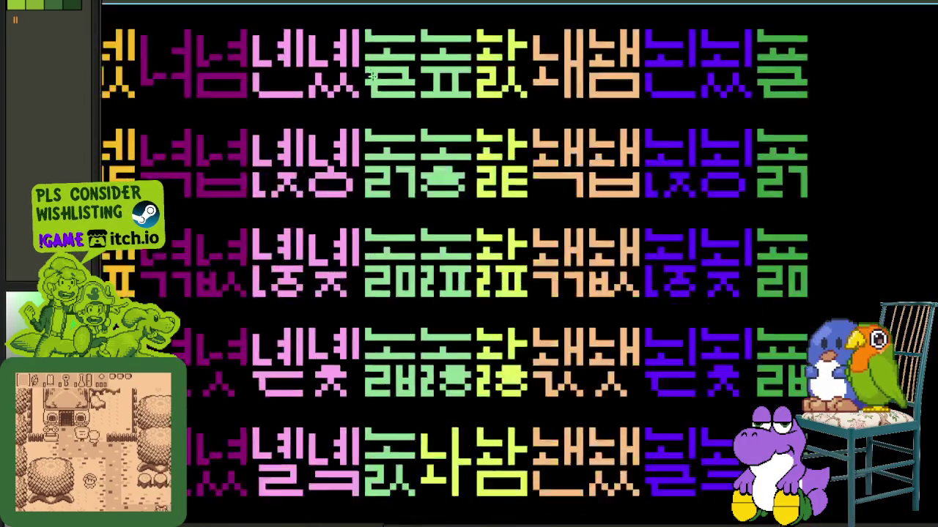
scroll(391, 222, "up", 5)
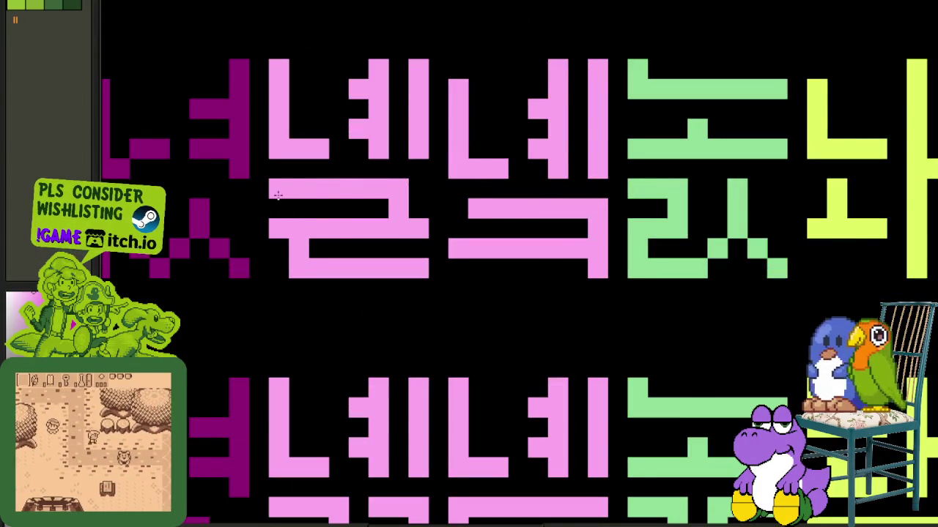
scroll(346, 213, "down", 5)
scroll(359, 315, "down", 2)
scroll(359, 315, "left", 2)
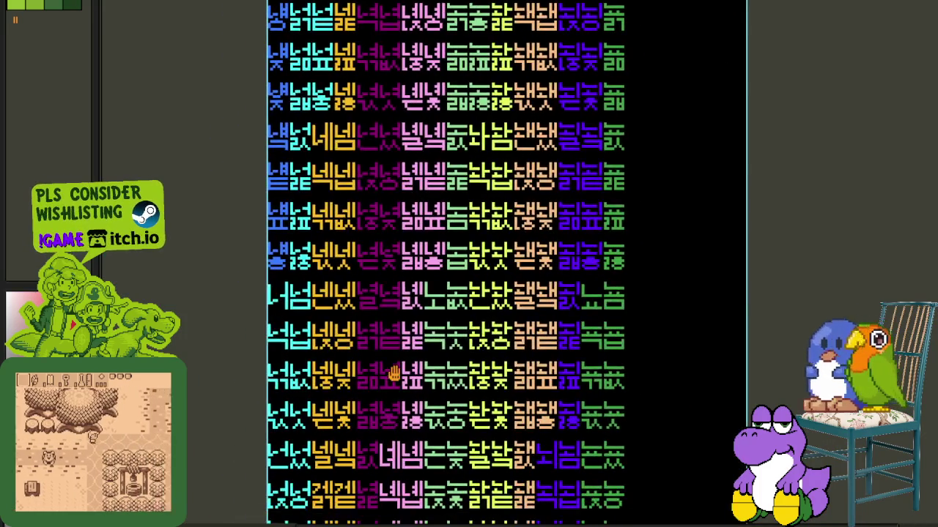
scroll(401, 264, "up", 1)
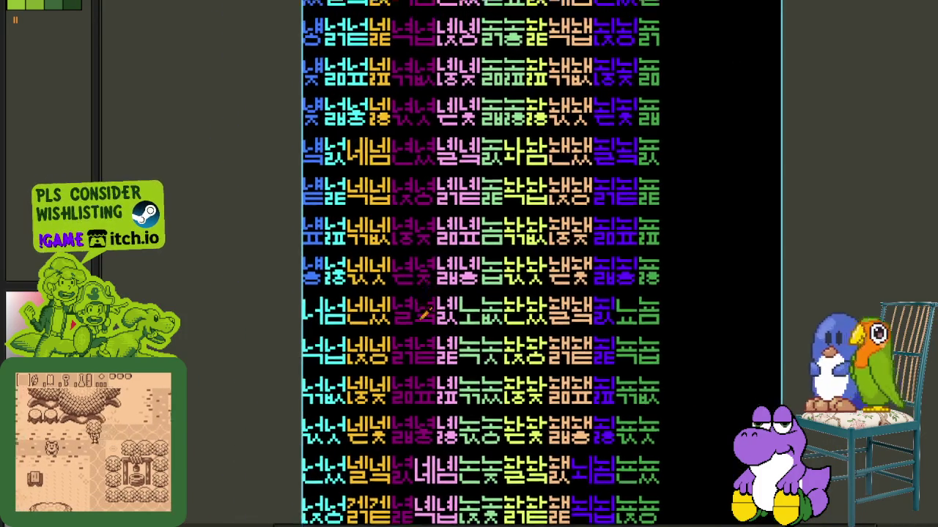
scroll(398, 297, "up", 4)
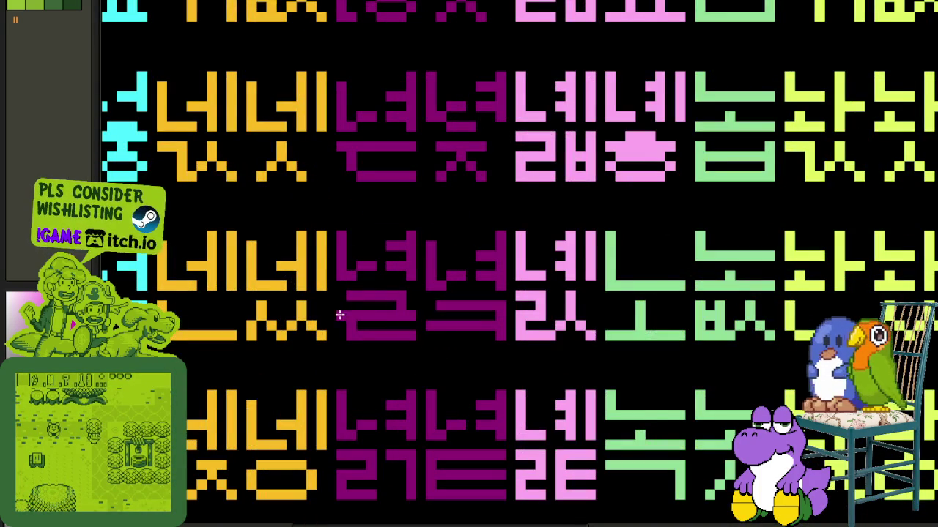
scroll(336, 297, "down", 5)
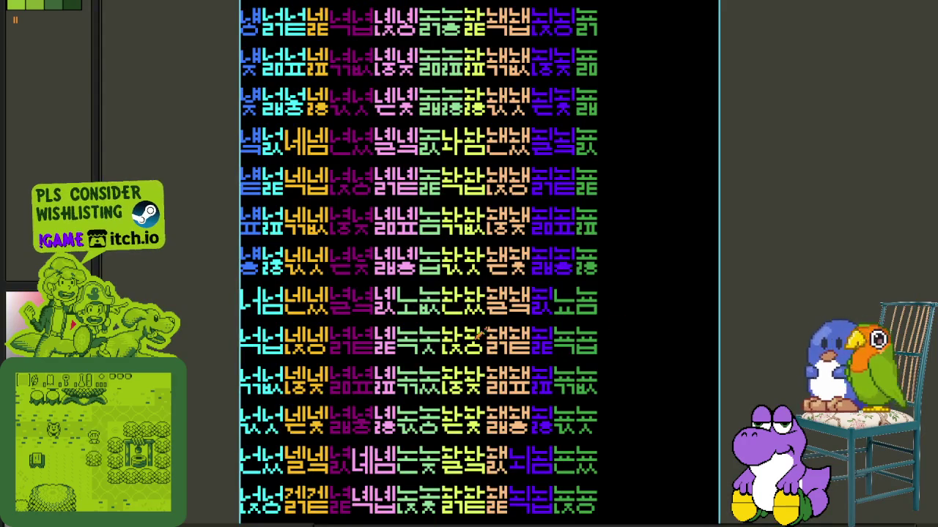
scroll(549, 315, "left", 2)
scroll(477, 319, "up", 2)
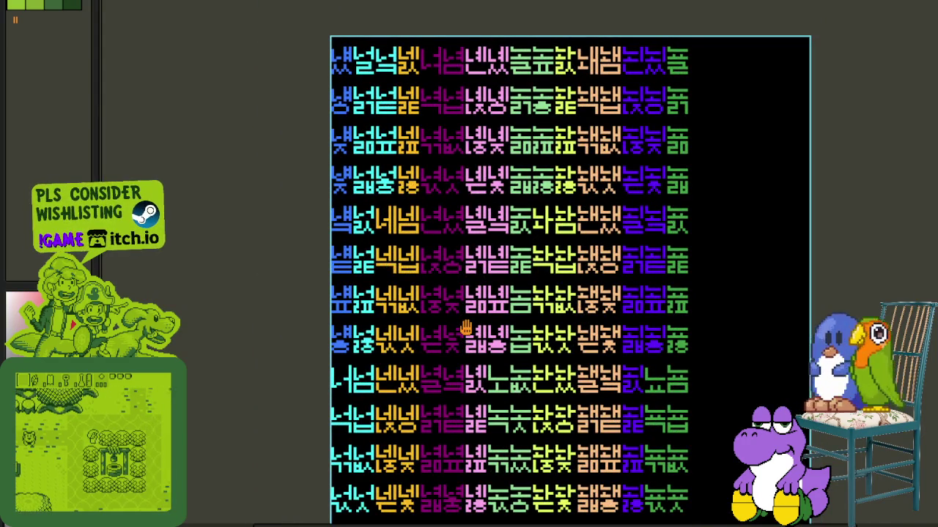
scroll(466, 330, "down", 4)
scroll(454, 293, "left", 2)
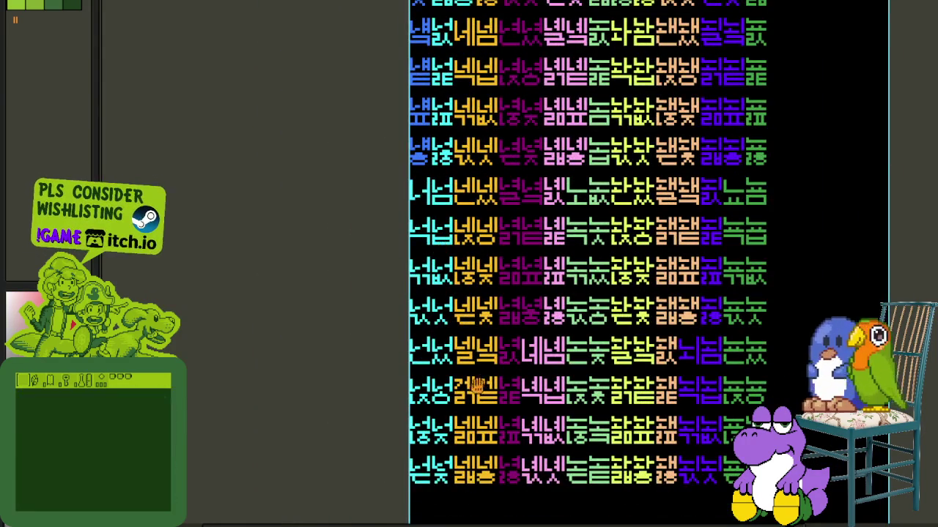
scroll(485, 377, "down", 2)
scroll(549, 293, "up", 5)
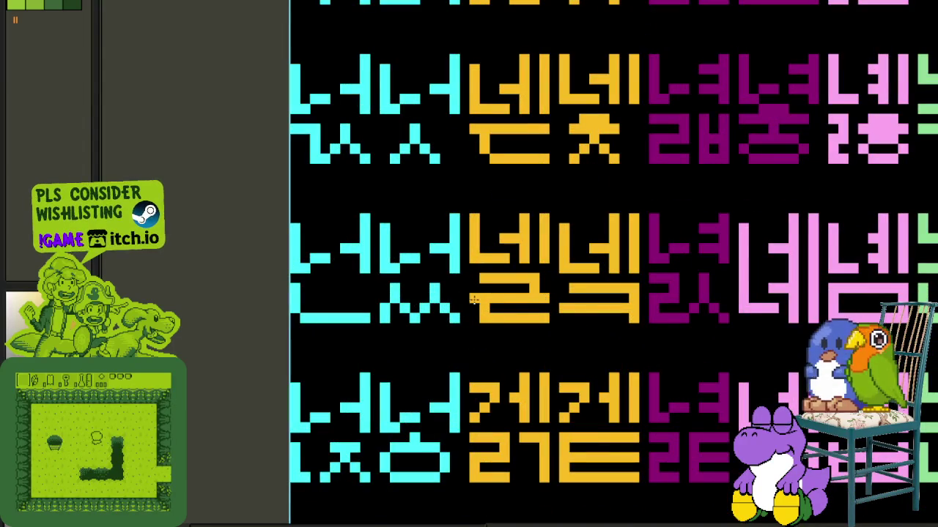
scroll(467, 282, "down", 2)
scroll(290, 301, "down", 2)
scroll(336, 302, "down", 1)
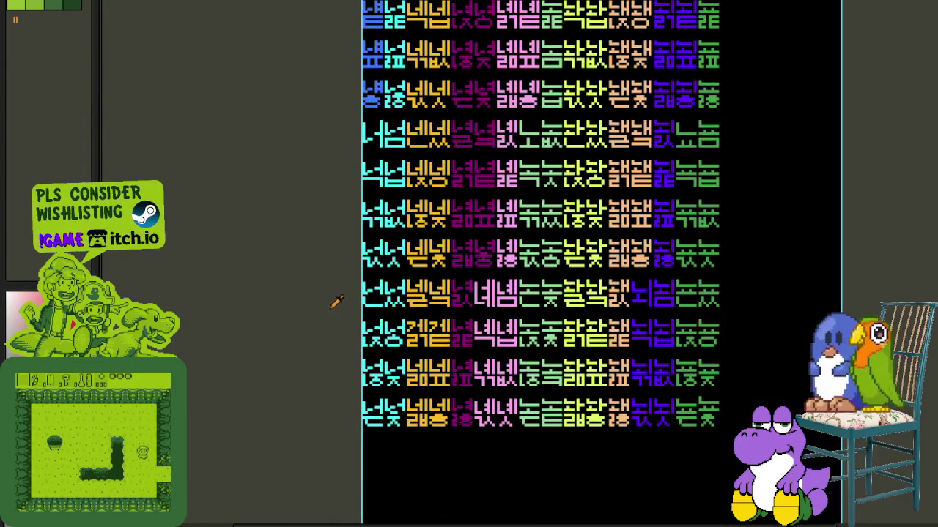
scroll(366, 317, "left", 1)
scroll(425, 321, "up", 1)
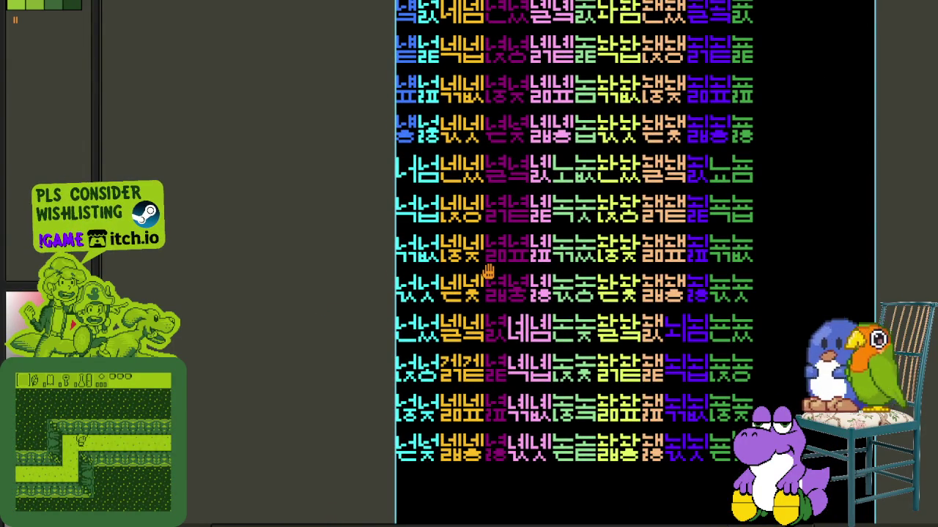
scroll(496, 233, "down", 1)
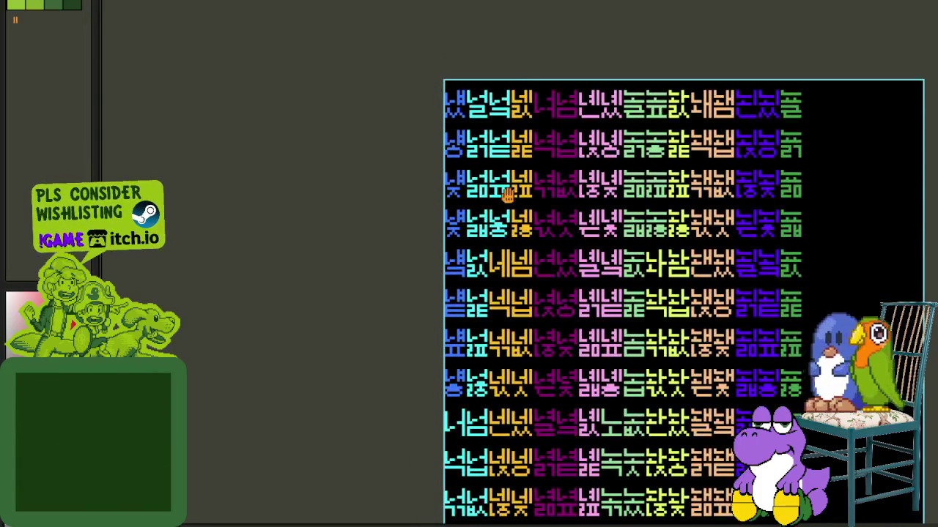
scroll(513, 183, "up", 2)
scroll(472, 65, "up", 2)
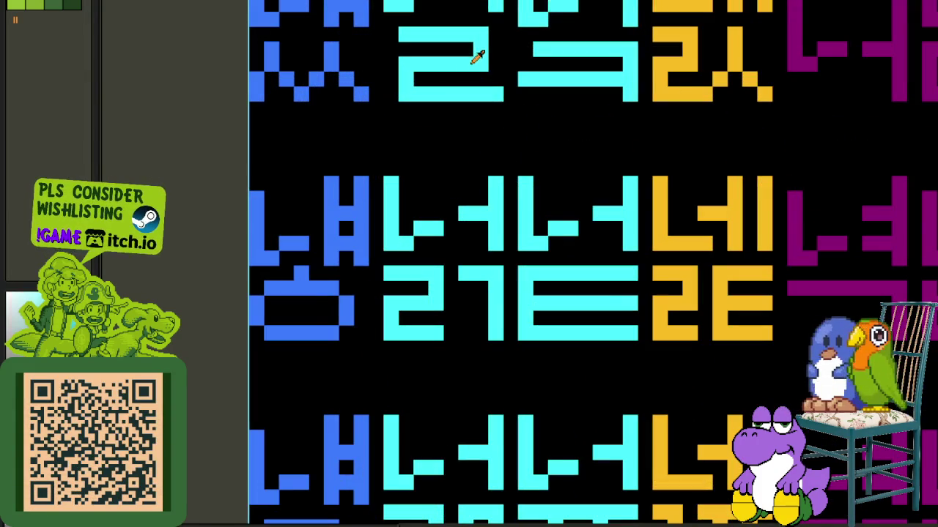
scroll(242, 140, "down", 2)
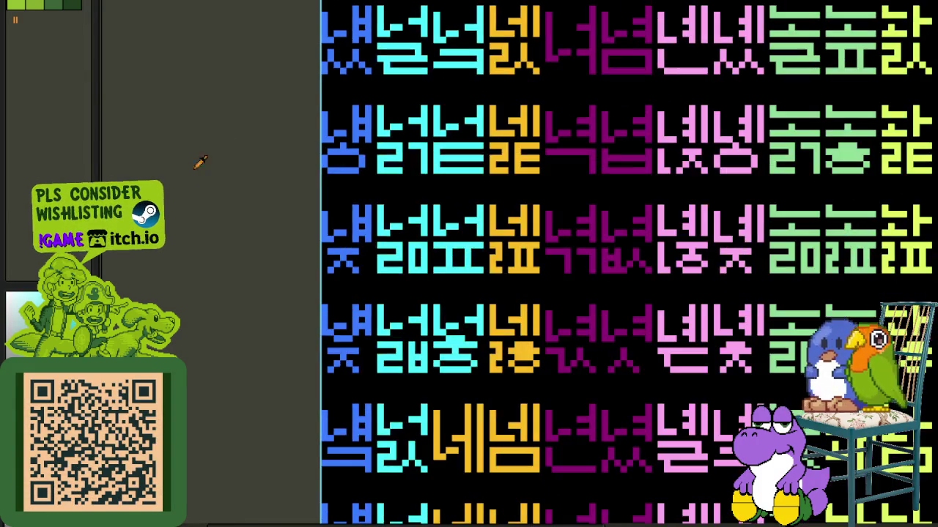
scroll(286, 322, "down", 1)
scroll(330, 300, "down", 1)
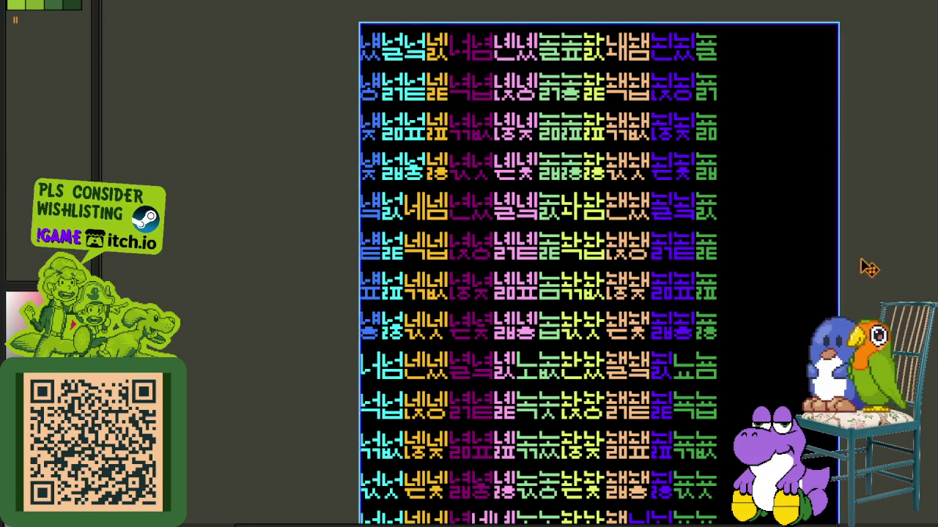
key("Tab")
left_click(241, 409)
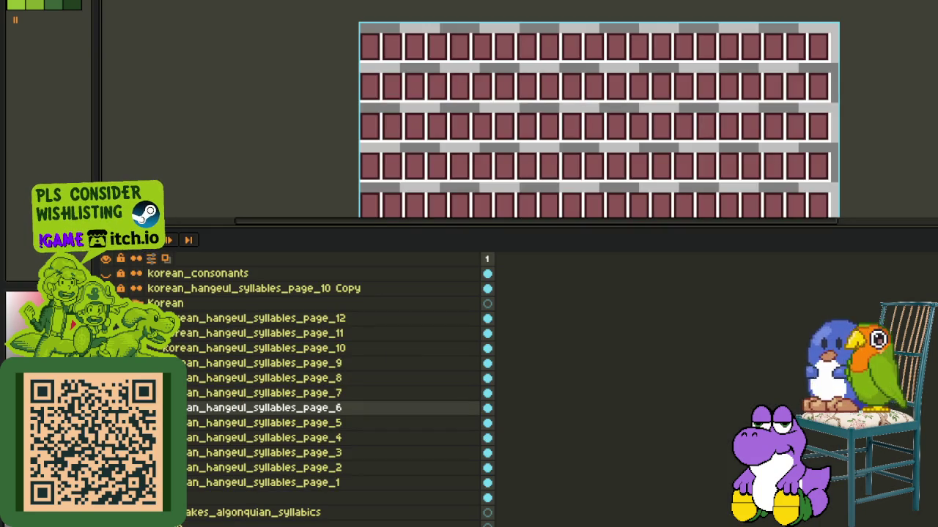
- Select the page 5 layer, hide the layer list, and zoom into its glyph rows
key("Down")
key("Tab")
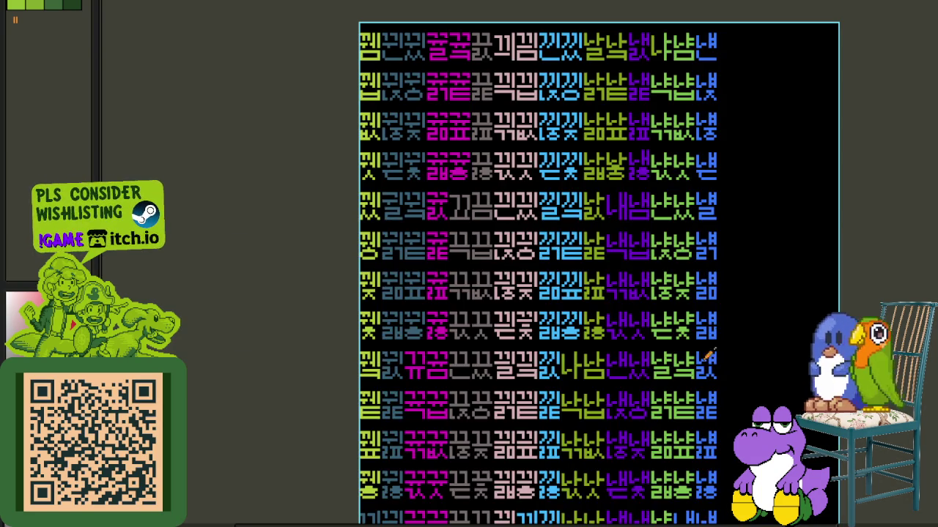
left_click_drag(645, 376, 484, 183)
scroll(576, 359, "up", 2)
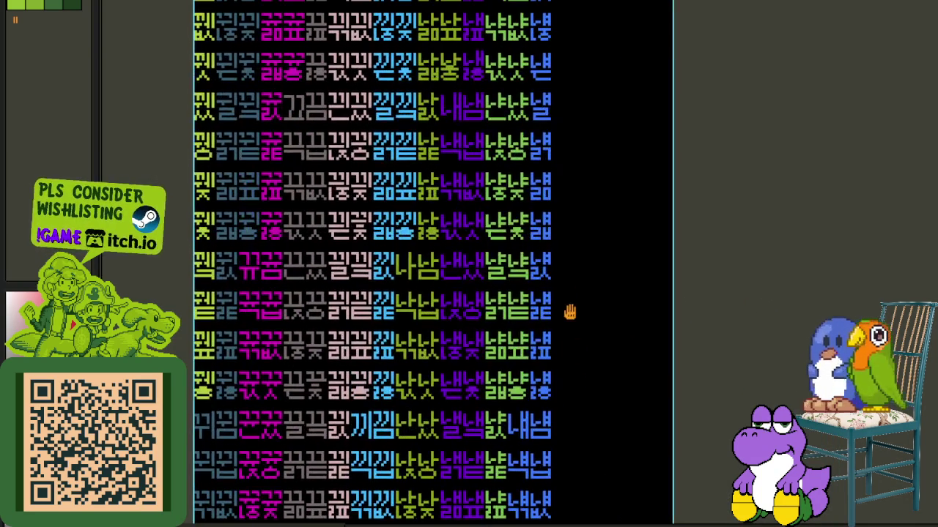
scroll(565, 381, "up", 1)
scroll(553, 308, "up", 1)
scroll(535, 293, "up", 2)
scroll(524, 336, "up", 3)
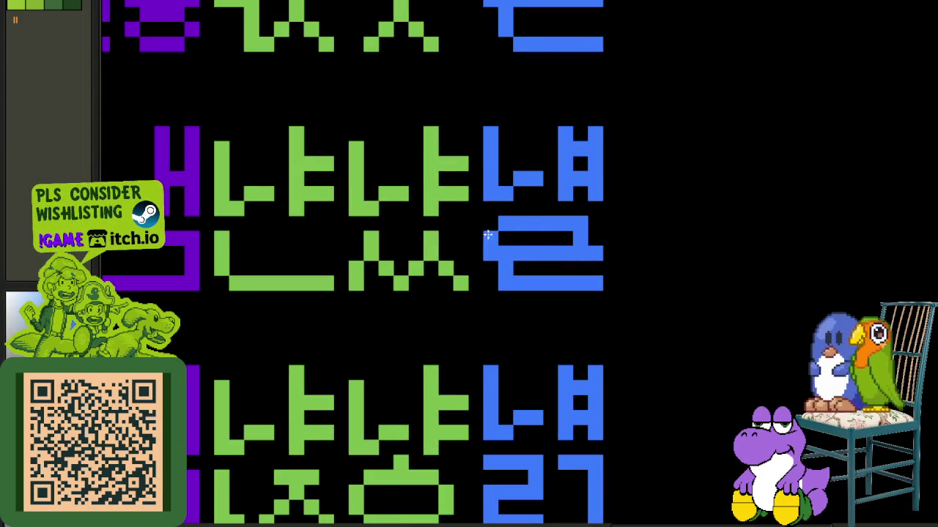
- Zoom in and out to review the lime, slate, magenta, pink, sky blue, purple and blue glyph columns
scroll(487, 240, "down", 3)
scroll(659, 256, "down", 1)
scroll(600, 306, "down", 2)
scroll(557, 330, "down", 2)
scroll(542, 352, "up", 2)
scroll(493, 320, "up", 2)
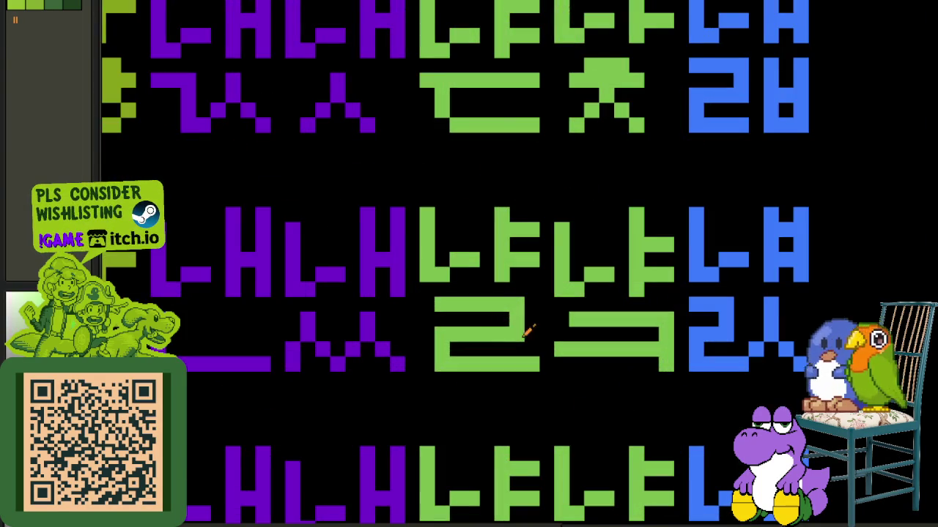
scroll(729, 338, "down", 3)
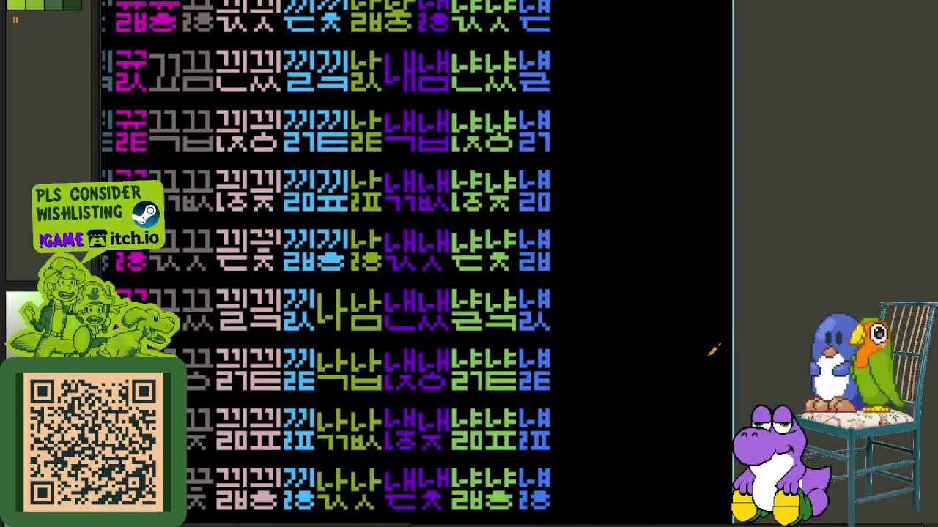
scroll(549, 241, "down", 2)
scroll(528, 300, "down", 2)
scroll(466, 297, "up", 3)
scroll(464, 297, "up", 3)
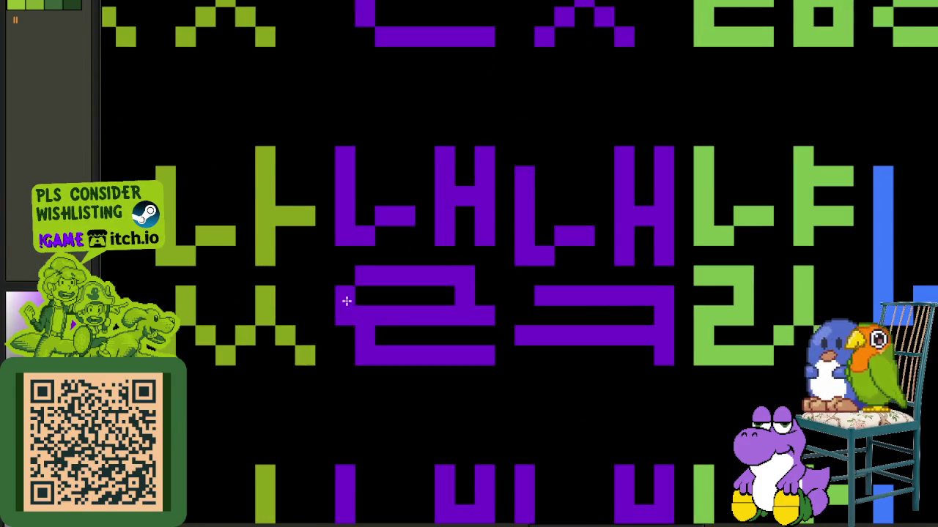
scroll(344, 313, "down", 2)
scroll(359, 278, "down", 3)
scroll(617, 212, "up", 1)
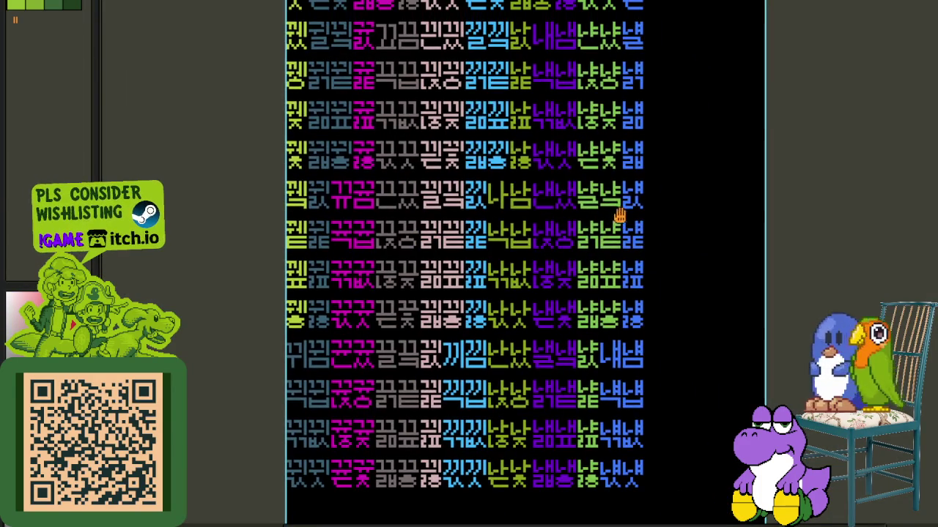
scroll(531, 377, "up", 1)
scroll(542, 315, "up", 1)
scroll(546, 220, "up", 1)
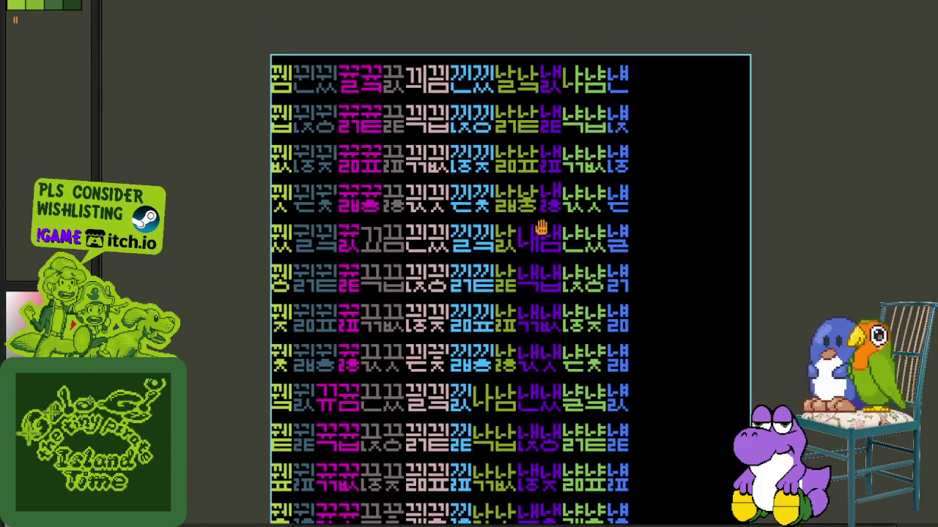
scroll(569, 166, "up", 1)
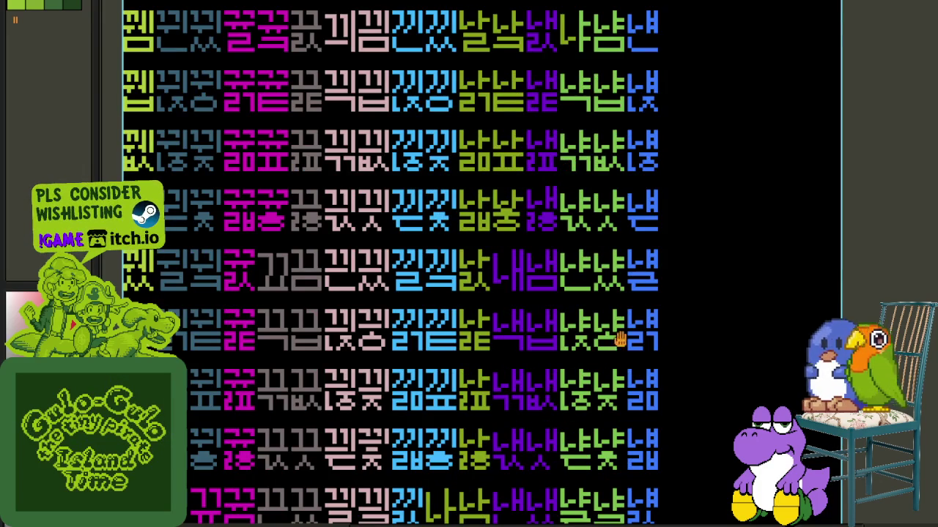
left_click_drag(619, 337, 599, 188)
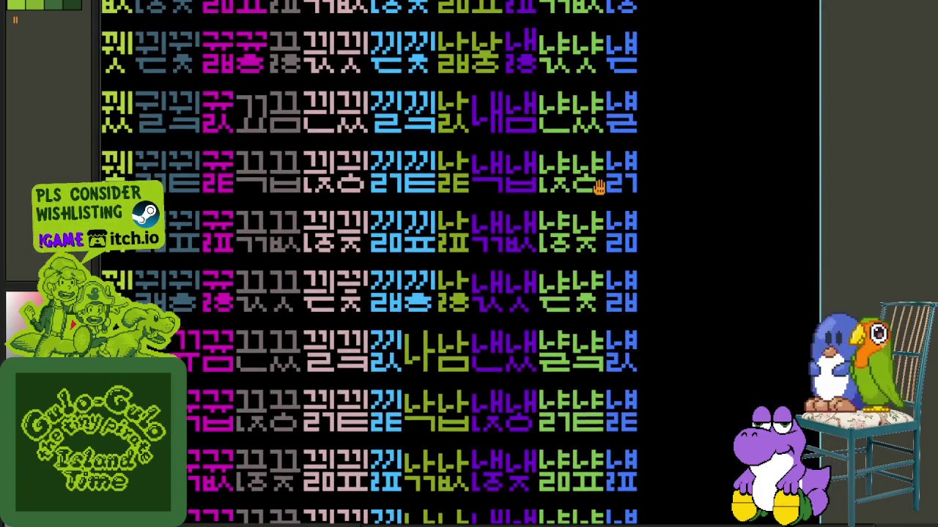
scroll(600, 187, "down", 1)
scroll(570, 247, "down", 2)
scroll(508, 310, "down", 3)
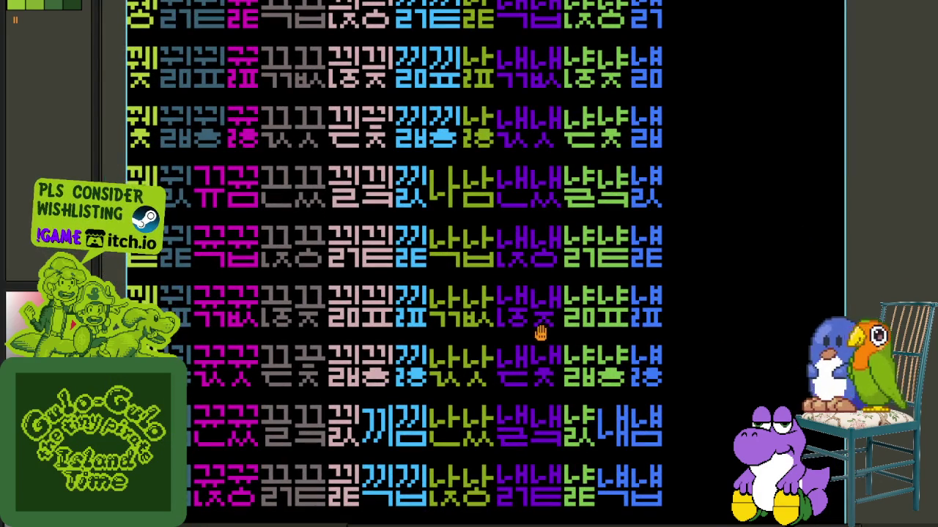
left_click_drag(499, 230, 521, 335)
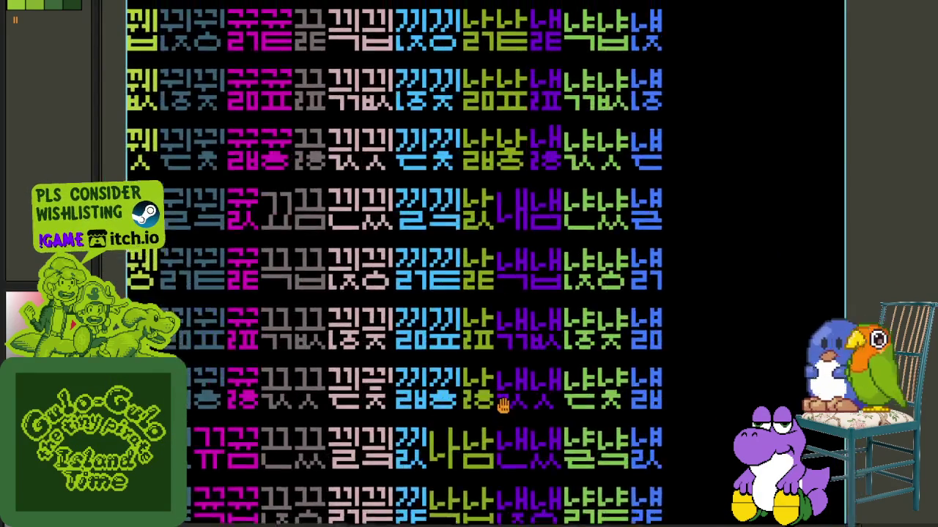
scroll(516, 323, "up", 3)
scroll(481, 129, "up", 3)
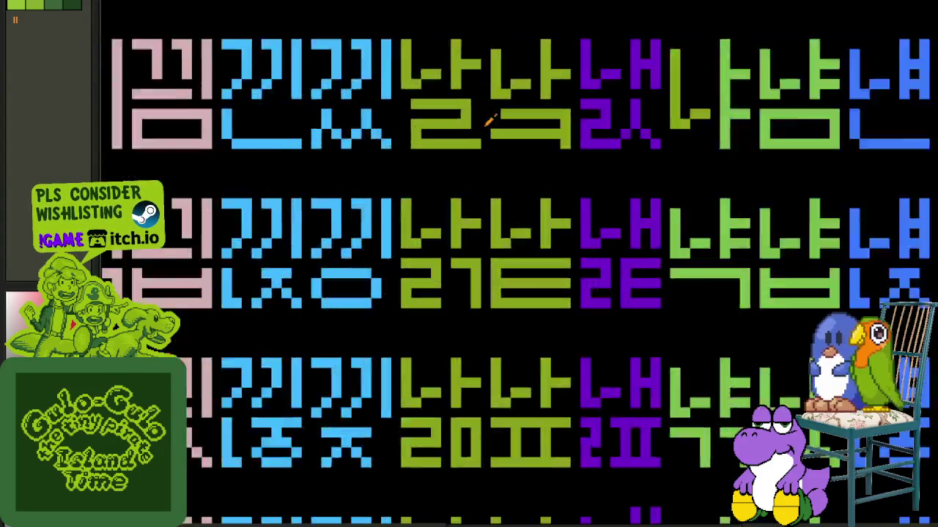
scroll(460, 125, "up", 2)
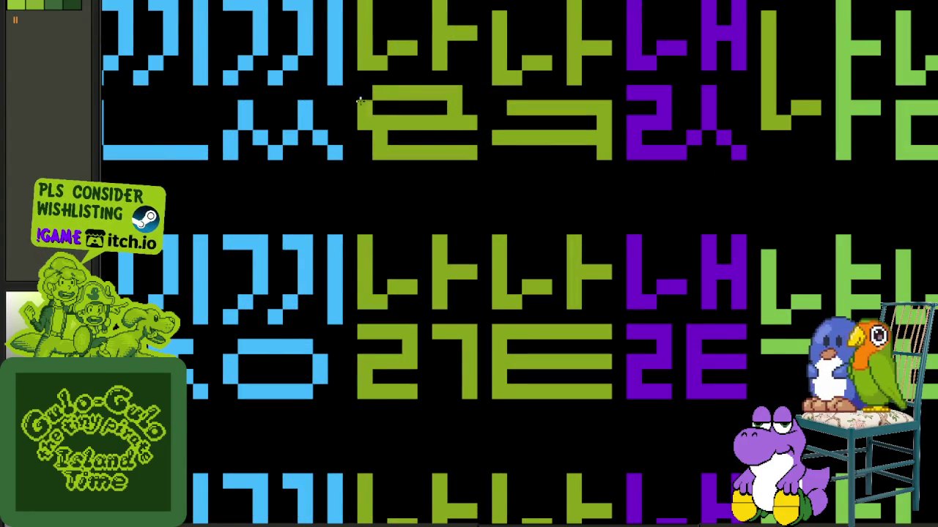
scroll(361, 110, "down", 3)
scroll(427, 31, "up", 2)
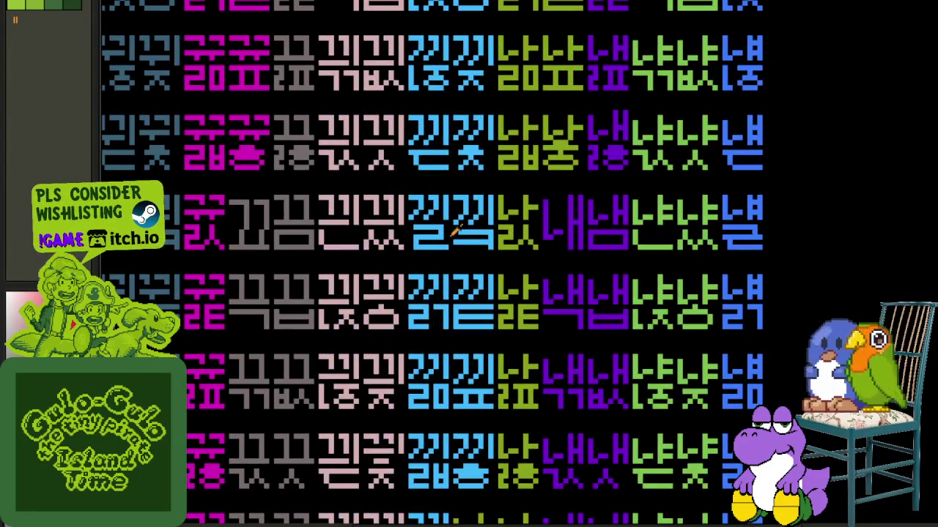
scroll(463, 246, "up", 2)
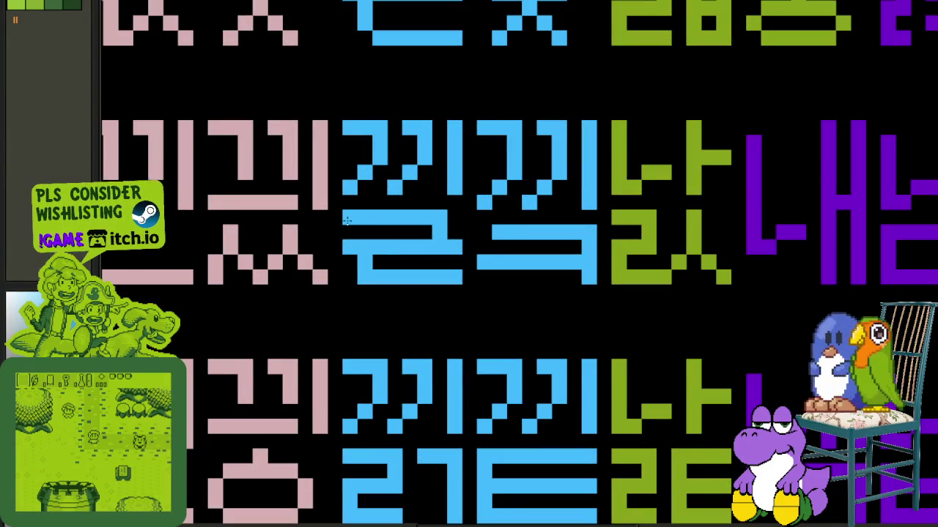
scroll(454, 244, "down", 4)
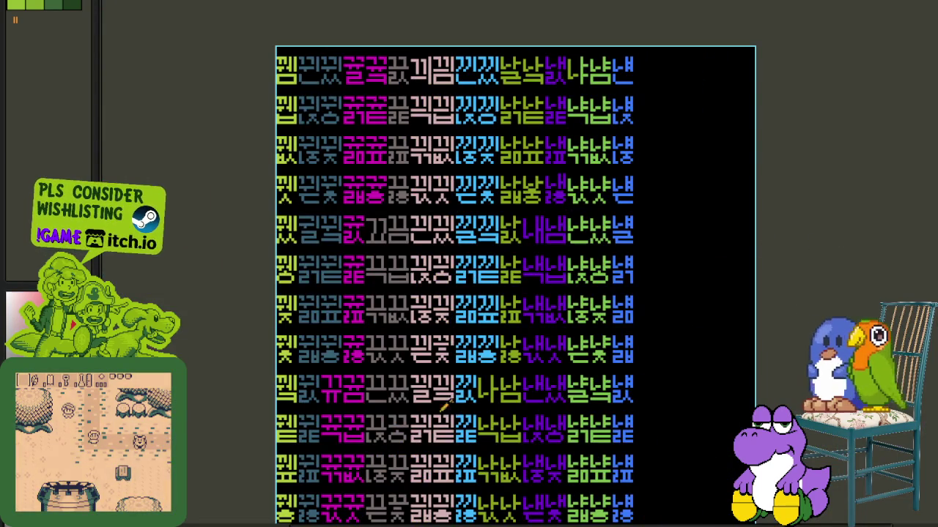
scroll(450, 414, "up", 4)
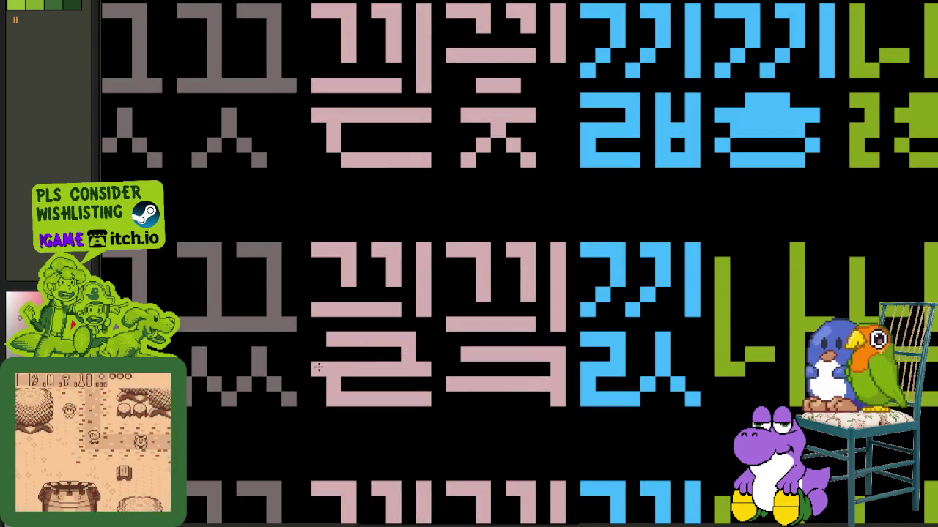
scroll(322, 363, "down", 3)
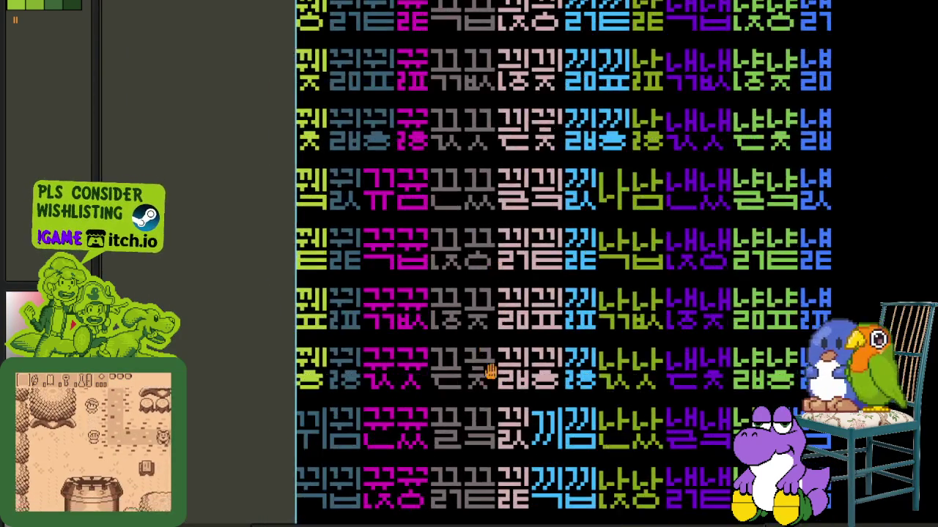
scroll(486, 344, "up", 2)
left_click_drag(473, 422, 456, 360)
scroll(475, 359, "up", 1)
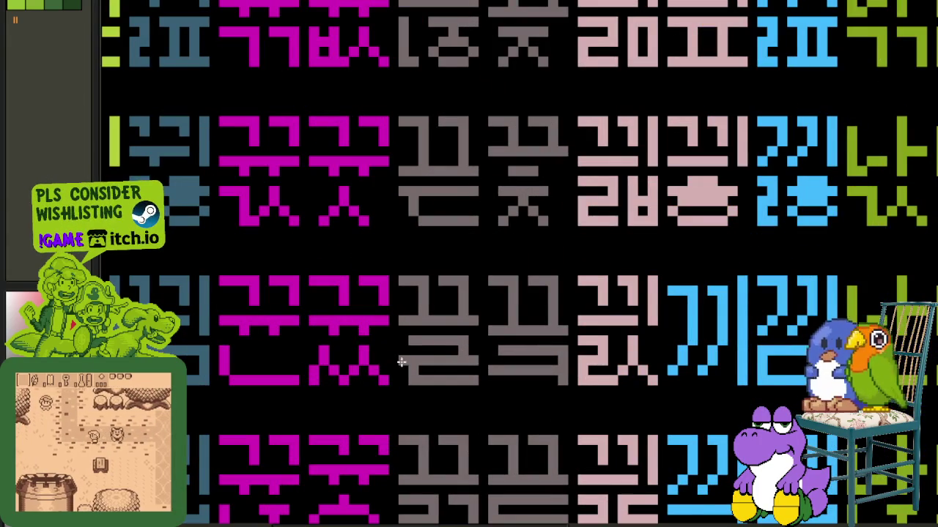
scroll(308, 364, "down", 3)
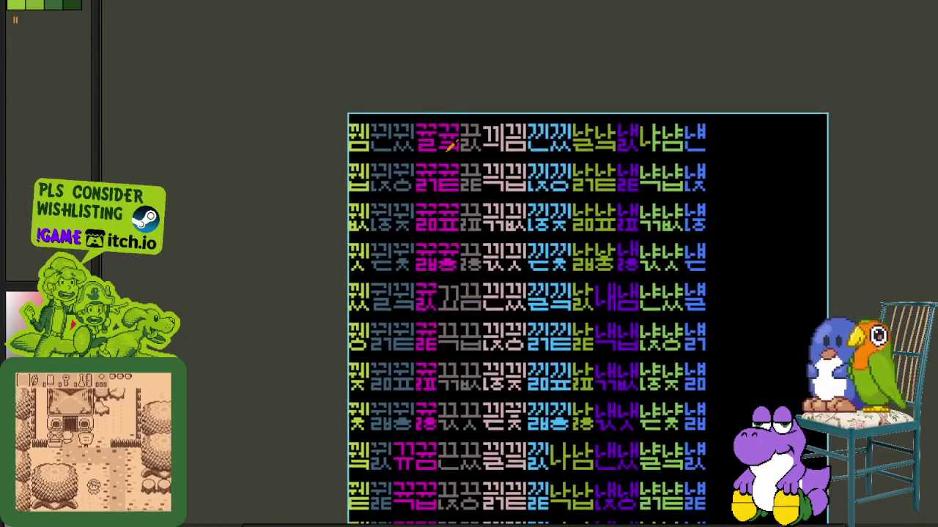
scroll(452, 144, "up", 5)
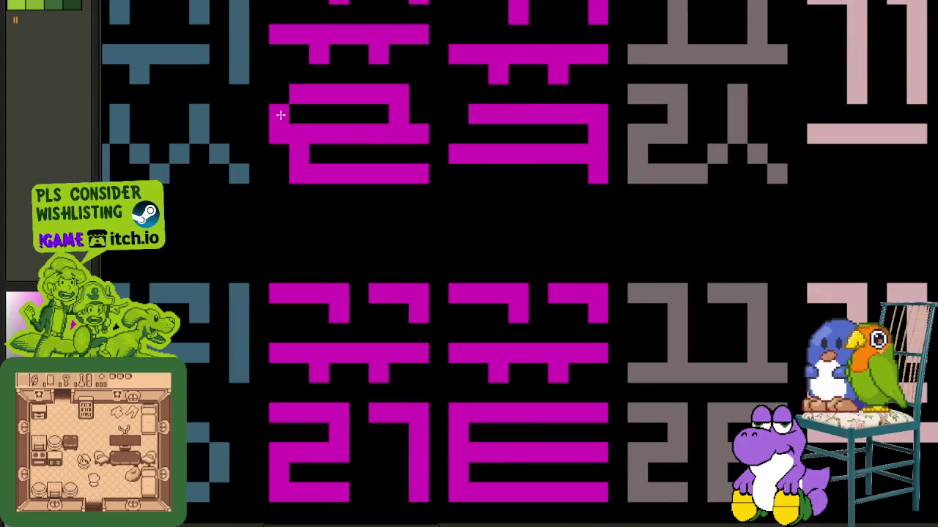
scroll(282, 126, "down", 2)
scroll(387, 216, "down", 1)
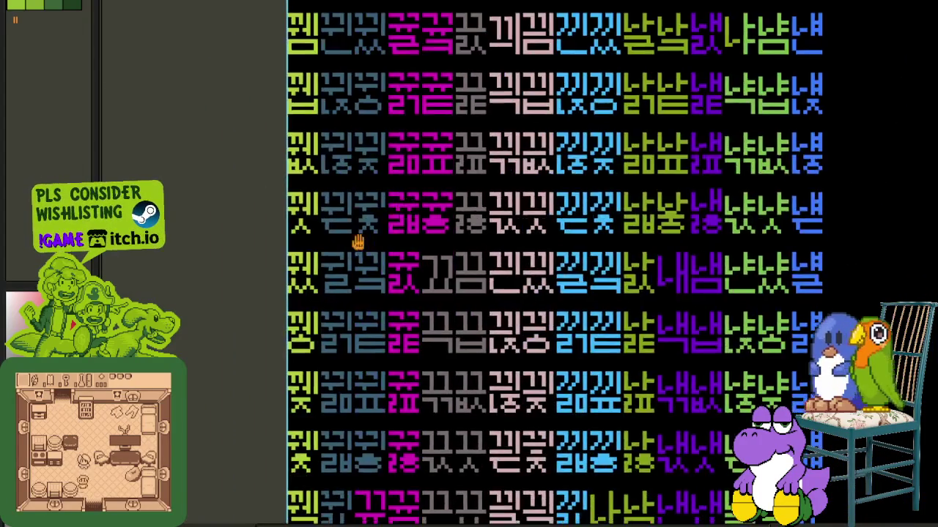
scroll(375, 314, "up", 5)
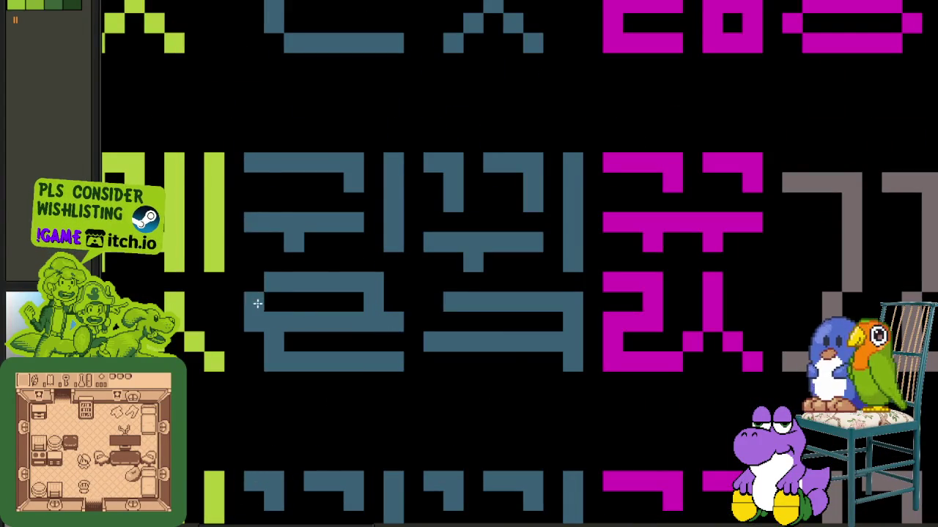
scroll(255, 313, "down", 3)
scroll(203, 320, "down", 2)
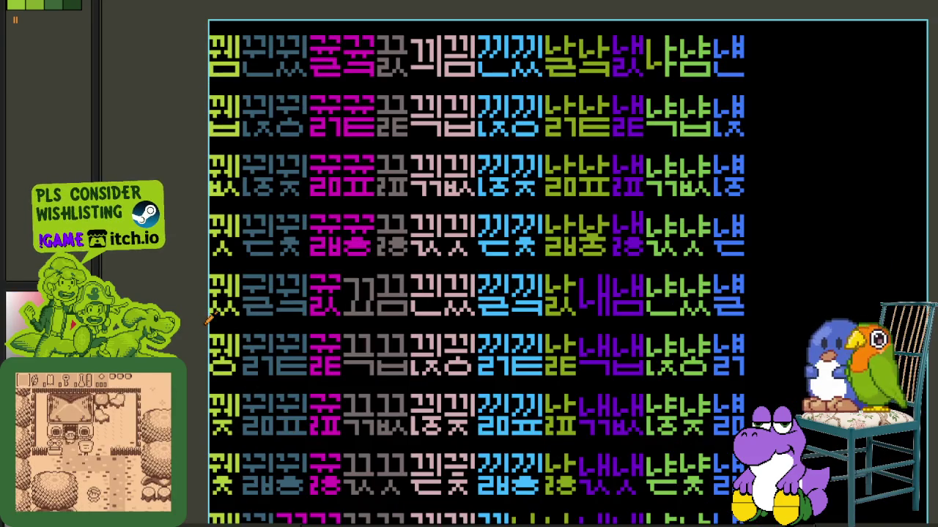
left_click_drag(203, 320, 322, 366)
scroll(339, 370, "up", 1)
scroll(366, 337, "up", 3)
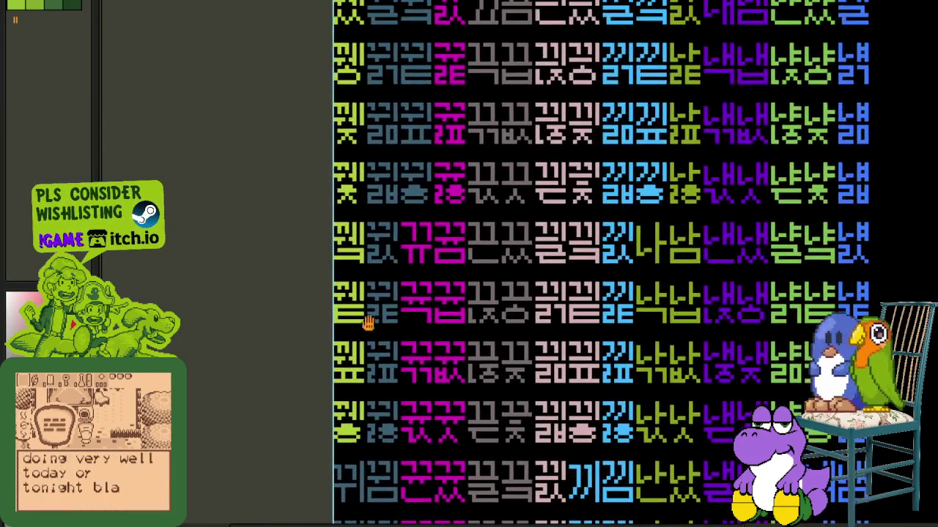
scroll(307, 326, "down", 2)
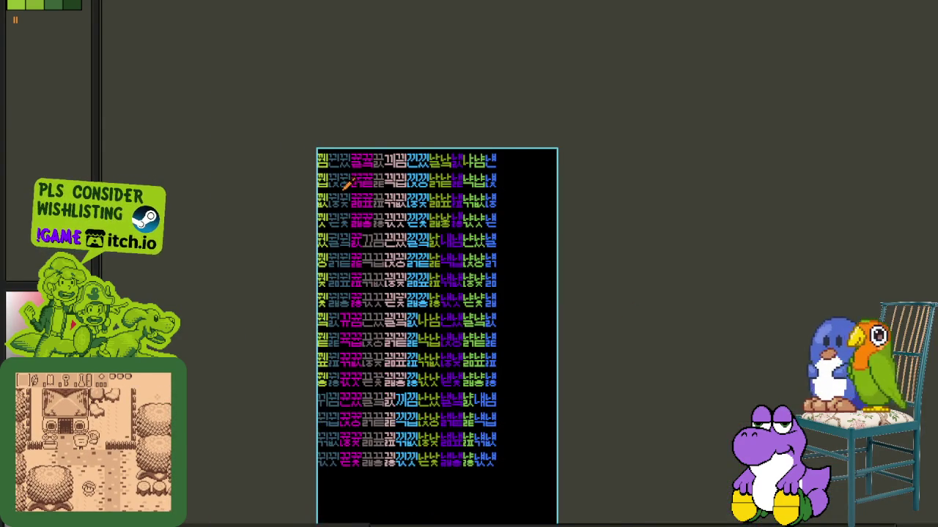
scroll(347, 185, "up", 1)
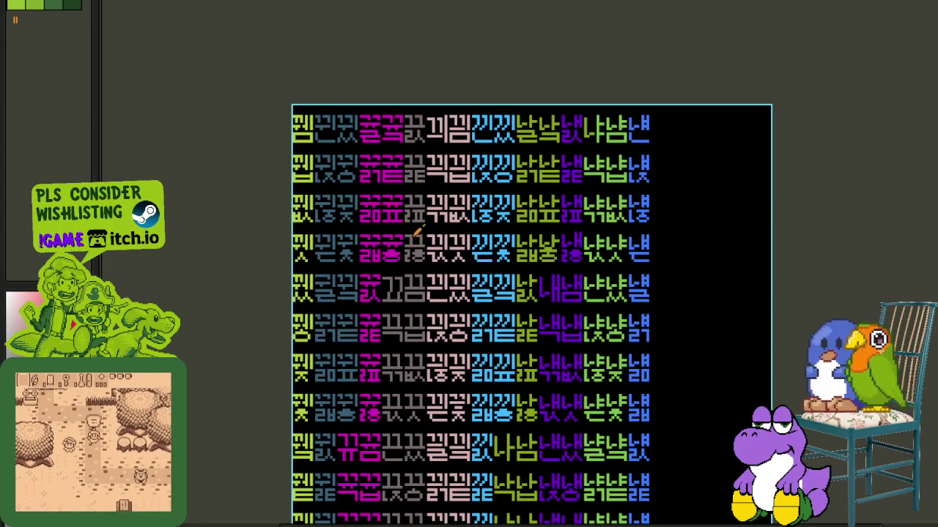
key("Tab")
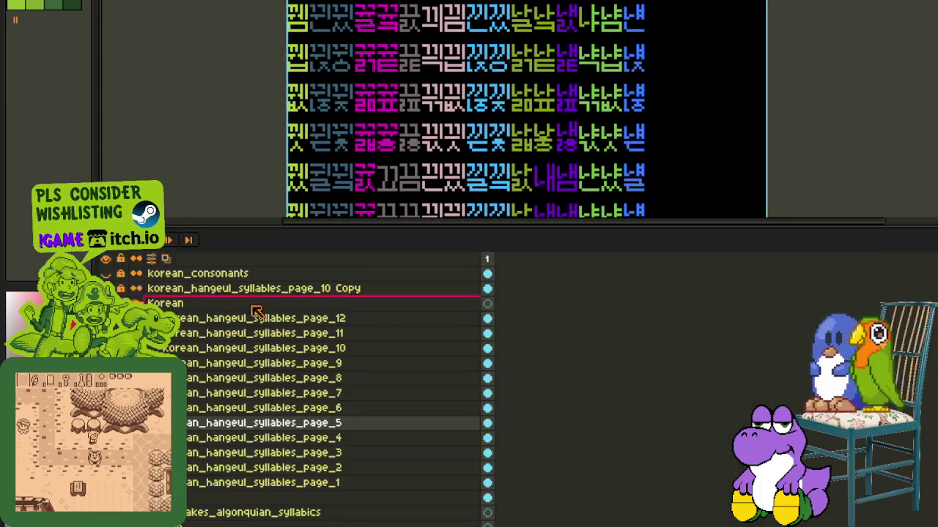
key("Down")
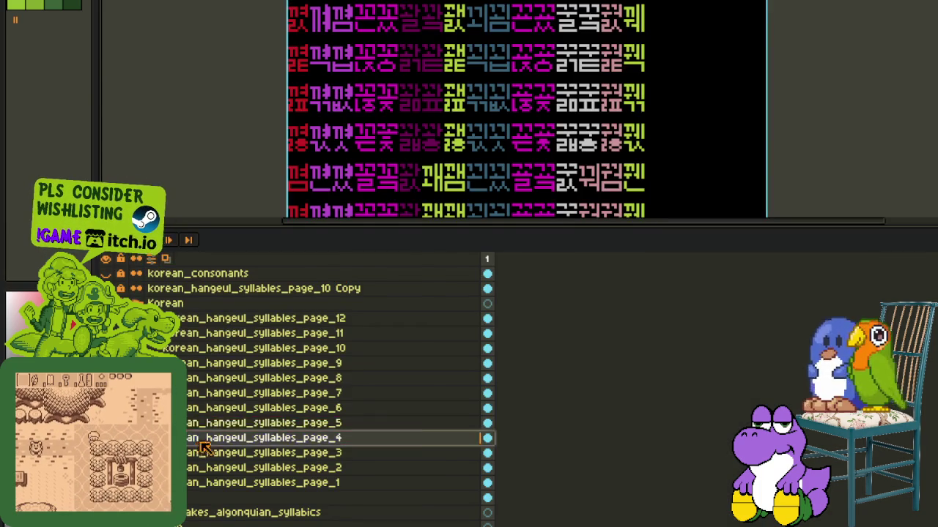
key("Tab")
left_click_drag(589, 377, 555, 281)
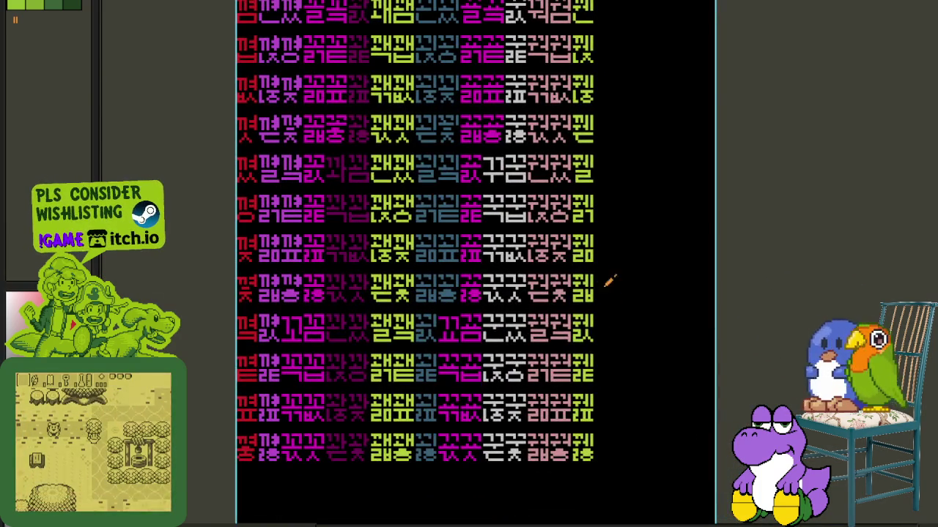
scroll(551, 280, "up", 4)
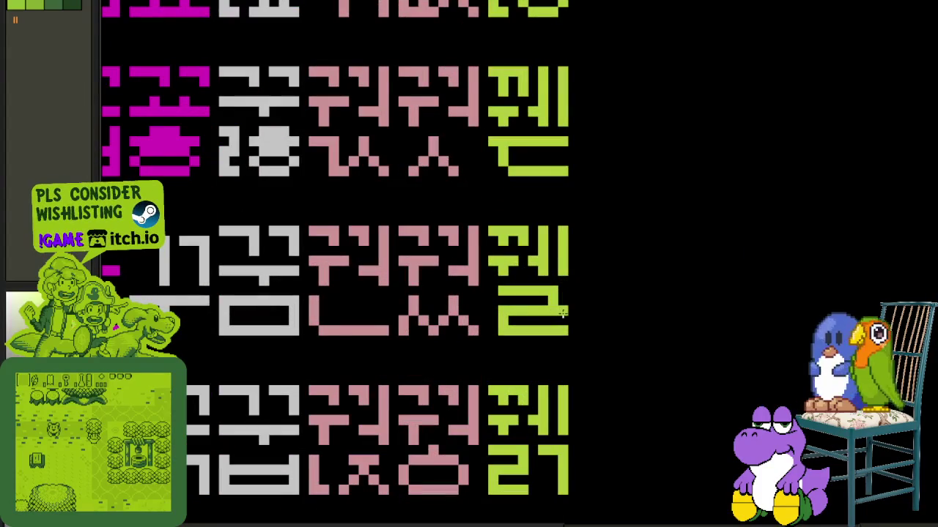
scroll(493, 294, "down", 4)
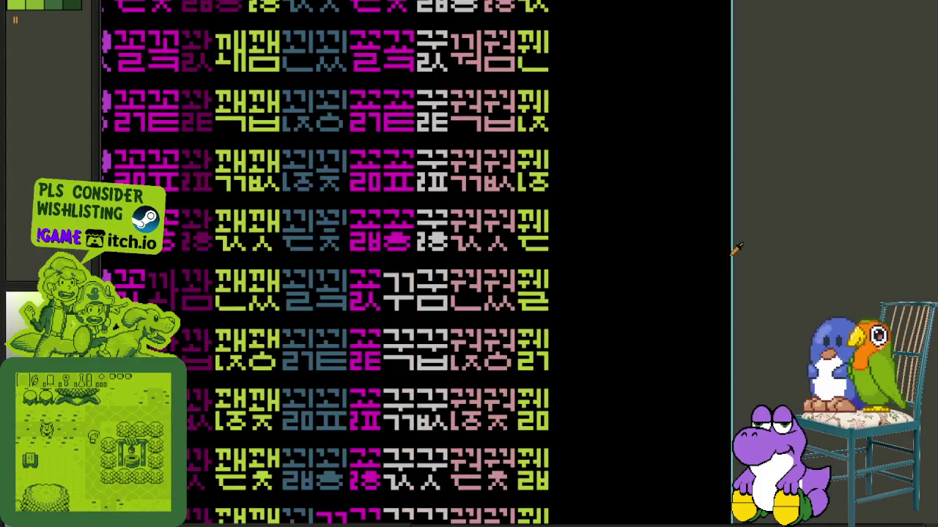
scroll(579, 308, "up", 2)
scroll(532, 293, "up", 2)
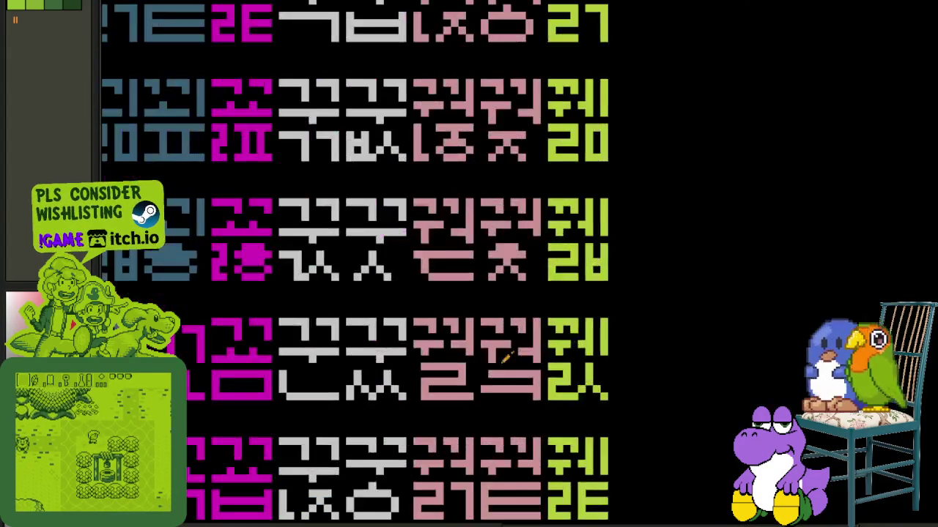
scroll(448, 351, "up", 2)
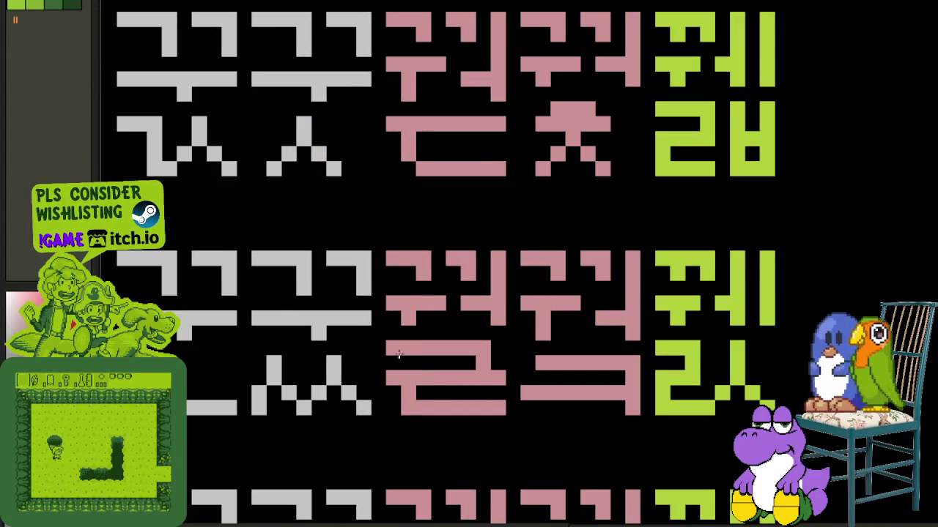
scroll(539, 358, "down", 2)
scroll(813, 289, "down", 2)
scroll(691, 213, "down", 2)
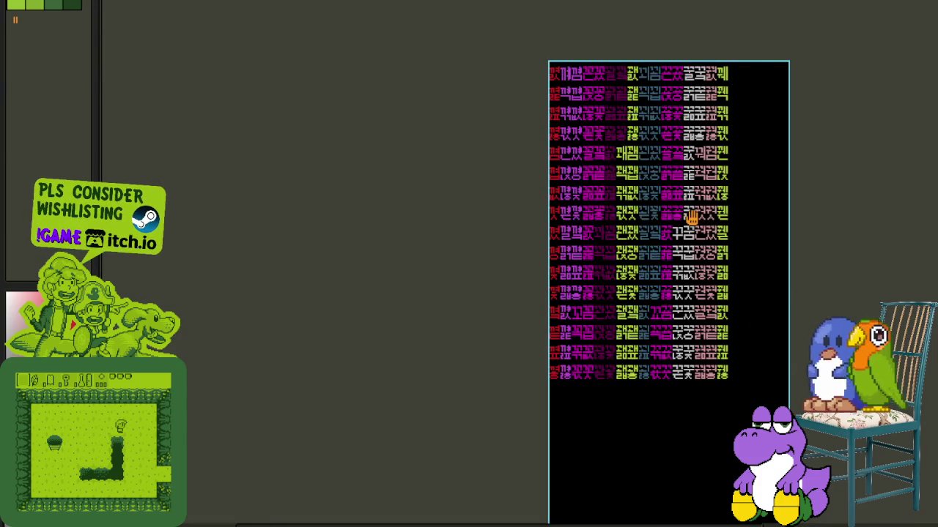
scroll(691, 213, "up", 2)
scroll(621, 135, "up", 2)
left_click_drag(620, 135, 555, 382)
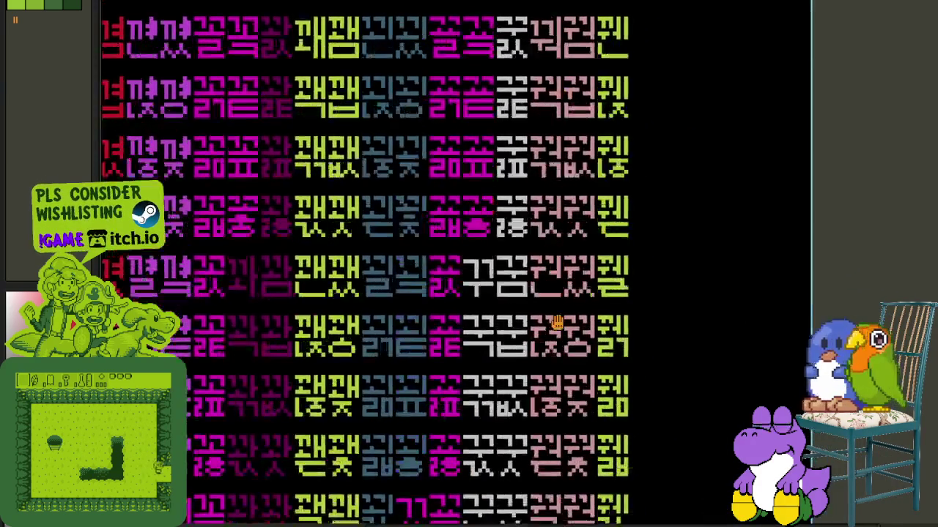
scroll(526, 177, "up", 1)
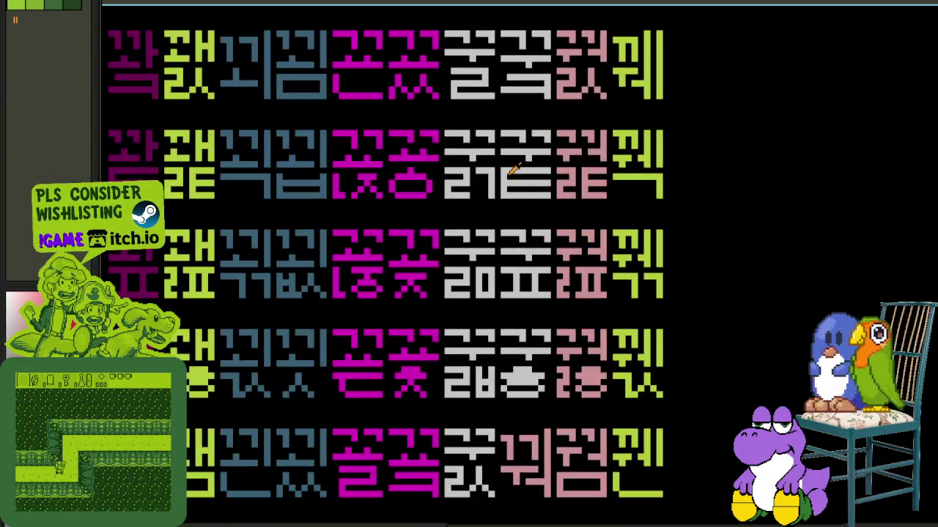
scroll(519, 93, "up", 2)
scroll(498, 76, "up", 1)
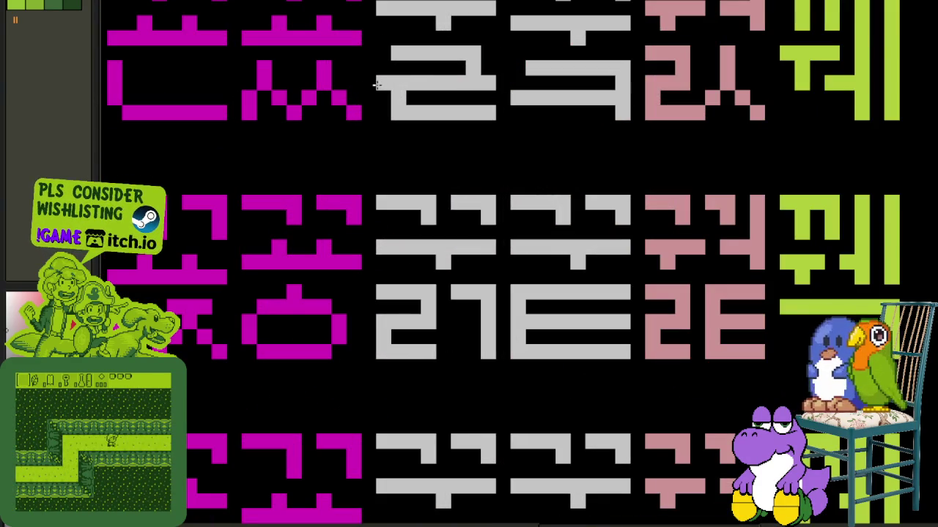
scroll(377, 59, "down", 3)
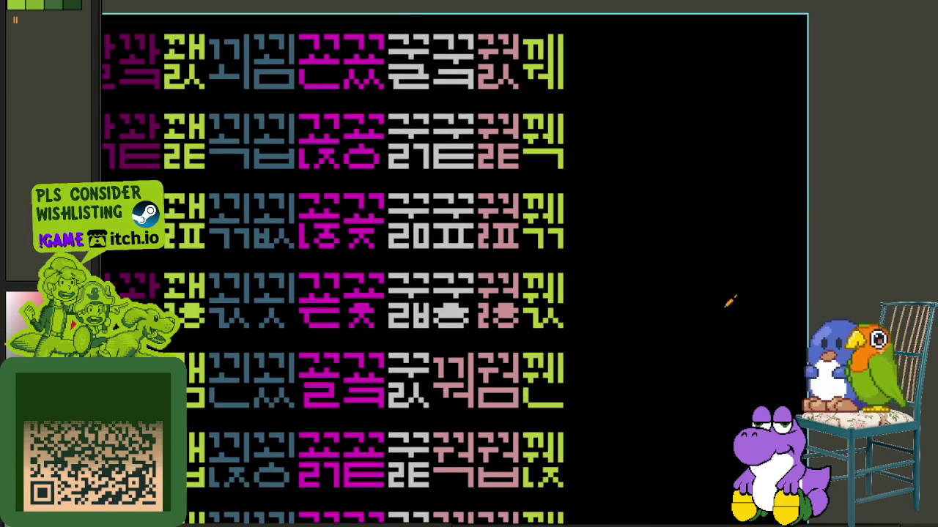
scroll(316, 380, "up", 1)
scroll(316, 380, "up", 2)
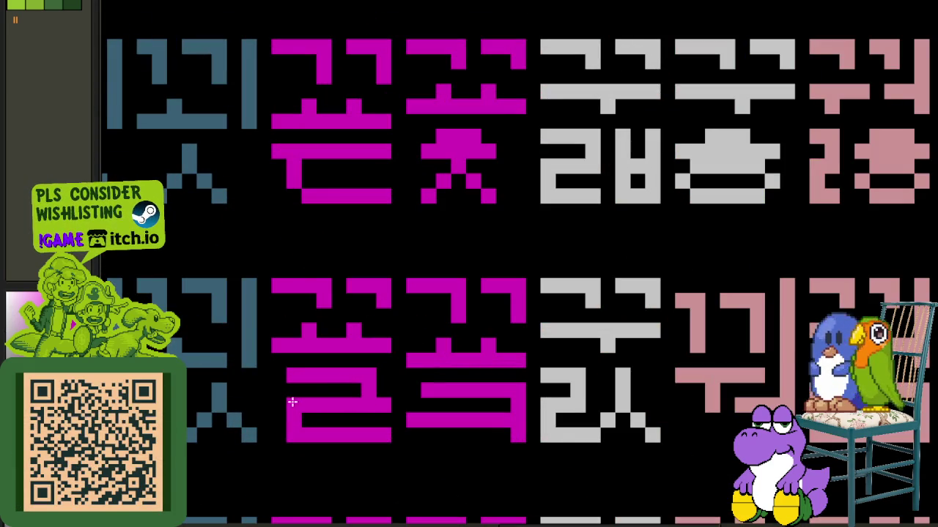
scroll(315, 383, "down", 3)
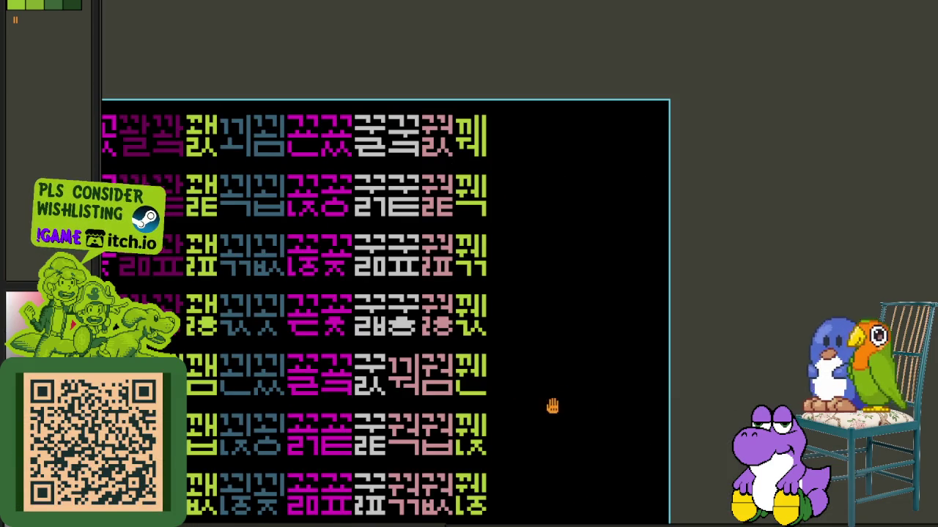
scroll(553, 406, "down", 1)
scroll(540, 484, "up", 1)
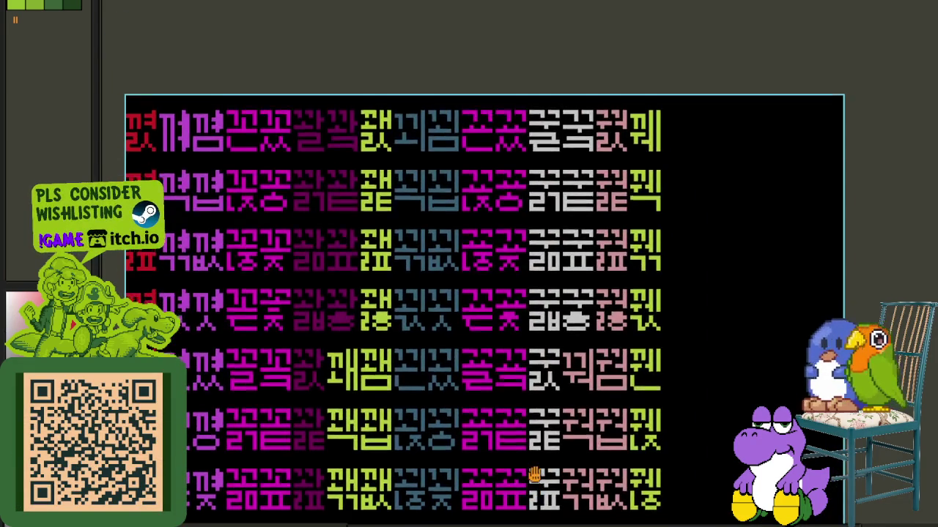
scroll(533, 481, "down", 1)
left_click_drag(561, 376, 567, 334)
scroll(509, 389, "up", 3)
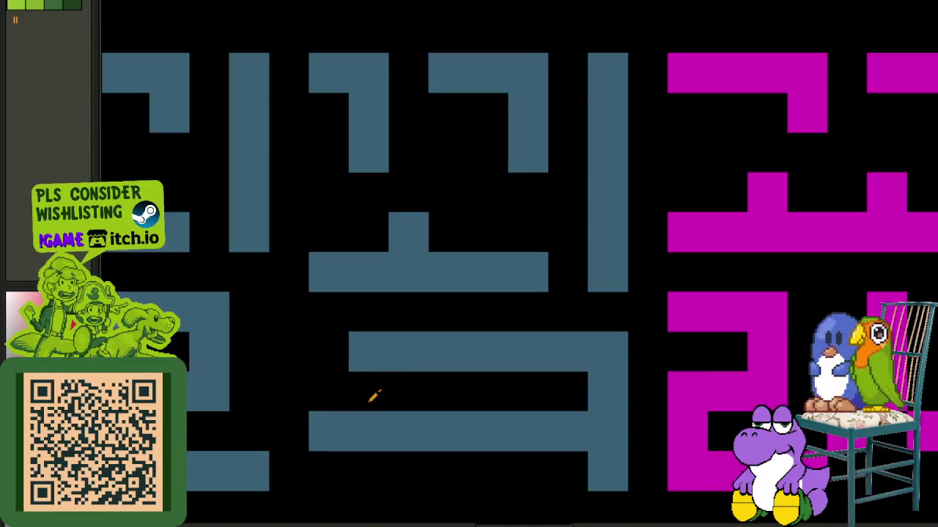
scroll(561, 354, "down", 1)
scroll(584, 346, "up", 1)
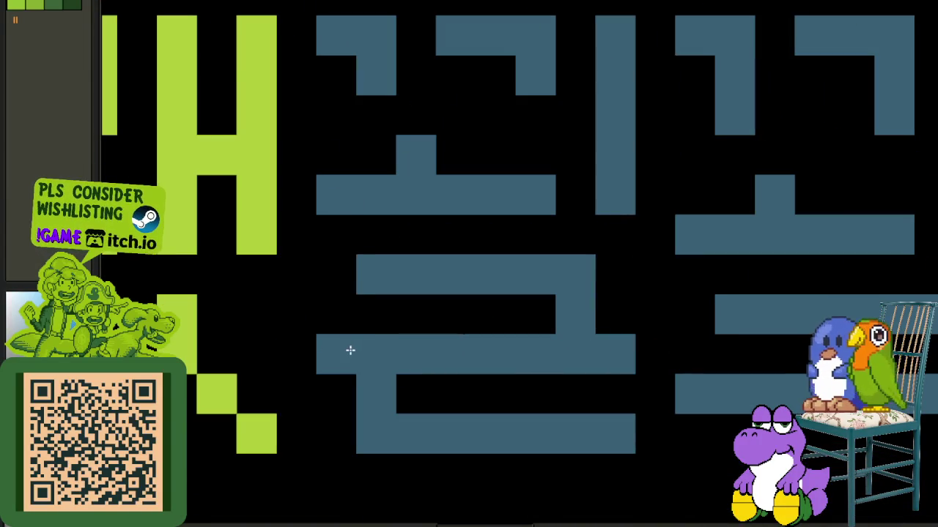
scroll(379, 280, "down", 3)
scroll(617, 369, "down", 1)
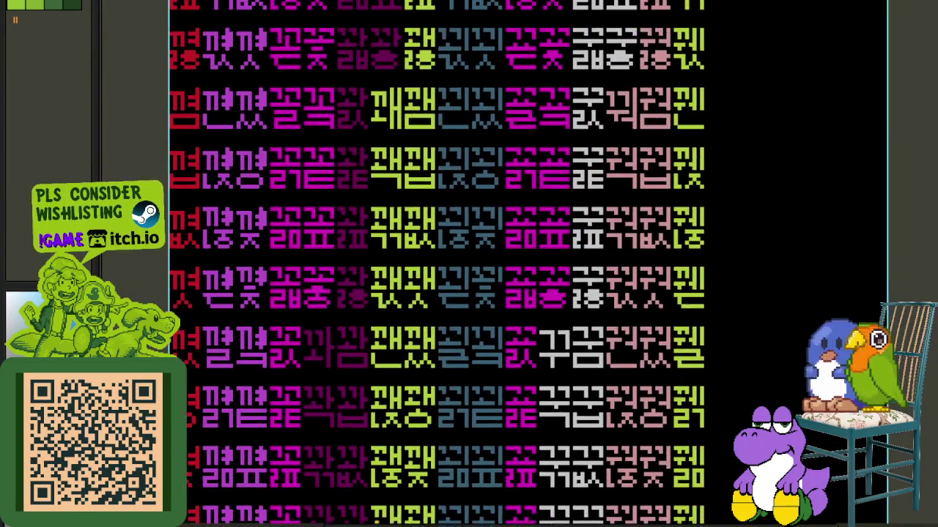
scroll(617, 368, "down", 1)
left_click_drag(583, 438, 526, 340)
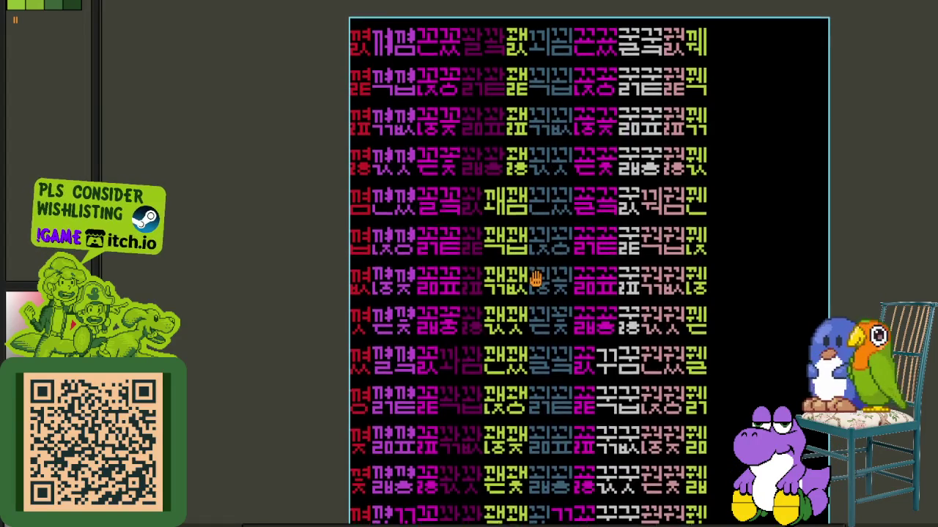
scroll(542, 274, "down", 3)
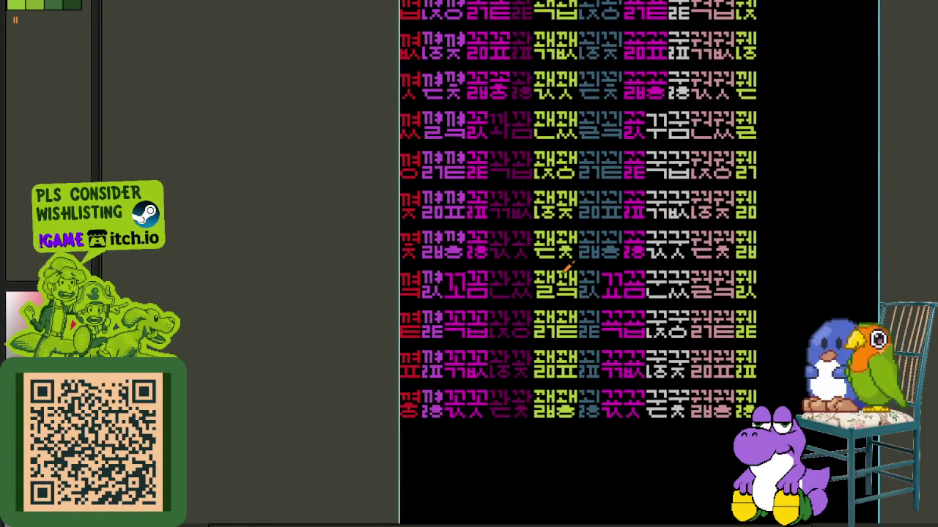
scroll(560, 271, "up", 2)
scroll(560, 271, "up", 1)
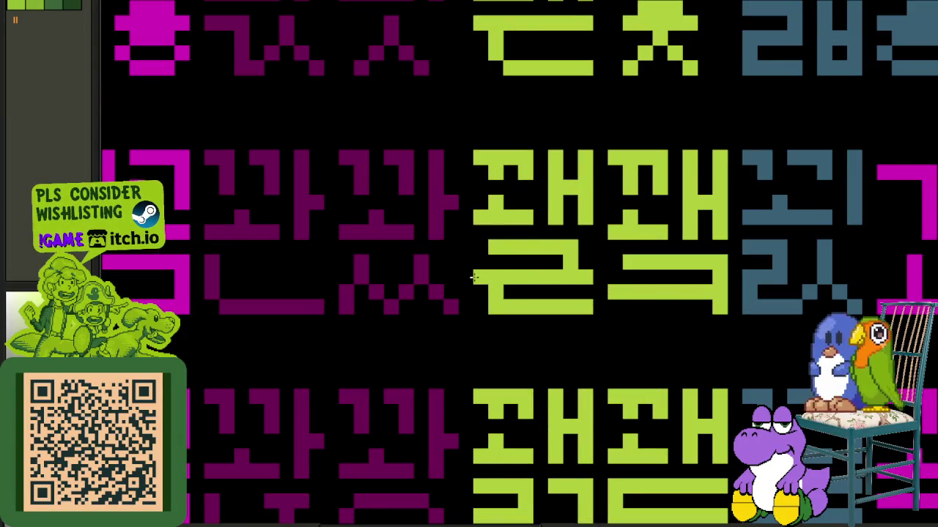
scroll(475, 242, "down", 3)
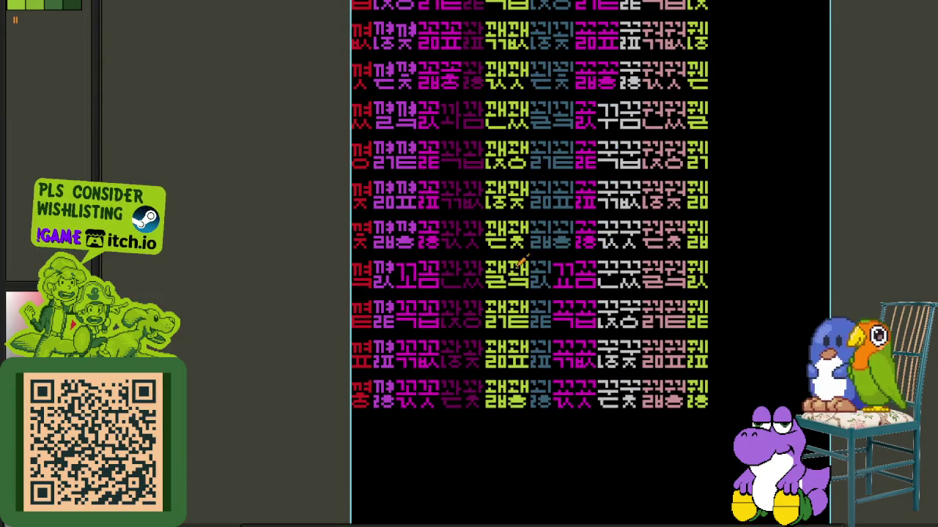
scroll(513, 271, "up", 1)
scroll(505, 256, "up", 1)
scroll(487, 231, "up", 1)
scroll(491, 244, "up", 1)
scroll(498, 205, "up", 1)
scroll(481, 104, "up", 2)
scroll(476, 178, "up", 1)
scroll(476, 108, "up", 2)
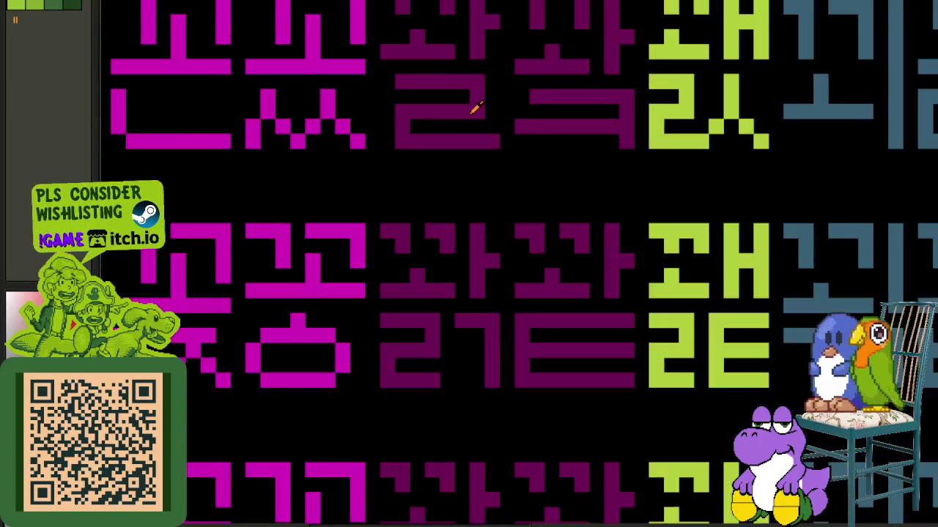
scroll(395, 106, "down", 4)
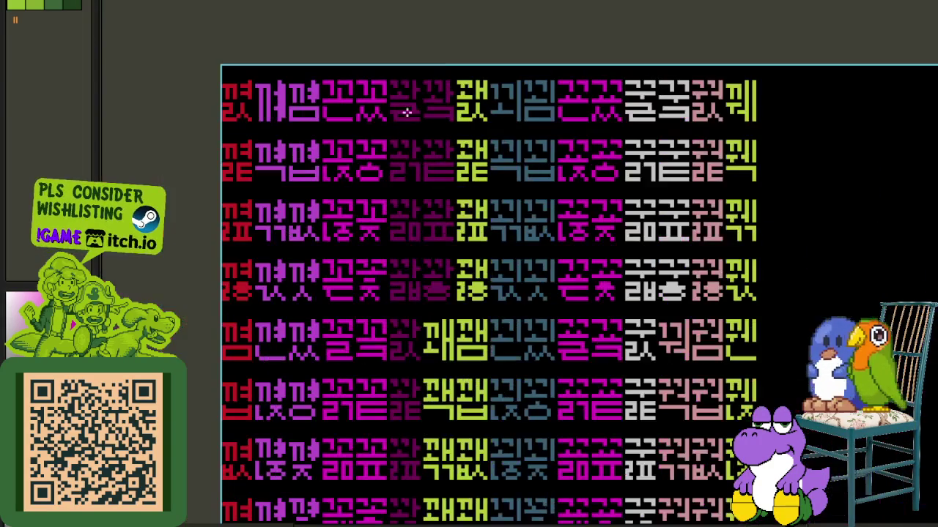
scroll(376, 321, "up", 1)
scroll(408, 237, "up", 2)
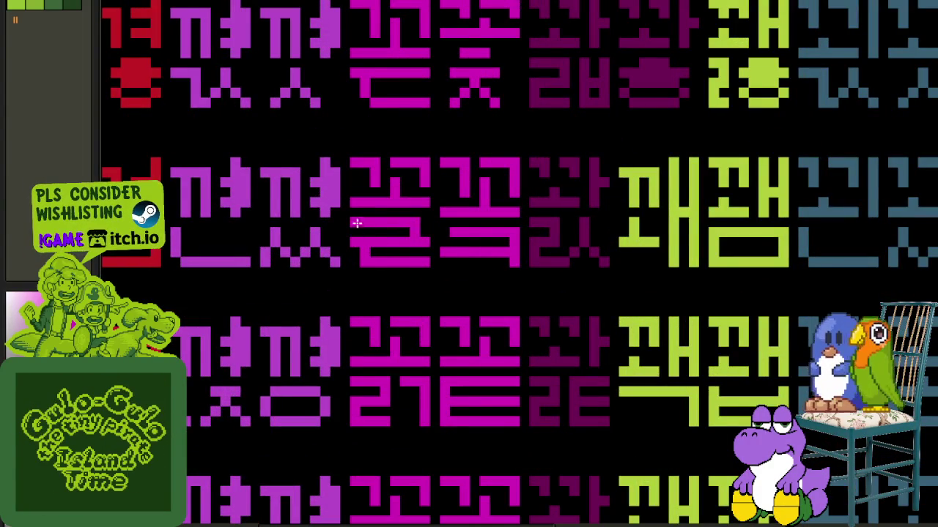
scroll(356, 224, "down", 3)
scroll(209, 283, "down", 3)
scroll(264, 289, "up", 3)
scroll(404, 277, "up", 1)
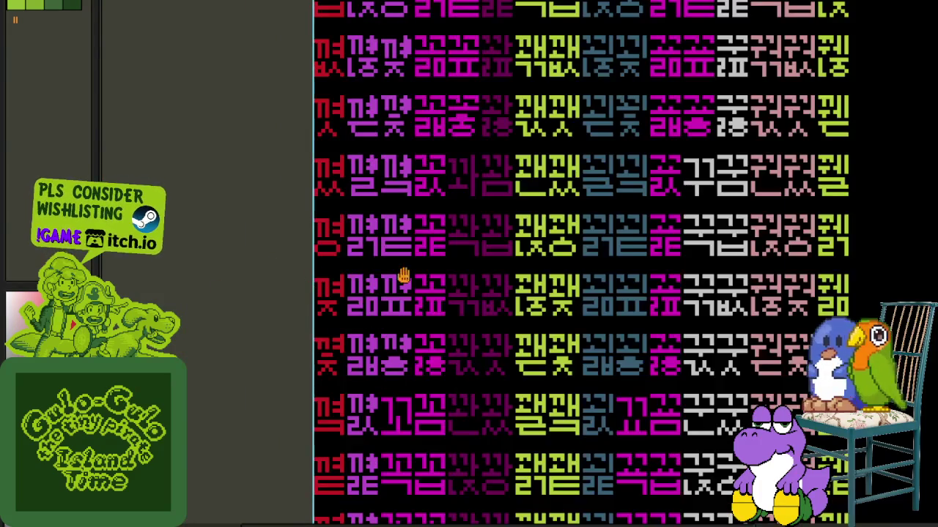
left_click_drag(403, 276, 445, 173)
left_click_drag(413, 144, 435, 249)
scroll(412, 279, "up", 2)
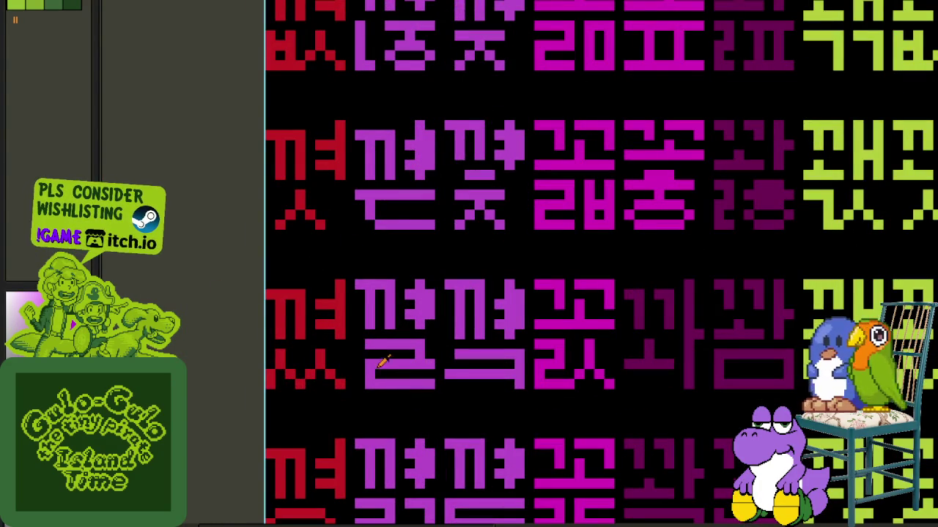
scroll(369, 373, "down", 2)
scroll(268, 371, "down", 2)
scroll(266, 379, "up", 1)
scroll(285, 291, "up", 1)
left_click_drag(285, 291, 350, 154)
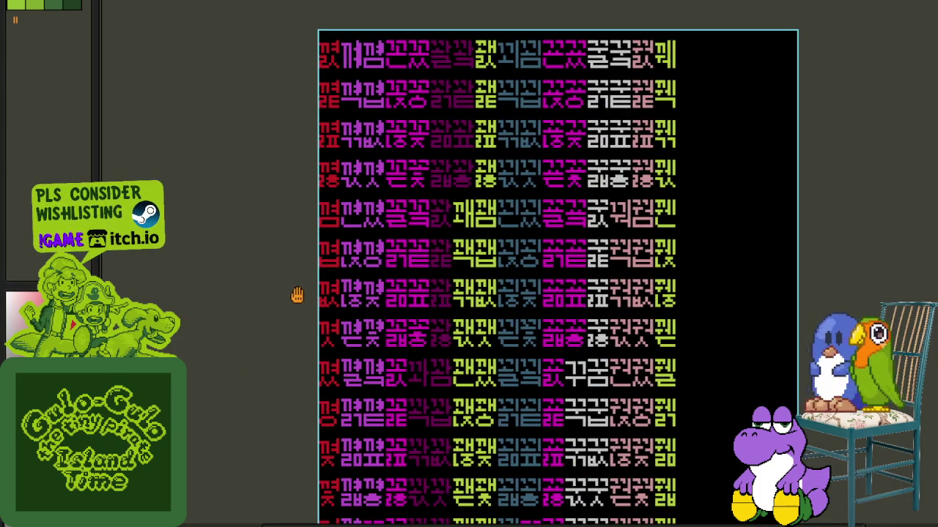
- Save the Hangeul sprite sheet, then pan and zoom to inspect another syllable page
key("ctrl+s")
key("Tab")
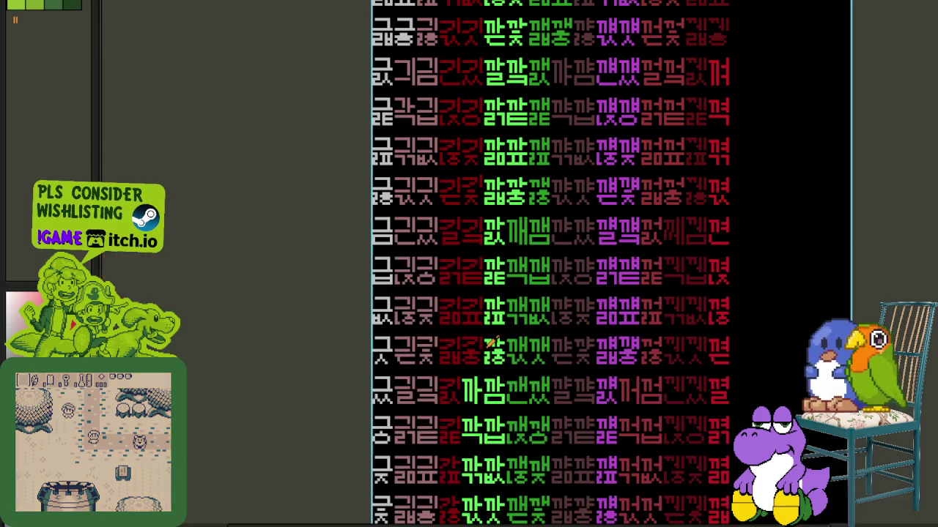
key("Tab")
mouse_move(721, 381)
left_mouse_down()
mouse_move(690, 272)
mouse_move(670, 329)
left_mouse_up()
scroll(643, 293, "up", 2)
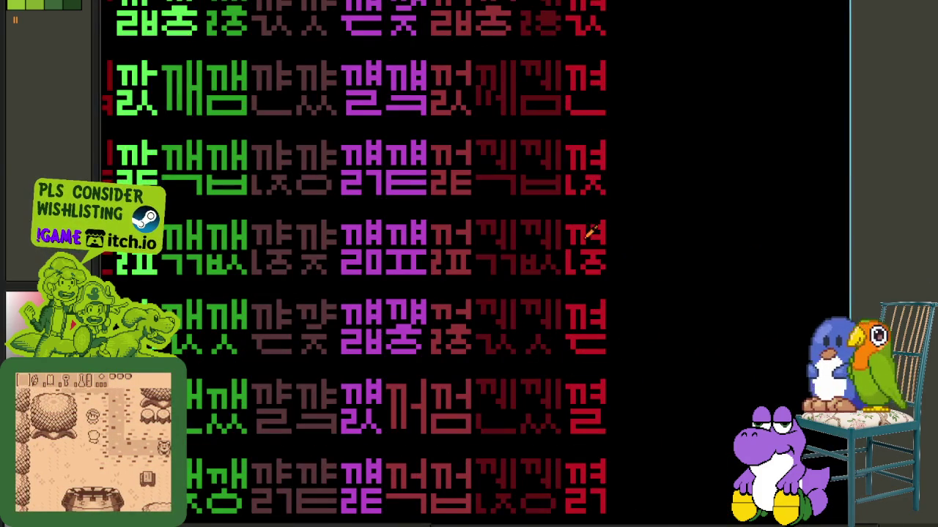
scroll(609, 316, "down", 3)
scroll(586, 301, "up", 2)
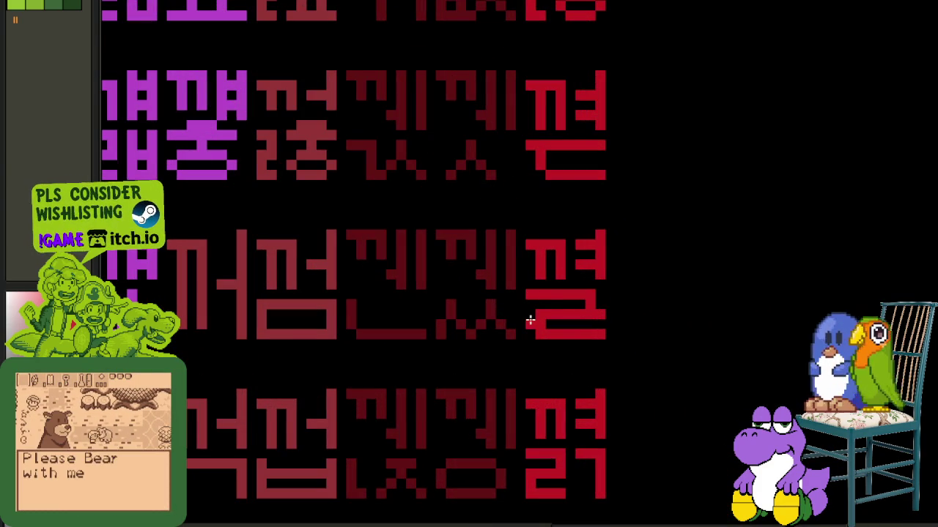
scroll(531, 317, "down", 2)
- Select the page 4 syllable layer from the layer list, then hide the list
key("Tab")
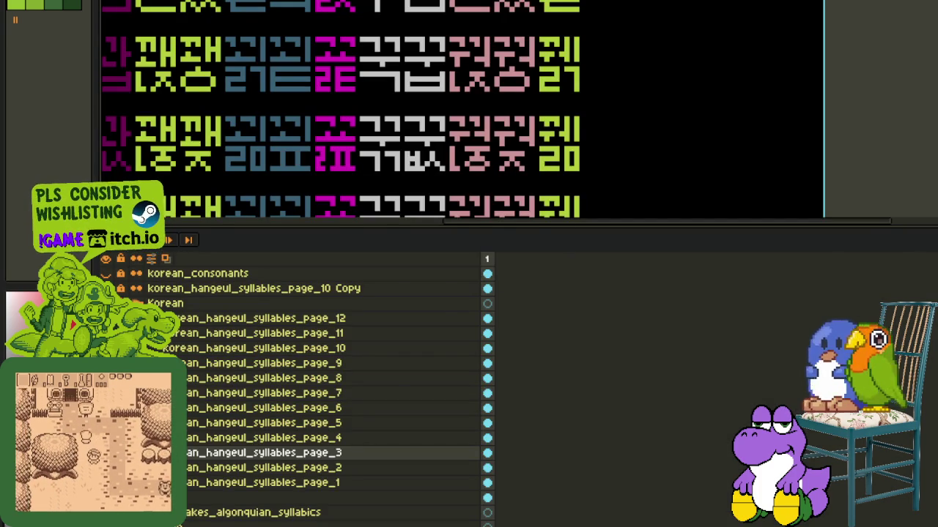
left_click(209, 425)
key("Tab")
- On page 4, fill the missing lower-left pixel of the purple ㄹ final consonant
scroll(351, 308, "down", 2)
left_click_drag(176, 308, 350, 307)
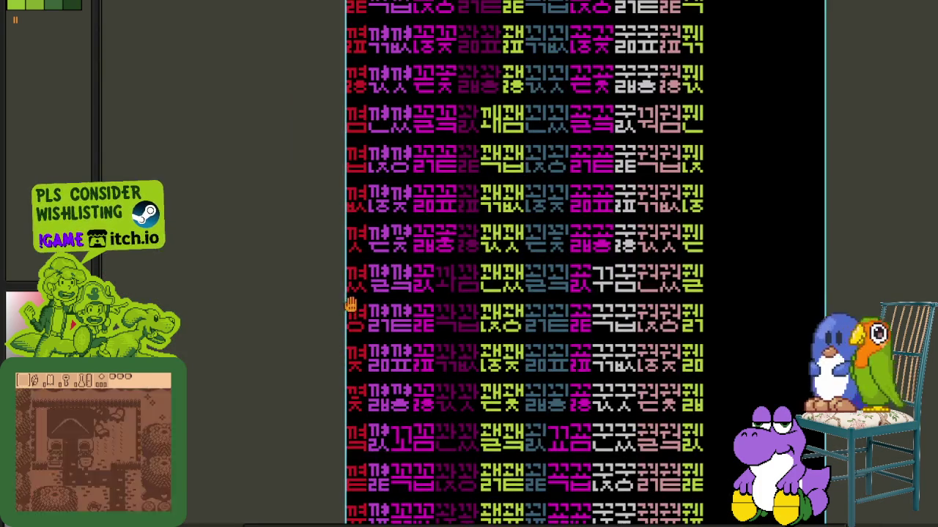
scroll(379, 297, "up", 2)
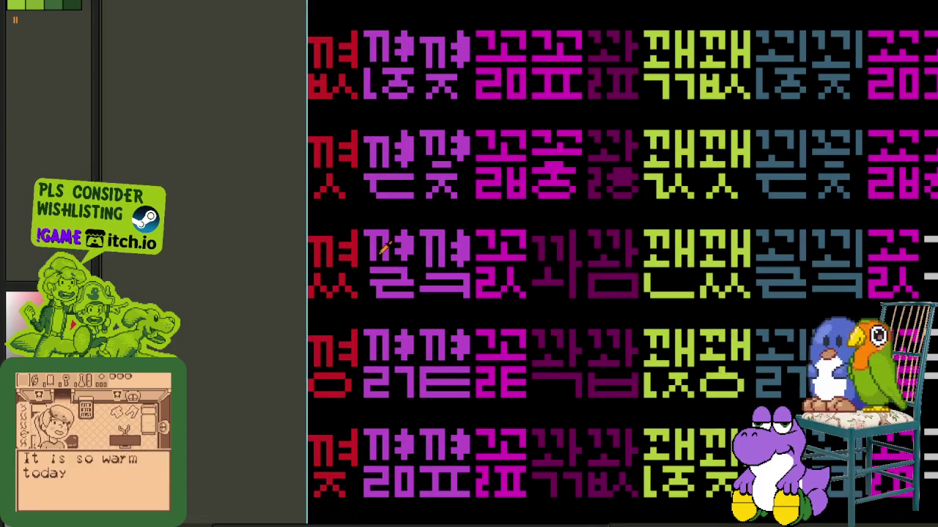
scroll(373, 242, "up", 2)
key("Tab")
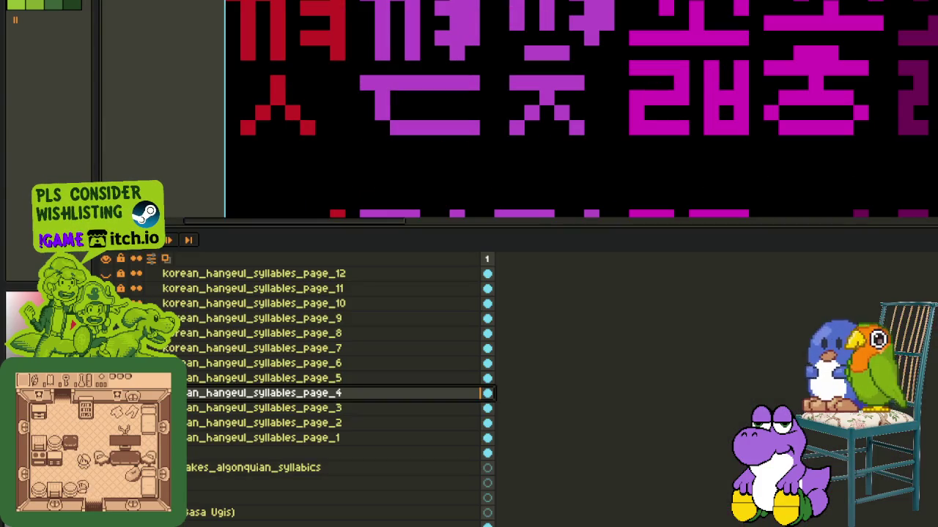
key("Tab")
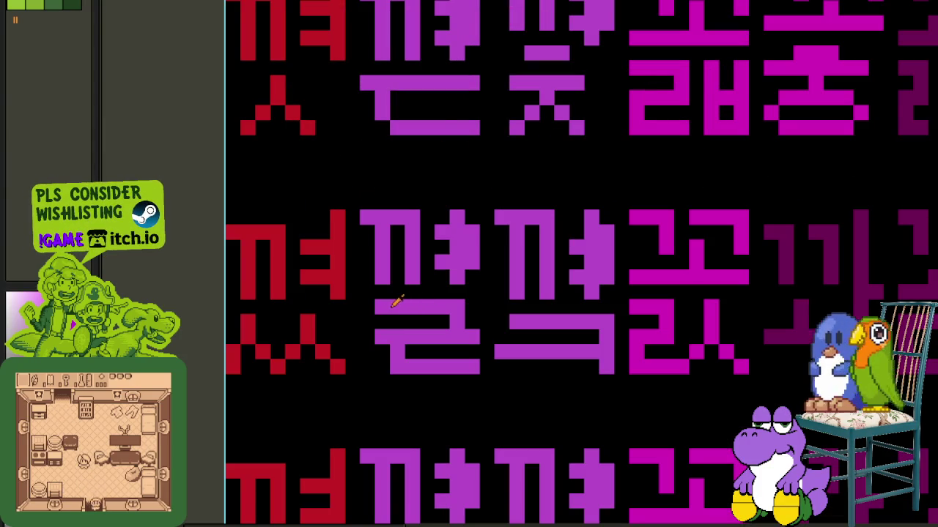
left_click(382, 365)
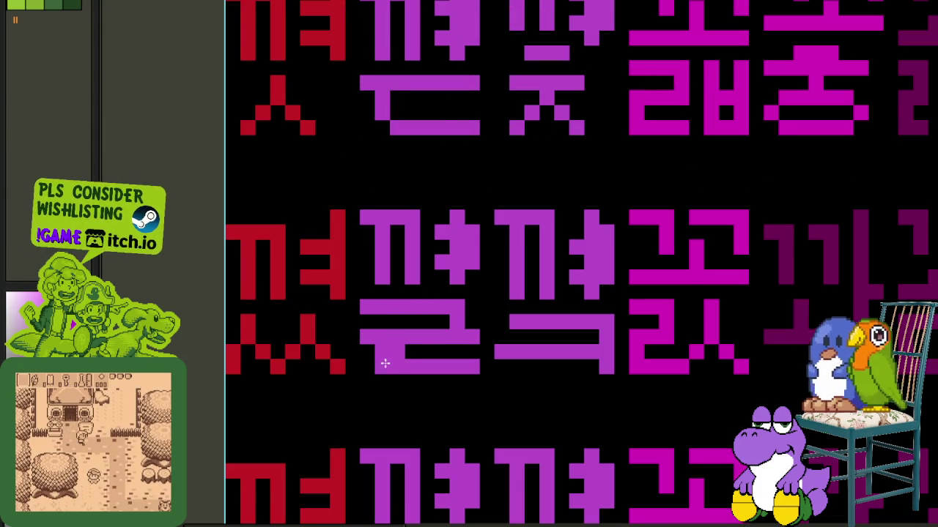
scroll(401, 354, "down", 3)
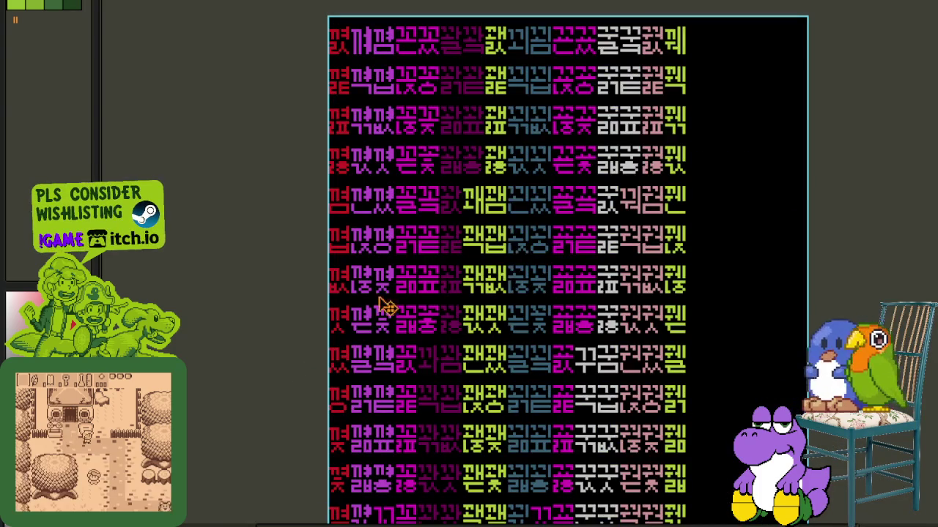
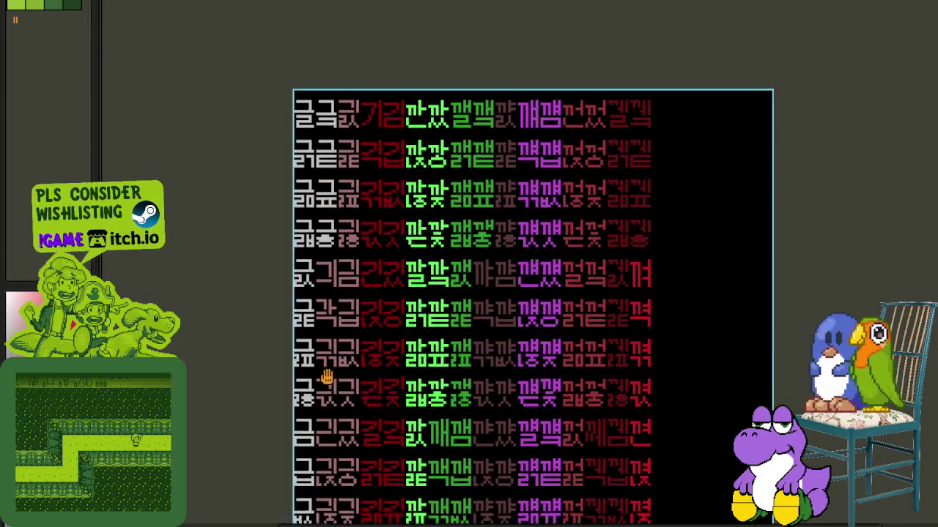
- Zoom and pan across the glyph sheet to inspect its upper and lower rows
scroll(317, 126, "up", 3)
scroll(317, 126, "up", 2)
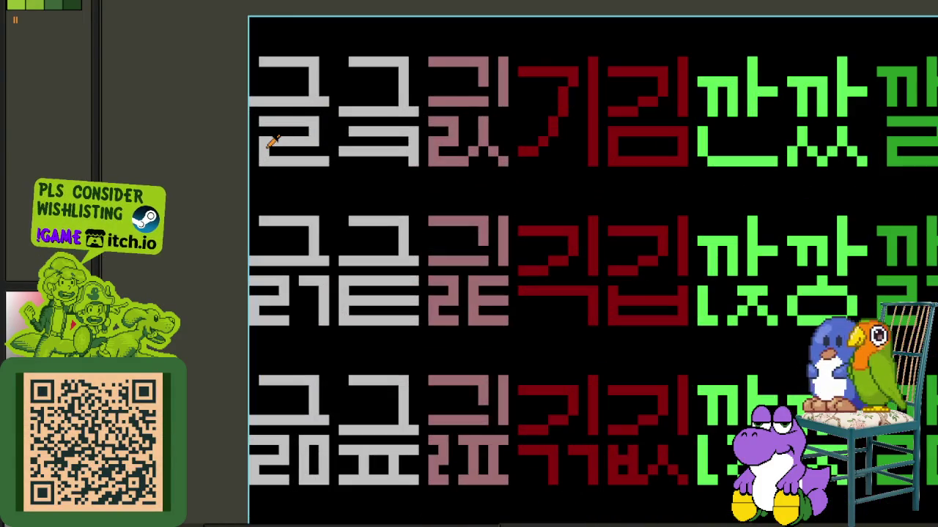
scroll(321, 142, "down", 3)
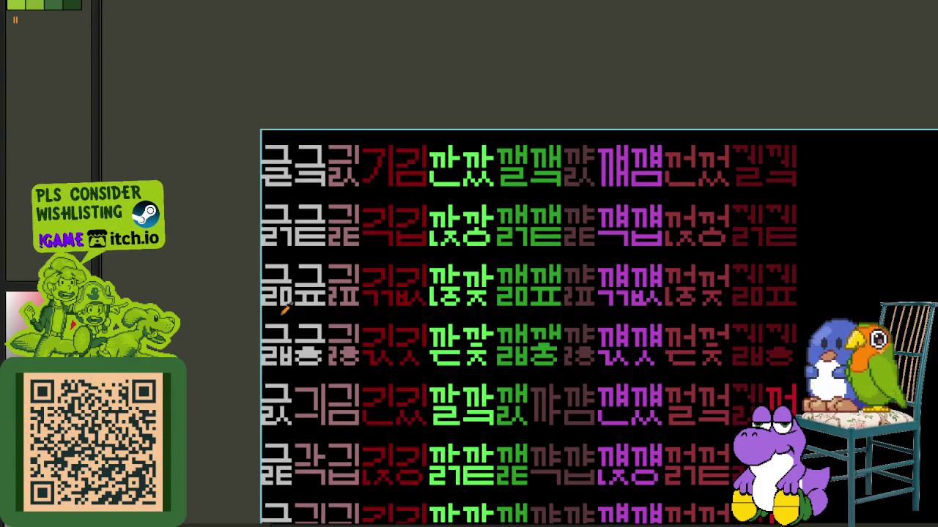
scroll(264, 271, "down", 2)
scroll(365, 385, "down", 5)
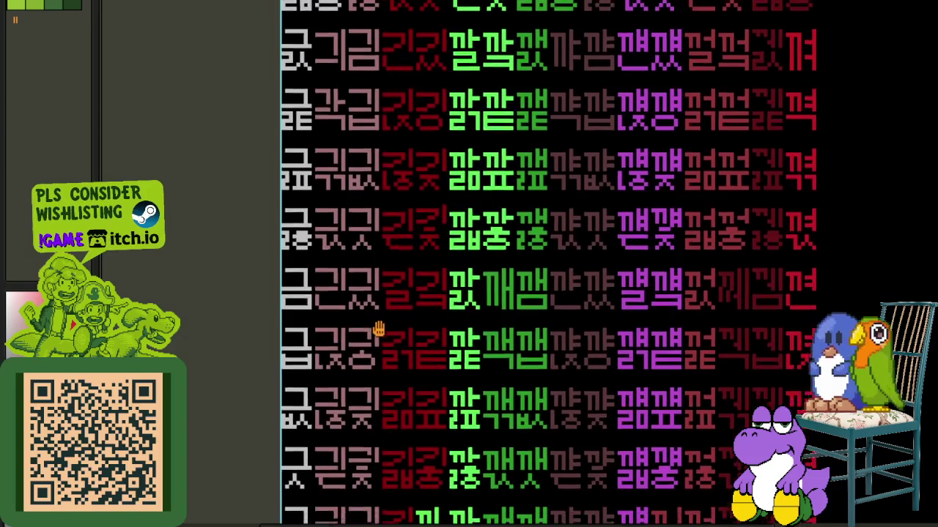
scroll(392, 358, "down", 3)
scroll(342, 352, "up", 4)
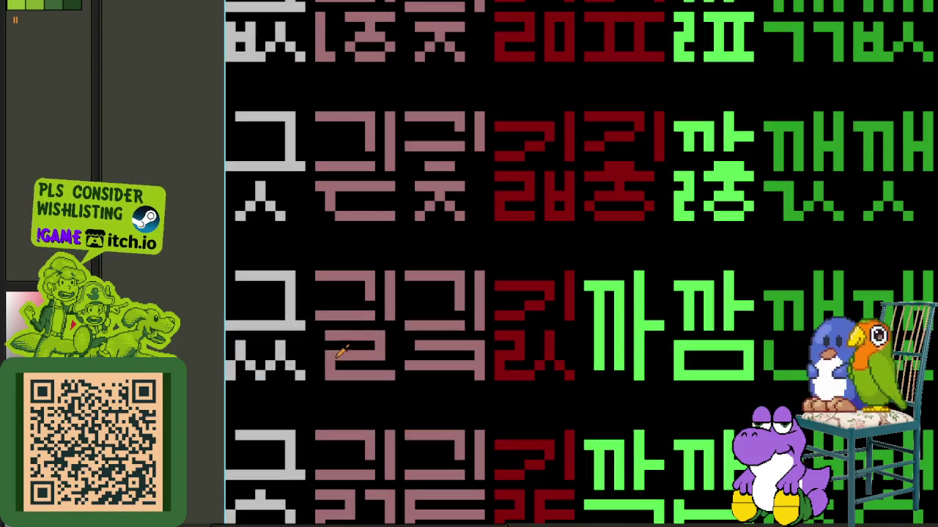
scroll(320, 332, "down", 3)
scroll(321, 331, "down", 2)
scroll(369, 334, "down", 3)
scroll(389, 293, "down", 2)
scroll(389, 337, "down", 2)
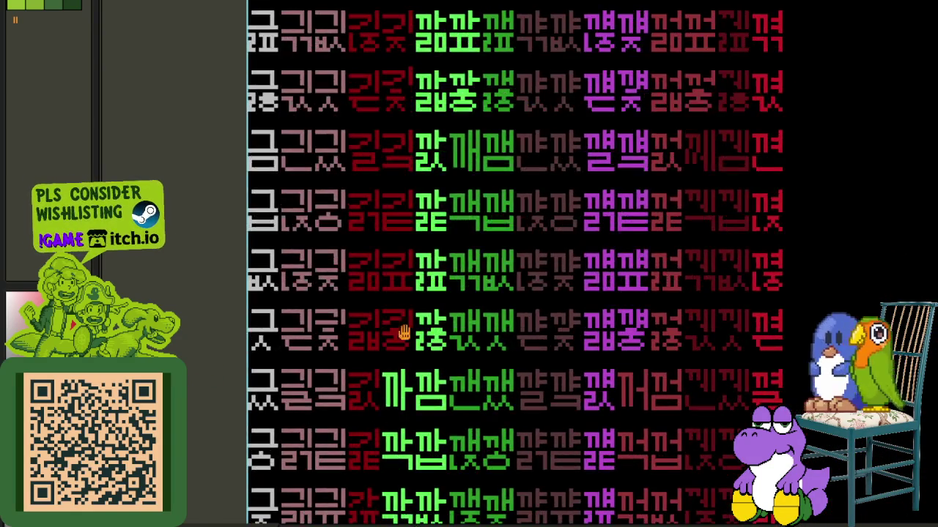
scroll(358, 325, "up", 4)
scroll(358, 324, "up", 2)
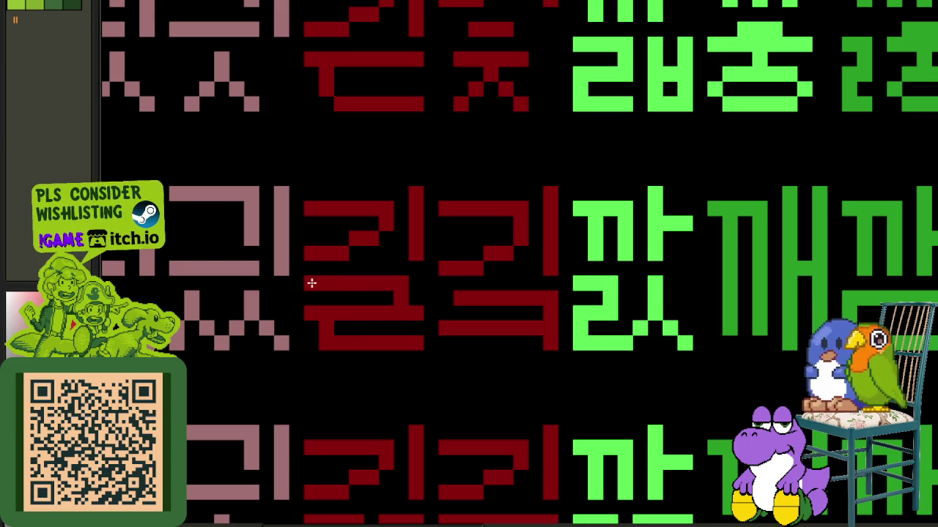
scroll(311, 283, "down", 5)
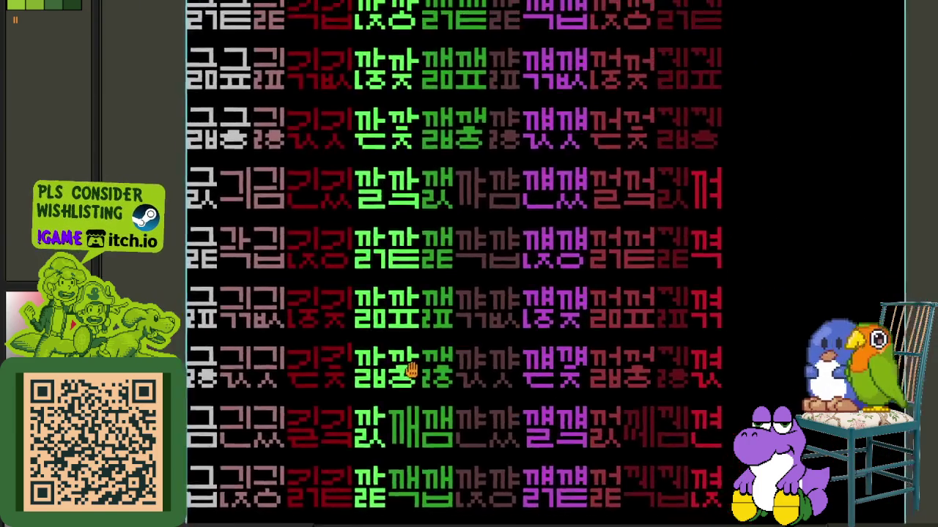
mouse_move(445, 225)
left_mouse_down()
mouse_move(435, 284)
mouse_move(422, 245)
left_mouse_up()
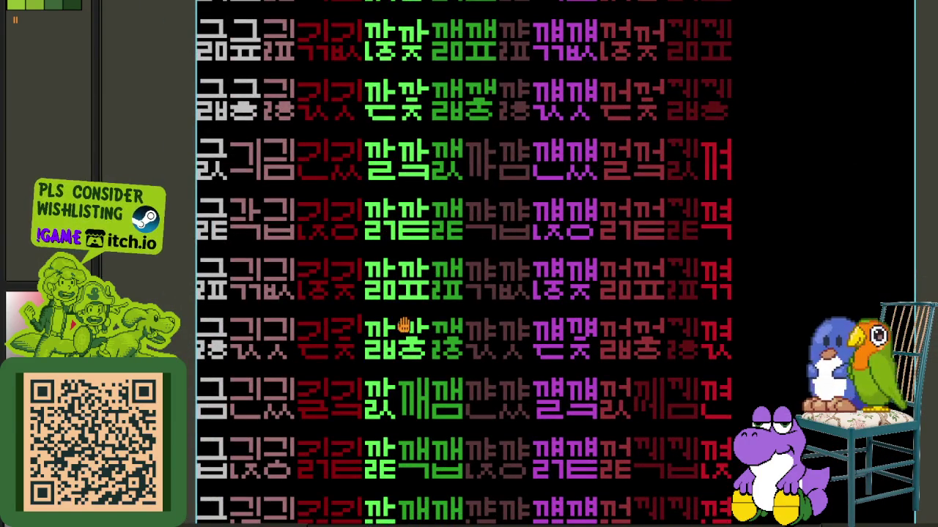
left_click_drag(404, 325, 402, 310)
scroll(388, 183, "up", 5)
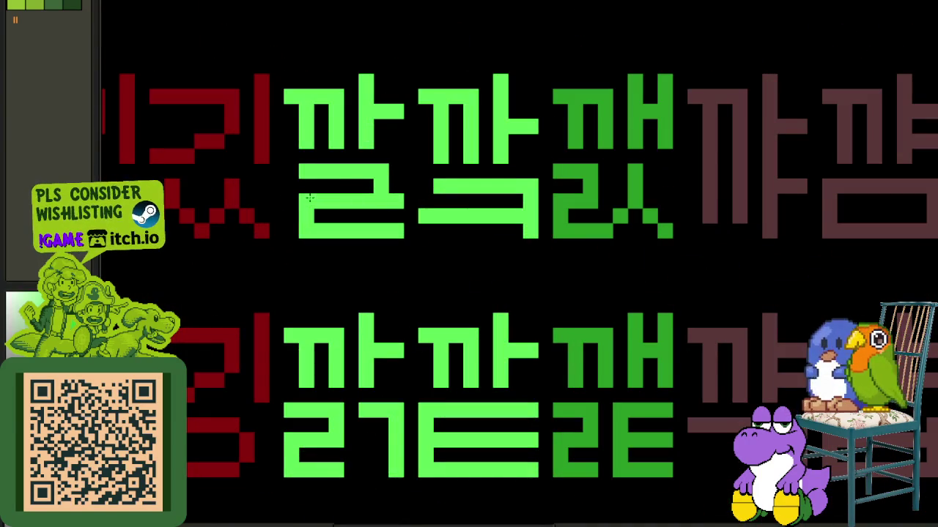
scroll(329, 205, "down", 5)
left_click_drag(425, 381, 408, 232)
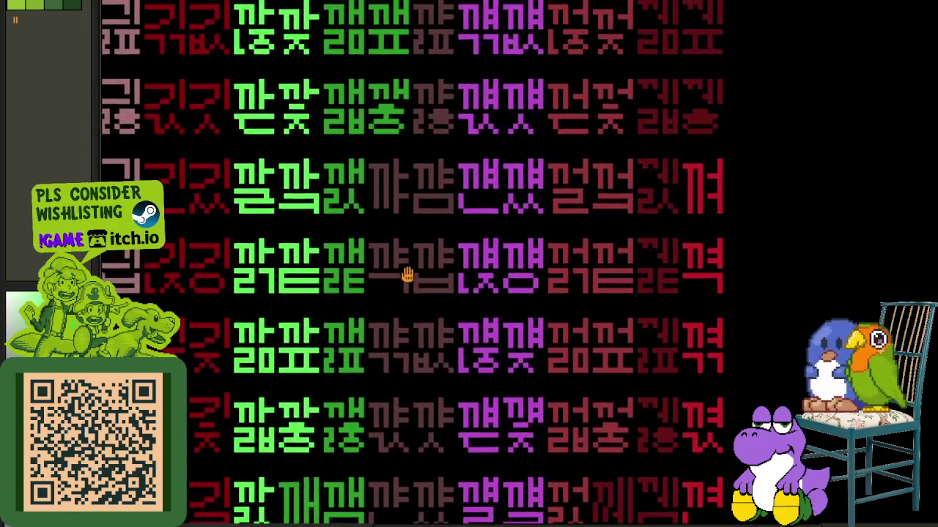
scroll(361, 192, "up", 3)
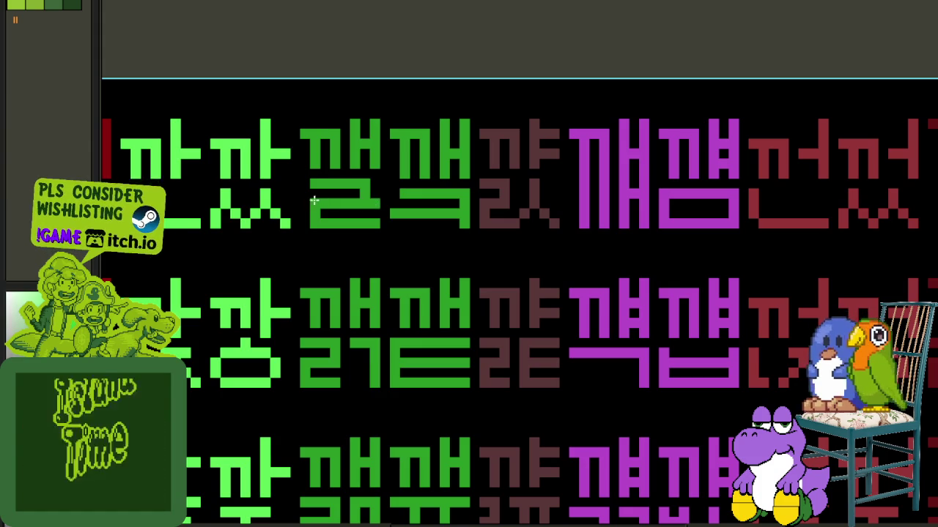
scroll(305, 184, "down", 3)
scroll(419, 289, "down", 5)
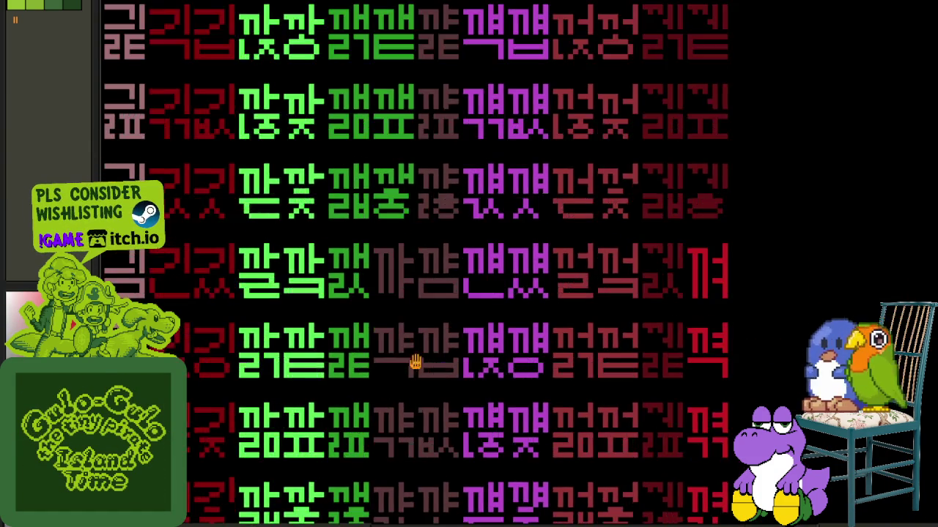
scroll(431, 299, "down", 2)
scroll(406, 247, "down", 2)
scroll(412, 305, "down", 2)
scroll(374, 416, "up", 4)
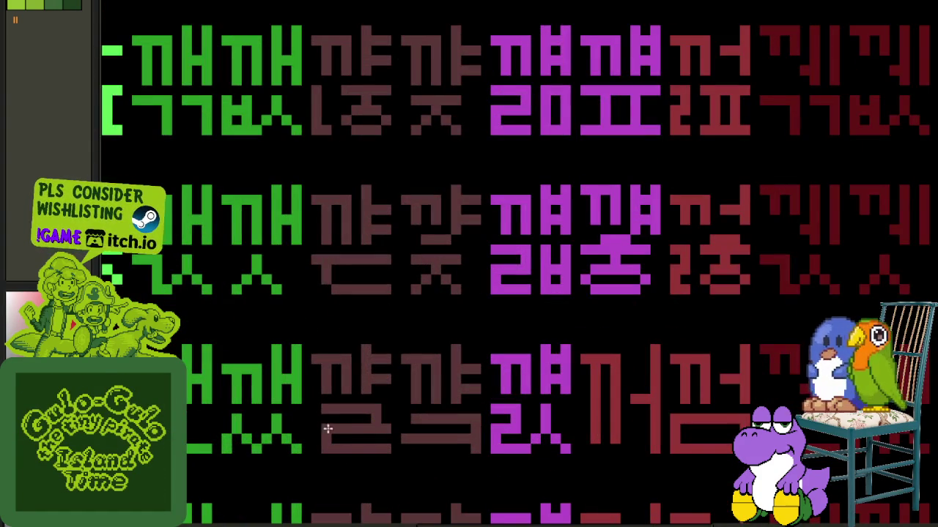
scroll(316, 409, "down", 2)
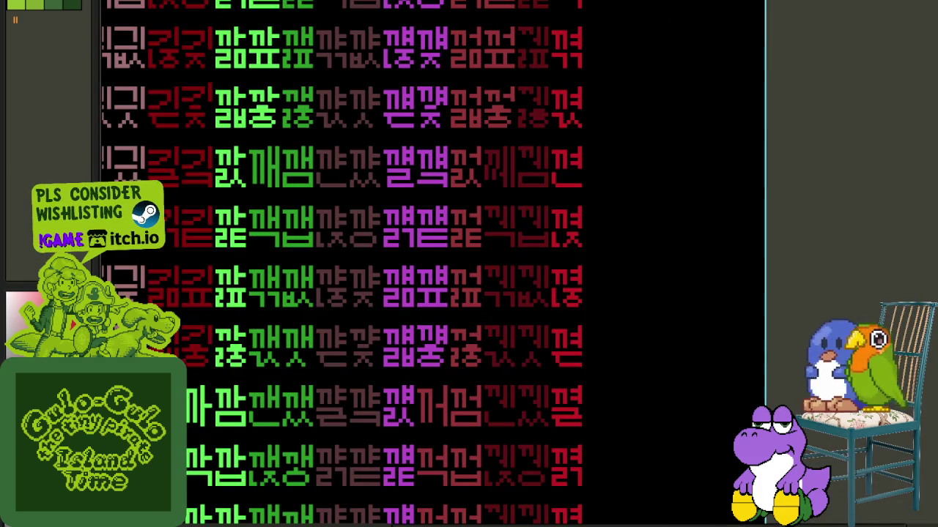
scroll(664, 417, "down", 2)
scroll(618, 409, "up", 1)
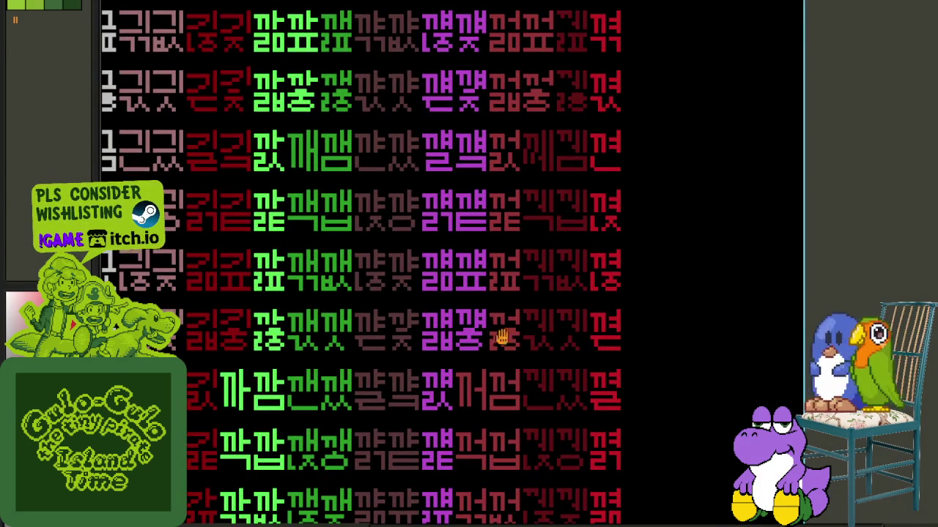
scroll(505, 335, "up", 1)
scroll(455, 322, "down", 1)
scroll(432, 311, "up", 2)
scroll(426, 289, "up", 2)
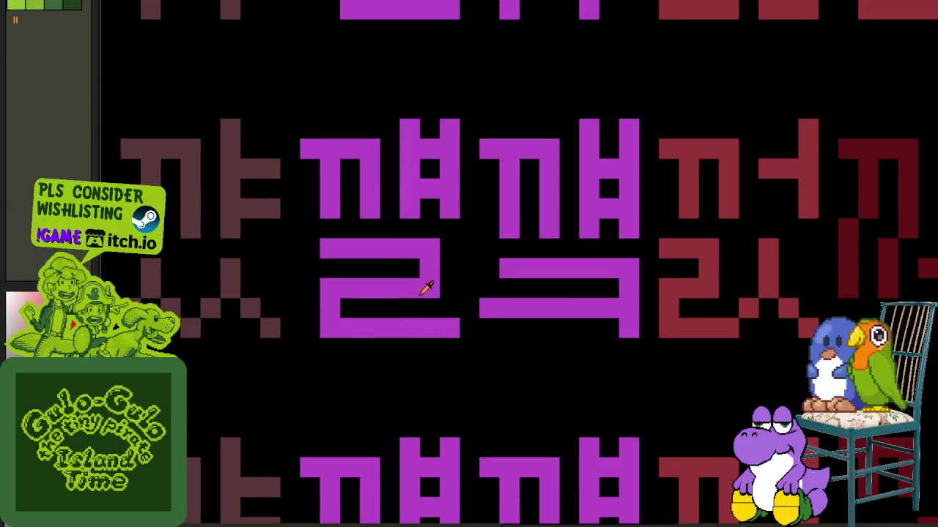
scroll(416, 317, "down", 3)
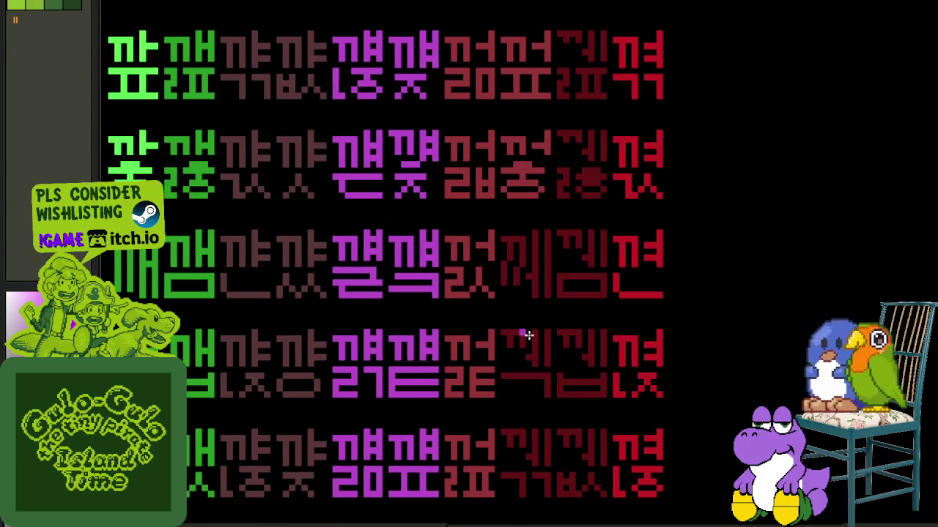
scroll(702, 299, "down", 2)
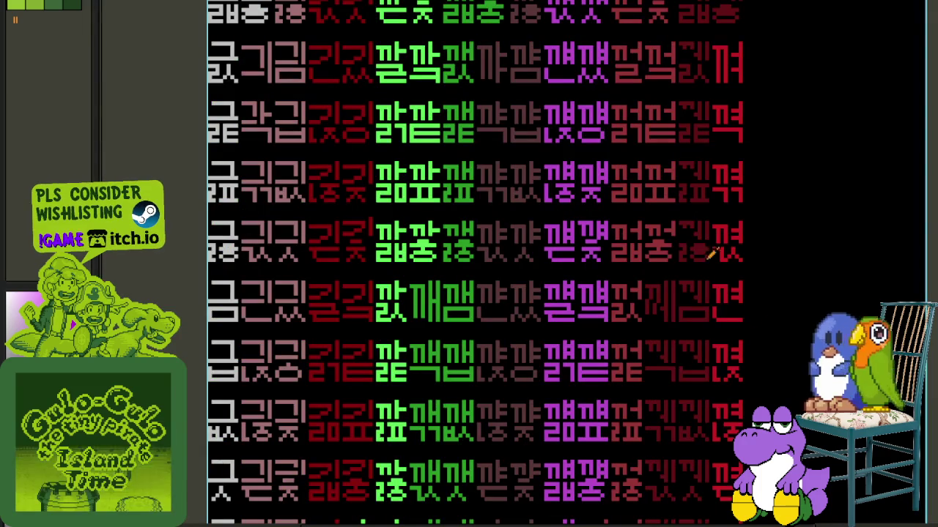
left_click_drag(639, 251, 578, 329)
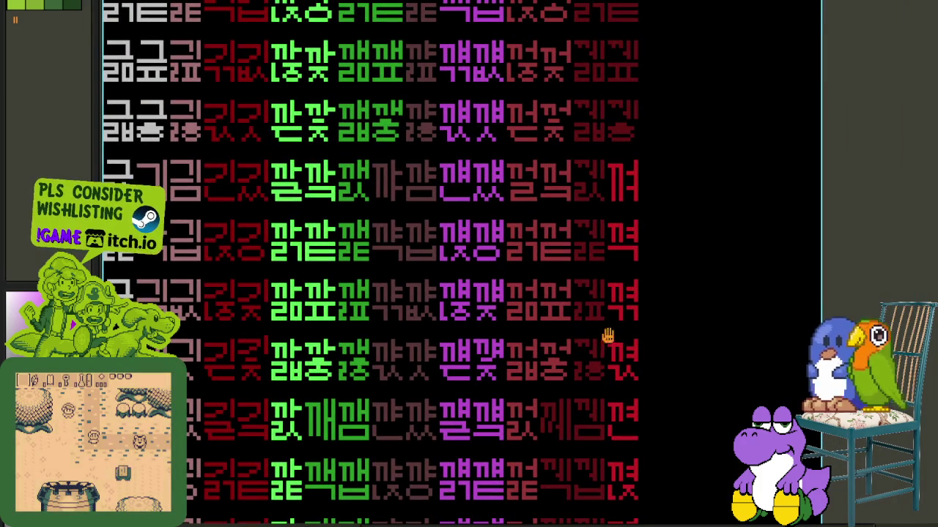
scroll(552, 329, "up", 3)
scroll(511, 293, "up", 2)
scroll(521, 286, "up", 3)
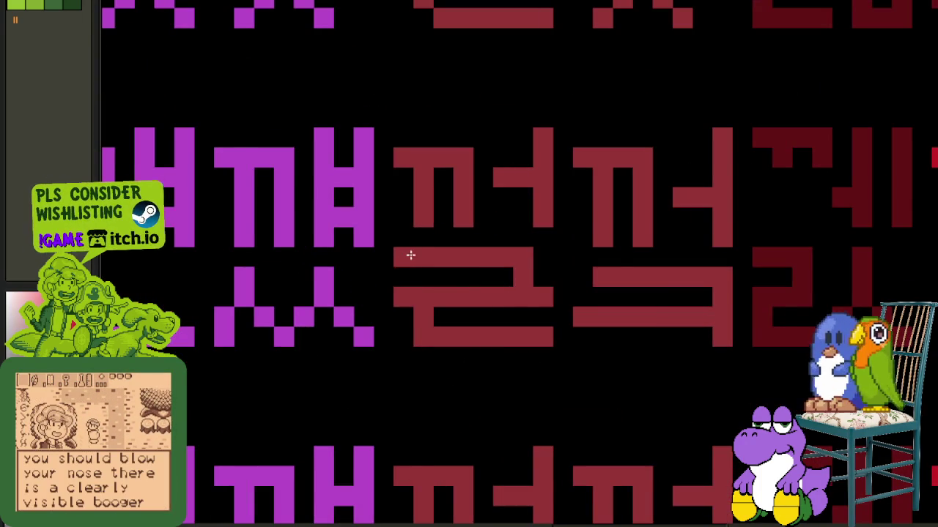
scroll(408, 254, "down", 5)
scroll(754, 222, "down", 3)
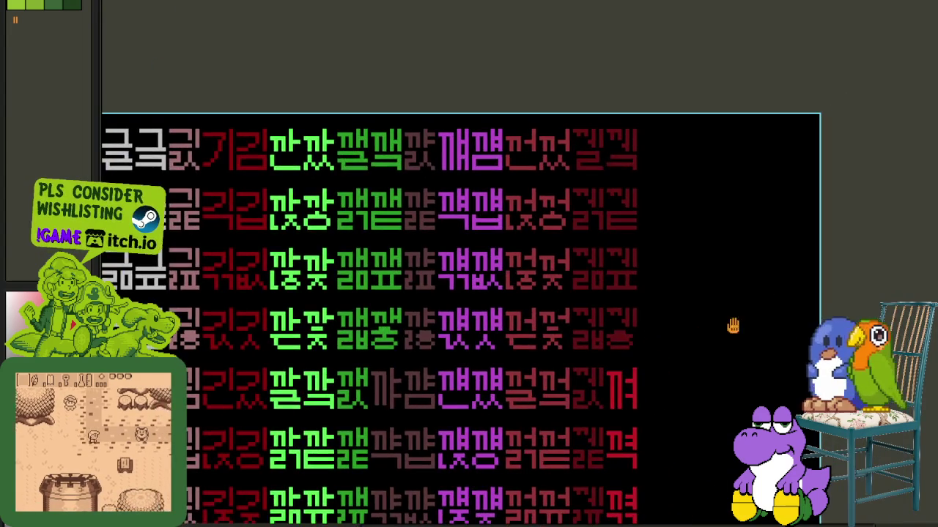
scroll(590, 249, "up", 1)
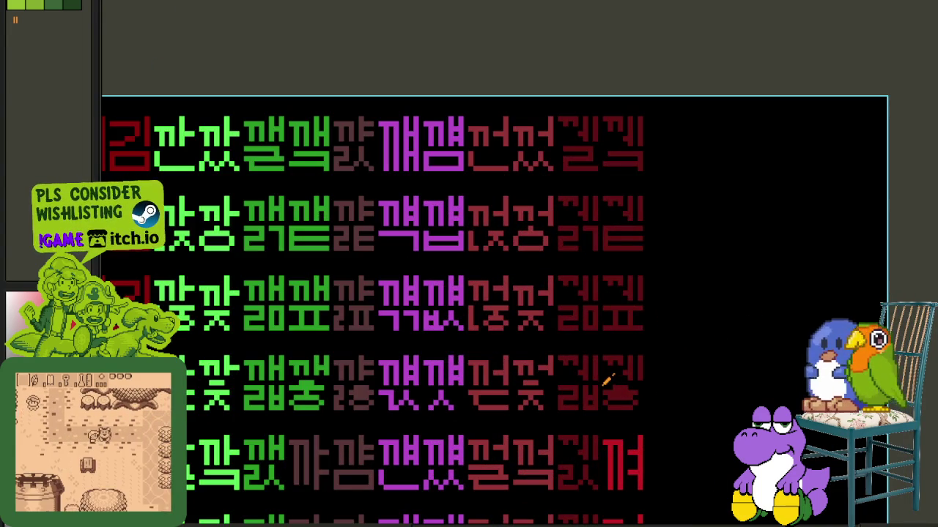
scroll(605, 377, "down", 1)
scroll(579, 380, "up", 1)
scroll(577, 379, "up", 2)
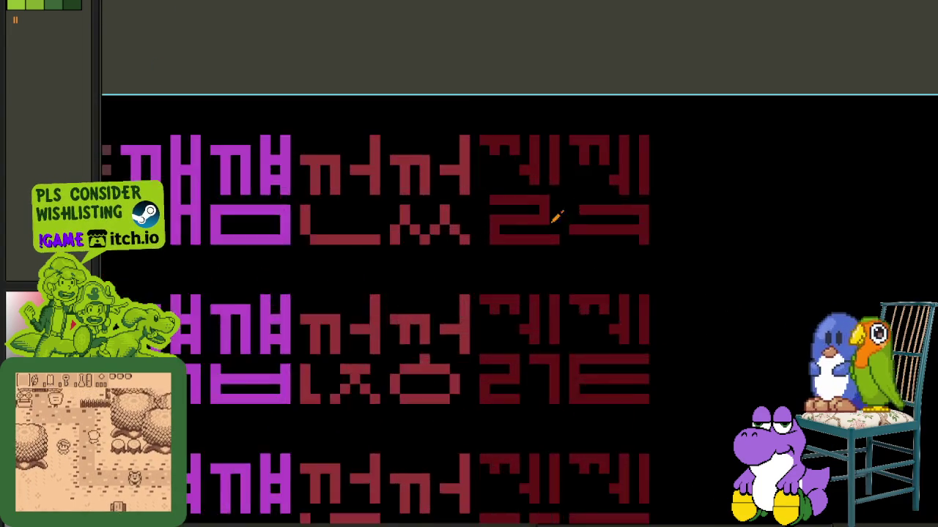
scroll(568, 224, "up", 2)
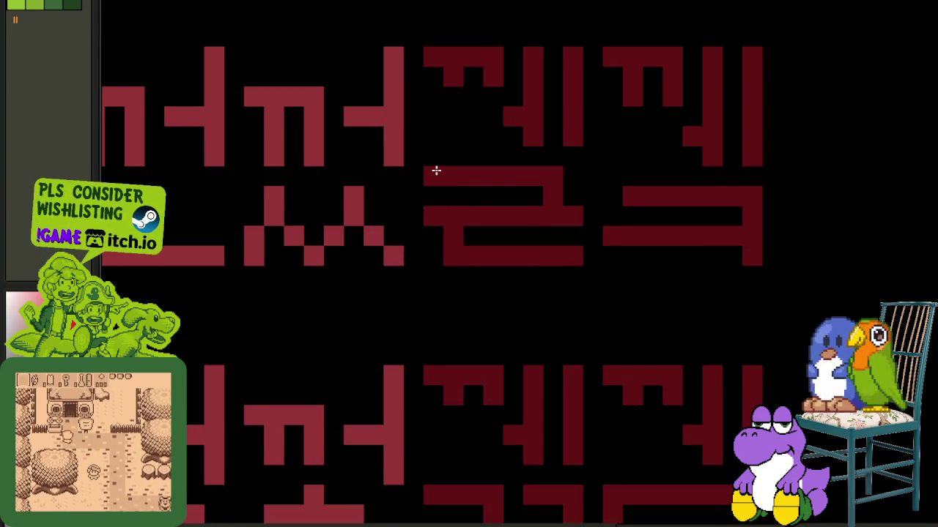
scroll(436, 171, "down", 2)
scroll(819, 240, "down", 2)
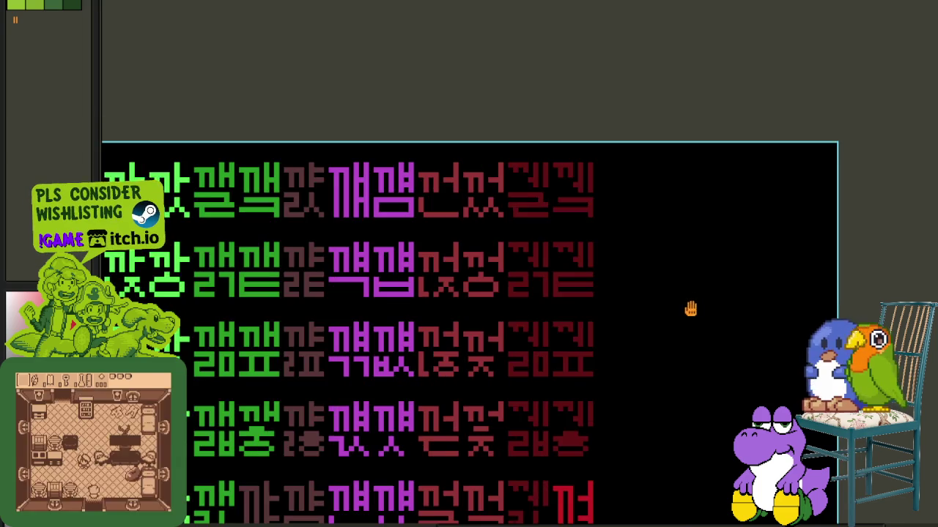
scroll(542, 324, "up", 2)
left_click_drag(547, 310, 535, 270)
scroll(536, 249, "down", 2)
scroll(557, 253, "down", 2)
scroll(570, 287, "down", 2)
scroll(561, 300, "down", 2)
scroll(561, 297, "down", 1)
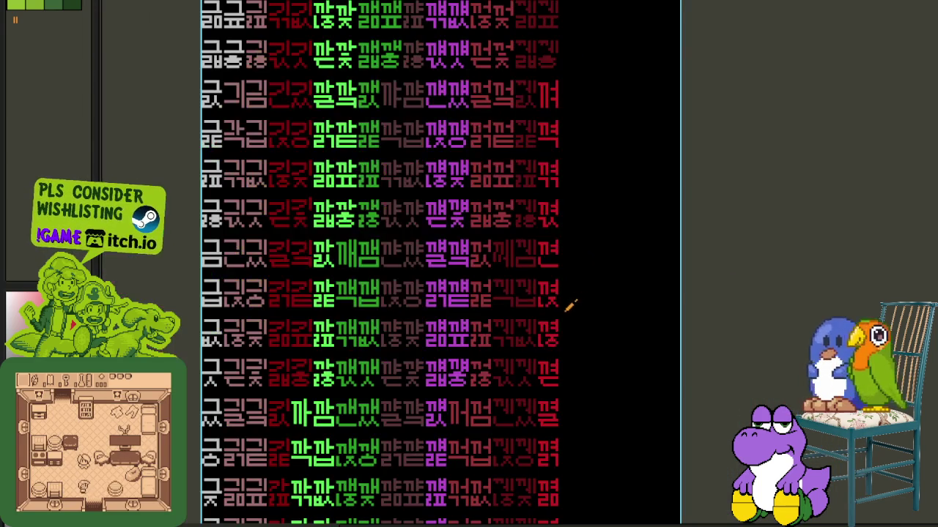
scroll(510, 447, "up", 2)
scroll(510, 339, "up", 2)
scroll(549, 308, "up", 2)
scroll(540, 337, "up", 1)
left_click_drag(538, 375, 548, 119)
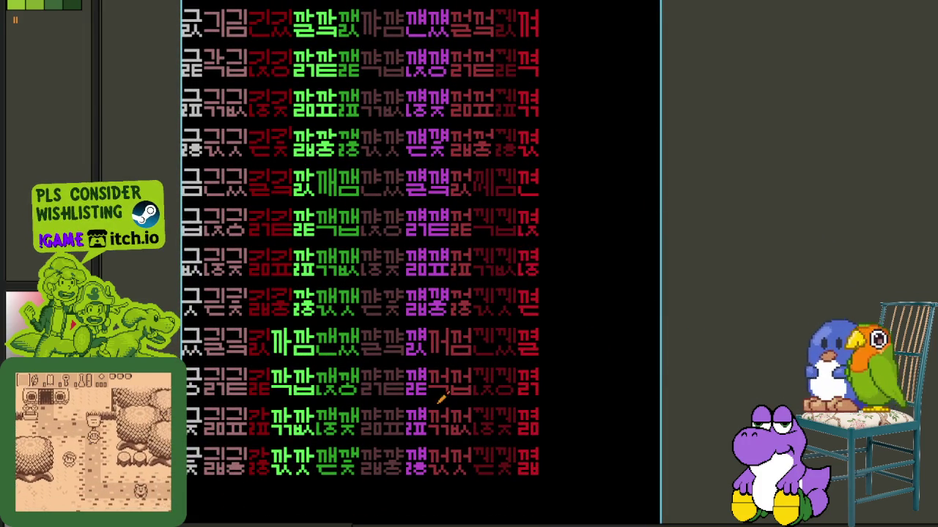
- Briefly show then hide the page-layer list, and keep browsing the sheet's columns and rows
key("Tab")
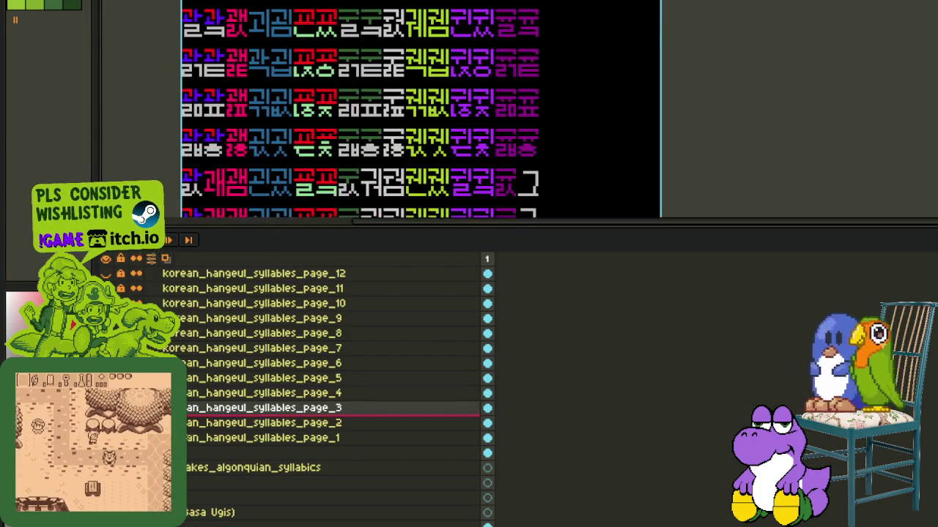
key("Tab")
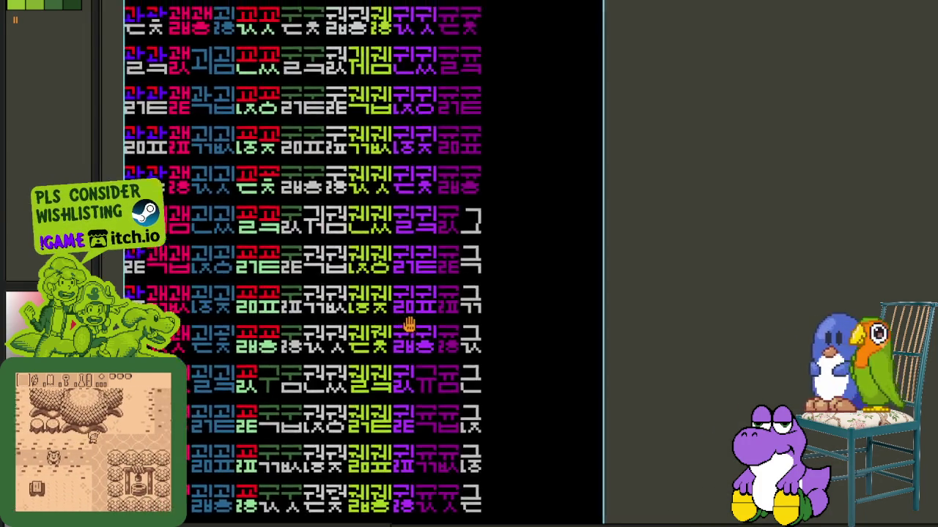
mouse_move(409, 325)
left_mouse_down()
mouse_move(391, 293)
mouse_move(448, 309)
left_mouse_up()
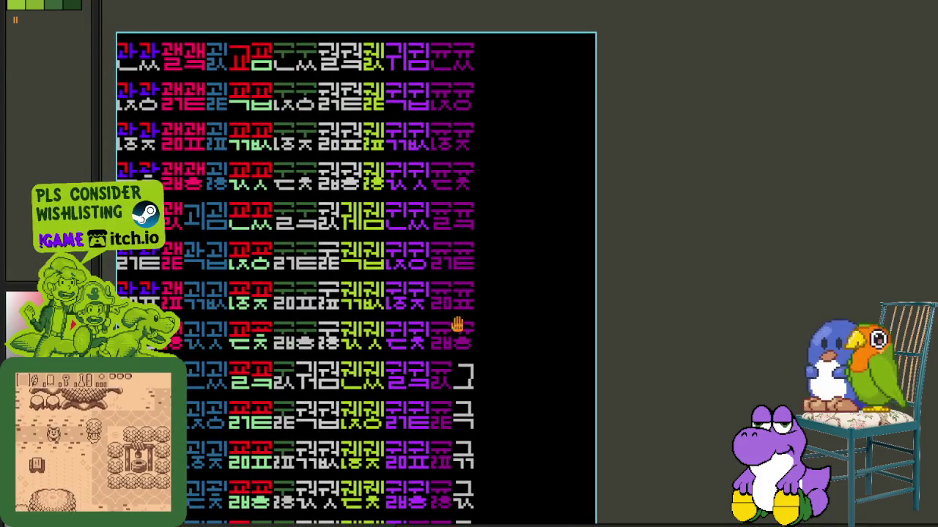
scroll(458, 293, "up", 2)
scroll(454, 212, "up", 2)
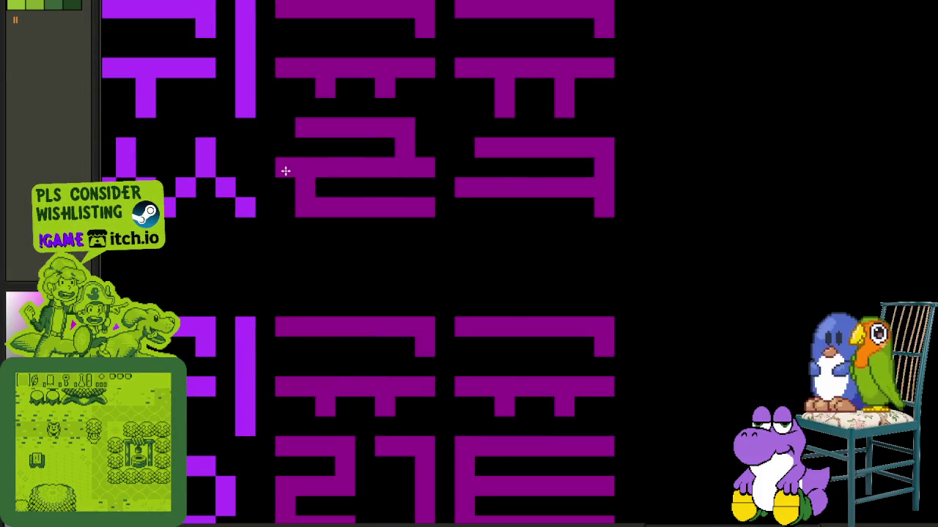
scroll(860, 208, "down", 2)
scroll(676, 266, "down", 2)
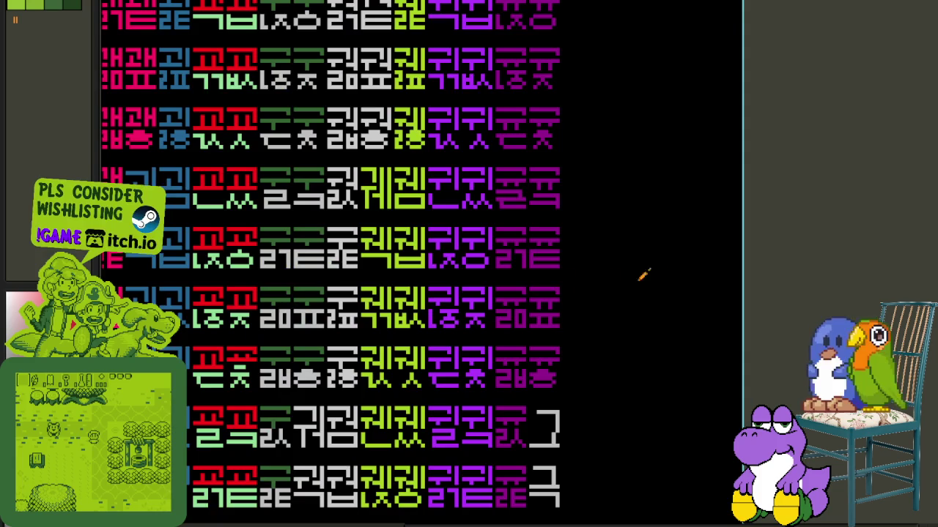
left_click_drag(526, 250, 513, 457)
scroll(550, 460, "down", 3)
scroll(547, 457, "down", 2)
scroll(539, 417, "down", 2)
scroll(506, 273, "up", 2)
scroll(477, 235, "up", 2)
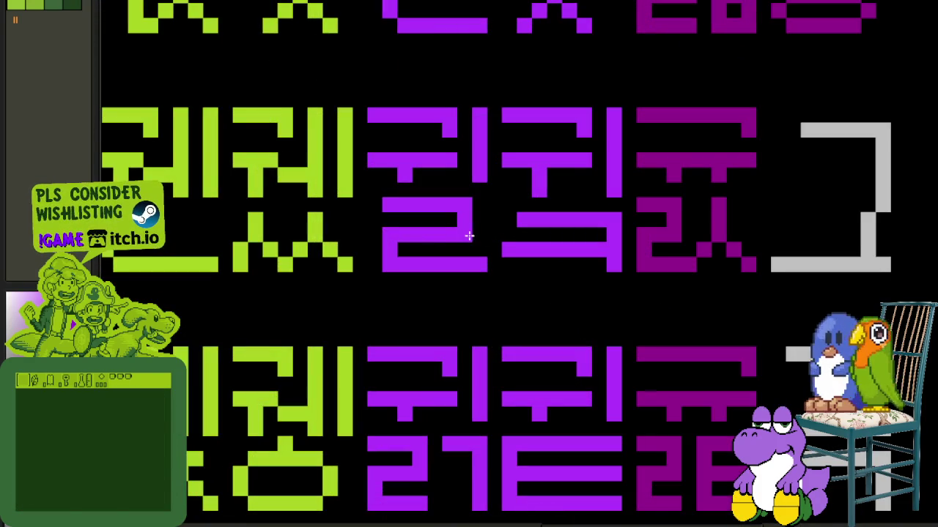
scroll(388, 216, "down", 3)
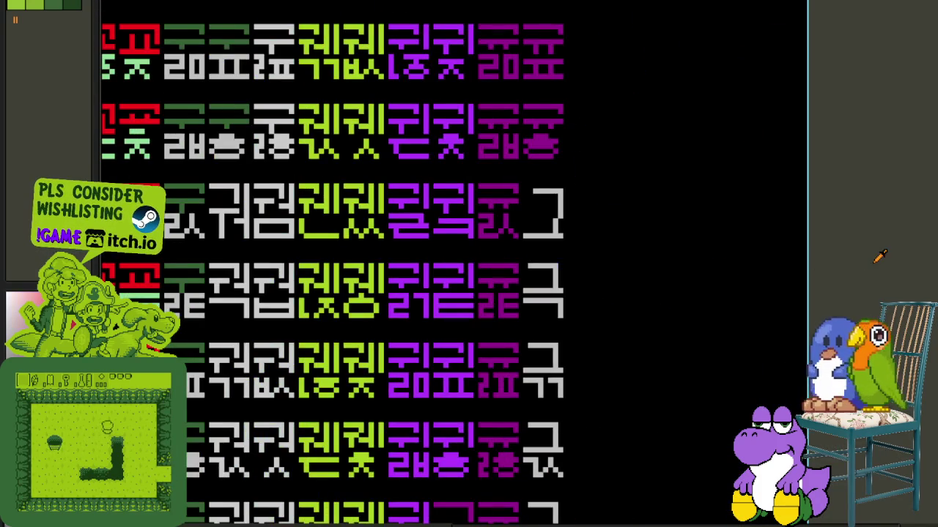
scroll(712, 291, "down", 1)
left_click_drag(650, 327, 629, 253)
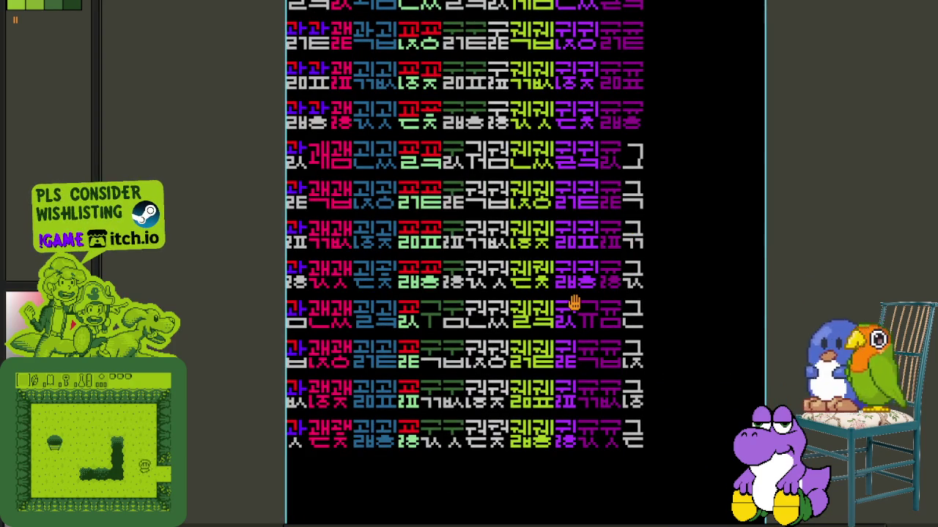
left_click_drag(573, 304, 571, 387)
mouse_move(605, 266)
left_mouse_down()
mouse_move(554, 369)
mouse_move(528, 234)
mouse_move(536, 218)
left_mouse_up()
mouse_move(503, 372)
left_mouse_down()
mouse_move(506, 293)
mouse_move(503, 387)
left_mouse_up()
scroll(462, 386, "up", 3)
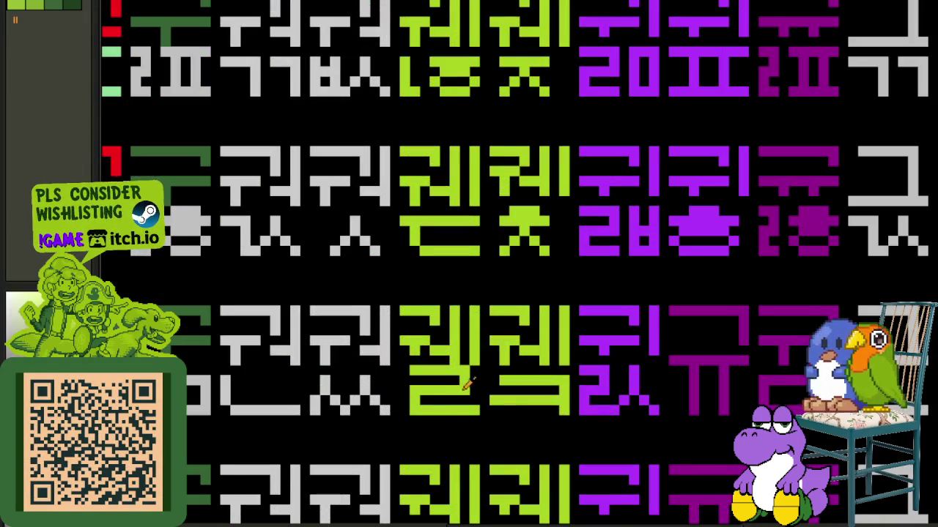
scroll(407, 372, "down", 2)
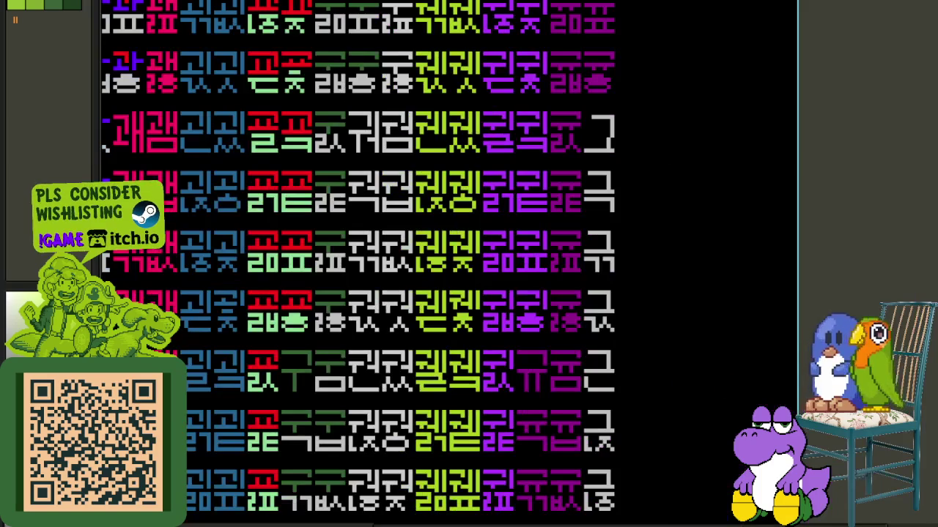
left_click_drag(420, 499, 497, 394)
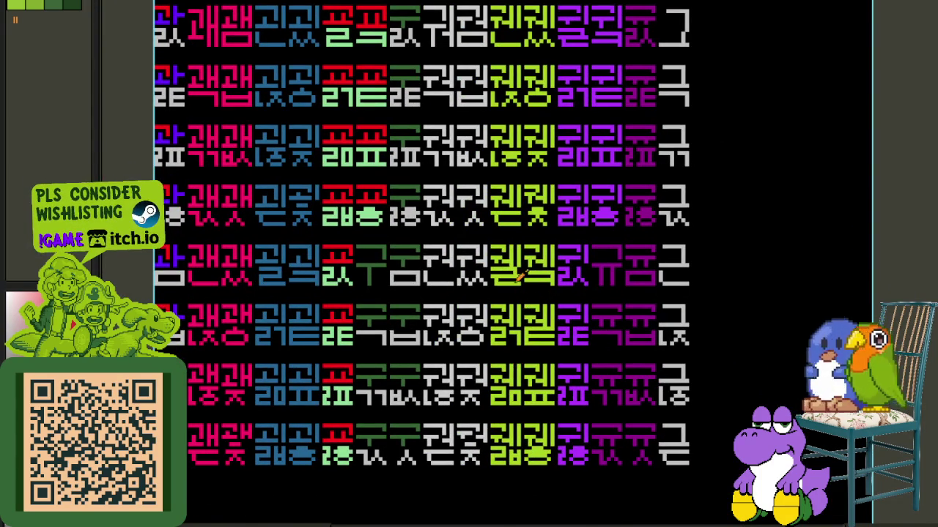
scroll(520, 278, "down", 1)
scroll(520, 278, "right", 4)
scroll(517, 251, "right", 1)
scroll(509, 247, "up", 3)
scroll(482, 211, "up", 1)
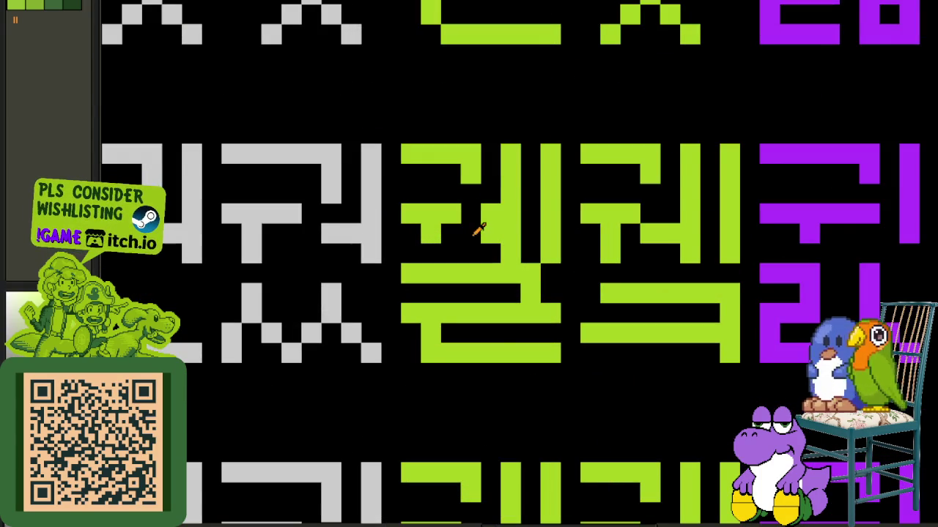
scroll(547, 255, "down", 3)
scroll(547, 254, "down", 1)
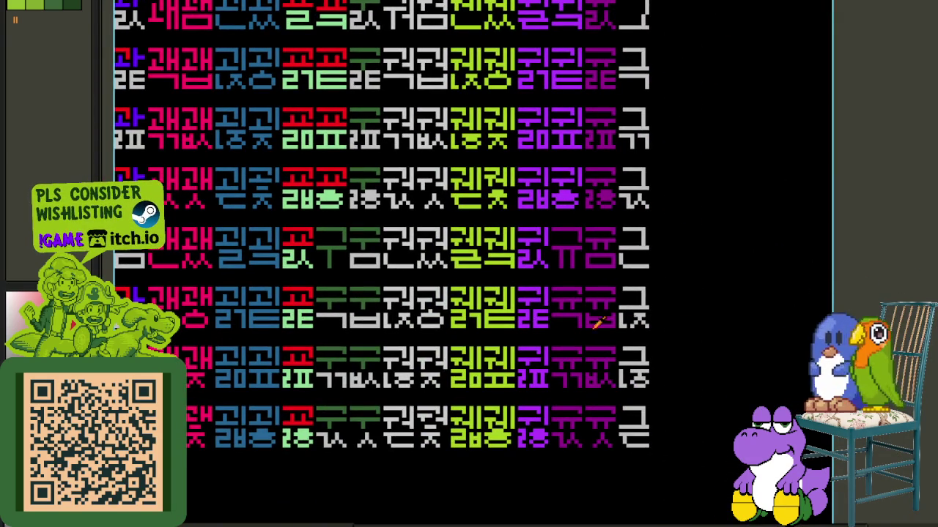
scroll(512, 406, "up", 1)
scroll(502, 424, "up", 2)
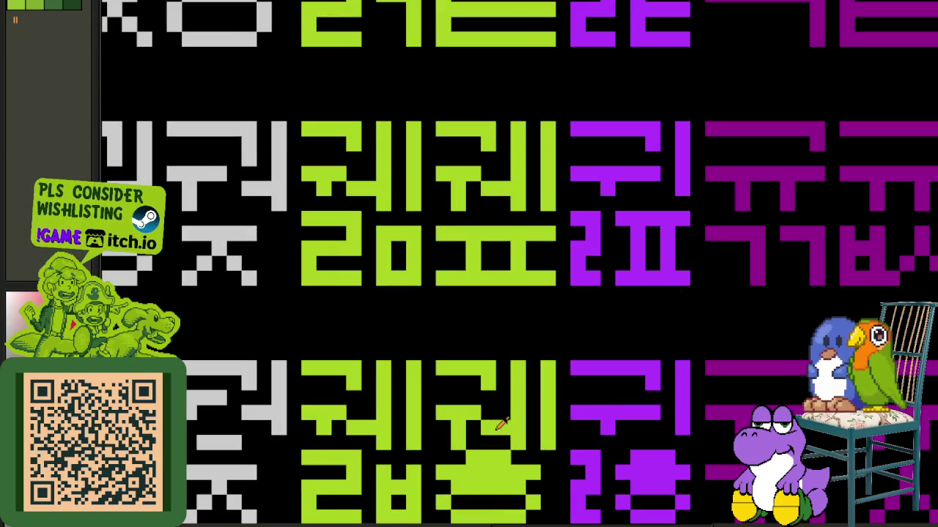
- Sample the lime-green colour from a glyph with the eyedropper
left_click(504, 421)
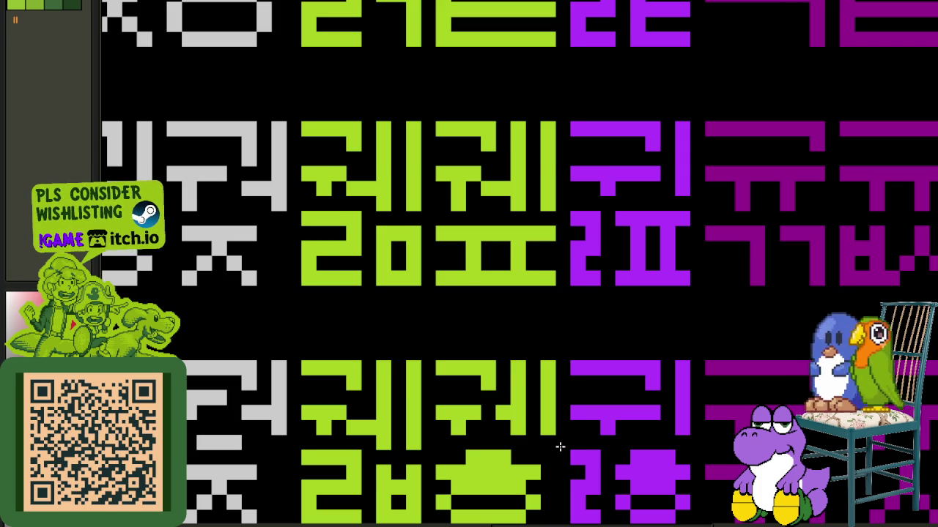
scroll(560, 447, "down", 2)
scroll(560, 447, "down", 1)
mouse_move(770, 320)
left_mouse_down()
mouse_move(614, 316)
mouse_move(599, 448)
left_mouse_up()
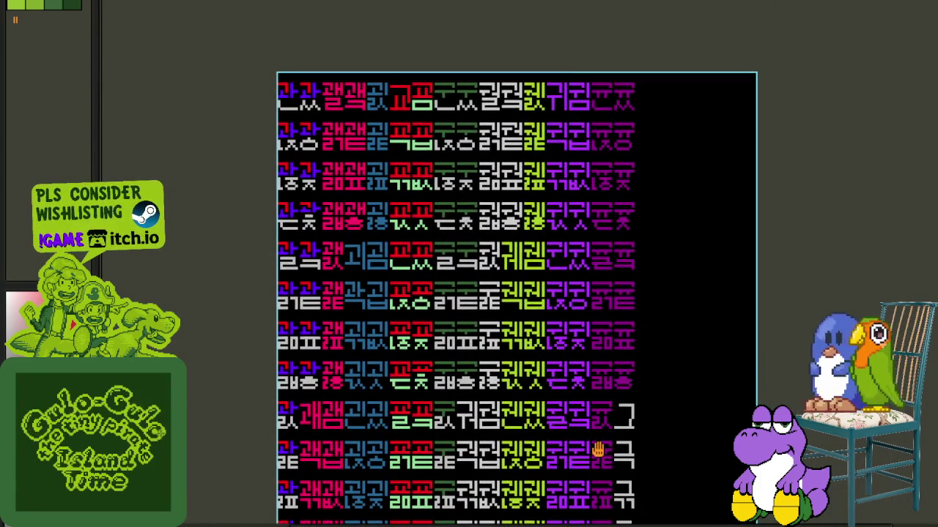
scroll(589, 331, "down", 1)
scroll(554, 246, "up", 3)
scroll(561, 215, "up", 2)
scroll(597, 286, "up", 1)
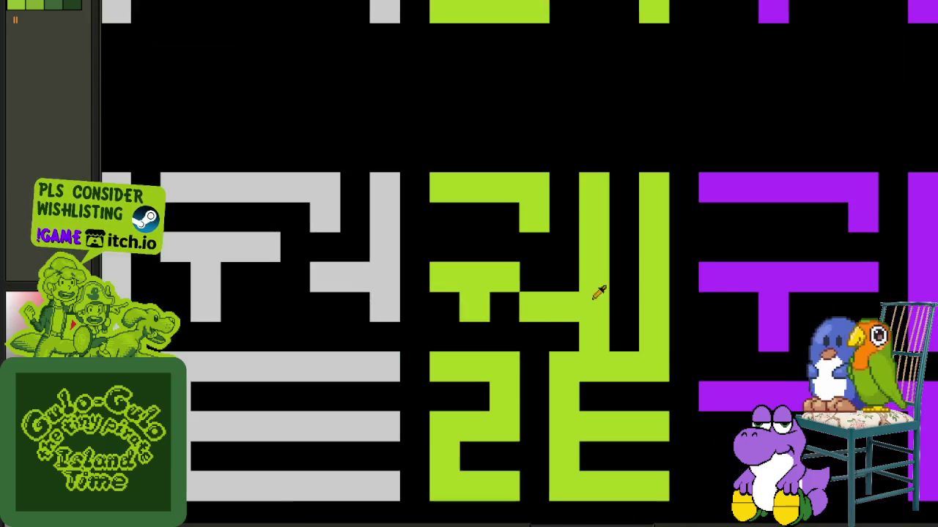
- Erase four stray pixels from the green glyph and add one missing pixel
left_click(535, 306)
left_click(564, 278)
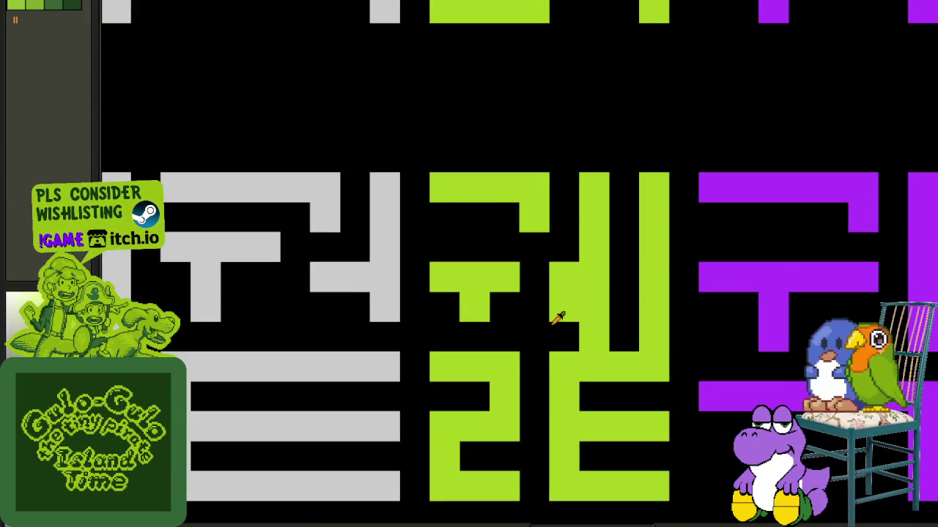
left_click(563, 308)
left_click_drag(576, 336, 651, 337)
scroll(704, 192, "down", 2)
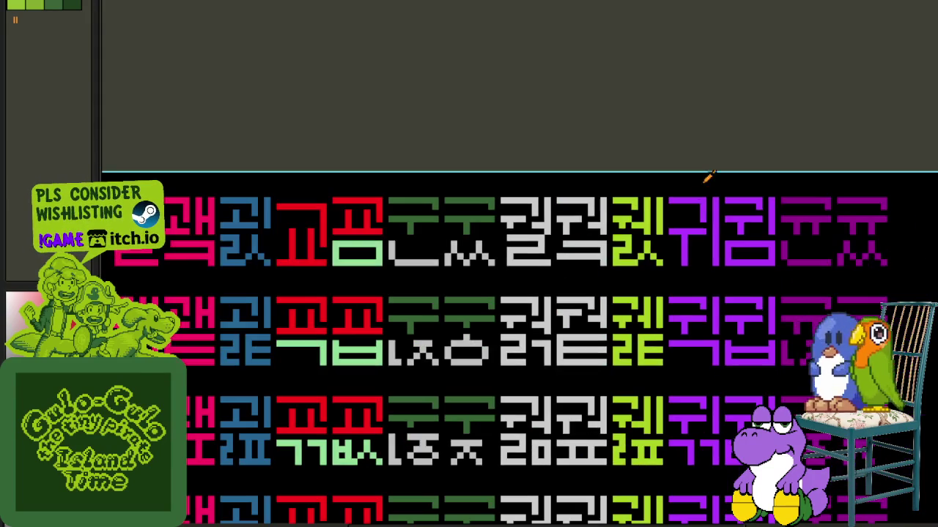
scroll(632, 219, "up", 2)
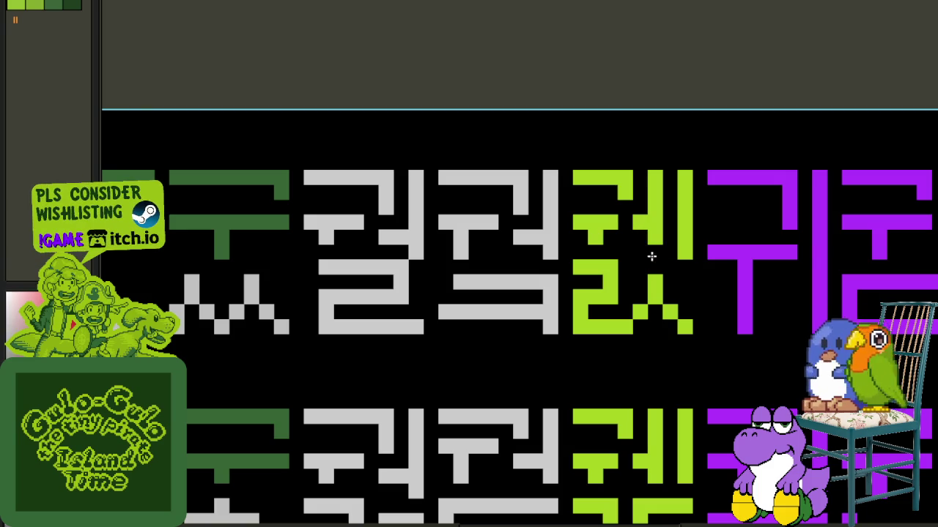
scroll(663, 270, "down", 2)
scroll(670, 189, "down", 2)
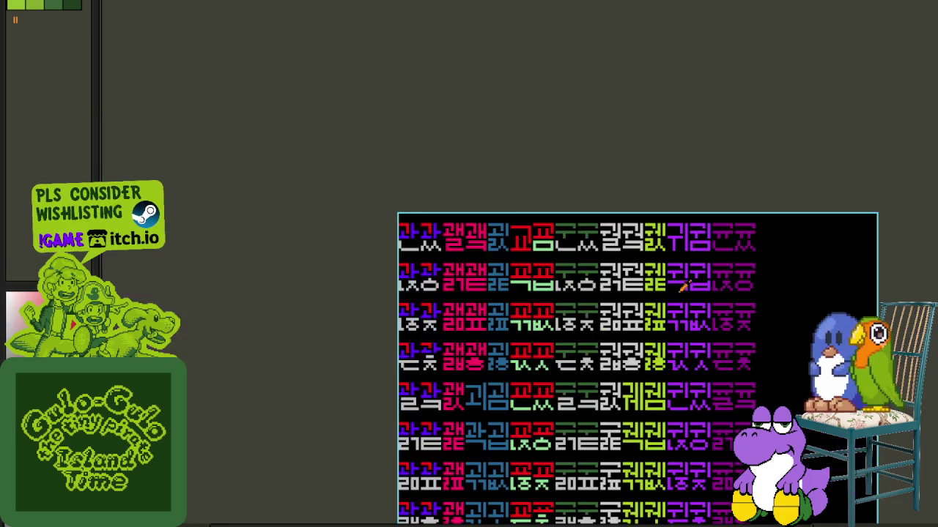
- Bring the whole glyph sheet into view and save it with Ctrl+S
left_click_drag(696, 359, 674, 234)
key("ctrl+s")
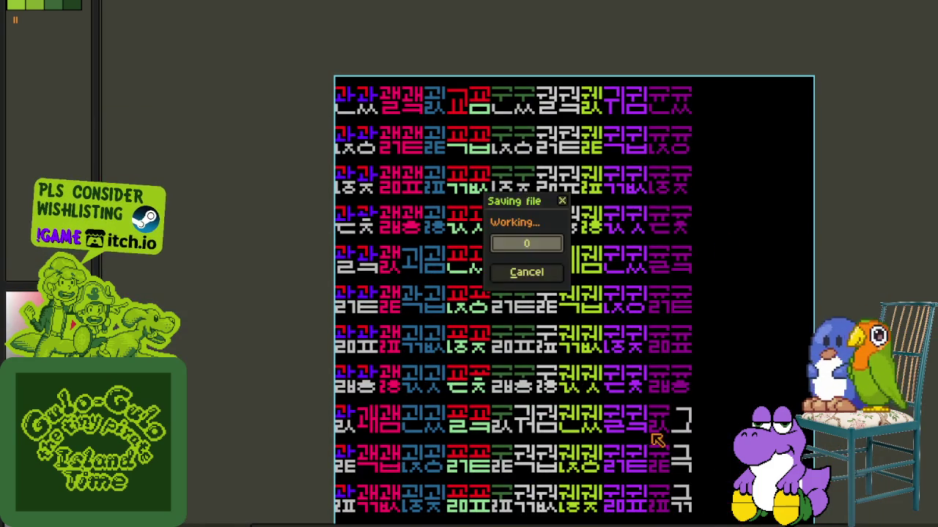
scroll(616, 366, "down", 5)
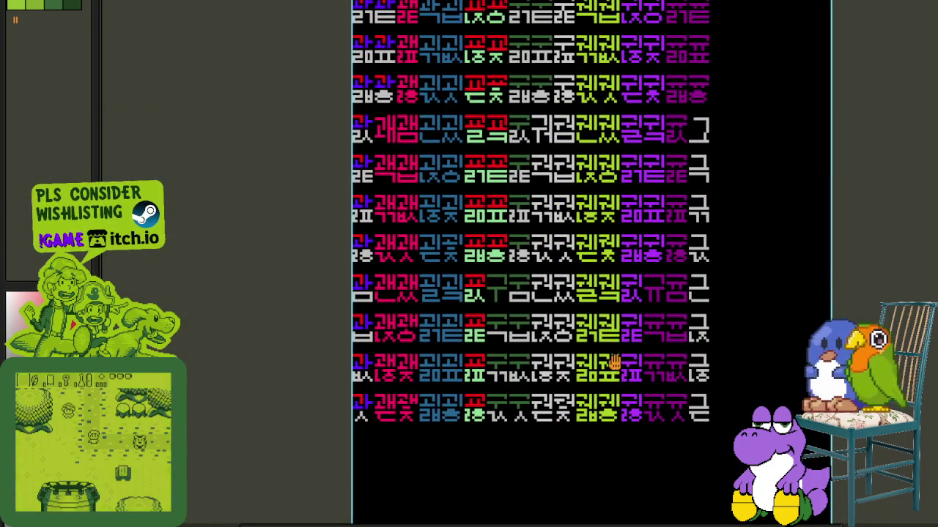
scroll(569, 383, "up", 1)
scroll(560, 369, "up", 1)
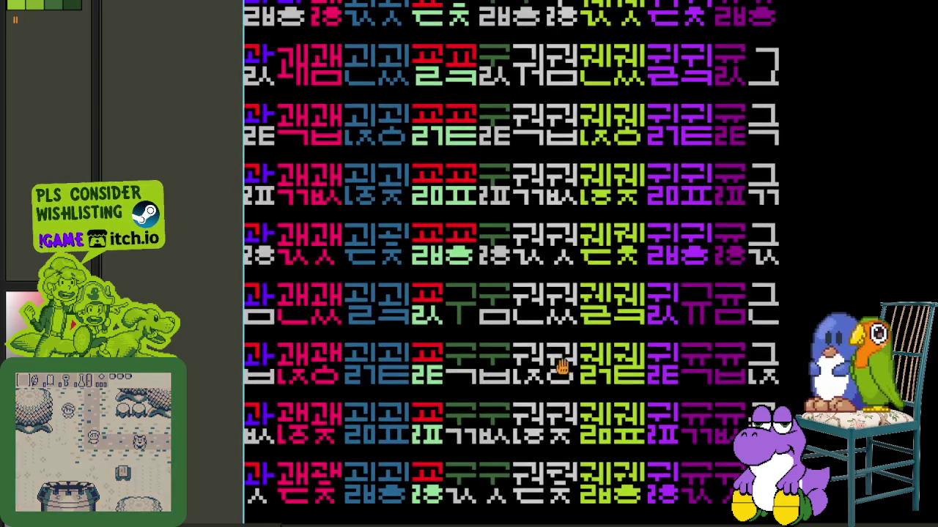
scroll(545, 366, "up", 2)
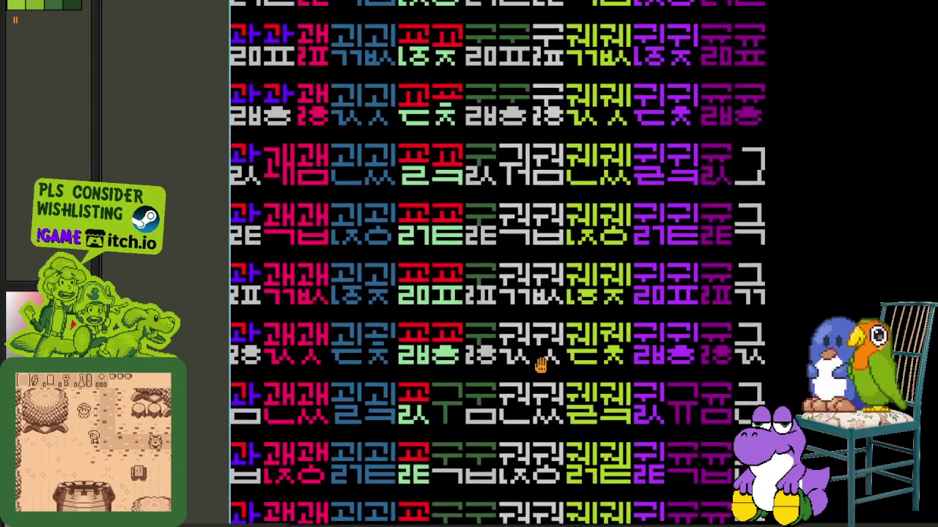
scroll(542, 344, "up", 1)
scroll(533, 301, "up", 1)
scroll(520, 385, "down", 1)
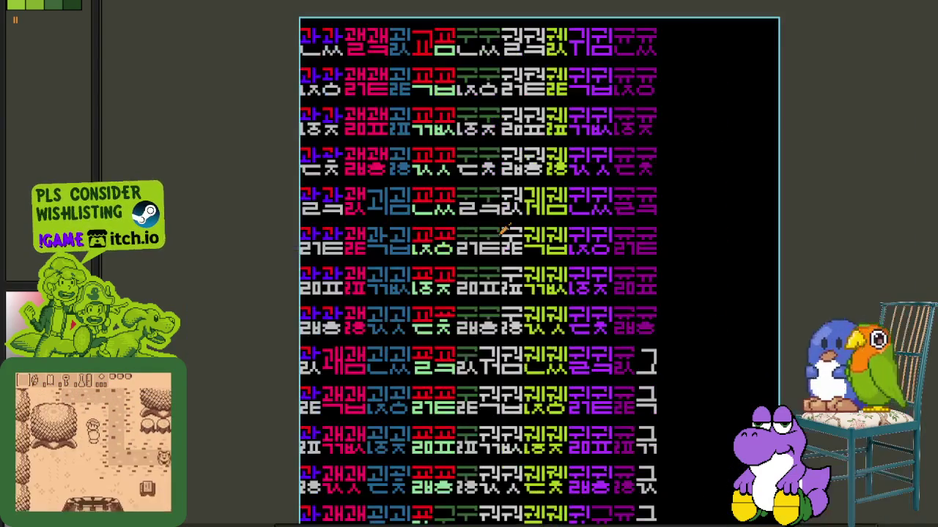
scroll(532, 164, "up", 2)
scroll(532, 164, "up", 2)
scroll(535, 66, "up", 2)
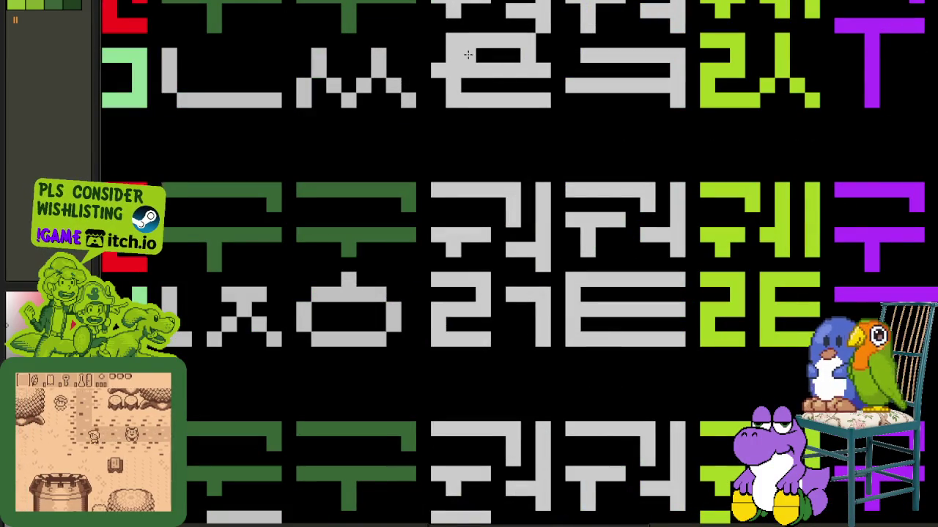
scroll(444, 50, "down", 4)
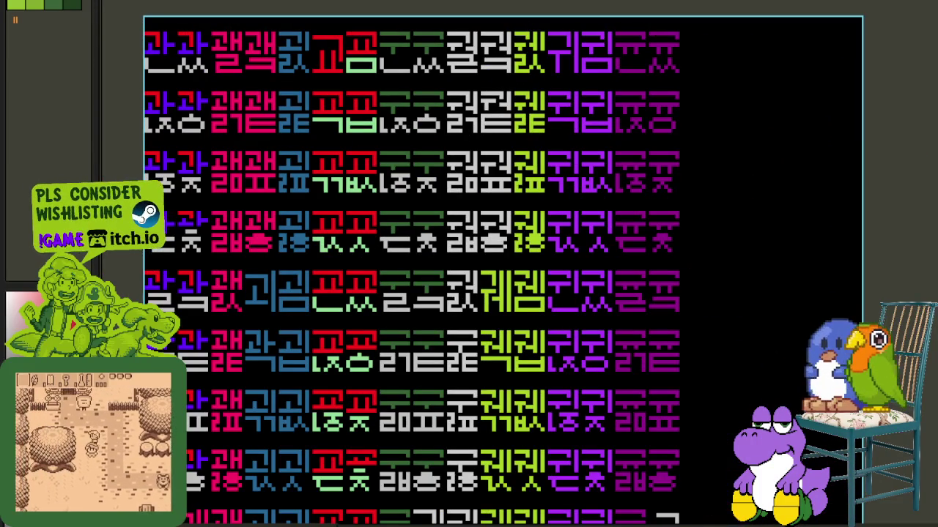
- Review the upper-left glyphs, then save the sheet again
mouse_move(456, 202)
left_mouse_down()
mouse_move(501, 152)
mouse_move(503, 119)
left_mouse_up()
scroll(503, 119, "up", 2)
scroll(467, 229, "up", 2)
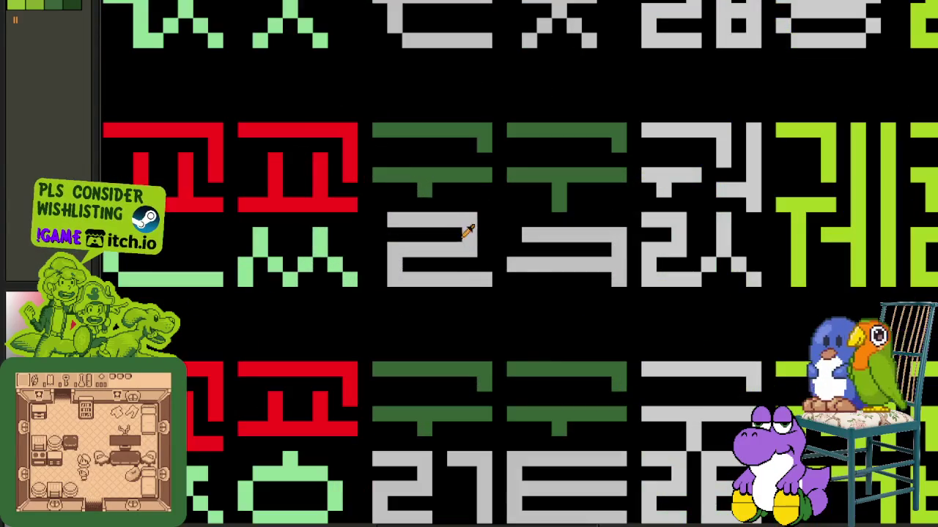
scroll(382, 235, "down", 4)
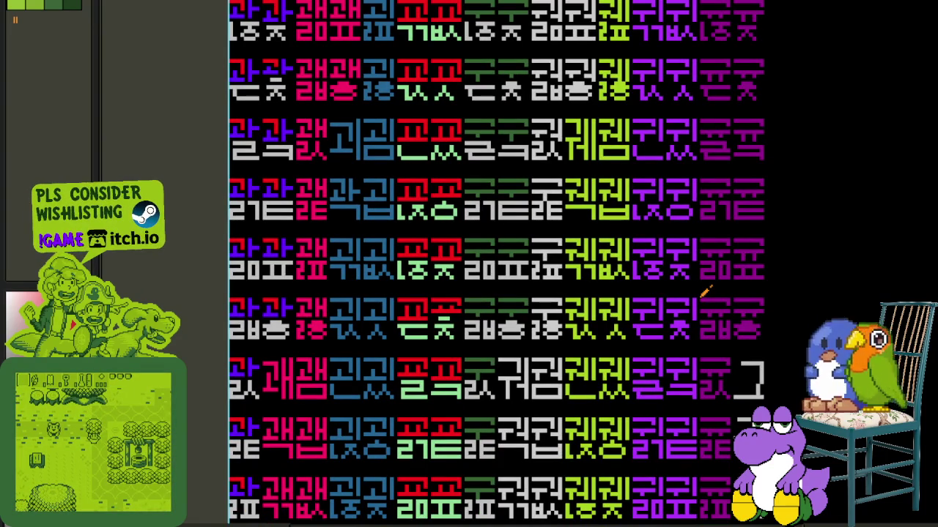
key("ctrl+s")
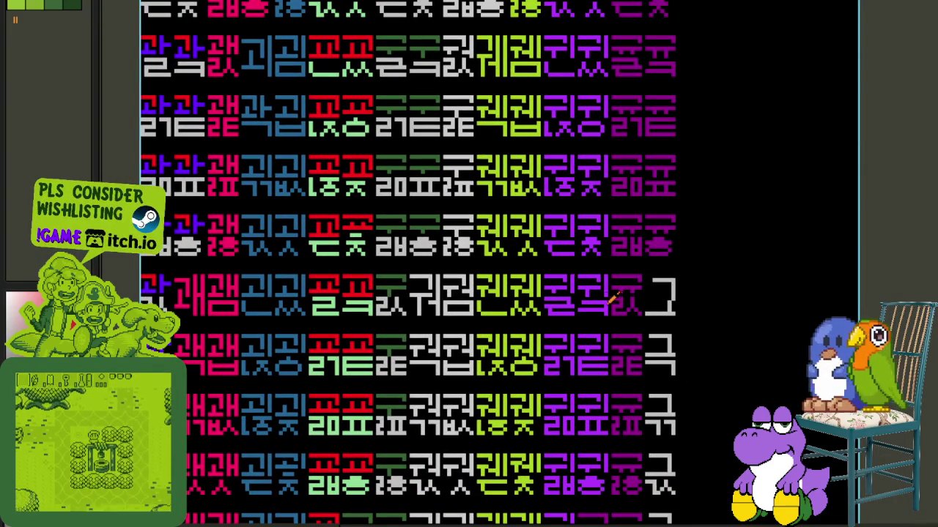
- Pan across the upper glyph rows and save the sheet once more
mouse_move(504, 350)
left_mouse_down()
mouse_move(546, 452)
mouse_move(542, 359)
left_mouse_up()
scroll(464, 359, "up", 2)
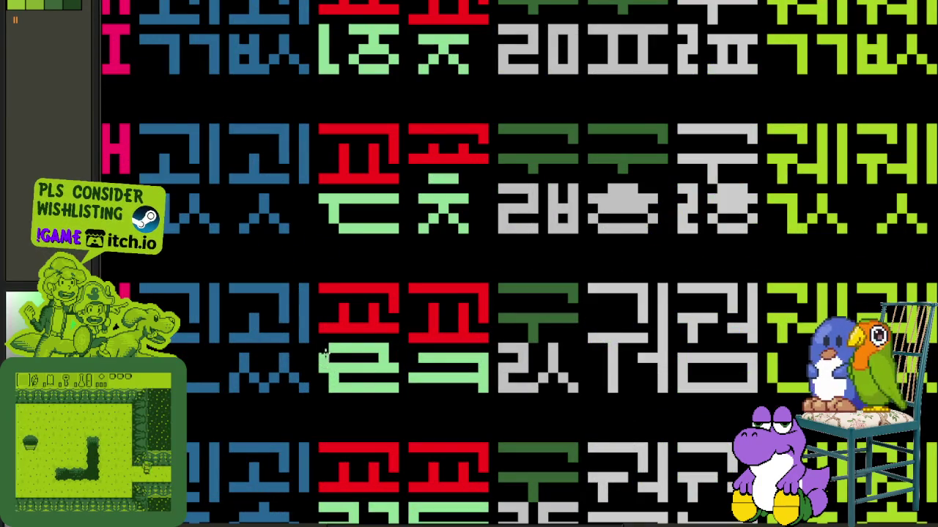
scroll(333, 369, "down", 2)
scroll(681, 406, "down", 1)
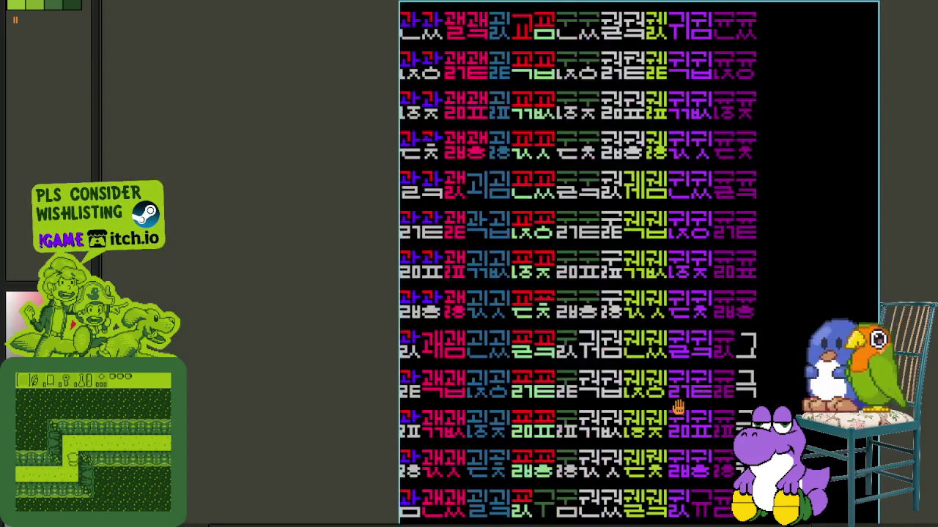
left_click_drag(681, 405, 611, 339)
key("ctrl+s")
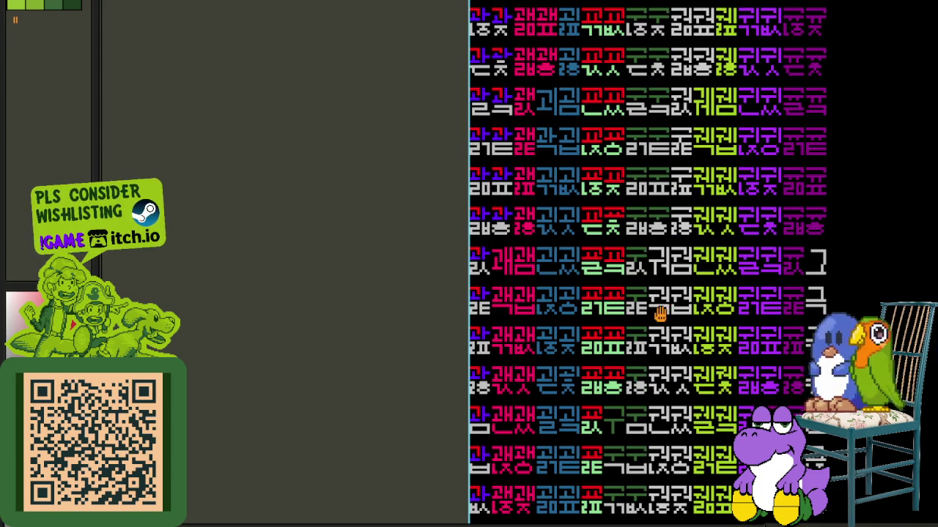
- Zoom and pan around the colour-coded glyph grid to inspect the top rows up close
mouse_move(660, 314)
left_mouse_down()
mouse_move(539, 220)
mouse_move(529, 277)
left_mouse_up()
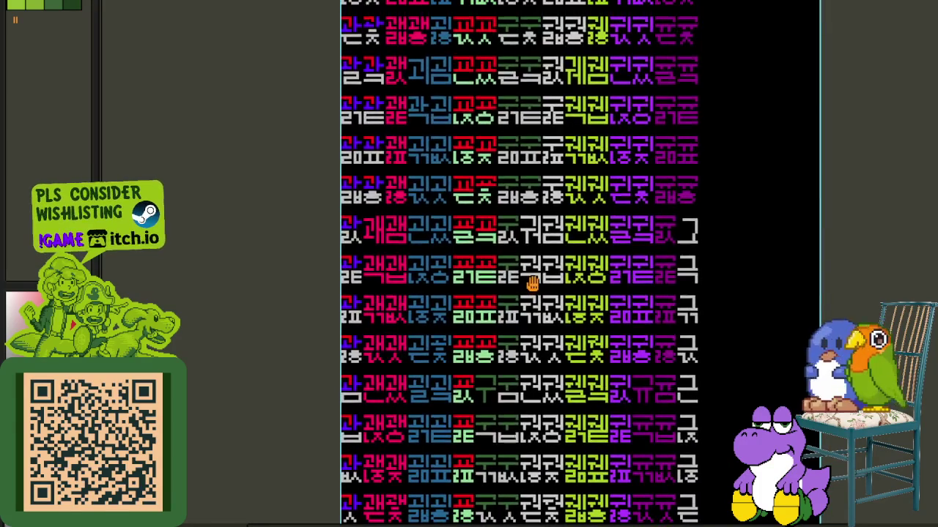
scroll(430, 439, "up", 5)
scroll(386, 400, "up", 3)
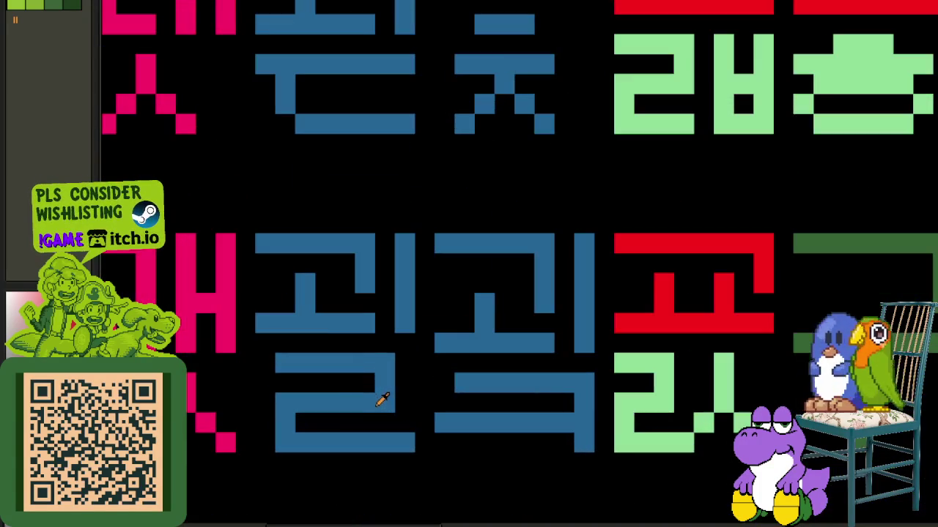
scroll(269, 370, "down", 3)
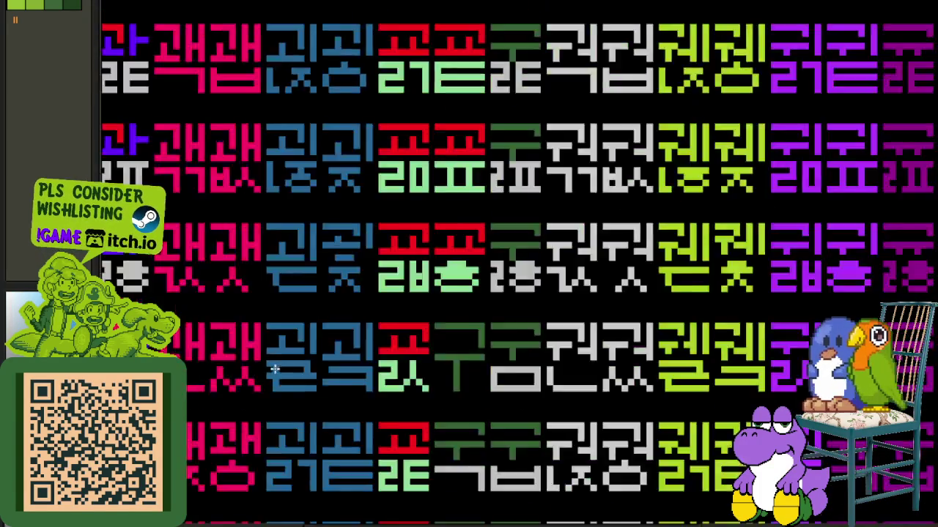
scroll(197, 411, "down", 2)
left_click_drag(334, 294, 458, 298)
scroll(455, 268, "down", 1)
scroll(454, 267, "up", 1)
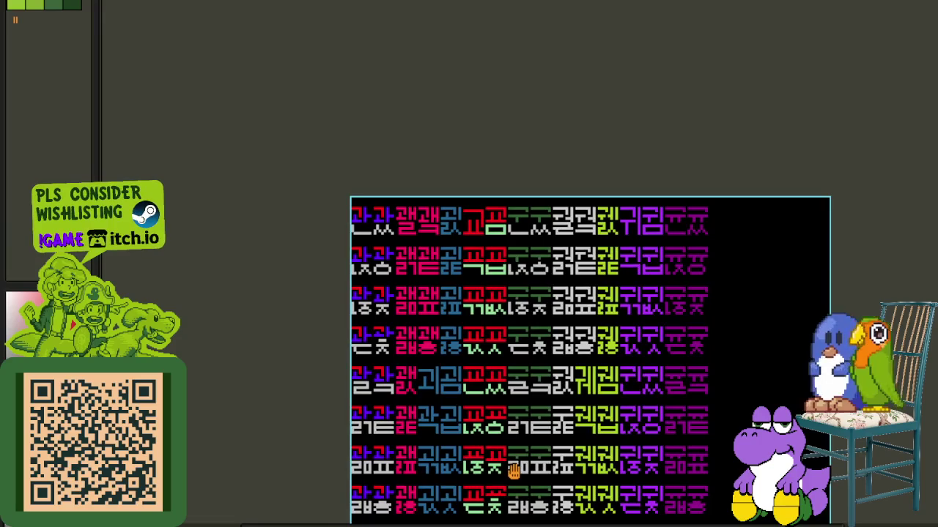
scroll(451, 219, "up", 3)
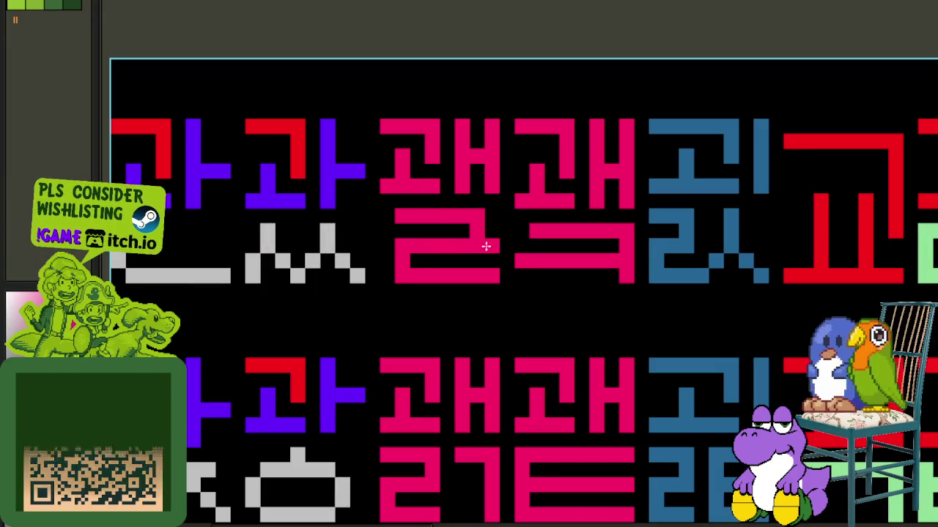
scroll(383, 218, "down", 2)
scroll(432, 114, "down", 1)
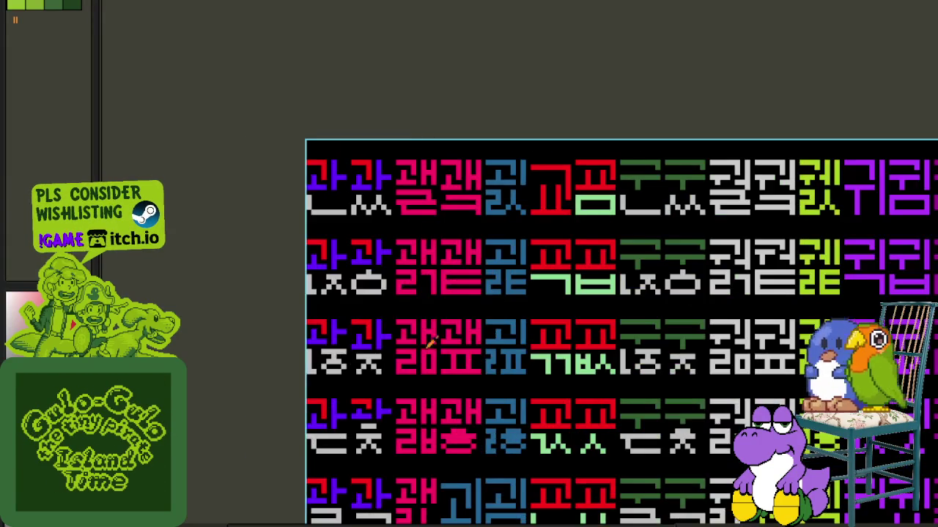
- Look across the enlarged glyphs, then save the sheet with Ctrl+S
left_click_drag(432, 308, 454, 252)
scroll(354, 309, "up", 2)
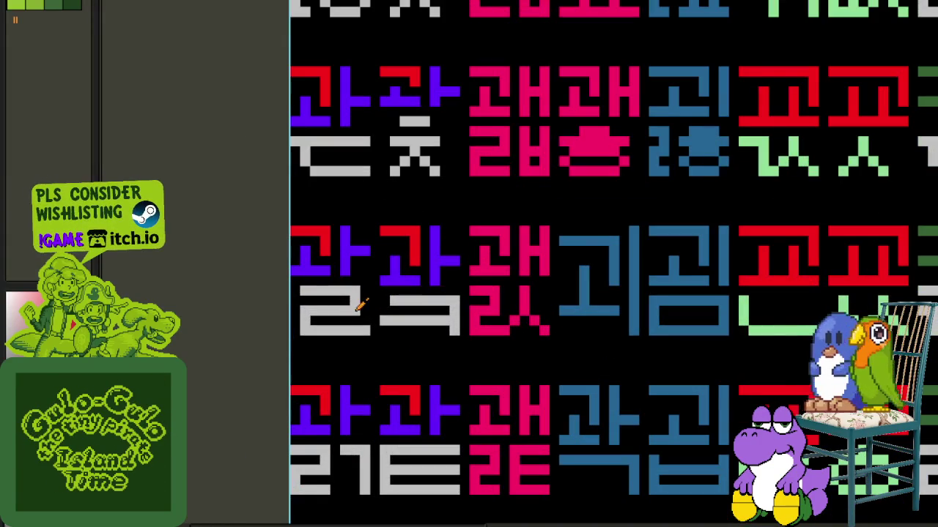
scroll(296, 294, "down", 2)
scroll(262, 300, "down", 1)
scroll(242, 366, "down", 1)
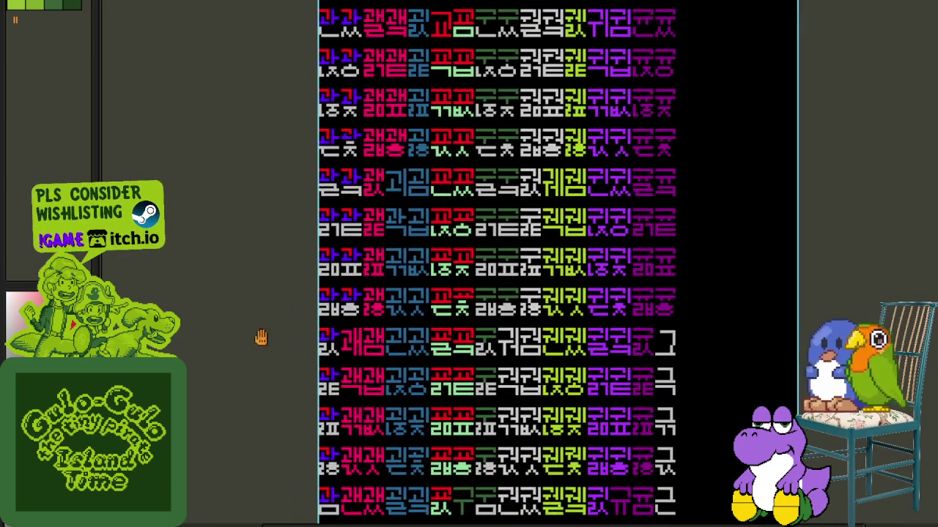
scroll(363, 416, "down", 1)
scroll(608, 304, "down", 1)
scroll(609, 258, "up", 1)
key("ctrl+s")
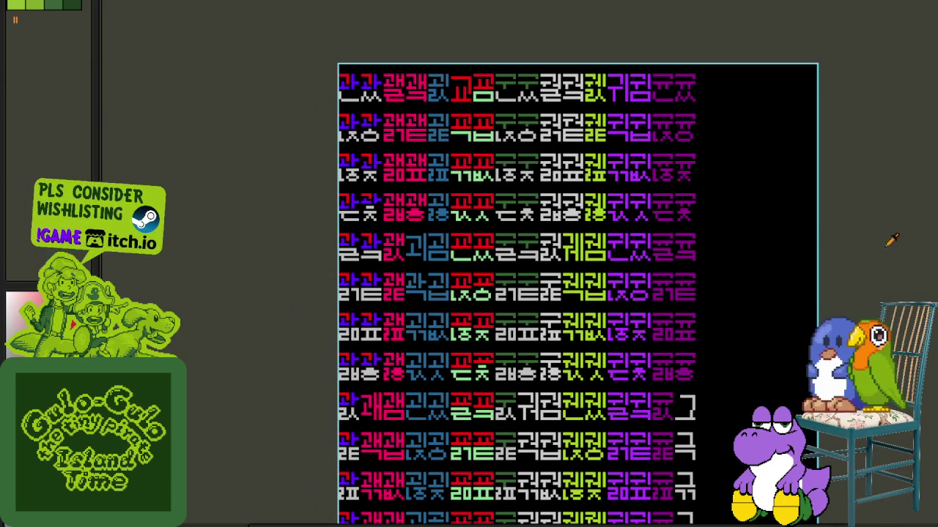
- Show the timeline listing the korean_hangeul_syllables page layers
left_click_drag(584, 141, 488, 217)
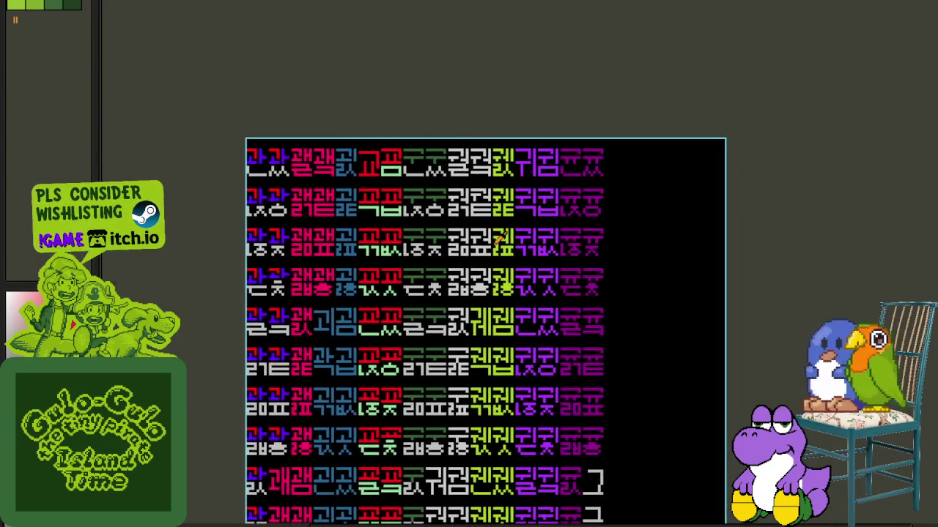
scroll(464, 310, "down", 5)
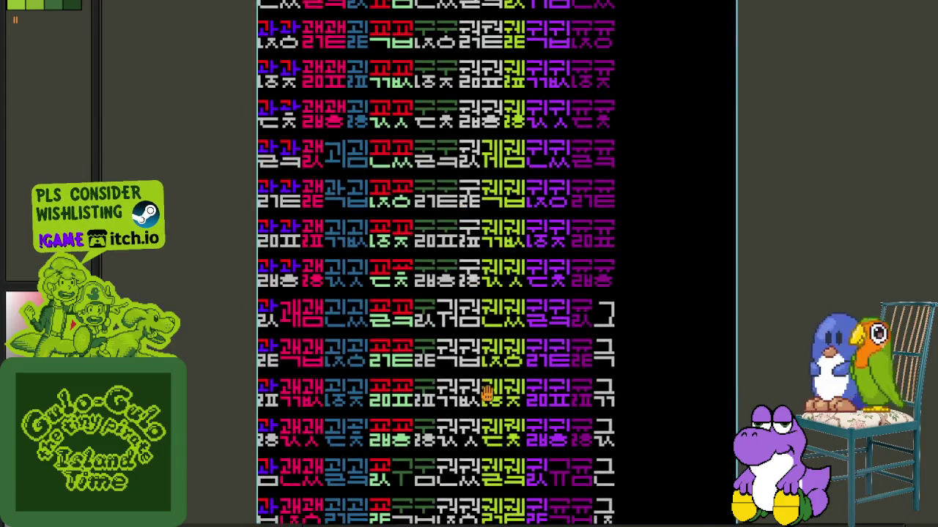
key("Tab")
scroll(467, 110, "down", 10)
- Hide the page layer list and zoom around the top edge of the red glyph sheet
key("Tab")
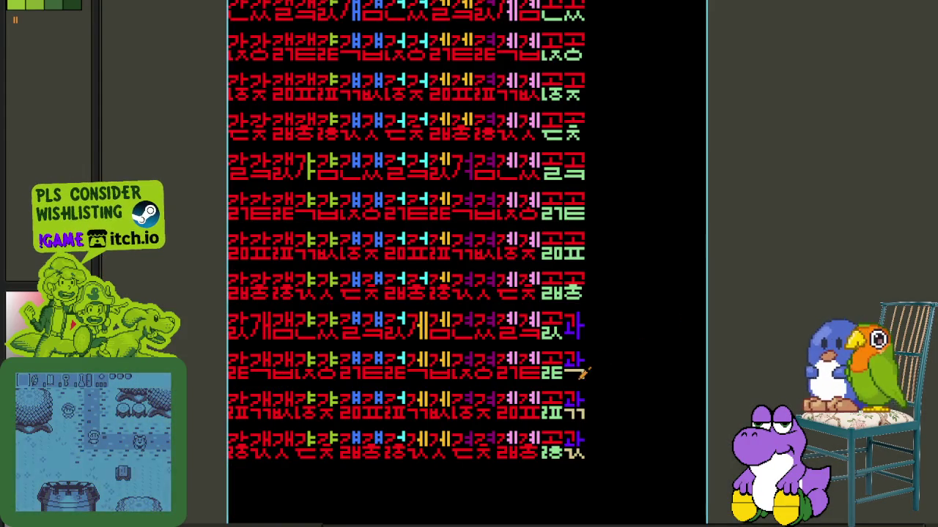
scroll(586, 425, "up", 2)
scroll(584, 442, "up", 1)
scroll(562, 265, "up", 3)
scroll(539, 246, "up", 1)
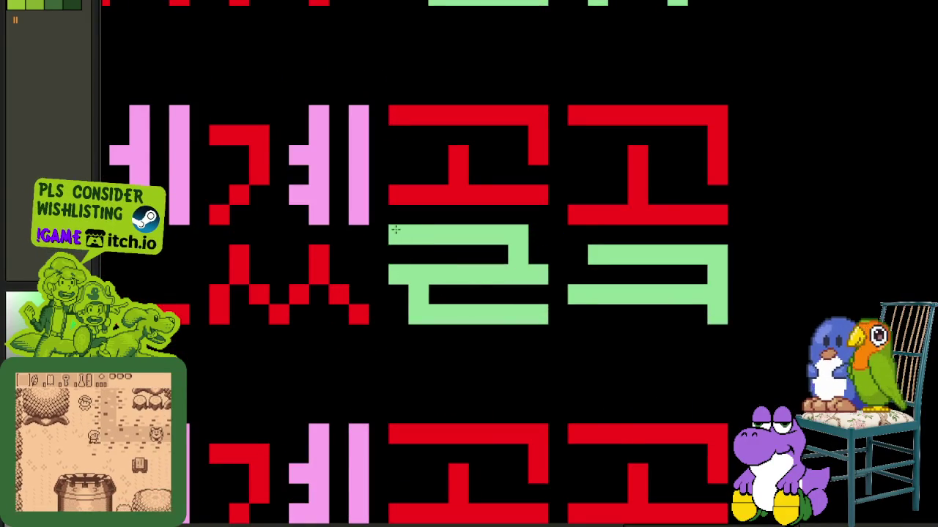
scroll(456, 279, "down", 4)
scroll(741, 234, "down", 2)
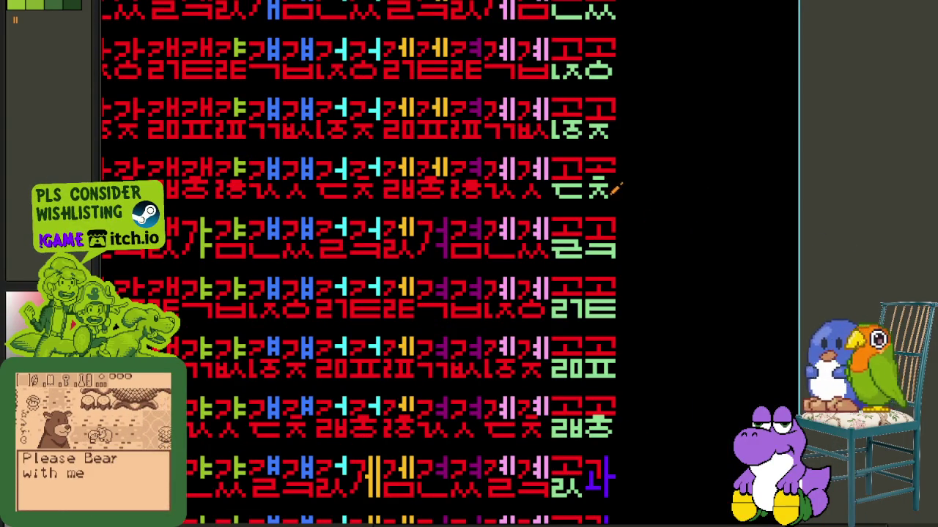
mouse_move(627, 160)
left_mouse_down()
mouse_move(600, 368)
mouse_move(606, 468)
mouse_move(623, 364)
mouse_move(554, 104)
mouse_move(562, 114)
left_mouse_up()
scroll(563, 113, "down", 1)
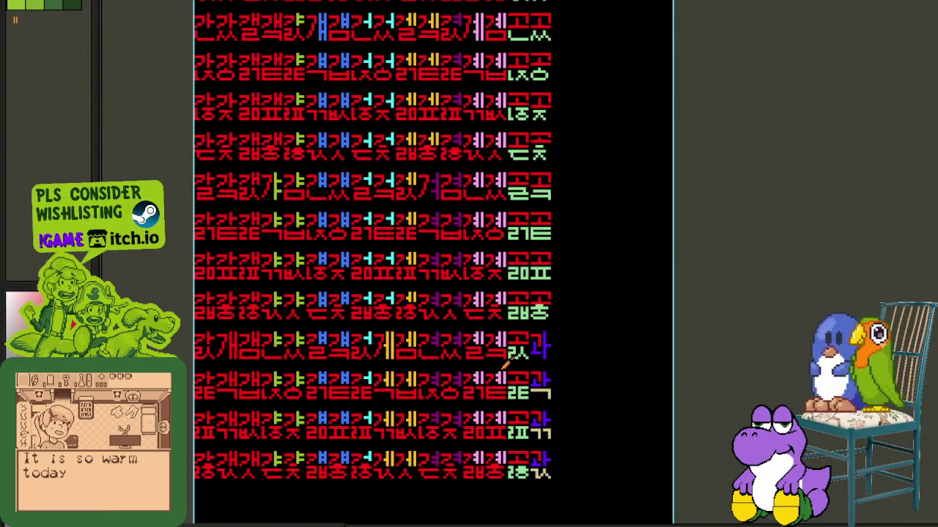
scroll(492, 343, "up", 2)
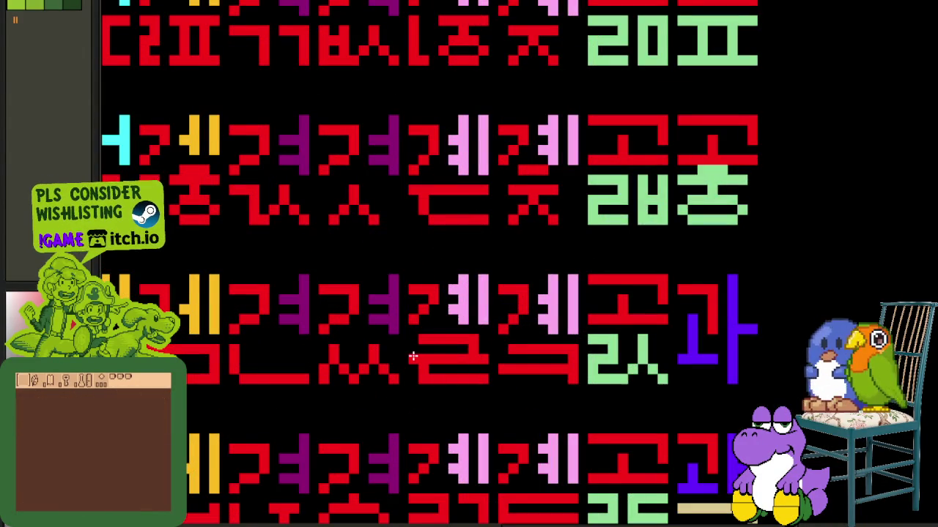
scroll(412, 341, "down", 1)
scroll(846, 291, "down", 1)
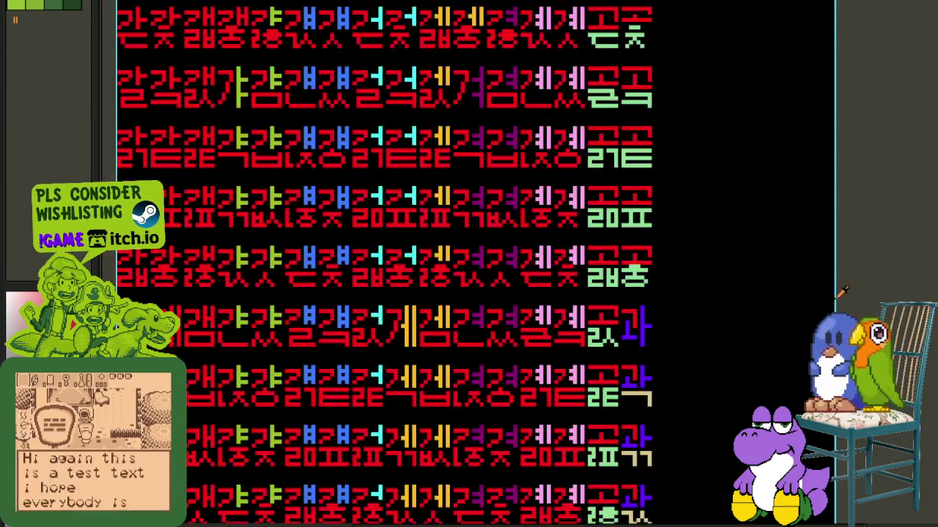
- Pan down through the glyph rows past 고 to the purple 과 rows and lime-green finals
left_click_drag(579, 254, 583, 471)
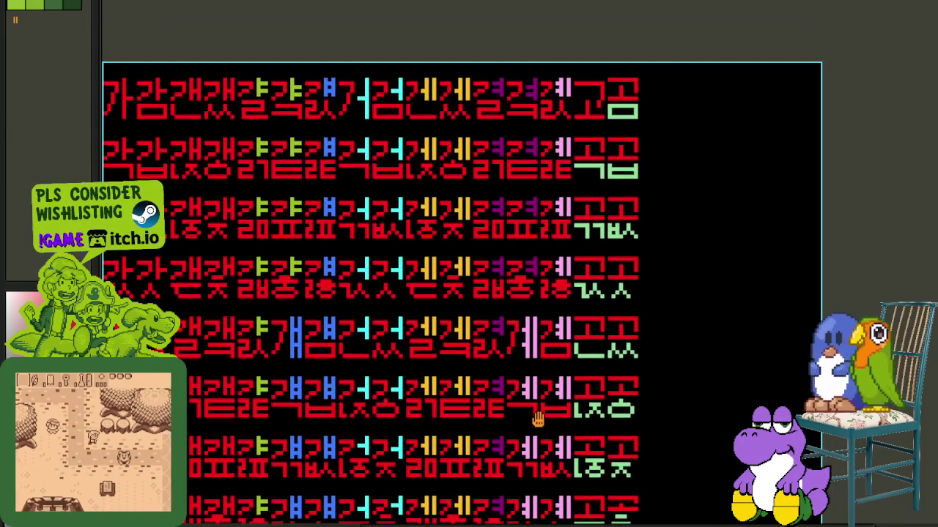
scroll(489, 91, "up", 3)
scroll(489, 91, "up", 2)
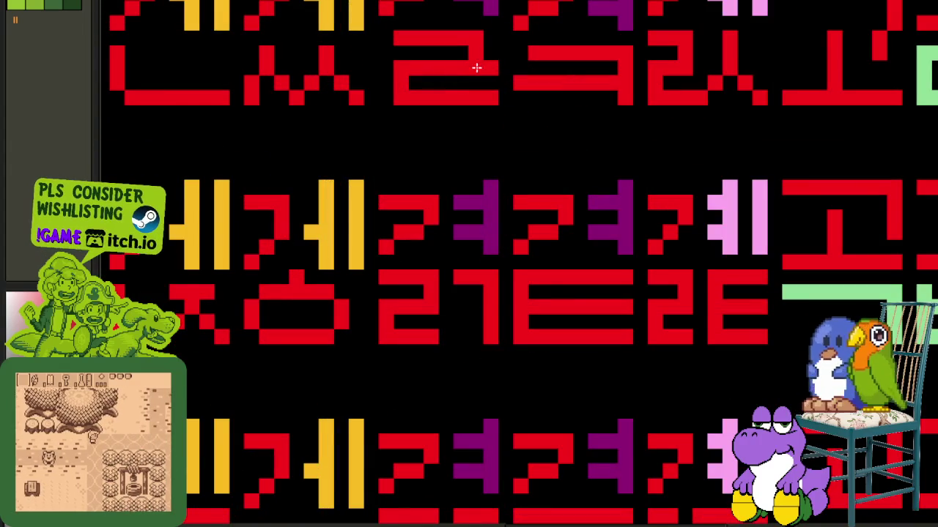
scroll(389, 45, "down", 5)
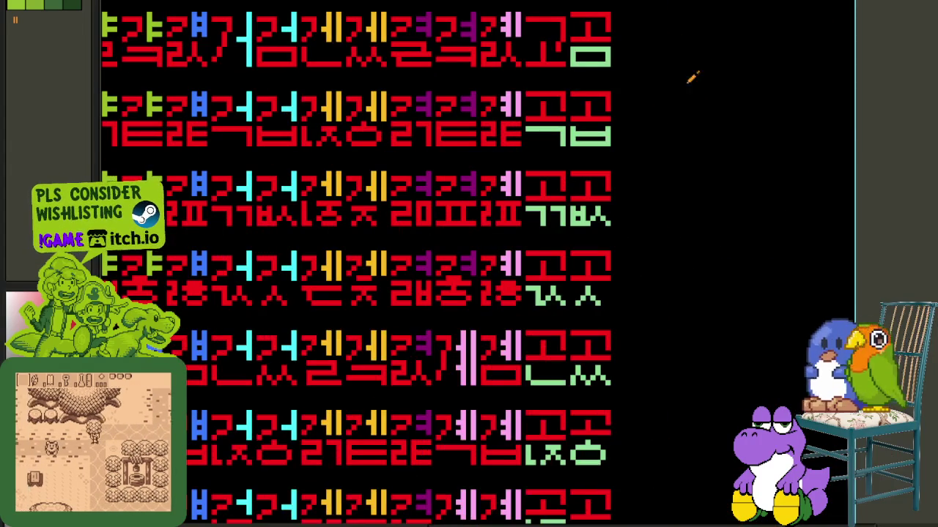
scroll(455, 151, "down", 2)
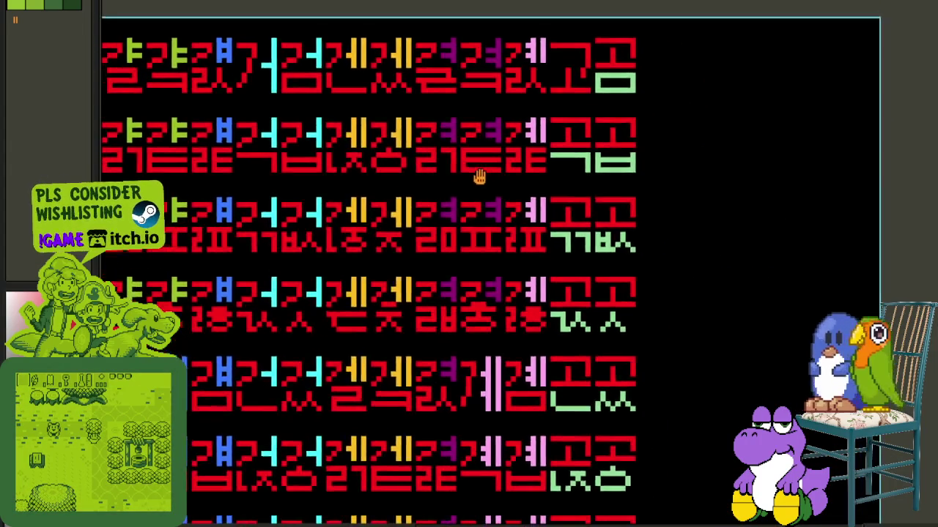
left_click_drag(492, 184, 471, 320)
scroll(471, 319, "down", 2)
scroll(476, 278, "down", 1)
scroll(484, 242, "down", 2)
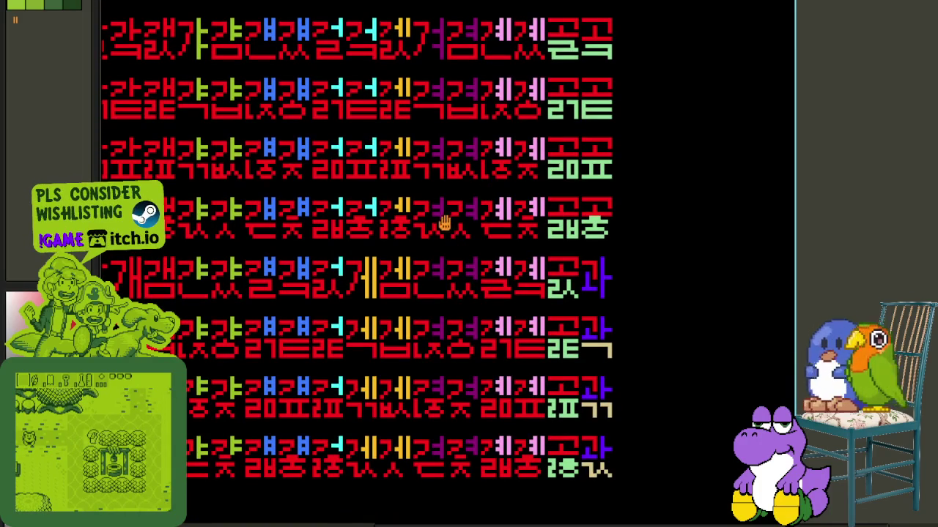
scroll(445, 215, "up", 1)
scroll(444, 220, "down", 2)
scroll(439, 224, "up", 2)
left_click_drag(423, 218, 431, 274)
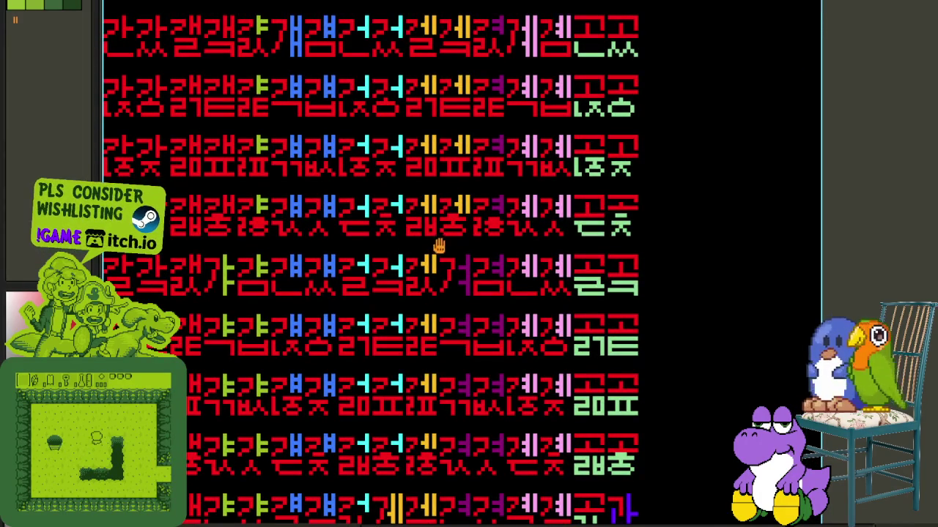
scroll(368, 291, "up", 2)
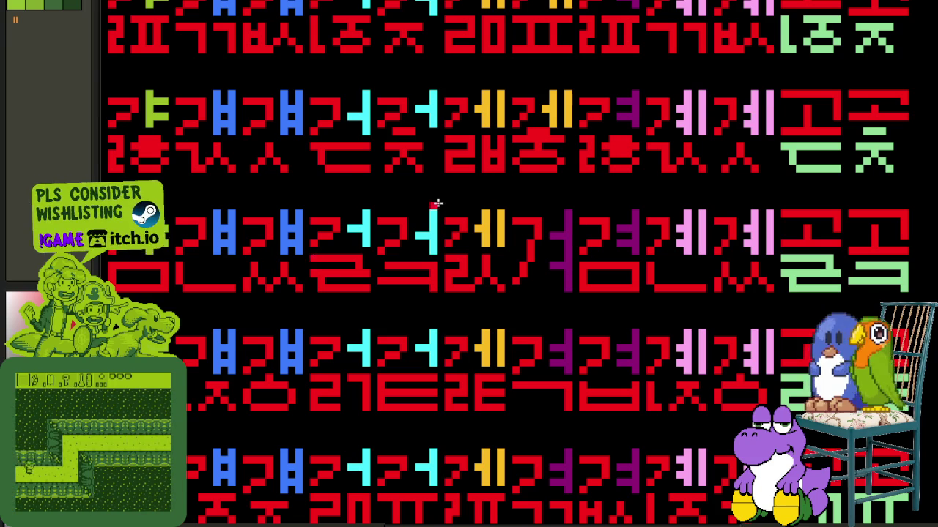
scroll(417, 320, "up", 3)
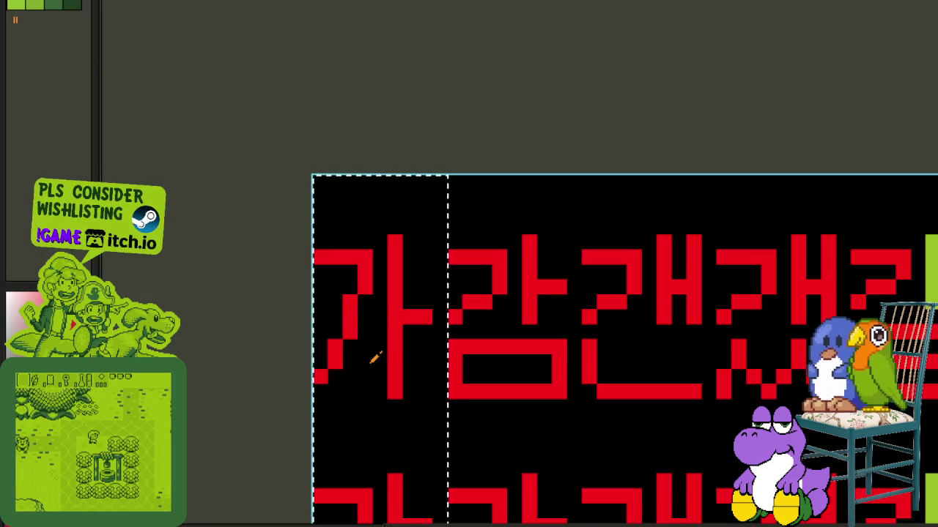
- Apply a colour replacement to the leftmost glyph column
key("shift+r")
left_click(423, 412)
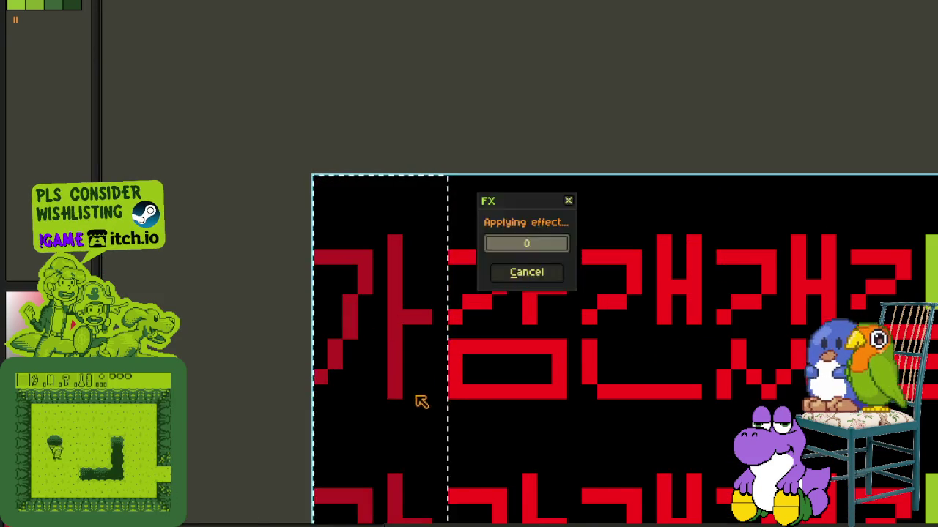
scroll(536, 241, "down", 3)
left_click_drag(492, 430, 396, 355)
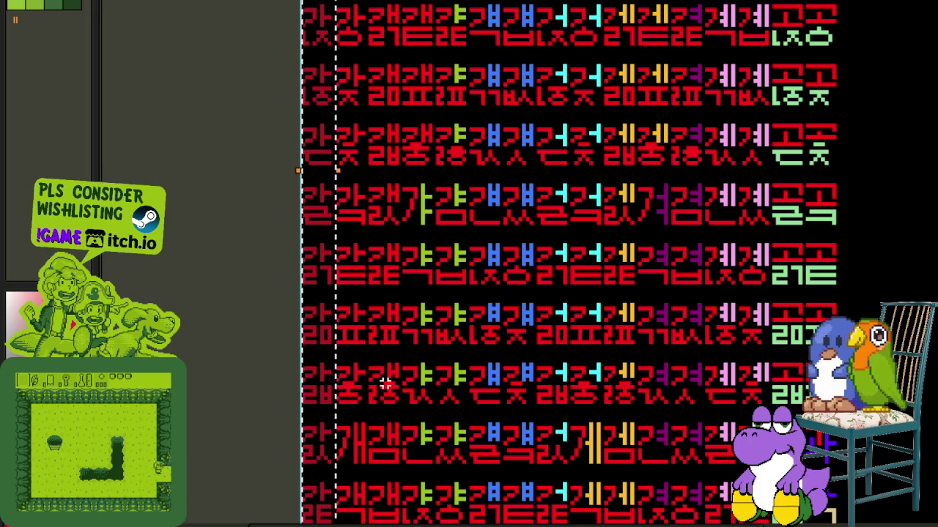
scroll(345, 402, "up", 2)
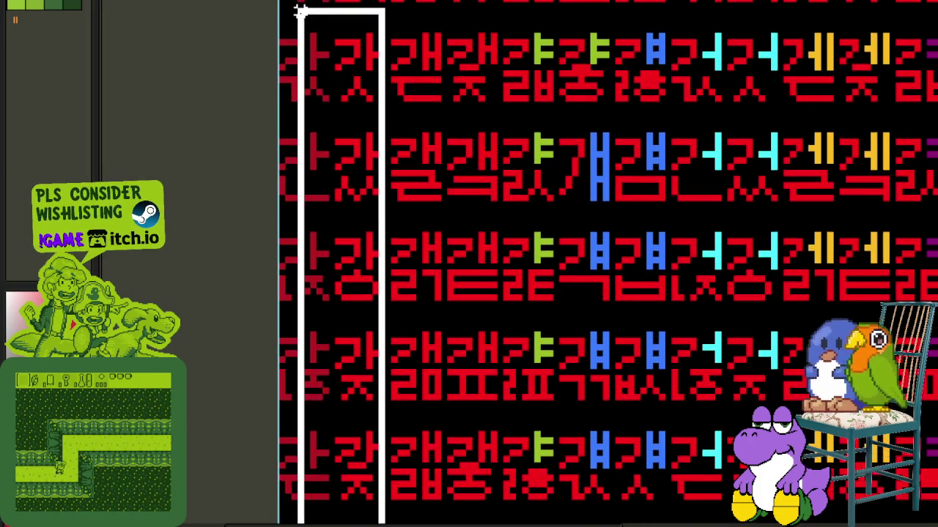
- Select the first glyph columns up to the sheet top and recolour them darker red
left_click_drag(368, 318, 314, 6)
scroll(370, 275, "up", 2)
scroll(370, 275, "up", 1)
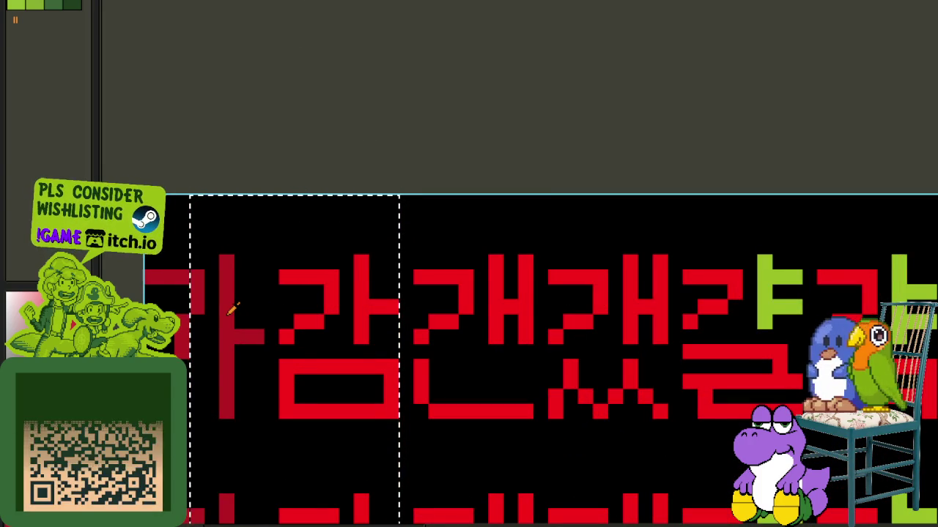
key("shift+r")
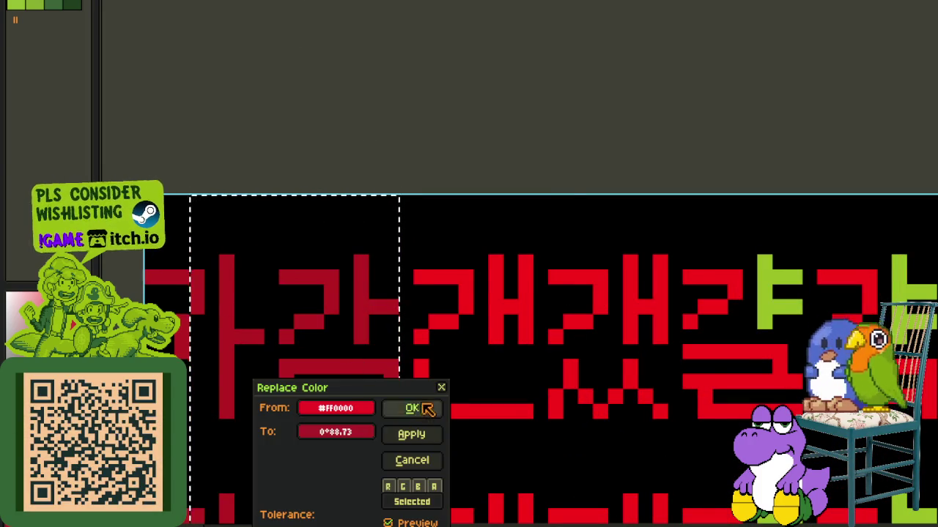
left_click(412, 408)
scroll(418, 189, "down", 2)
scroll(433, 195, "down", 1)
- Turn the lower third and fourth columns purple, then select those columns up to the top
left_click_drag(433, 195, 374, 6)
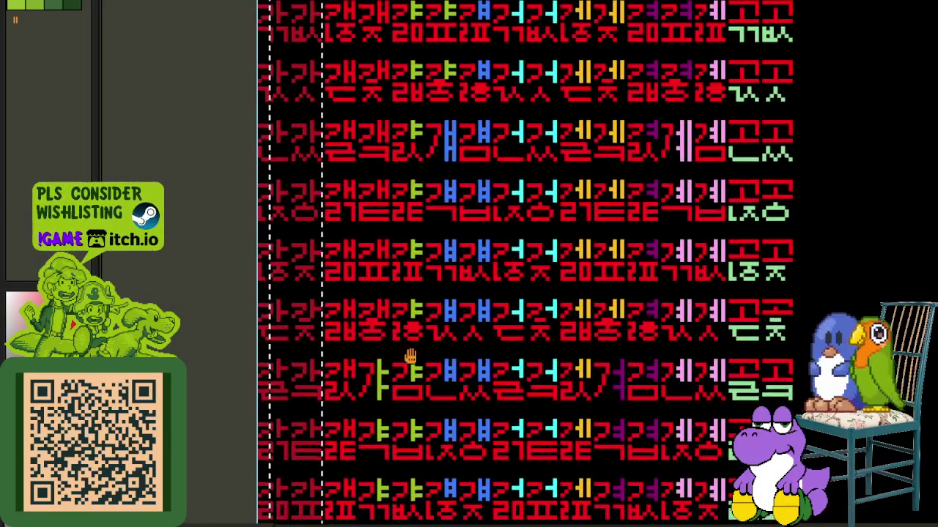
left_click_drag(327, 505, 348, 267)
left_click_drag(320, 436, 267, 290)
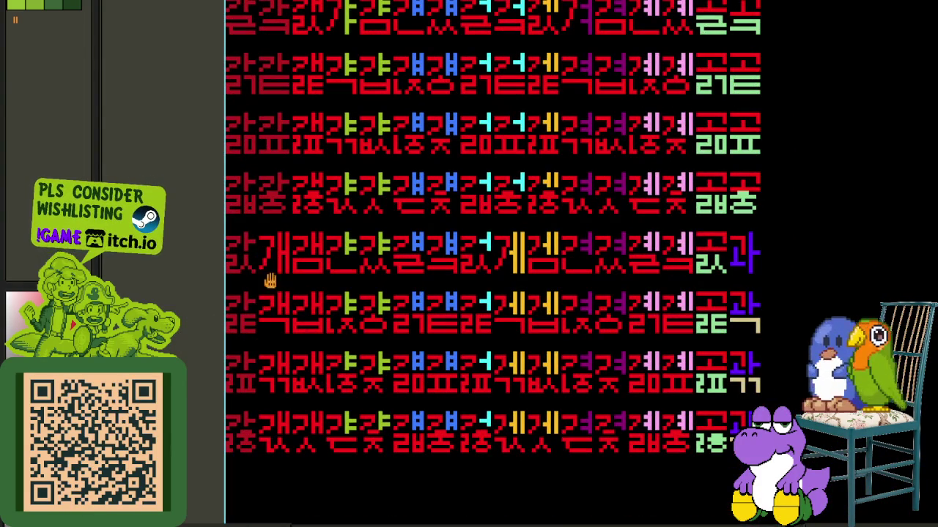
scroll(253, 304, "up", 1)
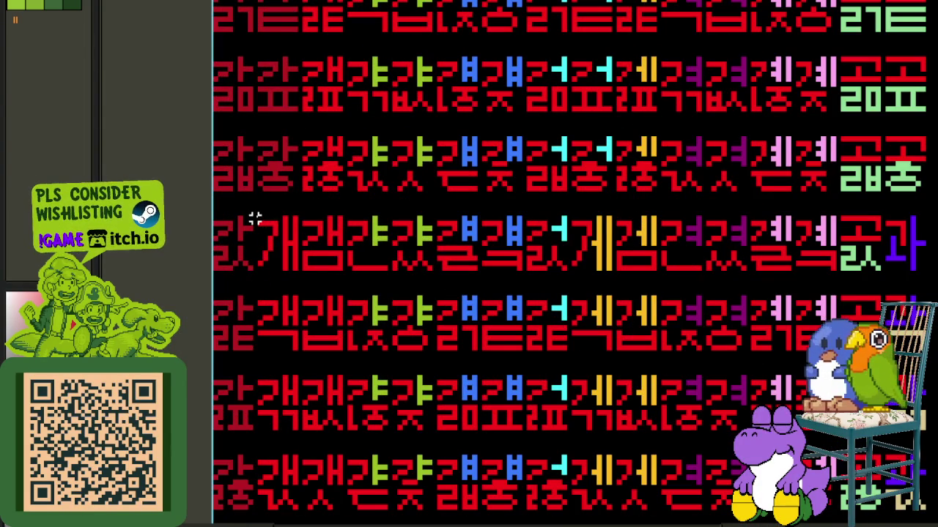
left_click_drag(254, 218, 342, 522)
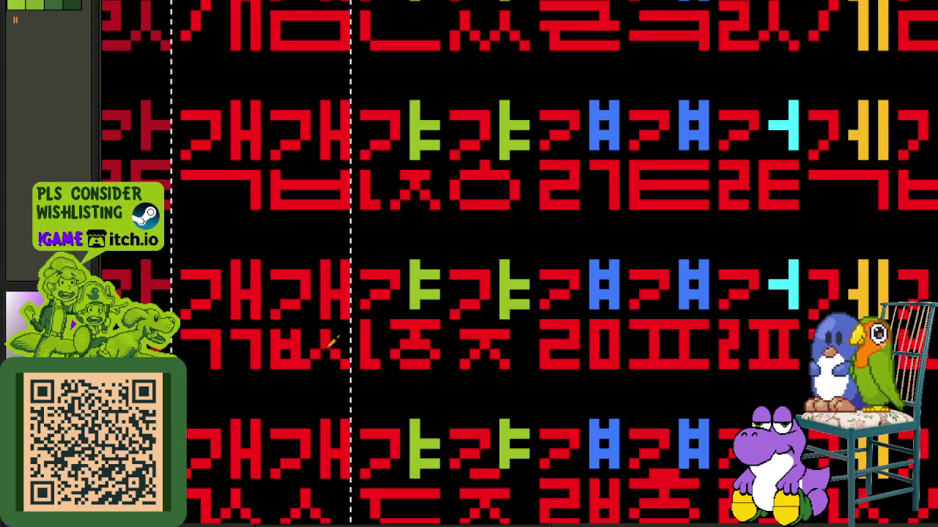
left_click(434, 419)
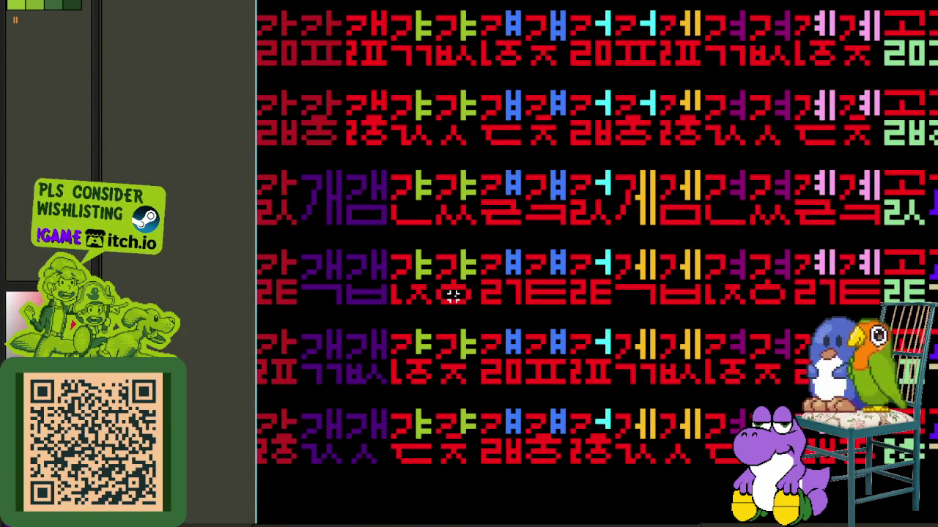
scroll(454, 295, "down", 1)
scroll(399, 330, "up", 2)
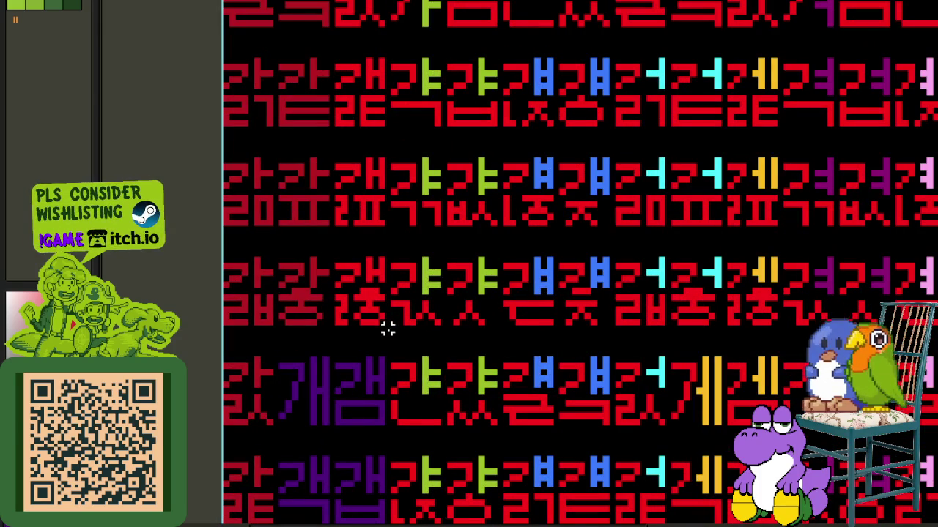
mouse_move(387, 329)
left_mouse_down()
mouse_move(263, 73)
mouse_move(243, 62)
left_mouse_up()
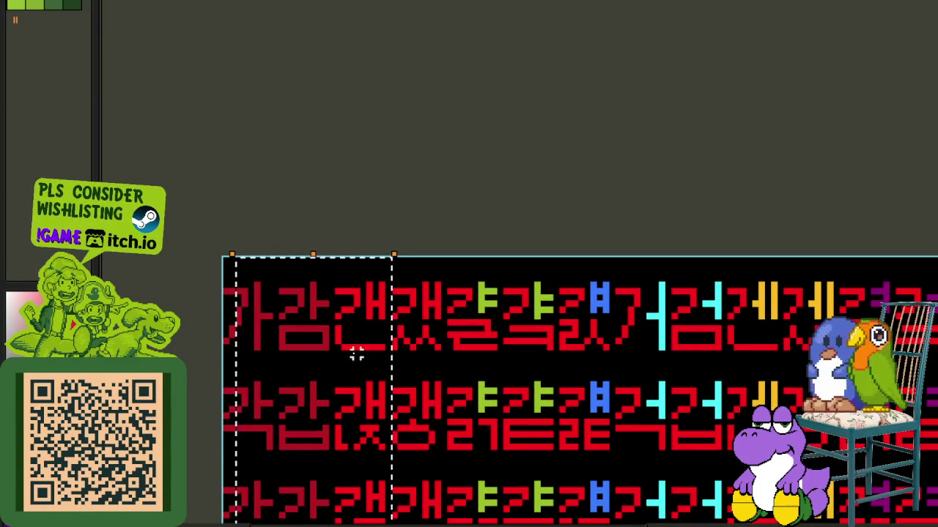
key("shift+r")
- Apply purple to the third and fourth columns, including their top rows, then deselect
left_click(416, 407)
key("Tab")
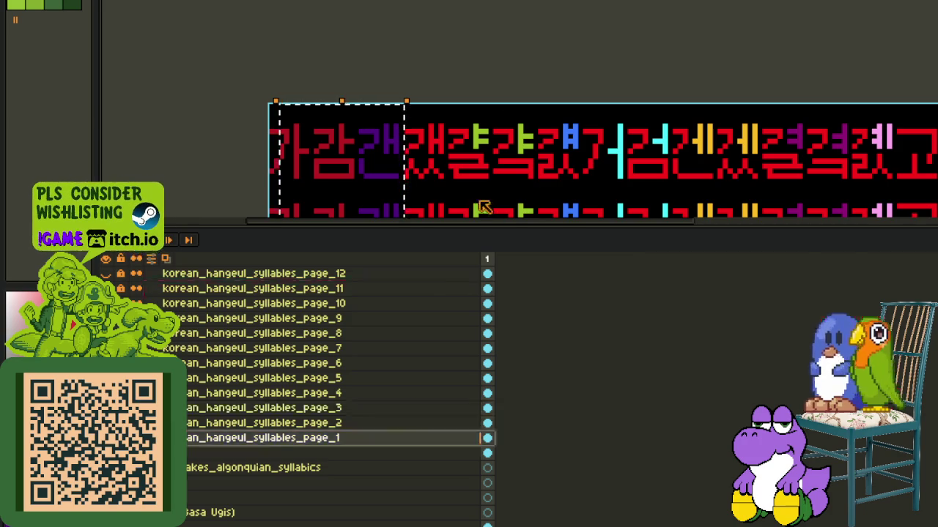
key("Tab")
mouse_move(488, 266)
left_mouse_down()
mouse_move(477, 264)
mouse_move(473, 314)
left_mouse_up()
scroll(469, 337, "up", 2)
mouse_move(456, 352)
left_mouse_down()
mouse_move(435, 165)
mouse_move(306, 246)
left_mouse_up()
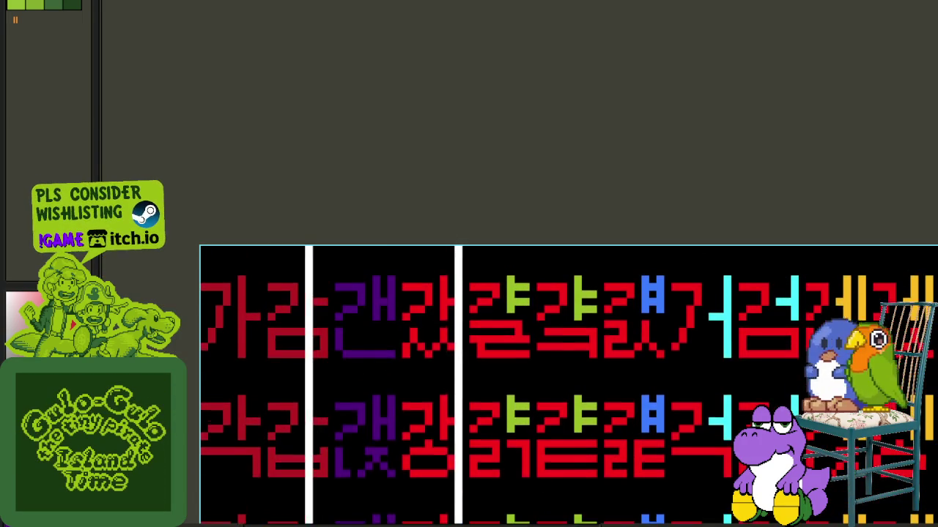
key("shift+r")
left_click(414, 406)
scroll(508, 207, "down", 3)
key("ctrl+d")
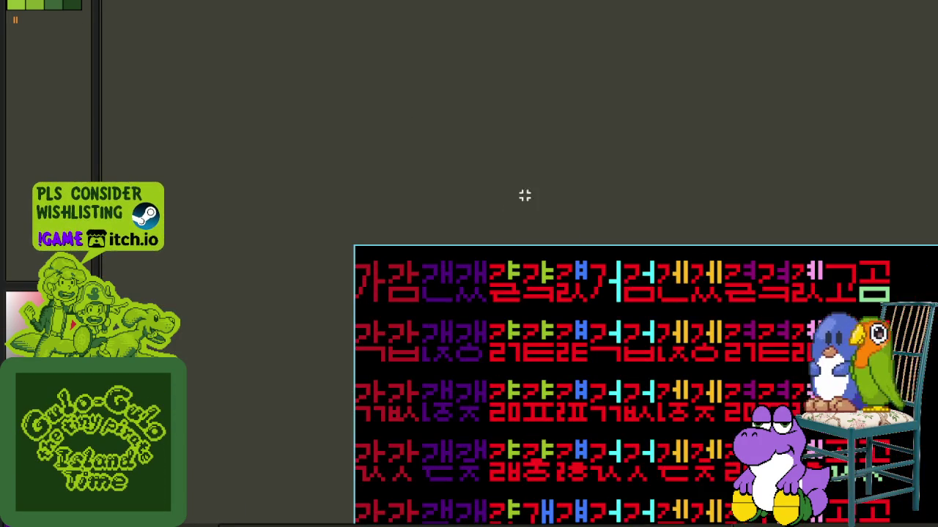
- Select the fifth and sixth glyph columns, cancelling a first colour replacement attempt
left_click_drag(529, 329, 418, 157)
scroll(398, 236, "up", 1)
scroll(335, 324, "up", 1)
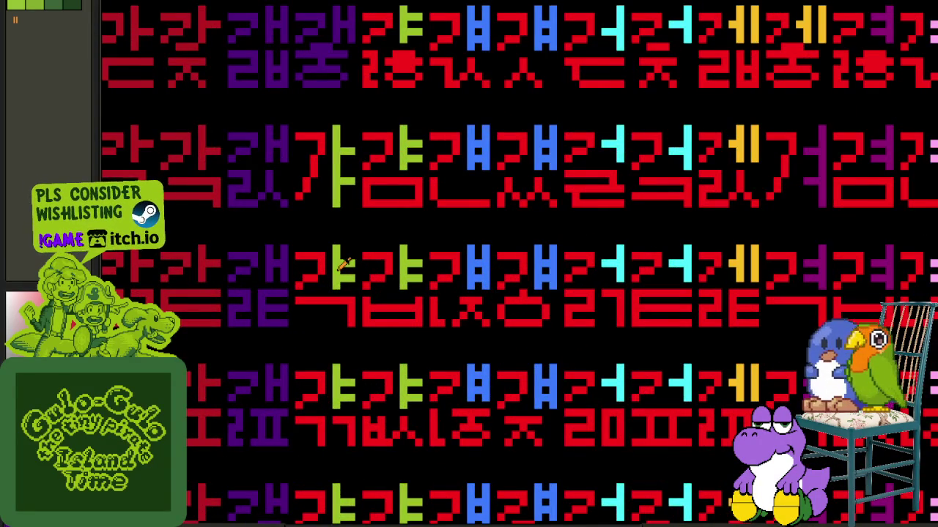
scroll(343, 263, "down", 1)
scroll(334, 185, "down", 1)
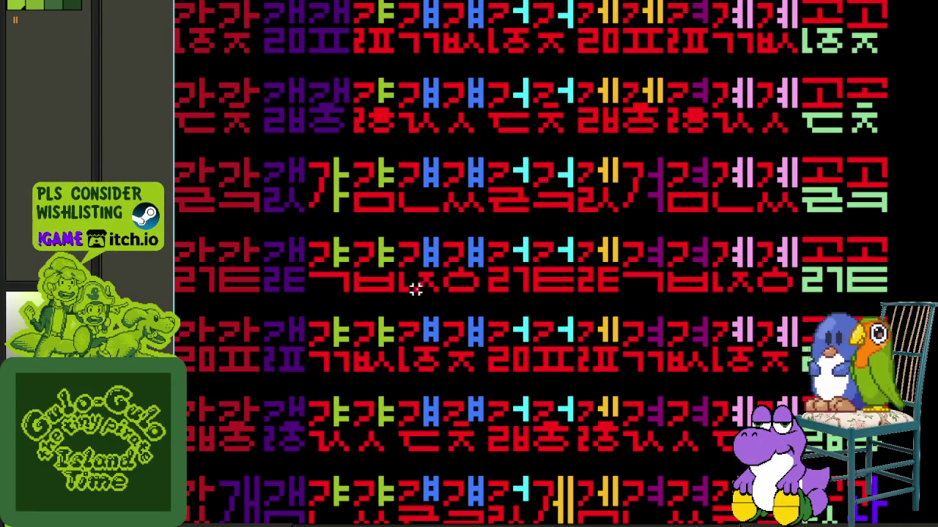
scroll(401, 254, "down", 3)
scroll(392, 383, "up", 3)
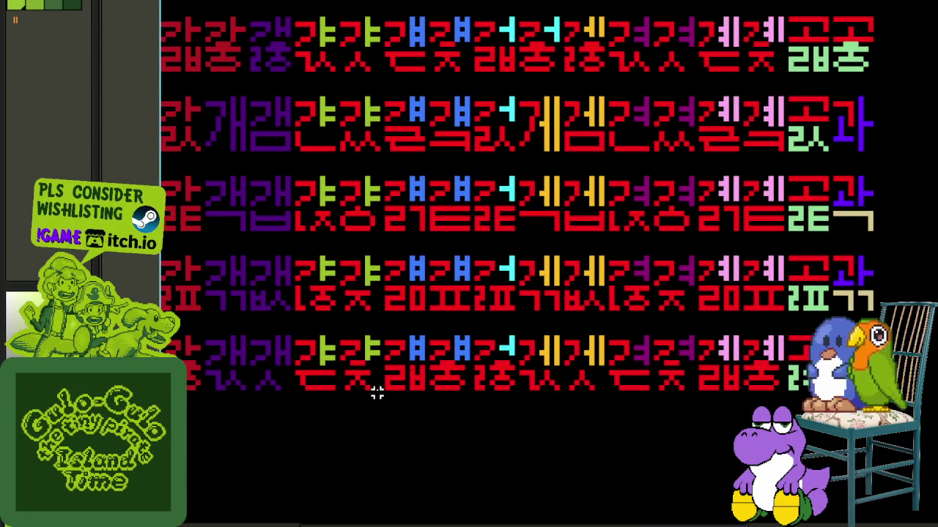
left_click_drag(381, 394, 175, 7)
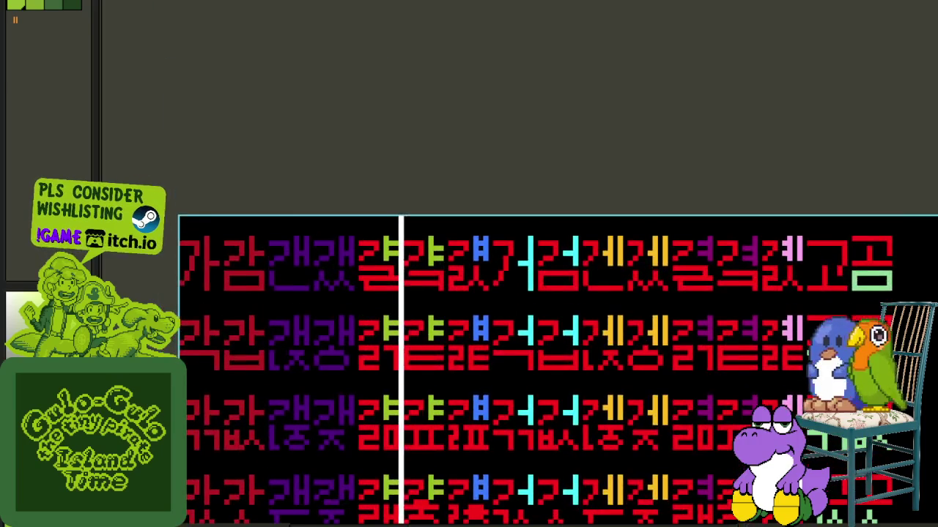
left_click_drag(177, 216, 177, 216)
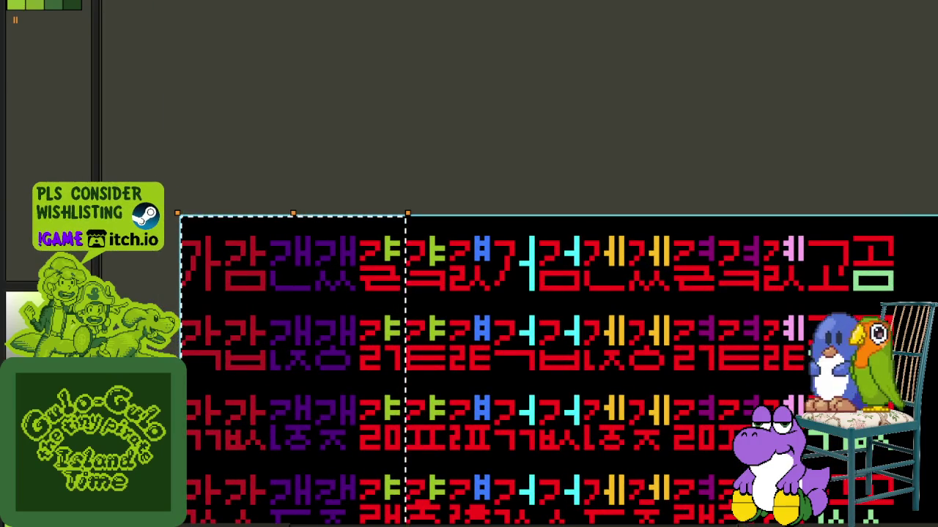
key("shift+r")
left_click(415, 456)
scroll(399, 258, "up", 1)
scroll(401, 258, "up", 2)
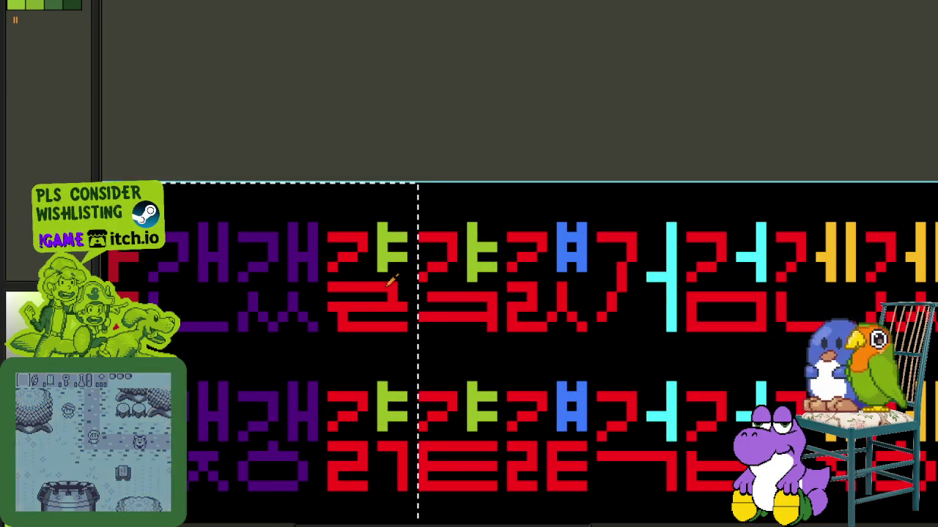
- Recolour the selected fifth column's red glyph parts light green and deselect
key("shift+r")
left_click(413, 406)
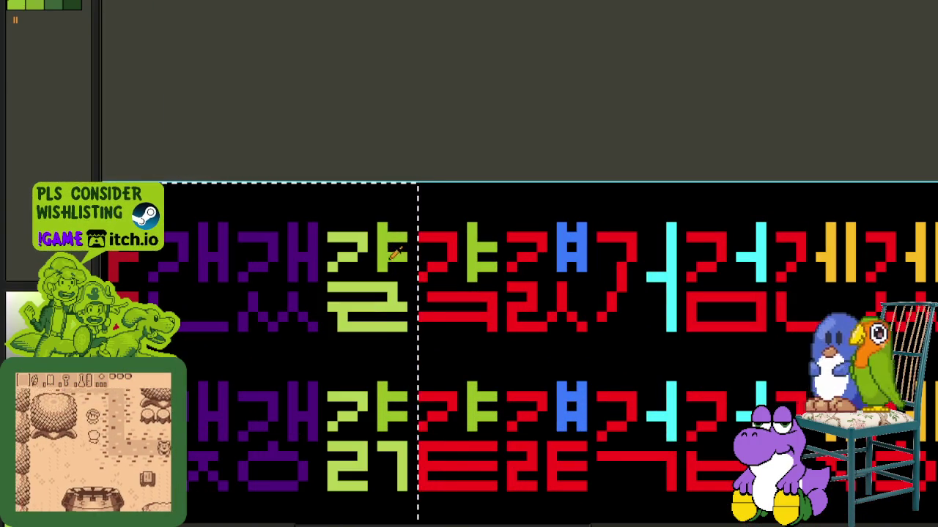
key("shift+r")
left_click(412, 407)
key("ctrl+d")
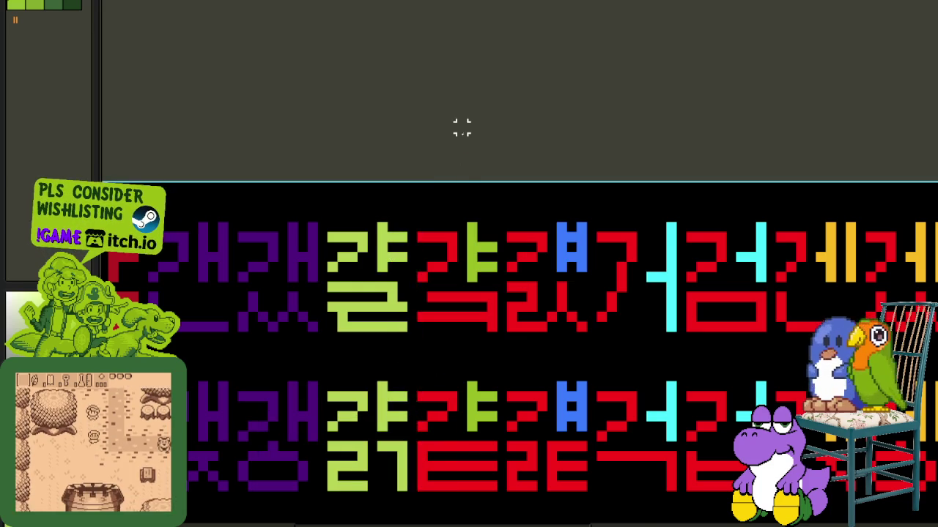
scroll(481, 335, "down", 3)
scroll(449, 188, "up", 1)
scroll(440, 268, "up", 2)
scroll(437, 275, "up", 1)
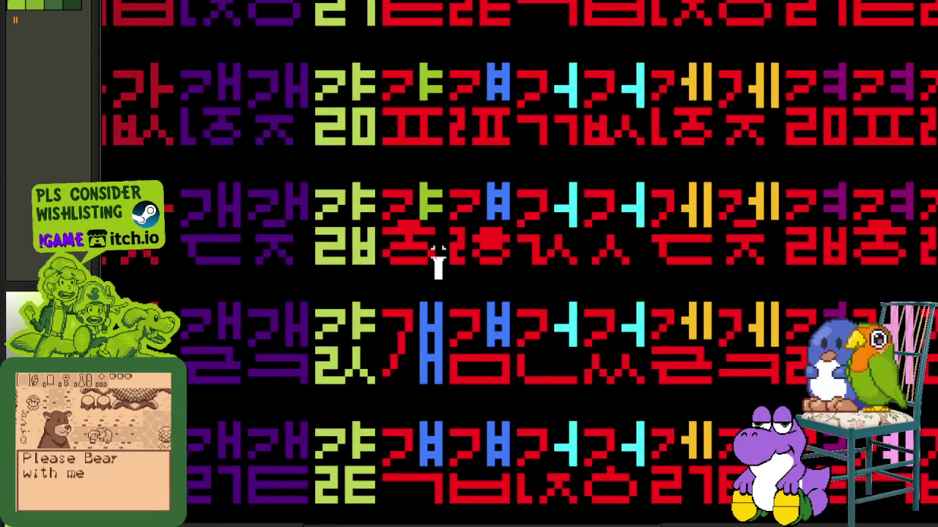
scroll(437, 276, "up", 3)
- Turn the sixth column light green from the top, then select the seventh and eighth columns
left_click_drag(444, 256, 279, 501)
key("shift+r")
left_click(412, 408)
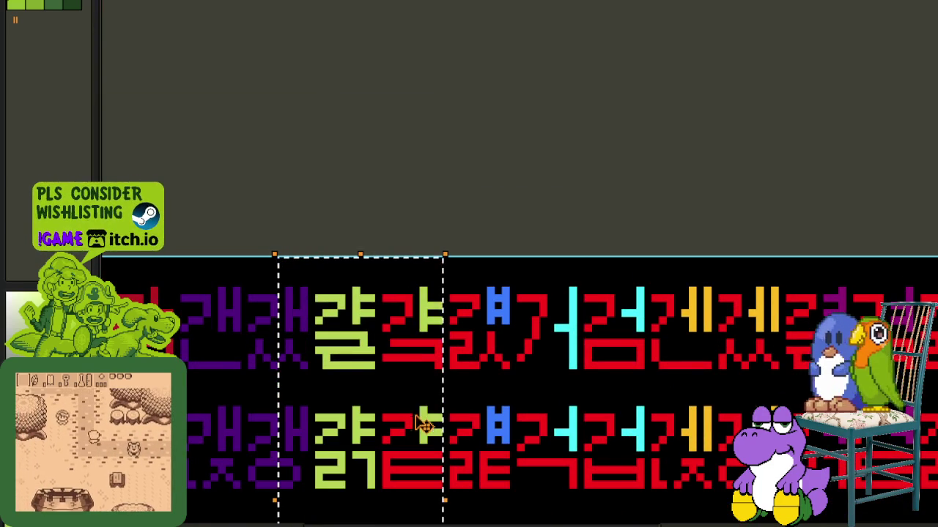
key("shift+r")
left_click(413, 408)
scroll(440, 307, "down", 1)
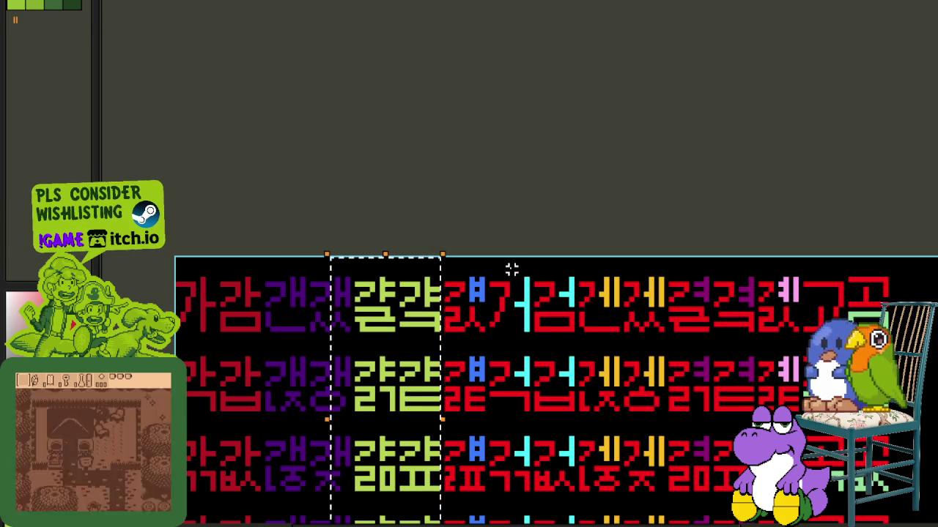
left_click_drag(481, 260, 321, 517)
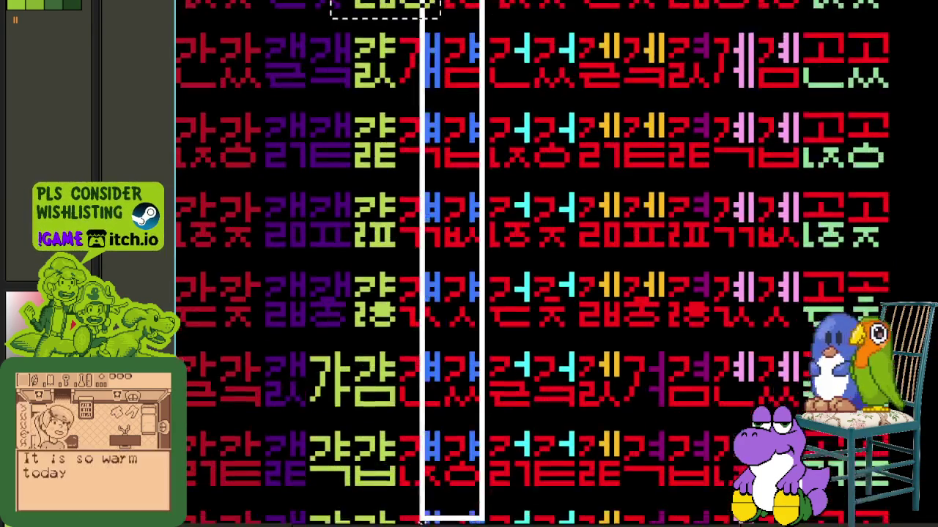
scroll(461, 353, "up", 1)
scroll(513, 308, "up", 2)
- Recolour the selected red glyph parts blue, then darken that blue
key("shift+r")
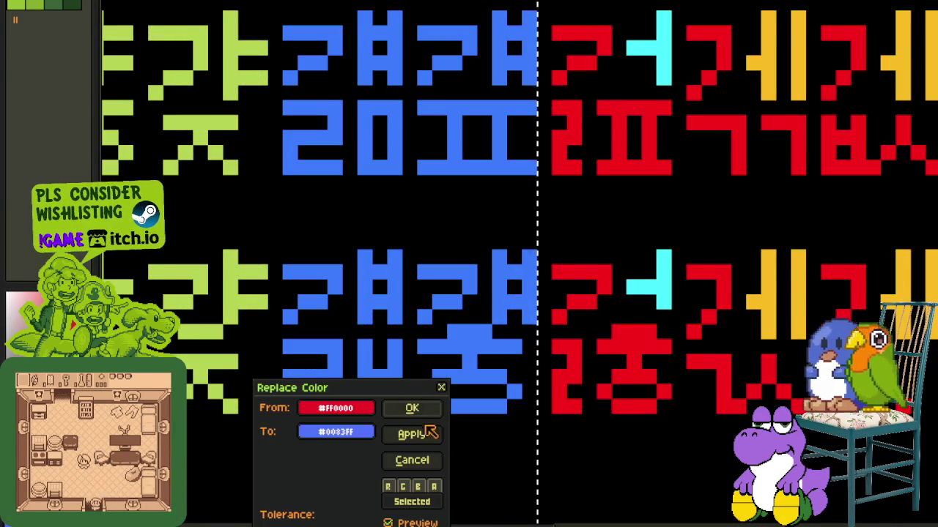
left_click(410, 408)
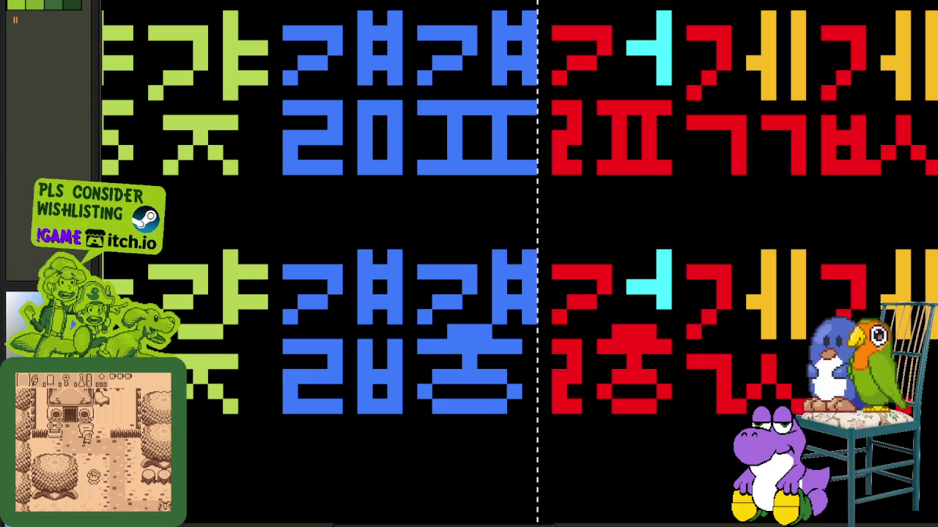
key("shift+r")
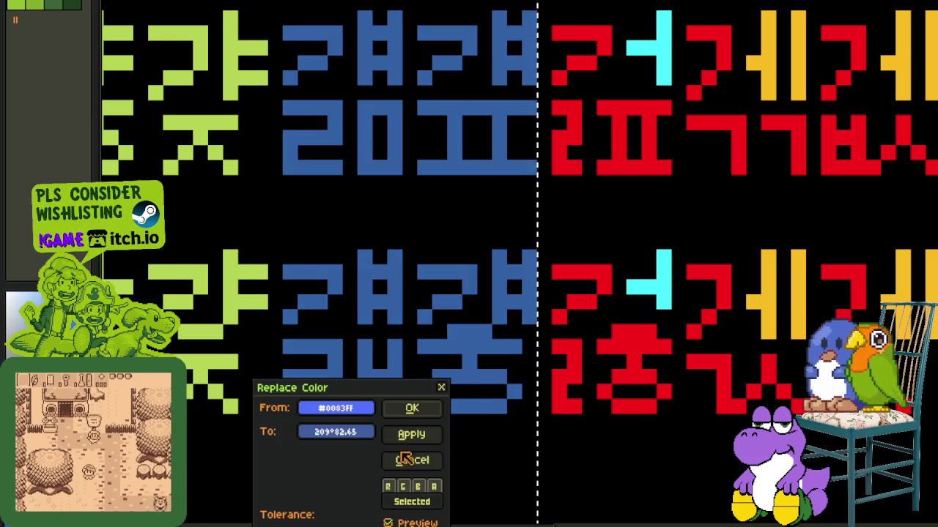
left_click(423, 419)
scroll(423, 419, "down", 2)
scroll(469, 263, "down", 1)
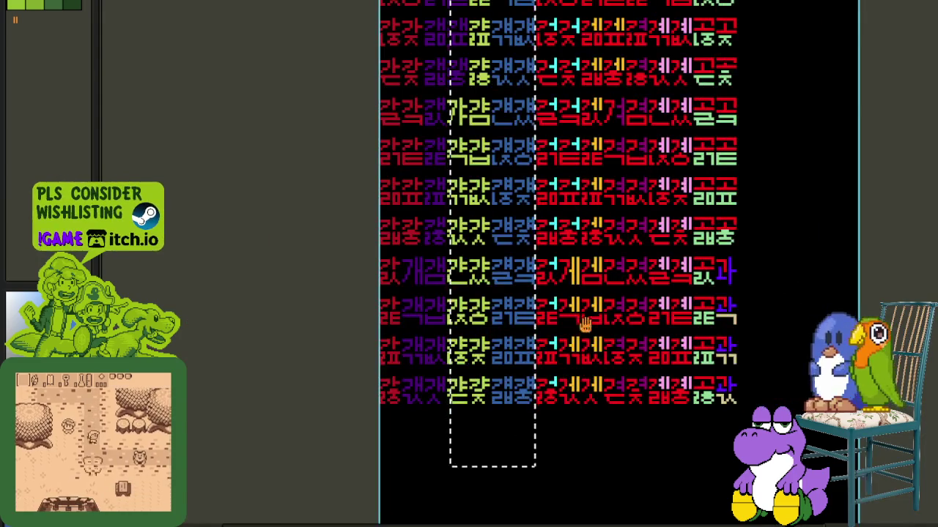
scroll(806, 276, "right", 3)
scroll(414, 288, "up", 1)
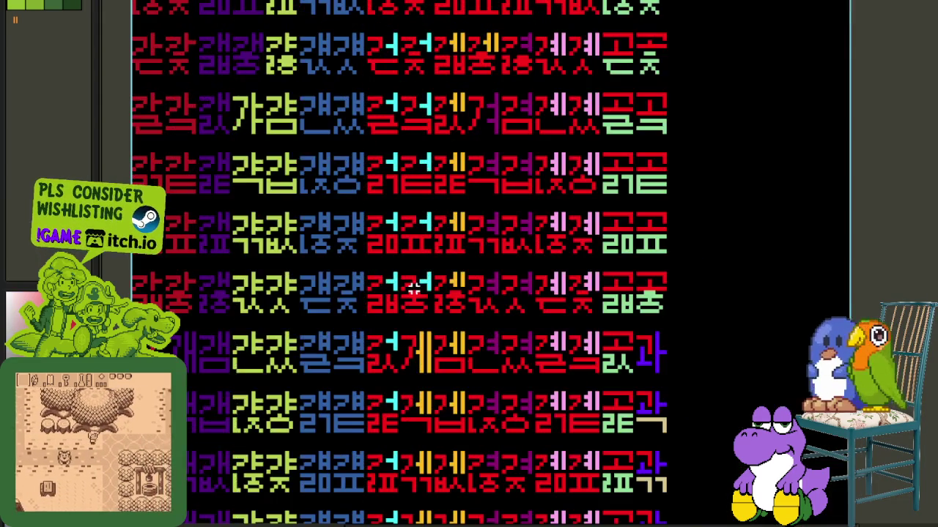
left_click_drag(416, 304, 420, 325)
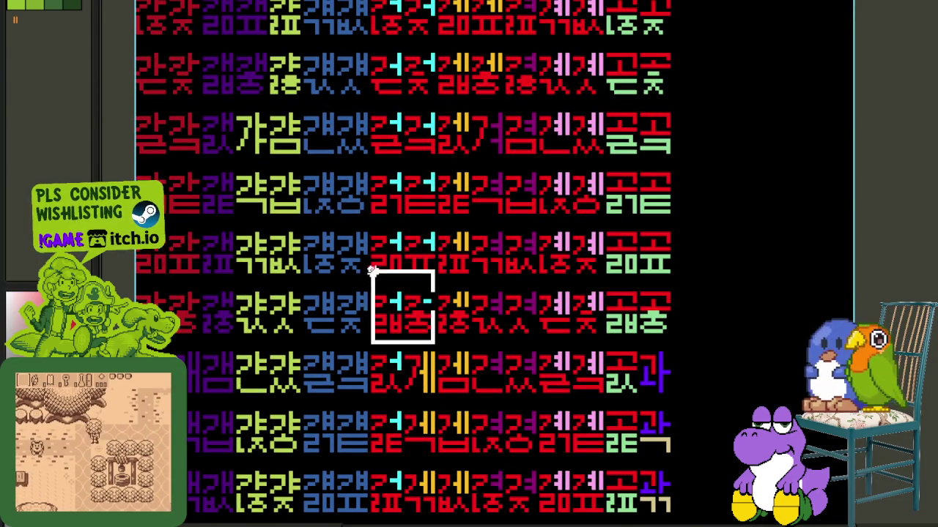
scroll(437, 222, "up", 2)
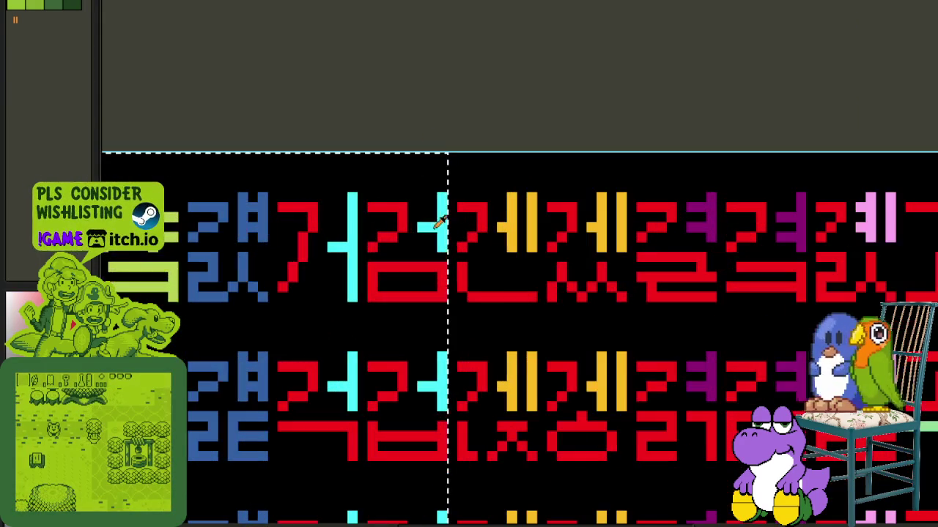
- Turn the red glyphs in the selected column cyan
key("shift+r")
left_click(410, 433)
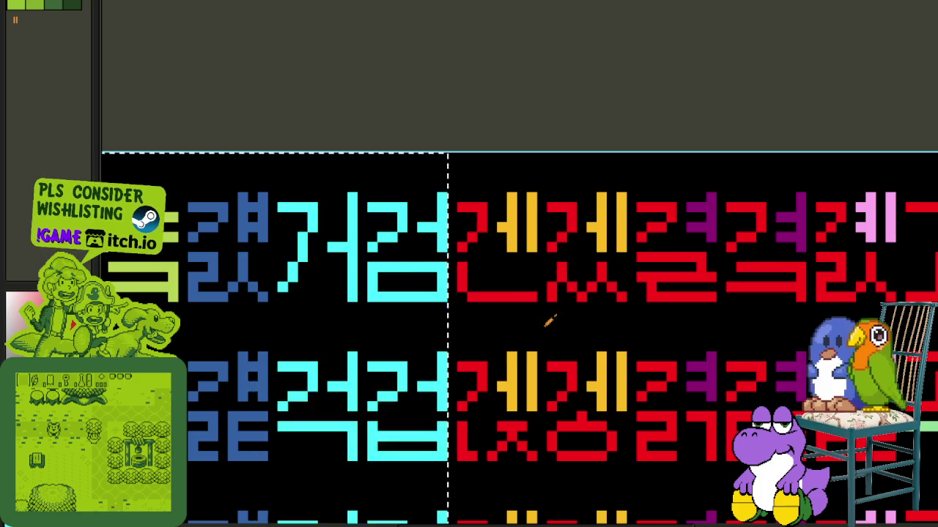
scroll(564, 235, "down", 2)
scroll(561, 447, "down", 1)
scroll(561, 447, "down", 1)
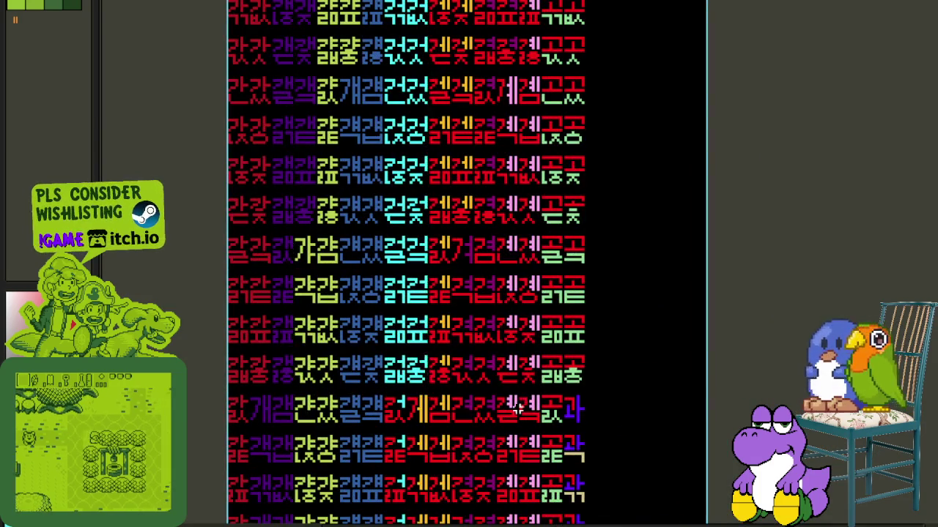
scroll(433, 381, "up", 1)
scroll(427, 376, "up", 1)
- Turn the tall column's red glyphs cyan, avoiding a black-to-cyan recolour, then deselect
left_click_drag(427, 376, 287, 519)
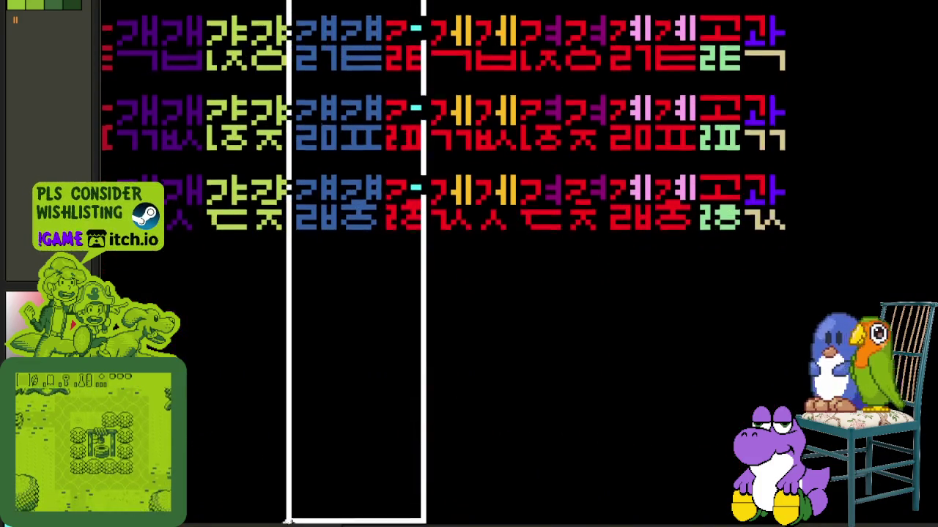
key("shift+r")
key("Escape")
scroll(408, 220, "up", 1)
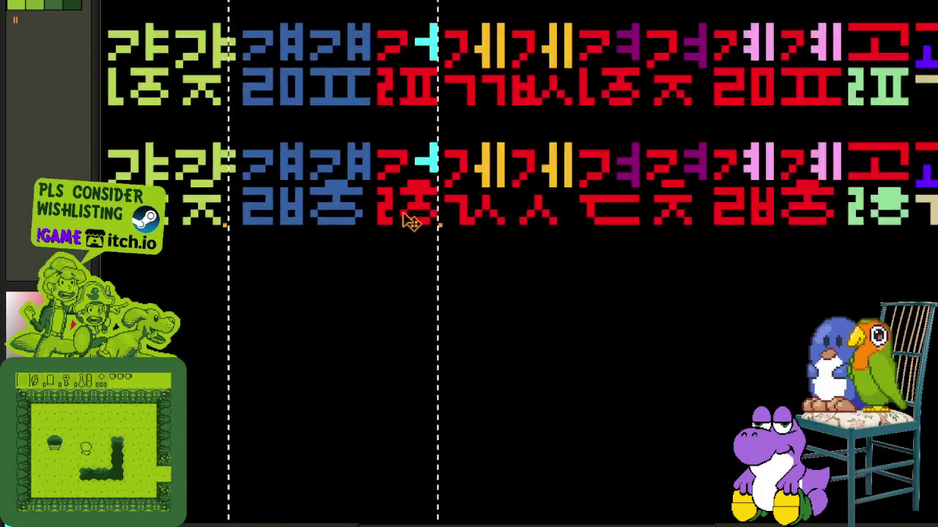
scroll(423, 183, "up", 1)
key("shift+r")
key("Return")
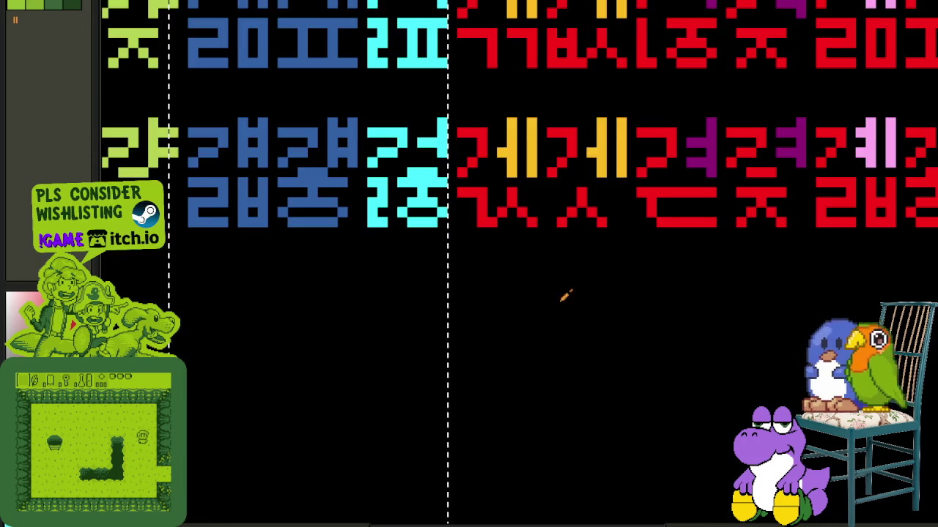
scroll(587, 293, "down", 1)
key("ctrl+d")
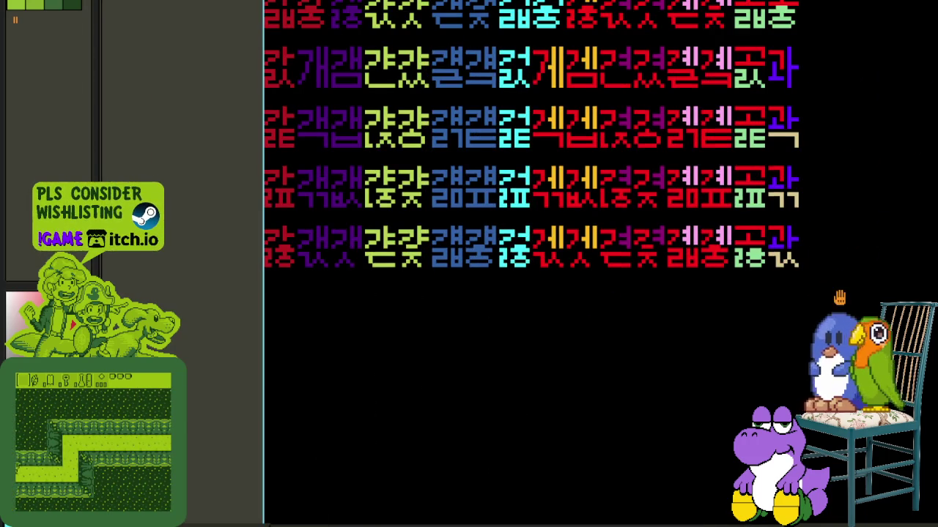
scroll(626, 367, "up", 1)
scroll(564, 324, "up", 1)
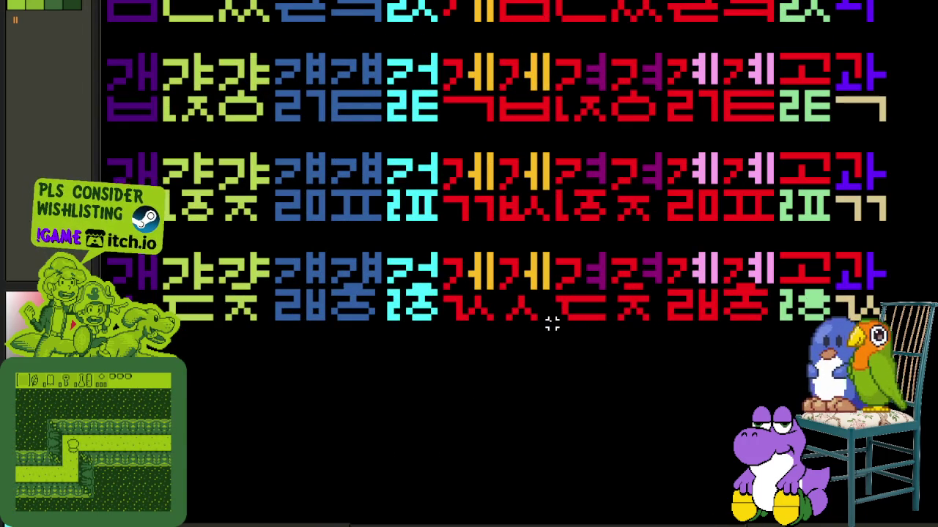
- Select the next tall glyph column and recolour its glyphs
mouse_move(546, 324)
left_mouse_down()
mouse_move(333, 4)
mouse_move(314, 142)
left_mouse_up()
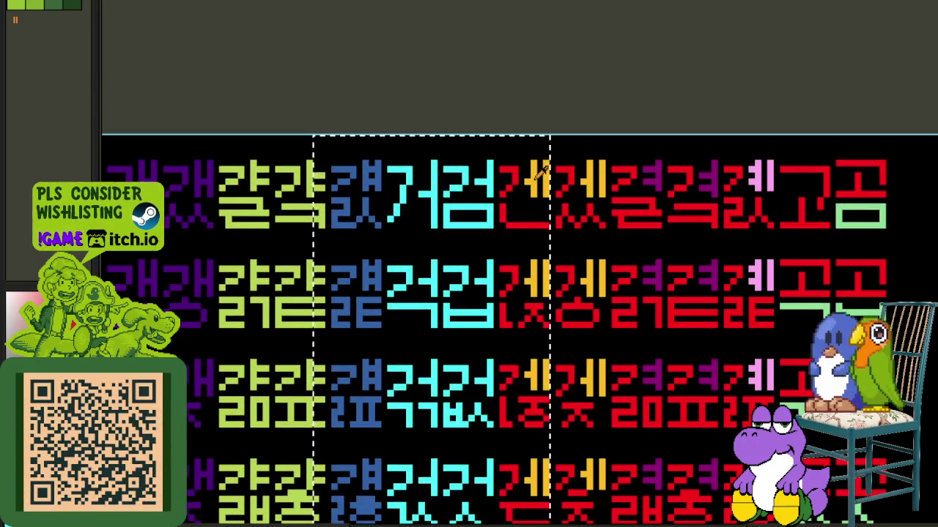
scroll(545, 170, "up", 1)
scroll(541, 170, "up", 1)
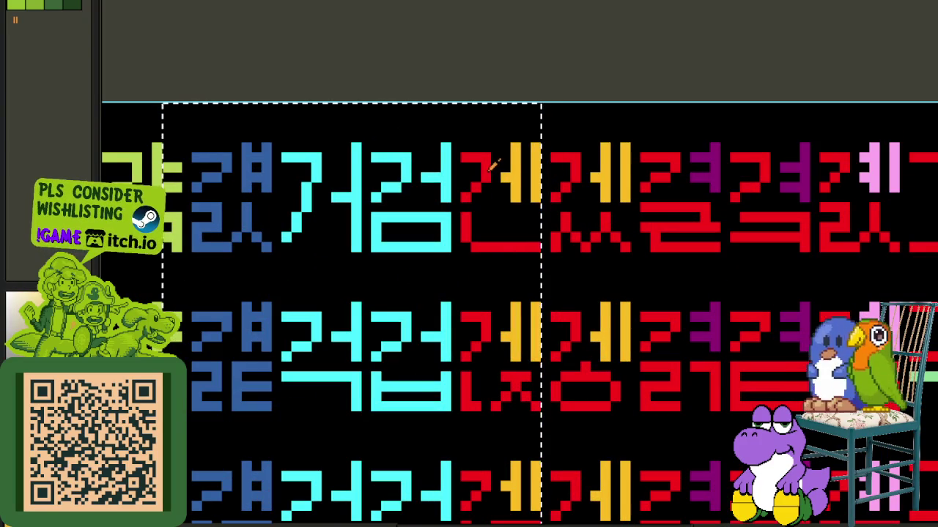
key("shift+r")
left_click(413, 405)
scroll(580, 121, "down", 2)
scroll(574, 154, "down", 1)
scroll(574, 154, "down", 1)
scroll(497, 302, "up", 2)
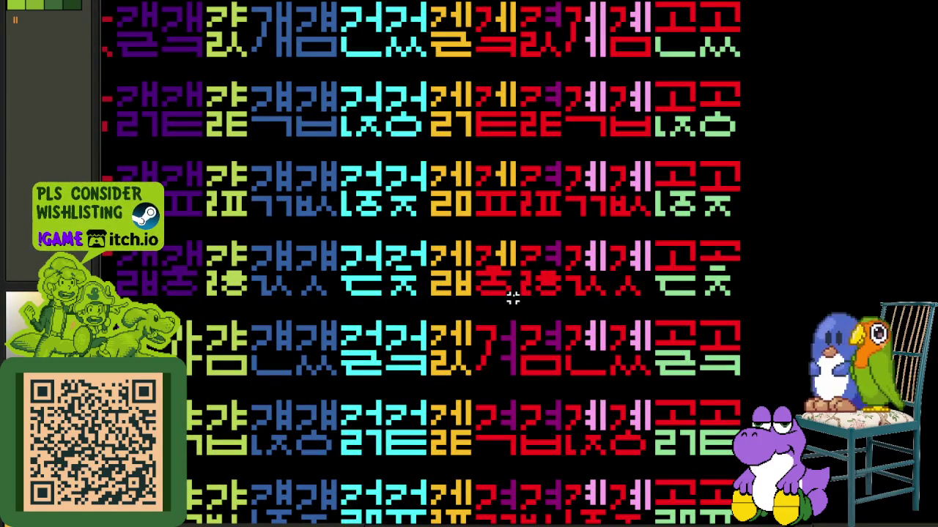
- Replace red with #ffba00 in the selected column
key("shift+r")
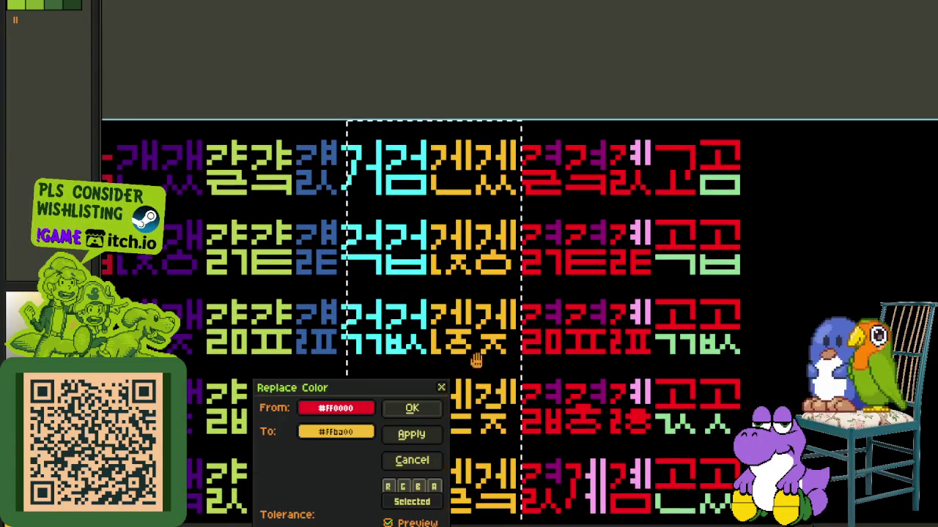
left_click(412, 408)
scroll(440, 330, "down", 3)
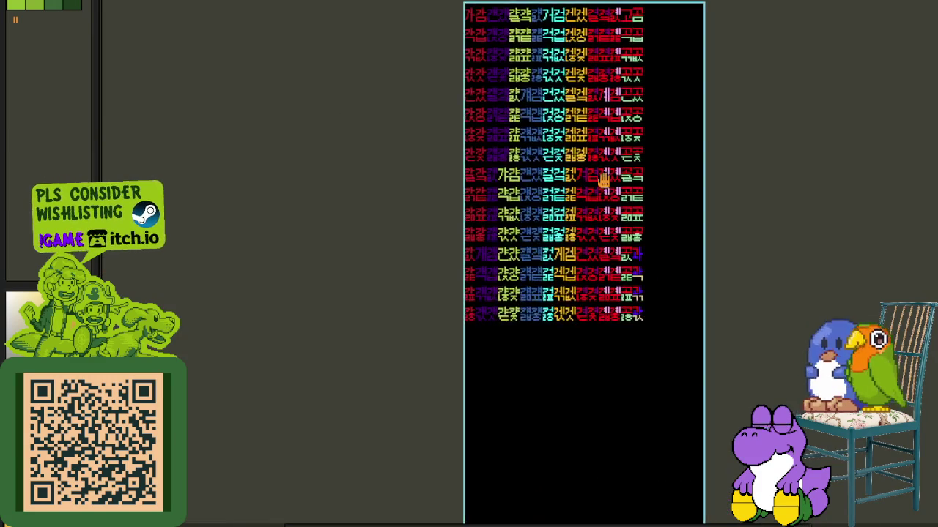
left_click_drag(711, 457, 521, 282)
scroll(521, 282, "up", 2)
scroll(482, 465, "up", 2)
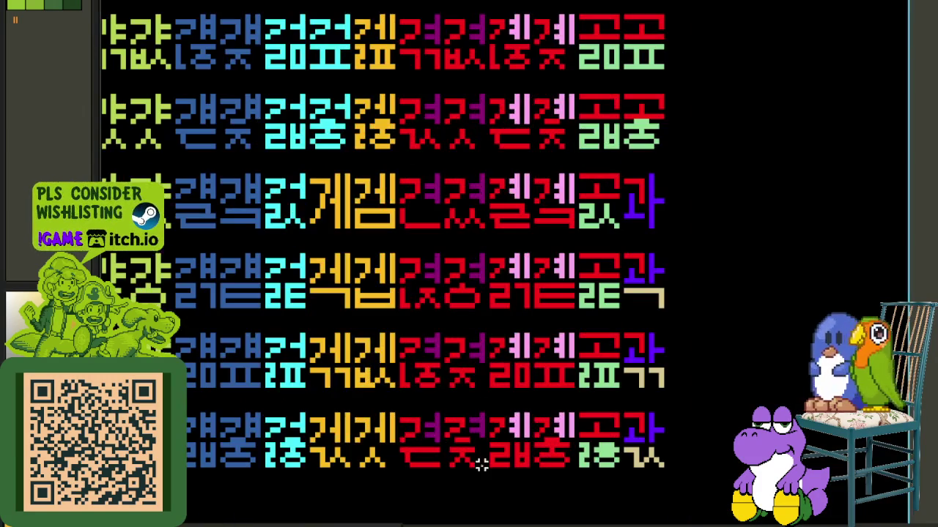
- Turn the middle column's red glyphs purple
left_click_drag(487, 470, 335, 115)
scroll(449, 174, "up", 3)
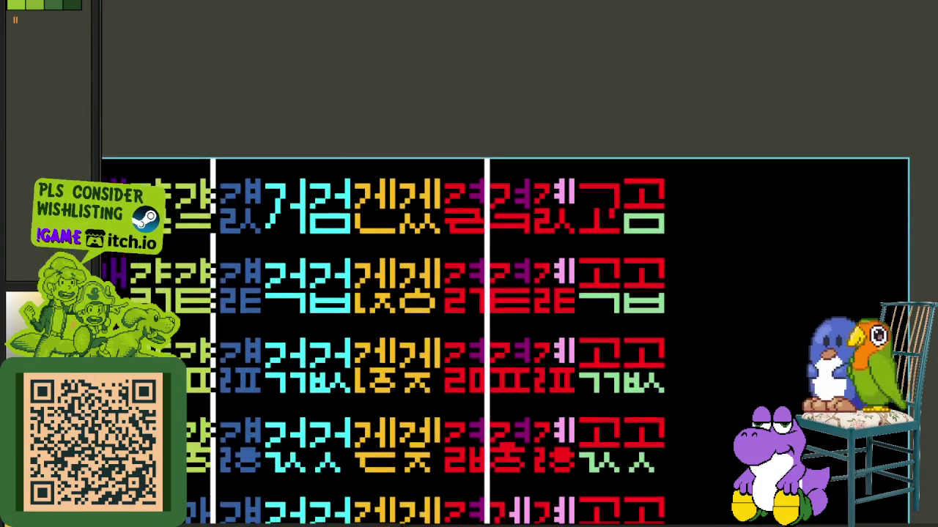
scroll(449, 174, "up", 1)
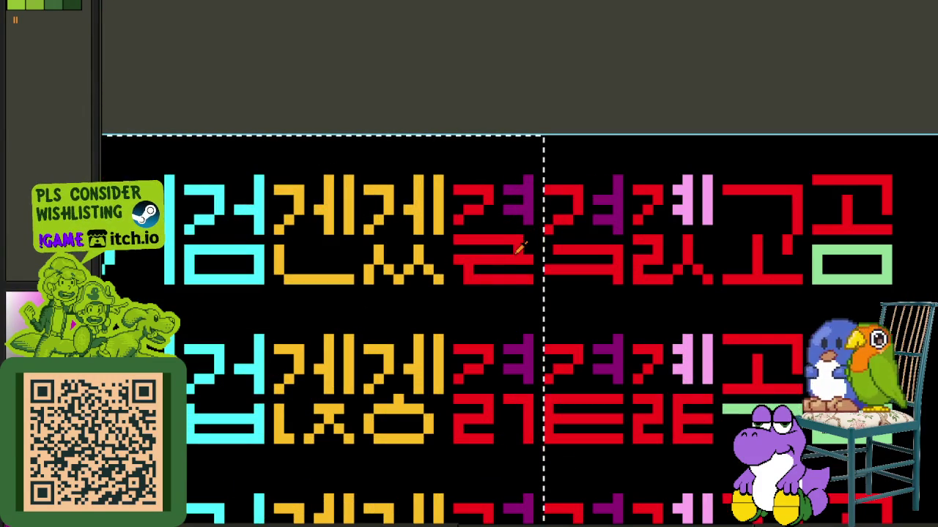
key("shift+r")
key("Return")
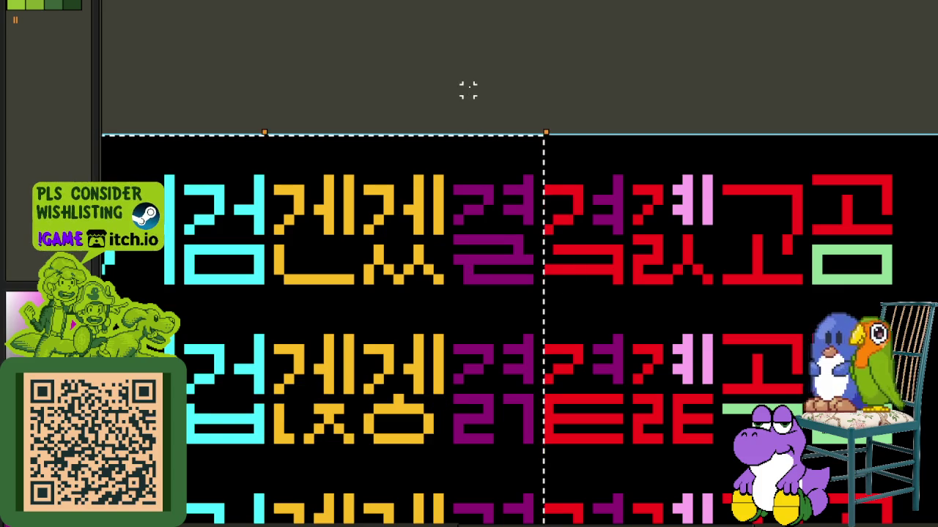
scroll(533, 289, "down", 3)
scroll(531, 347, "up", 3)
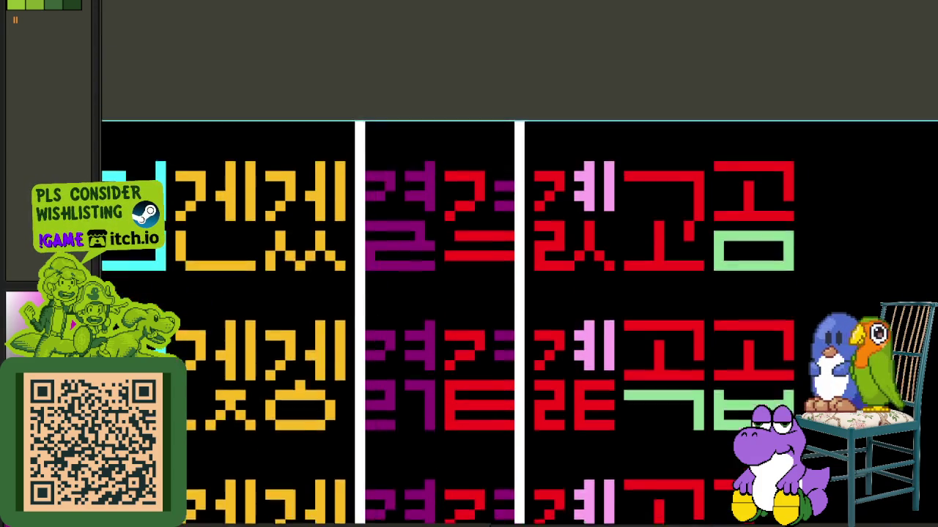
- Turn the next red glyph column purple as well
left_click_drag(518, 402, 488, 371)
key("shift+r")
left_click(411, 409)
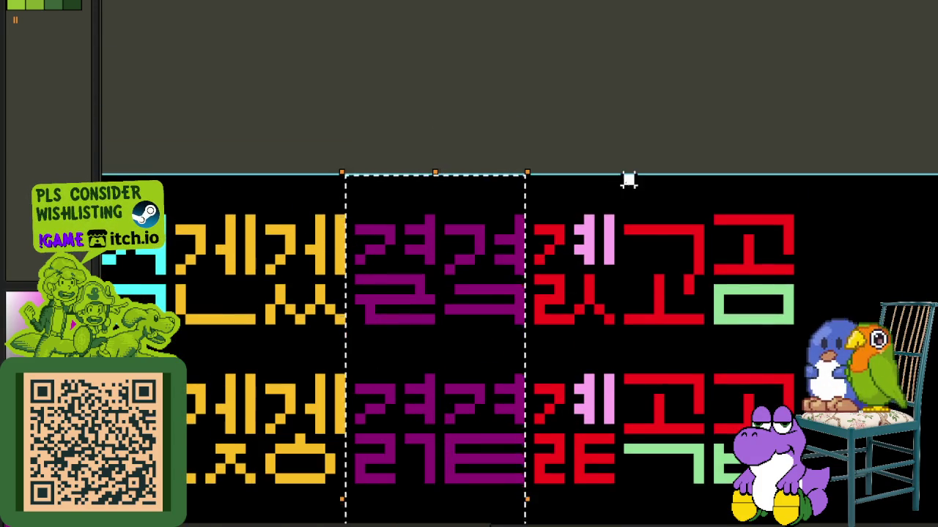
scroll(627, 184, "down", 3)
left_click_drag(628, 184, 472, 327)
scroll(471, 327, "down", 3)
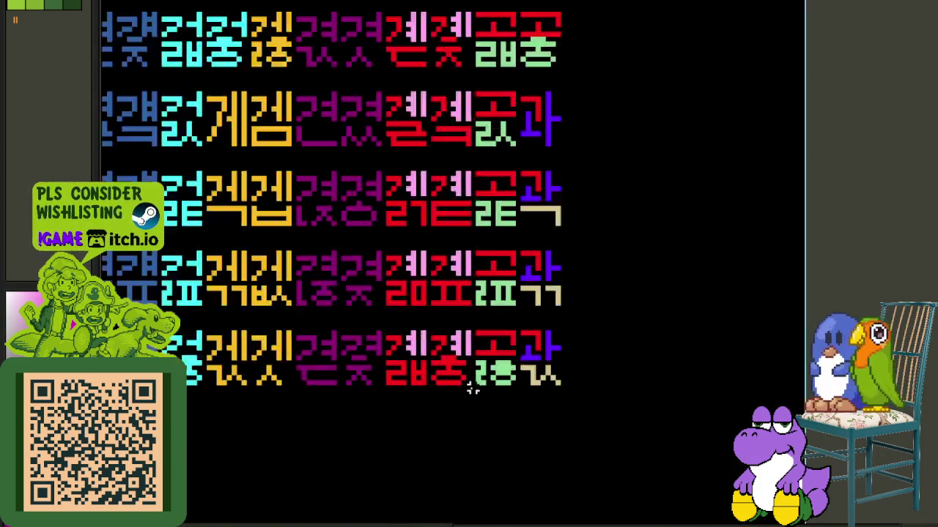
scroll(469, 379, "up", 2)
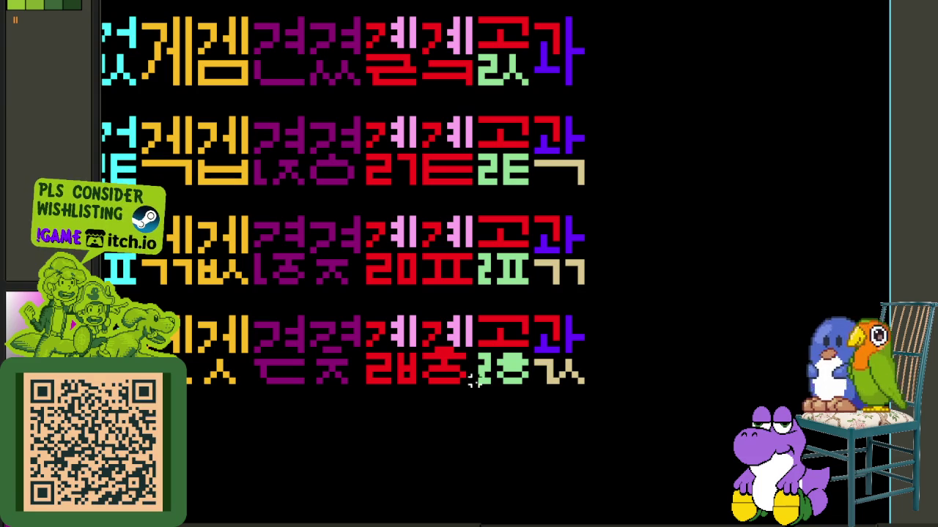
scroll(424, 343, "up", 5)
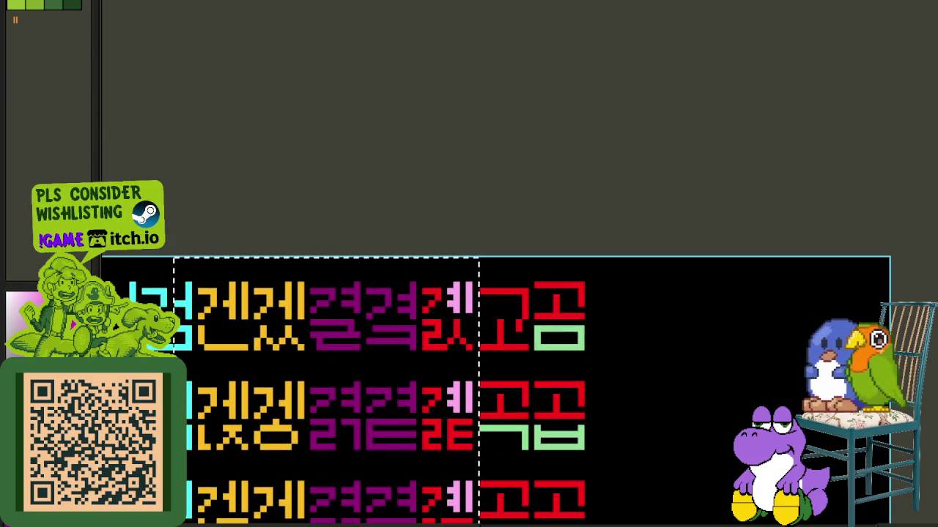
scroll(404, 289, "up", 3)
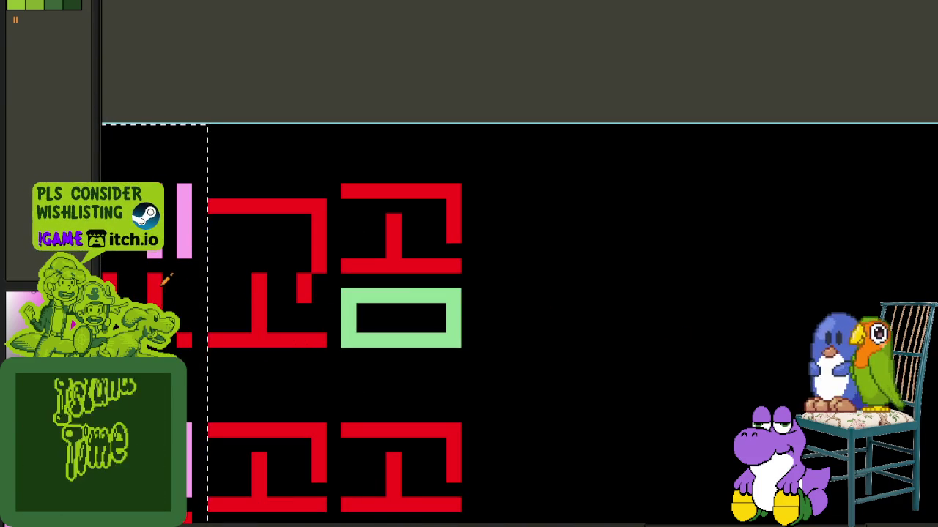
- Recolour the selected red glyphs pink
key("shift+r")
left_click(409, 412)
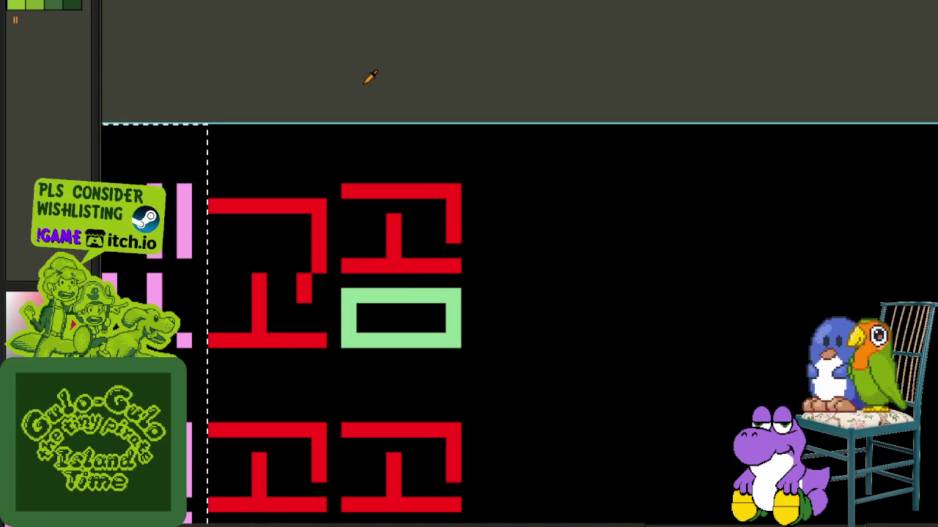
scroll(377, 85, "down", 2)
scroll(382, 117, "down", 1)
scroll(399, 235, "down", 1)
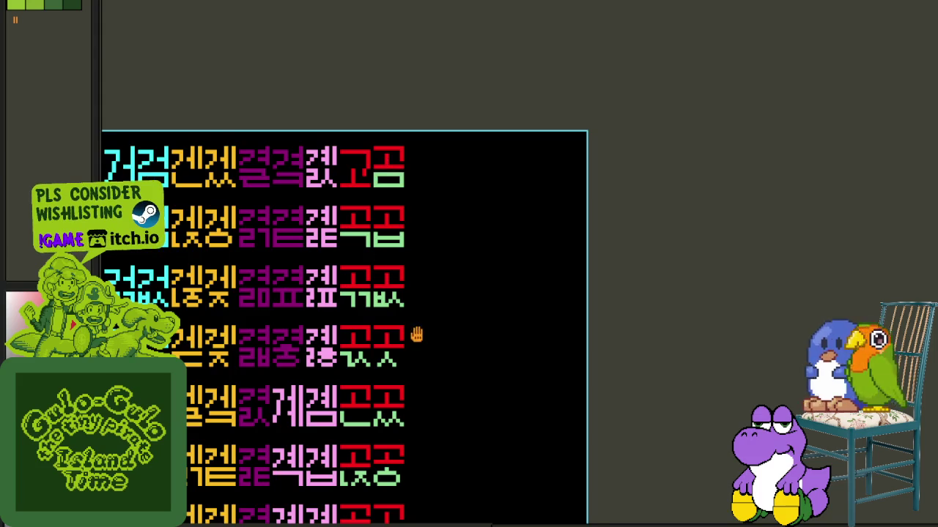
scroll(432, 389, "down", 2)
mouse_move(445, 440)
left_mouse_down()
mouse_move(418, 356)
mouse_move(418, 297)
left_mouse_up()
scroll(393, 448, "down", 1)
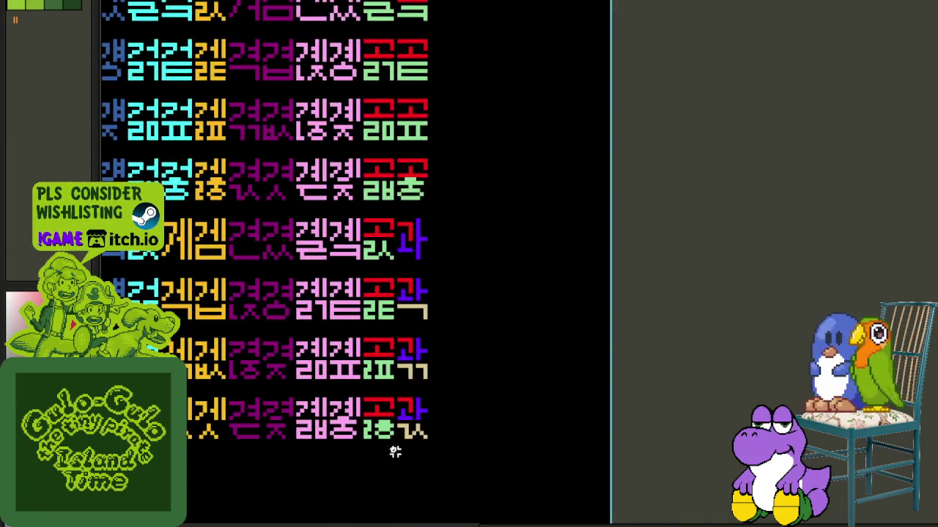
scroll(395, 432, "up", 1)
- Turn the red strokes in the lower glyph rows green
mouse_move(395, 437)
left_mouse_down()
mouse_move(206, 93)
mouse_move(184, 72)
left_mouse_up()
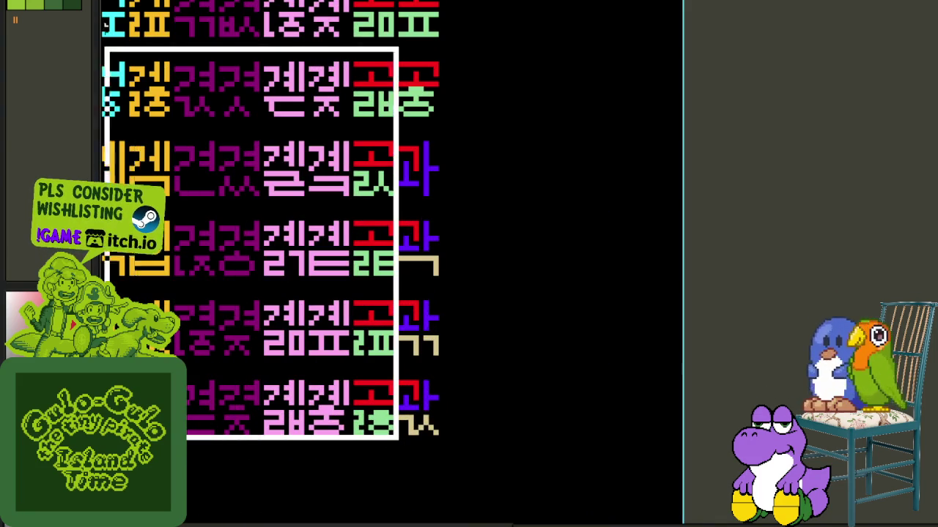
scroll(466, 375, "up", 3)
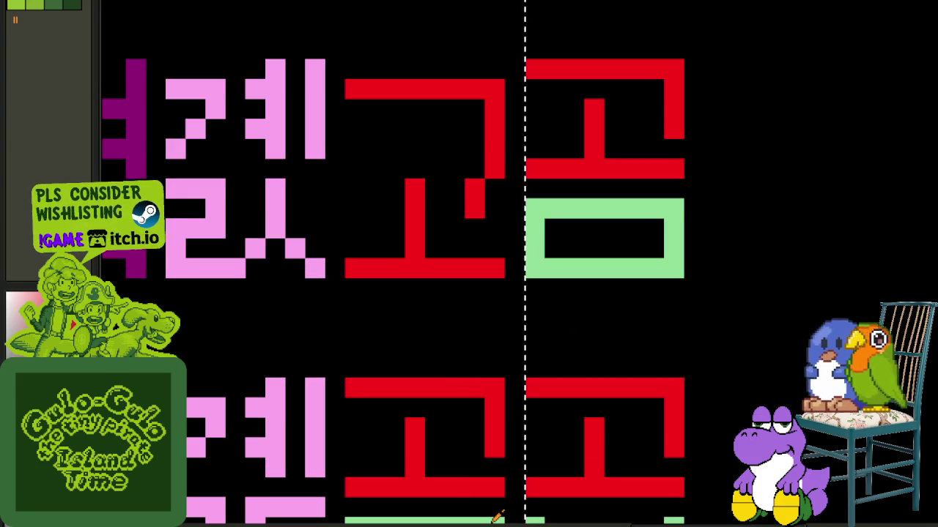
key("shift+r")
left_click(411, 408)
scroll(737, 308, "down", 3)
scroll(737, 308, "down", 2)
scroll(697, 329, "up", 3)
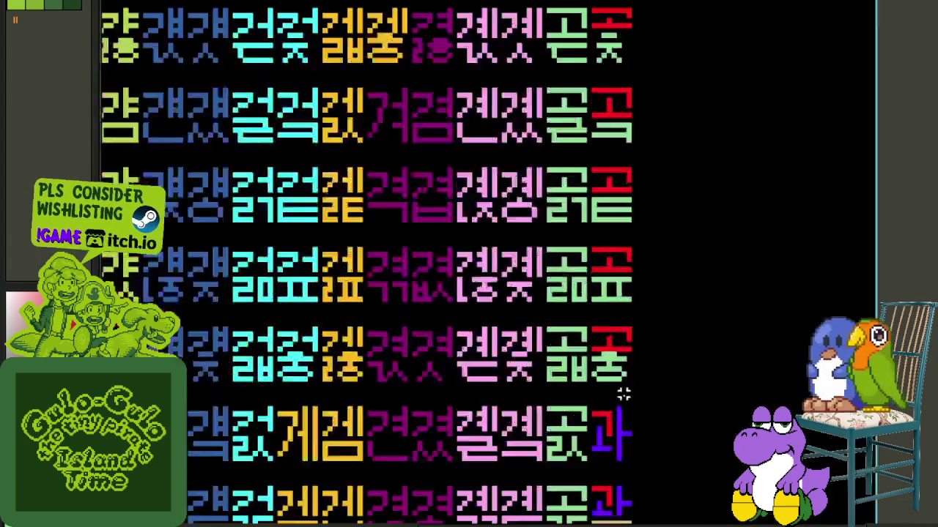
scroll(643, 379, "up", 2)
scroll(513, 367, "up", 5)
- Replace the remaining red strokes #FF0000 with light green #8fdc97
key("shift+r")
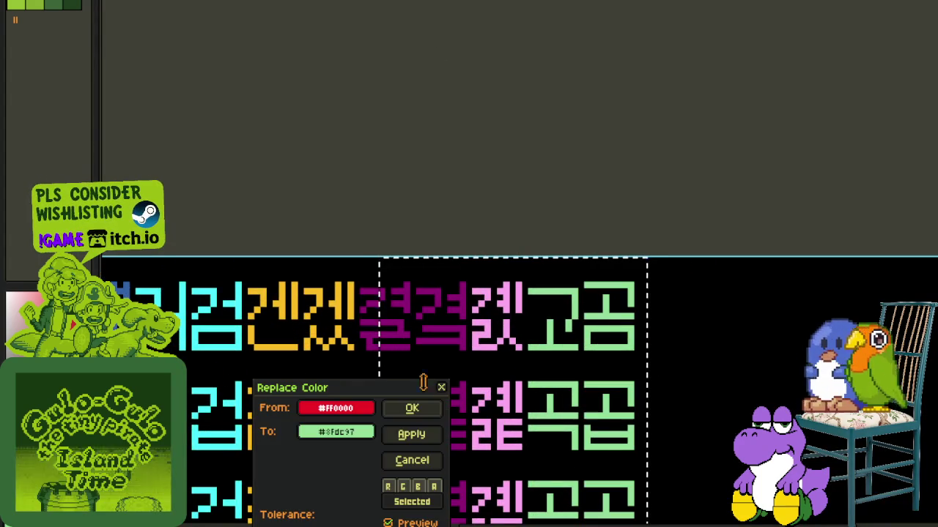
left_click(413, 408)
scroll(611, 412, "down", 3)
scroll(569, 146, "down", 3)
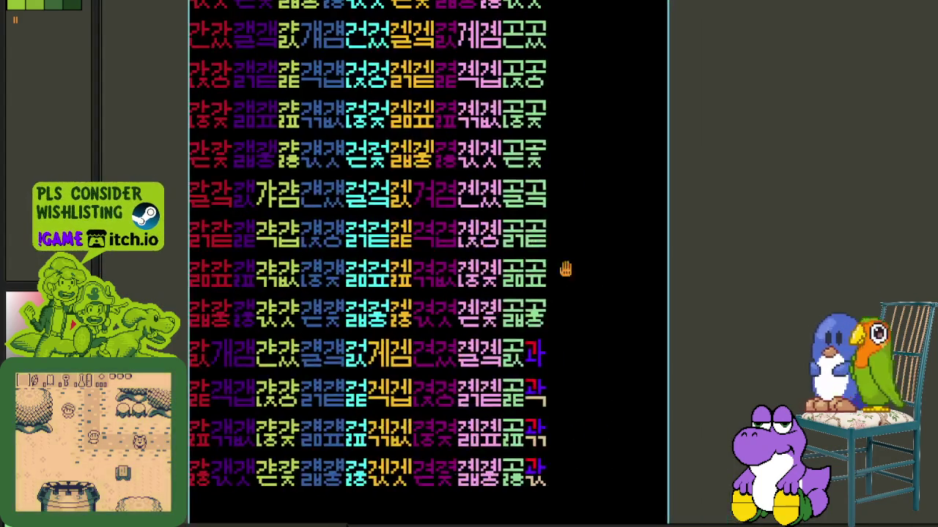
scroll(557, 168, "down", 3)
scroll(530, 196, "up", 3)
scroll(530, 196, "up", 1)
- Recolour the red strokes in the right-hand 과 column tan #dcc78f
left_click_drag(450, 120, 599, 520)
scroll(499, 404, "up", 2)
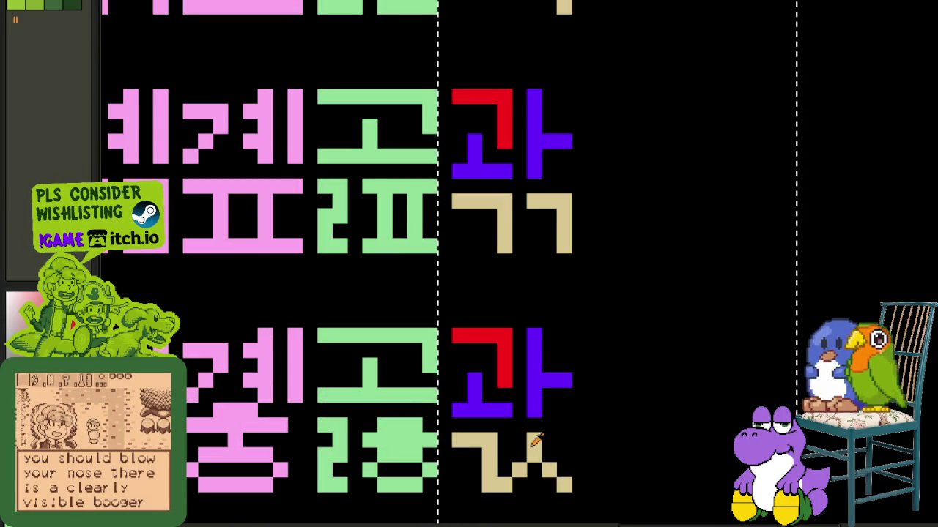
key("shift+r")
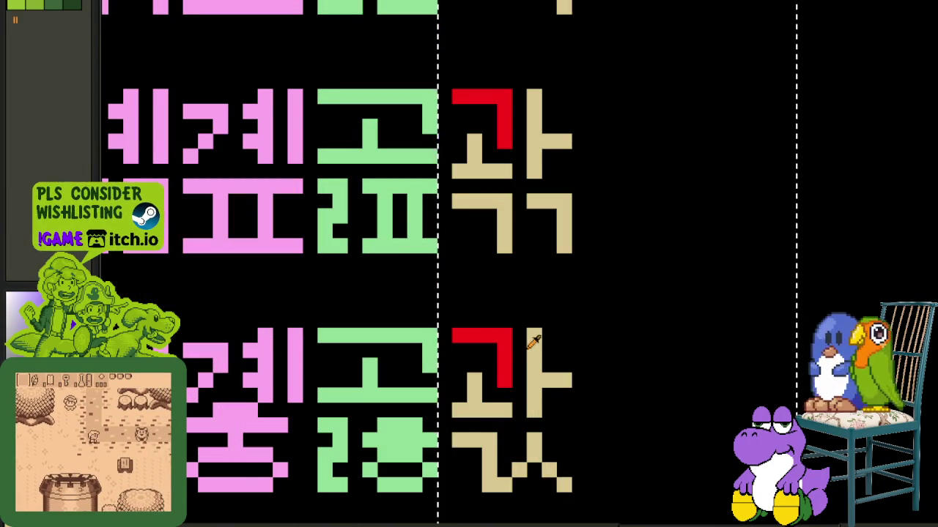
left_click(504, 345)
left_click(411, 409)
scroll(473, 310, "down", 3)
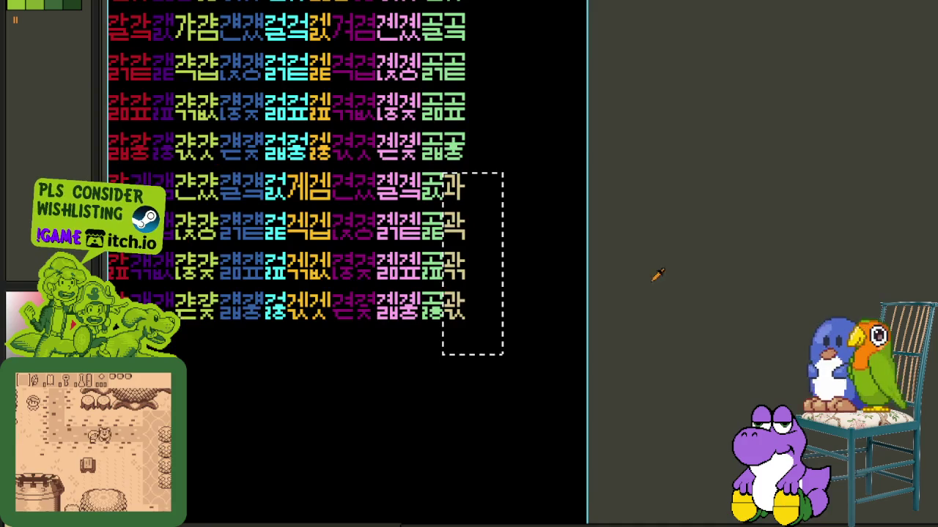
scroll(586, 285, "down", 2)
scroll(521, 288, "up", 2)
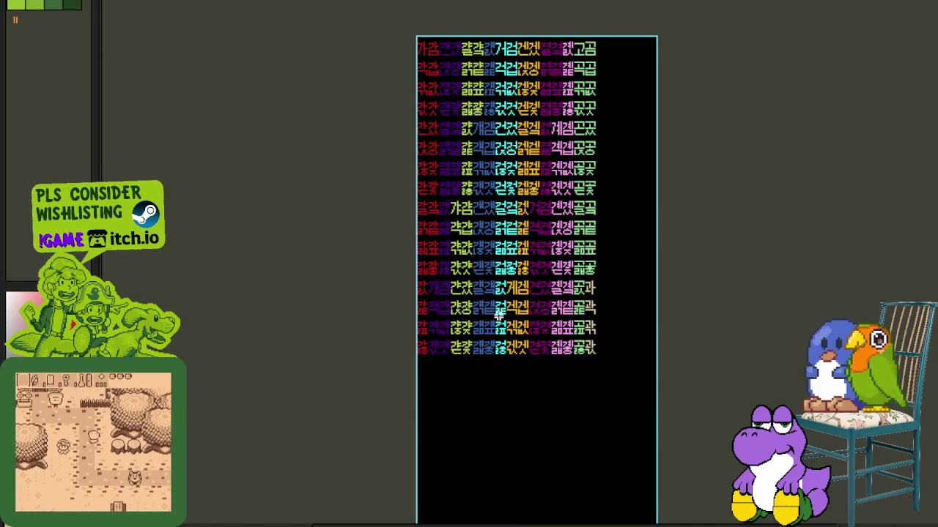
key("Tab")
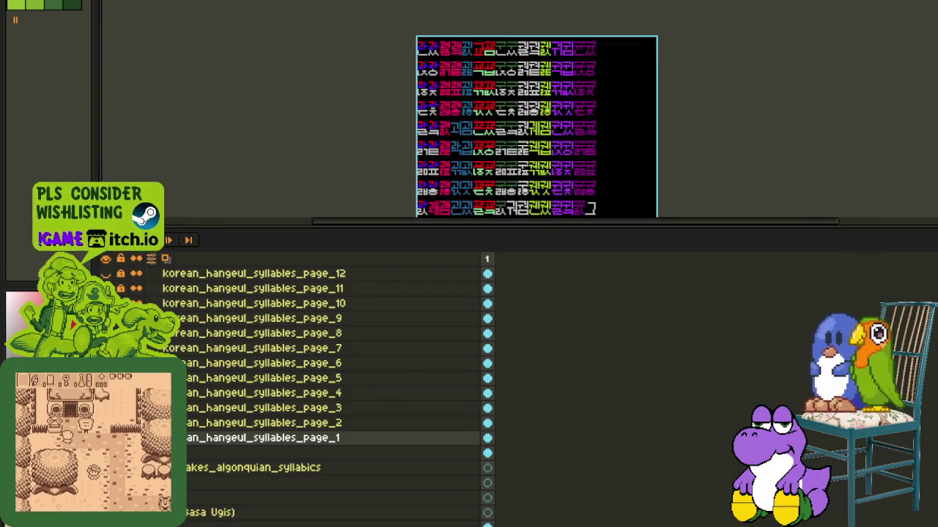
- Recolour the red, purple and grey strokes in the first glyph column to beige
key("Tab")
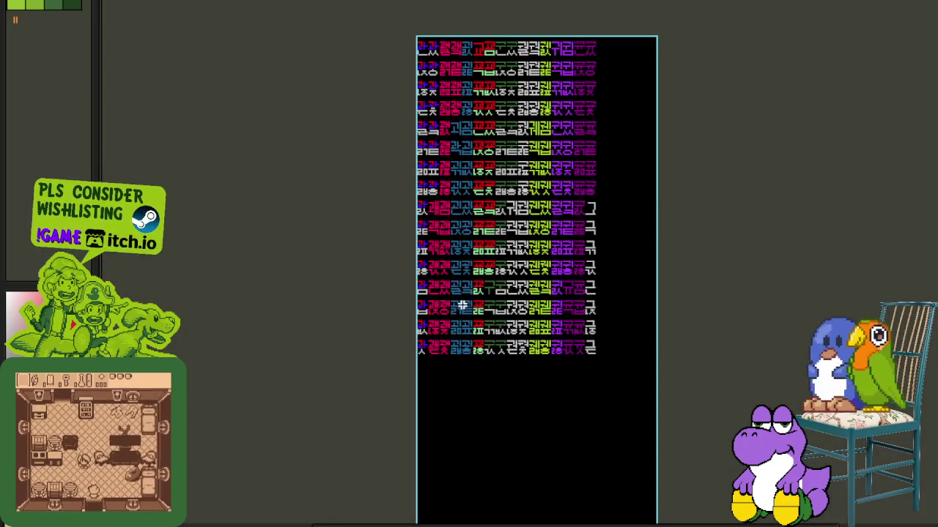
scroll(417, 367, "up", 3)
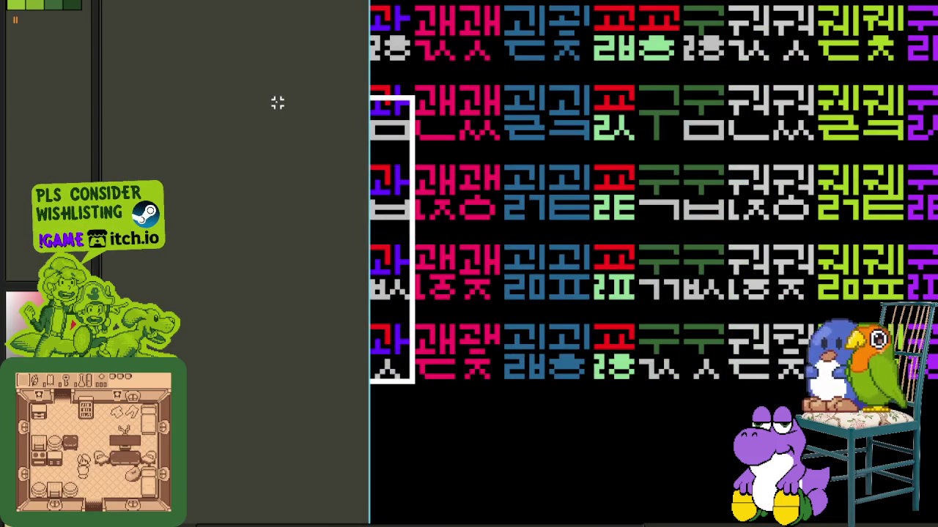
scroll(276, 100, "up", 5)
key("shift+r")
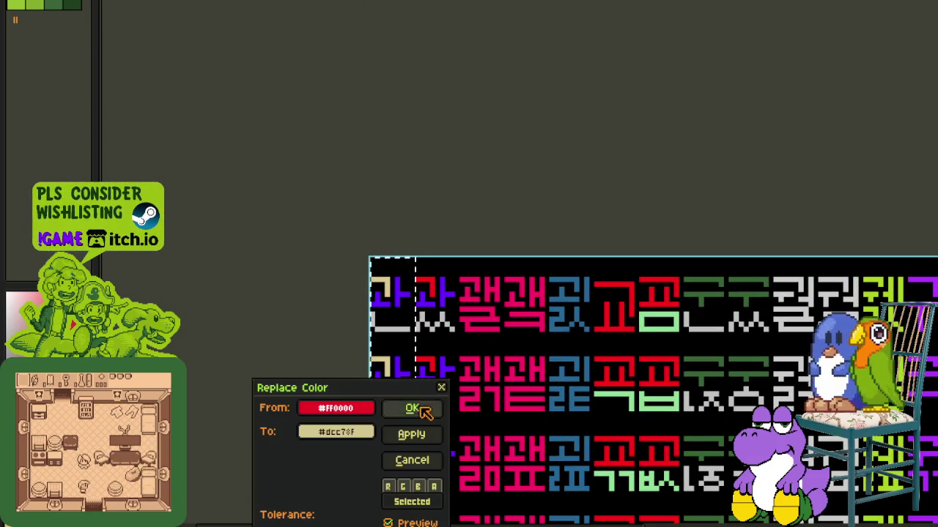
left_click(413, 410)
scroll(432, 300, "up", 1)
left_click(432, 280, "alt")
key("shift+r")
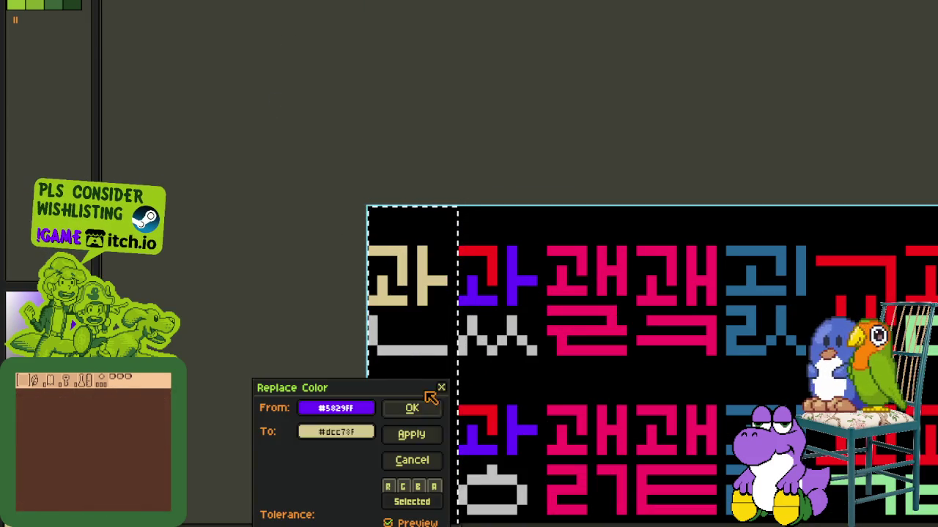
left_click(413, 410)
left_click(419, 345, "alt")
key("shift+r")
left_click(413, 409)
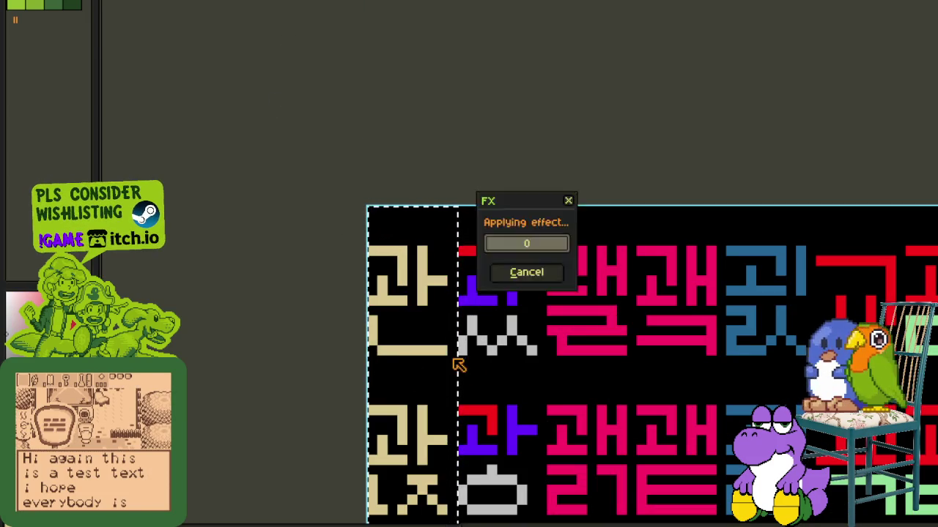
- Turn the purple and red strokes in the second 과 column beige, then deselect
scroll(542, 162, "down", 3)
scroll(513, 293, "up", 1)
scroll(513, 307, "up", 1)
scroll(516, 310, "up", 2)
scroll(508, 315, "down", 1)
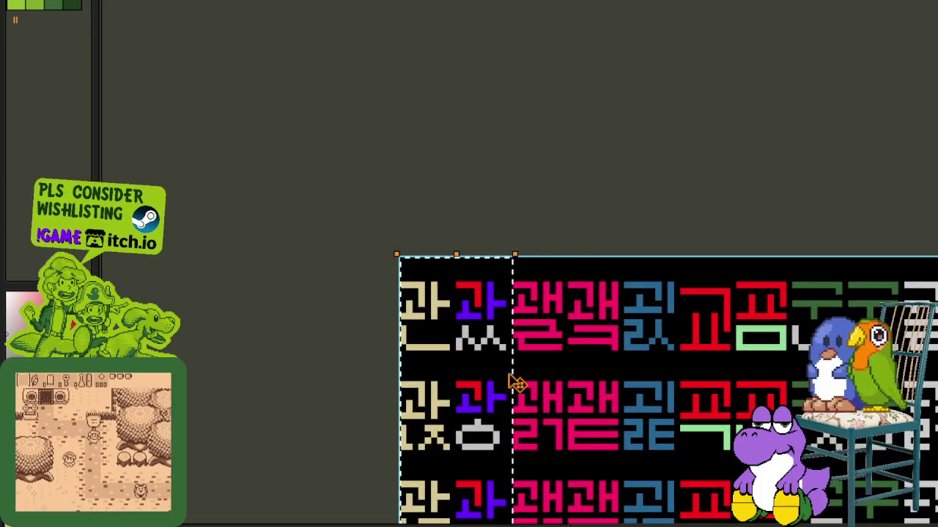
key("shift+r")
left_click(430, 416)
scroll(707, 315, "up", 2)
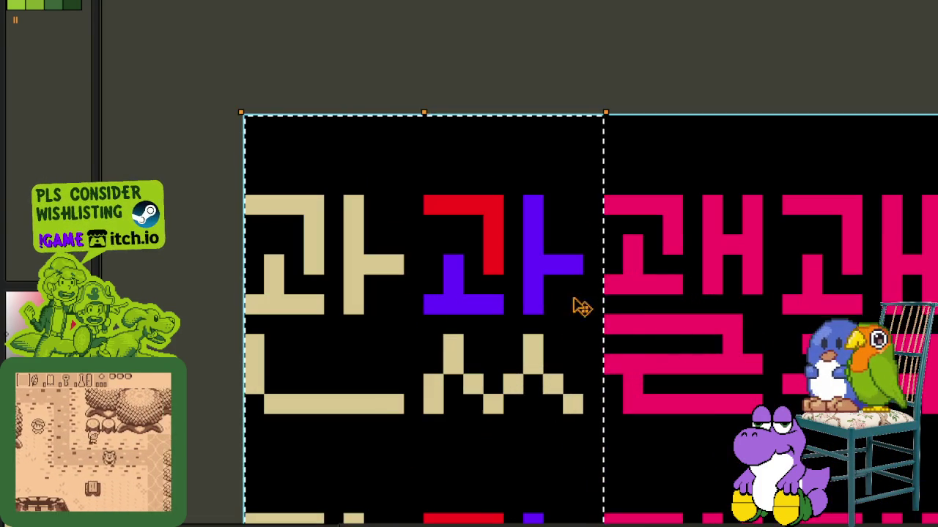
left_click(545, 266, "alt")
key("shift+r")
left_click(411, 408)
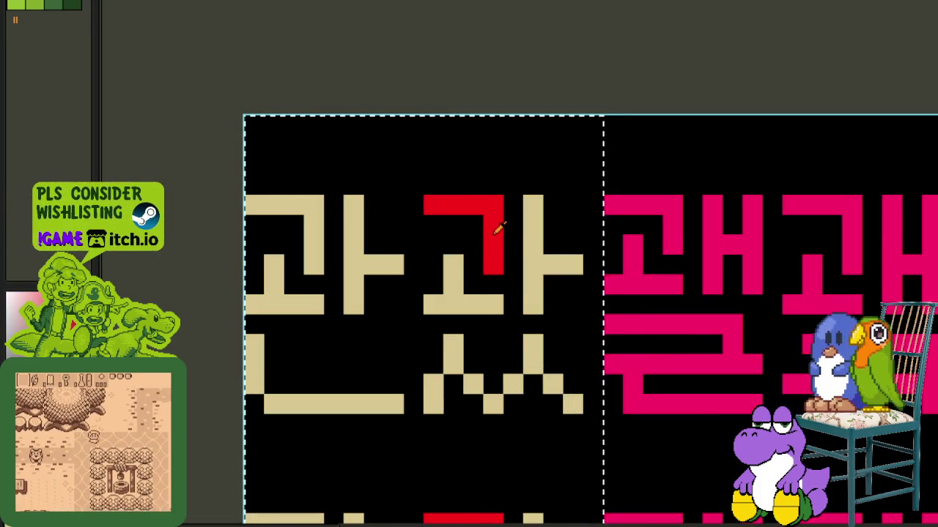
left_click(496, 226, "alt")
key("shift+r")
left_click(411, 408)
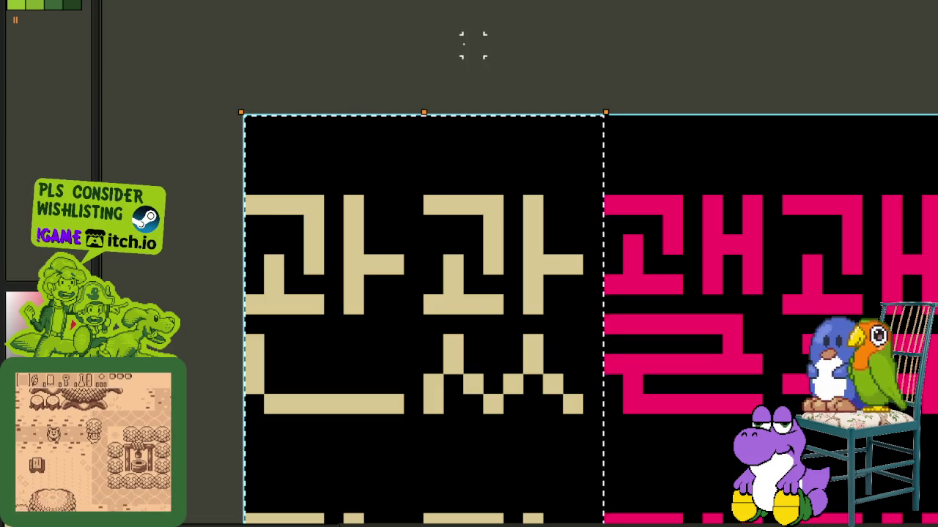
key("ctrl+d")
- Save the sprite sheet with the beige columns
scroll(469, 46, "down", 3)
scroll(695, 309, "down", 1)
scroll(567, 122, "down", 1)
key("ctrl+s")
- Select the 구 column and turn its grey strokes dark green
left_click_drag(672, 359, 600, 157)
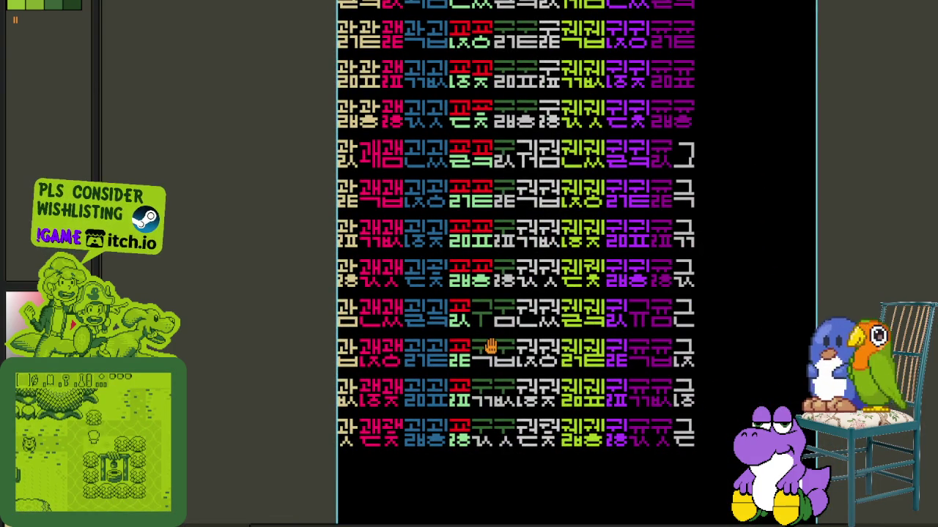
scroll(474, 321, "up", 2)
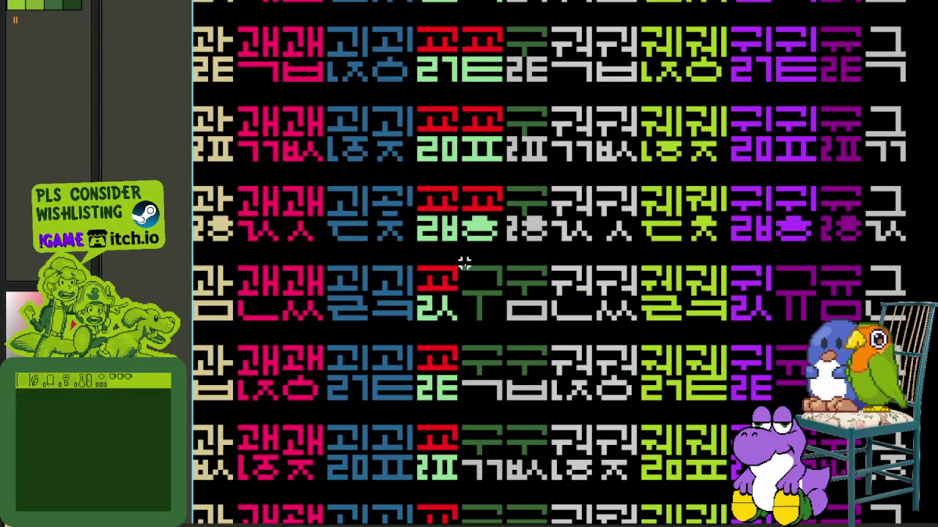
left_click_drag(464, 263, 549, 525)
scroll(591, 346, "up", 1)
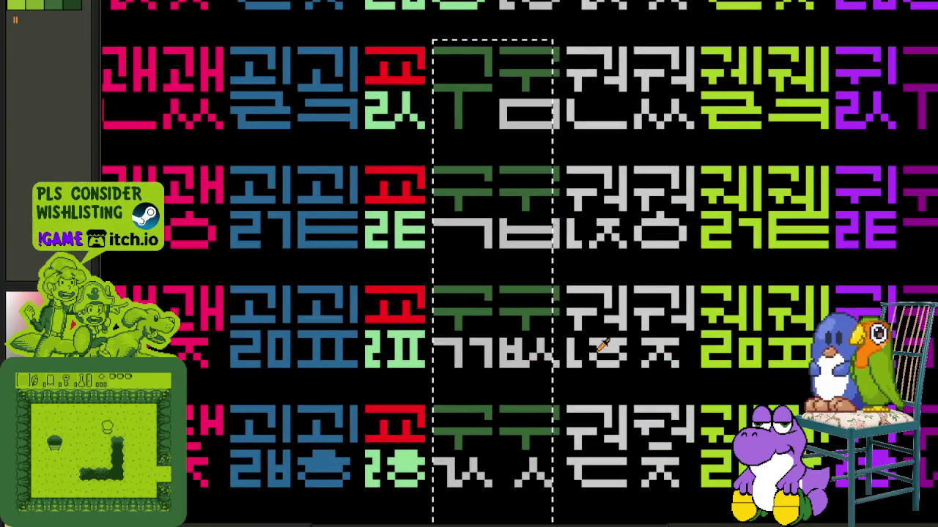
key("v")
left_click_drag(565, 495, 432, 40)
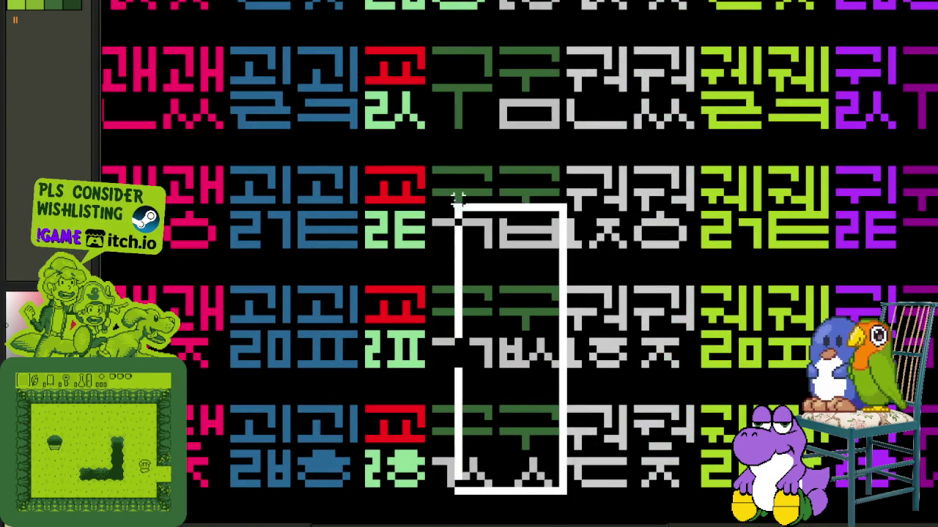
scroll(538, 86, "up", 1)
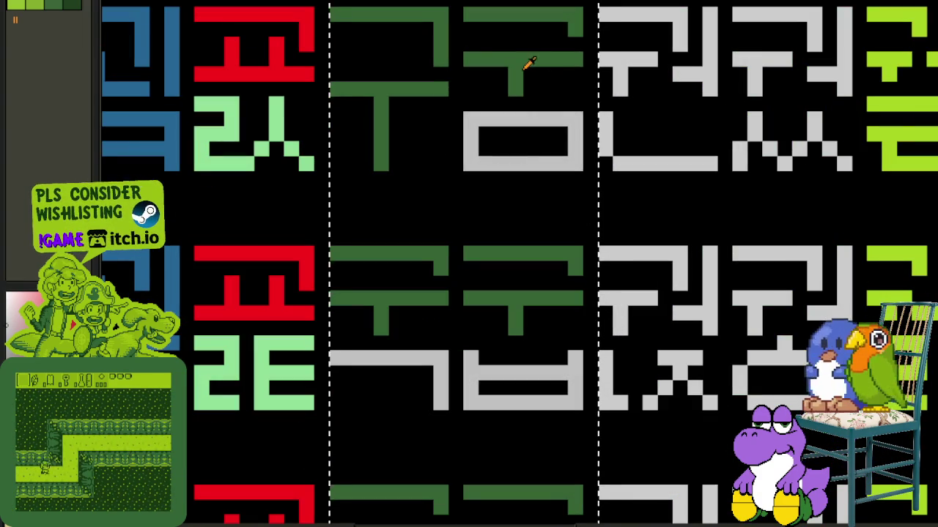
key("shift+r")
left_click(438, 389)
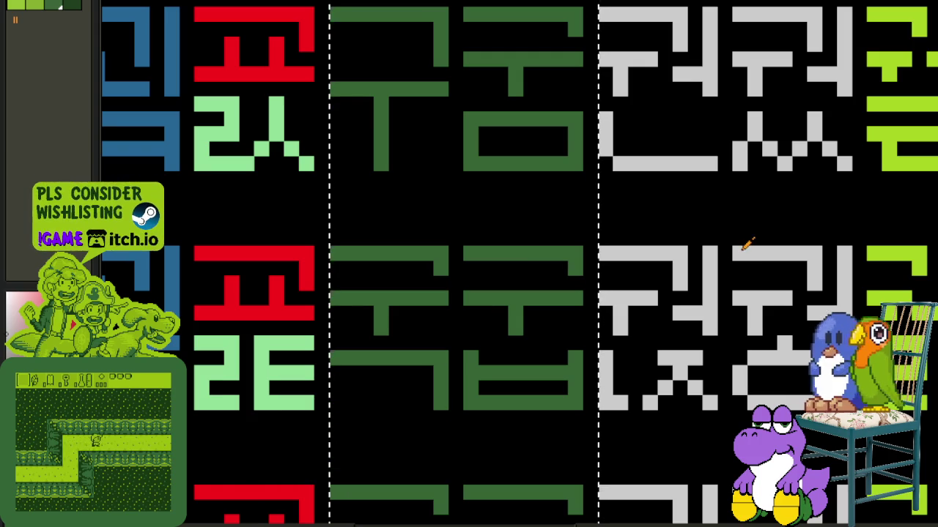
- Replace the remaining grey with dark green in the left glyphs and the 구 column
scroll(732, 251, "down", 2)
left_click_drag(644, 367, 559, 295)
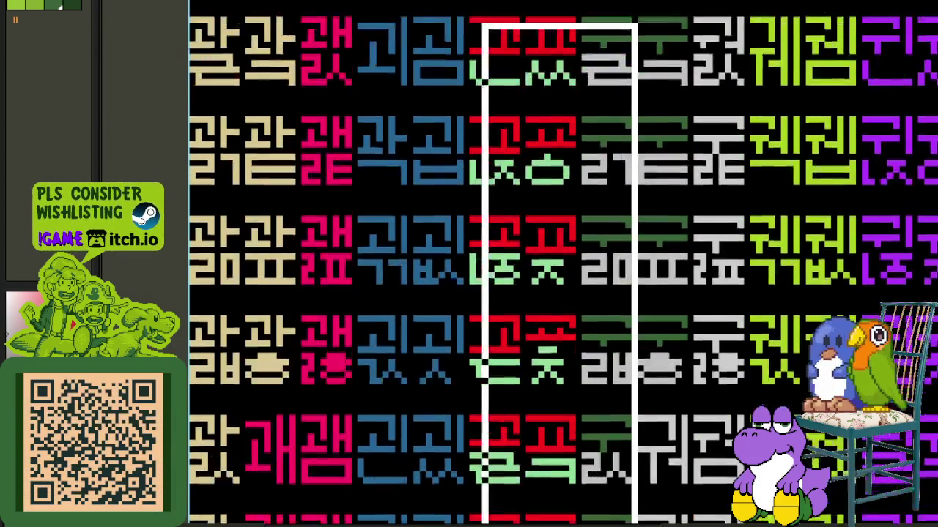
scroll(632, 449, "up", 1)
left_click_drag(564, 15, 572, 104)
key("shift+r")
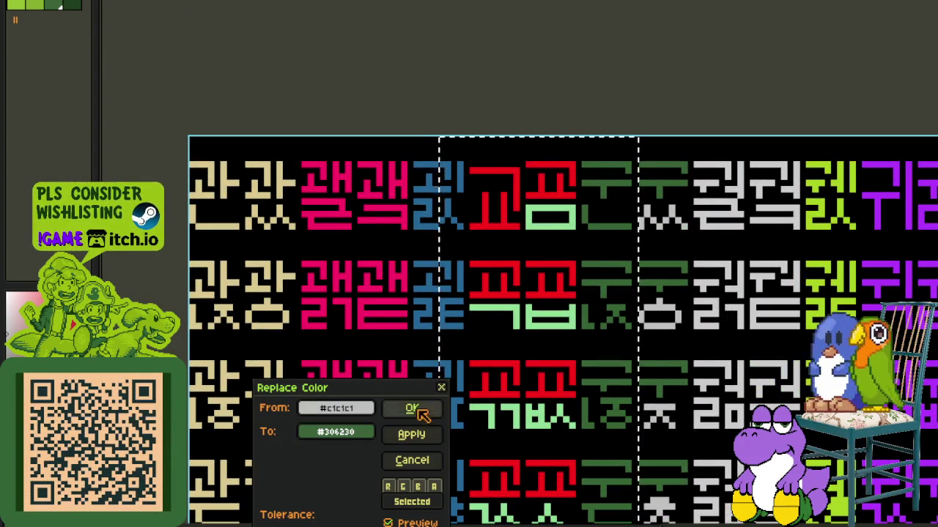
left_click(412, 410)
left_click_drag(423, 415, 364, 241)
scroll(619, 452, "down", 1)
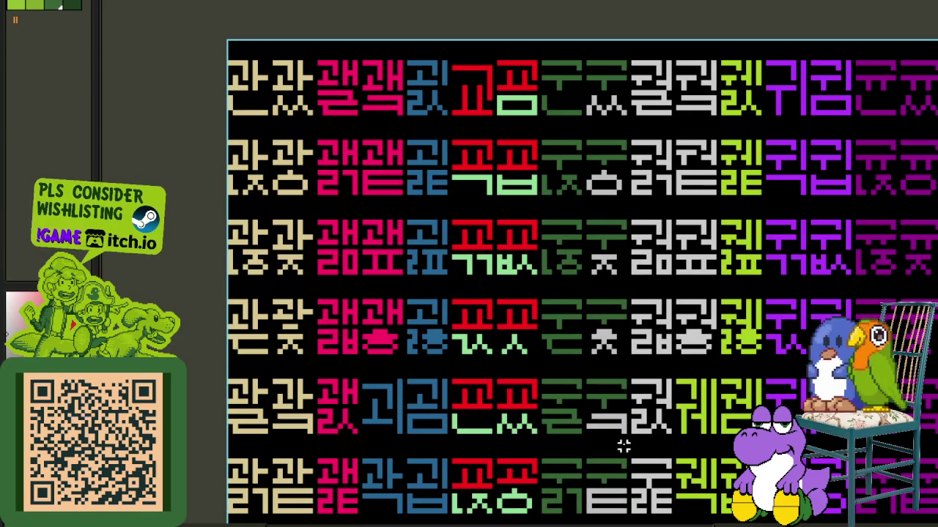
left_click_drag(623, 445, 534, 41)
key("shift+r")
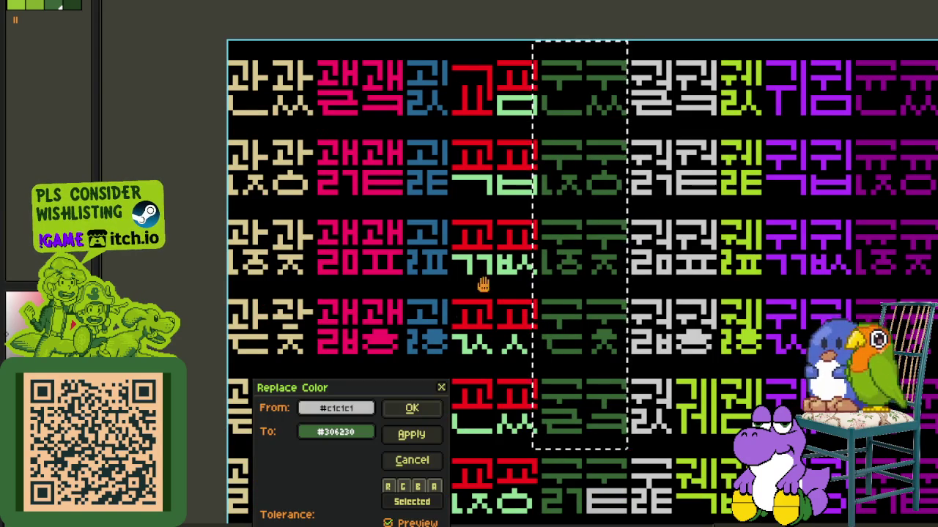
left_click(412, 408)
- Select the left glyph columns and replace red #FF0000 with light green #8fdc97
scroll(471, 180, "down", 3)
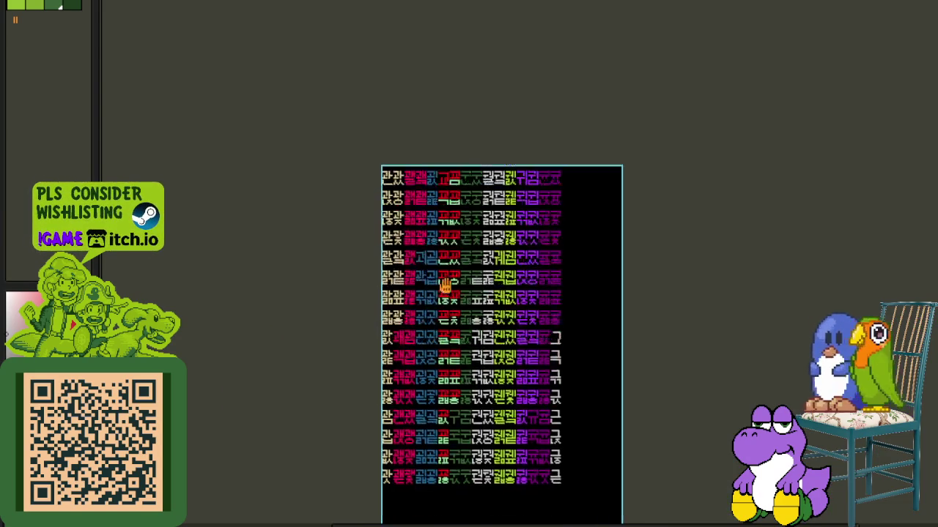
scroll(452, 438, "up", 1)
left_click_drag(481, 488, 329, 120)
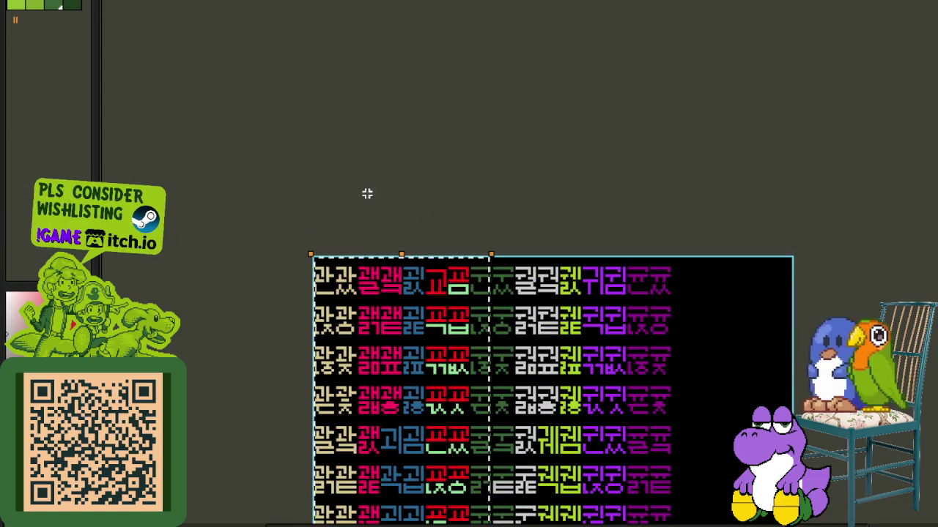
scroll(440, 278, "up", 1)
scroll(522, 340, "up", 2)
key("x")
key("shift+r")
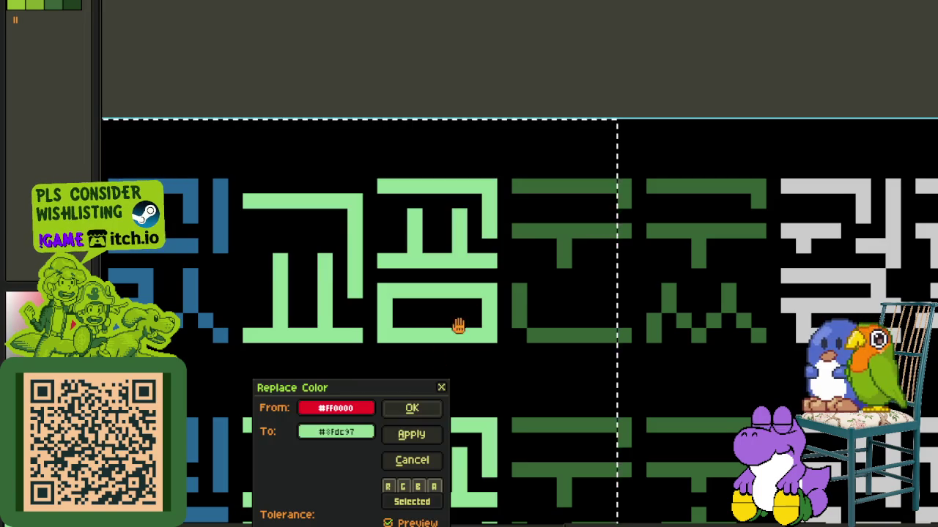
left_click(408, 409)
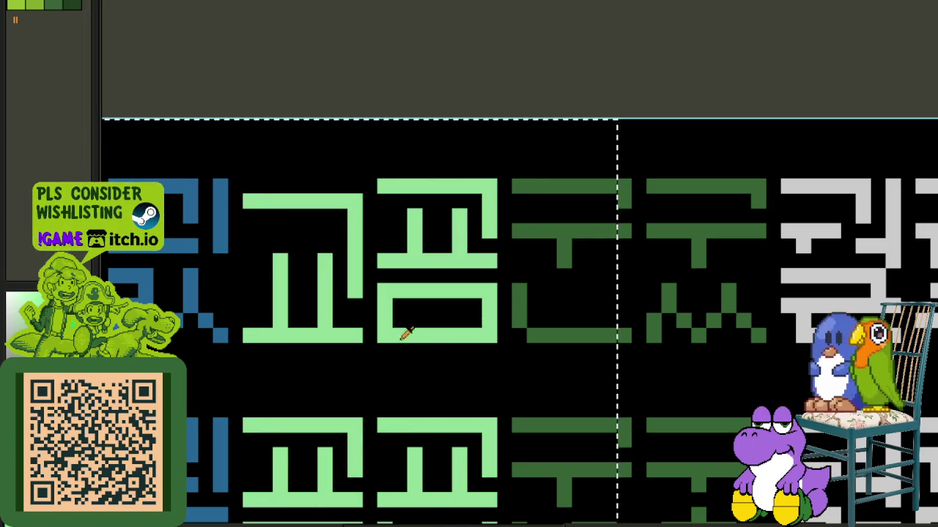
- Repeat the red-to-#8fdc97 replacement on the remaining red glyphs and save the sheet
key("shift+r")
key("Return")
scroll(469, 349, "down", 2)
scroll(597, 180, "down", 1)
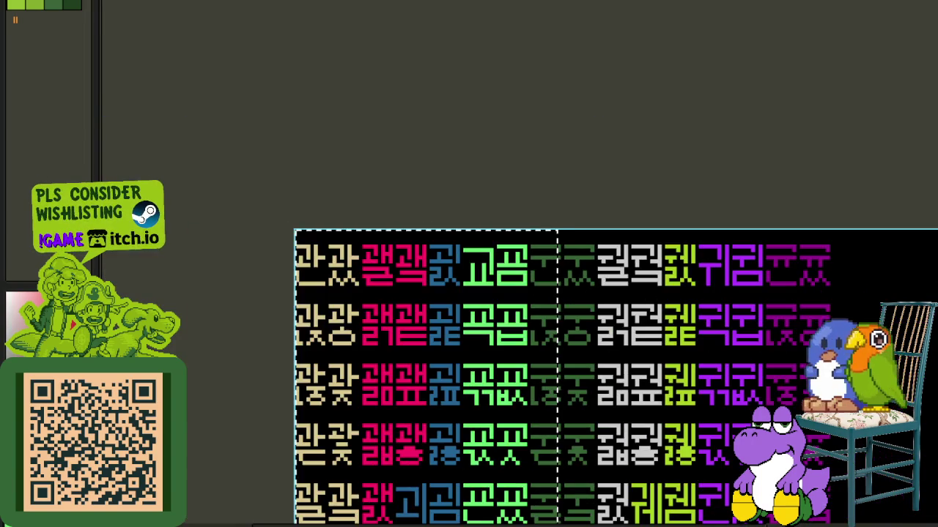
scroll(629, 306, "up", 2)
scroll(660, 237, "up", 1)
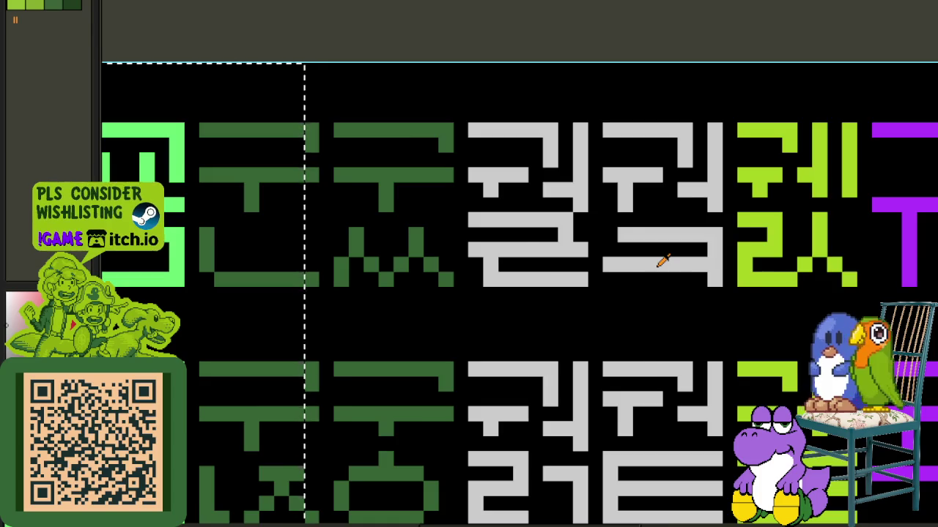
scroll(661, 261, "down", 1)
scroll(616, 80, "down", 2)
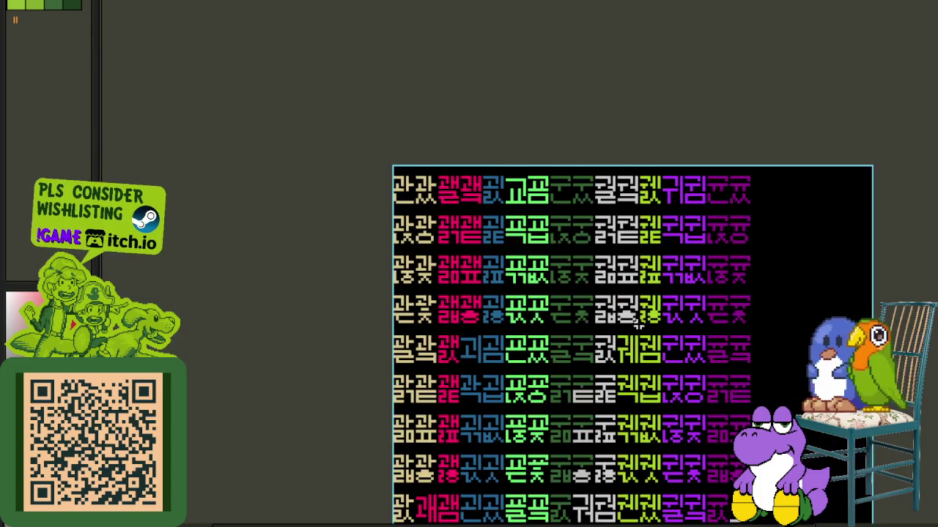
scroll(548, 249, "up", 1)
scroll(548, 249, "down", 1)
key("ctrl+s")
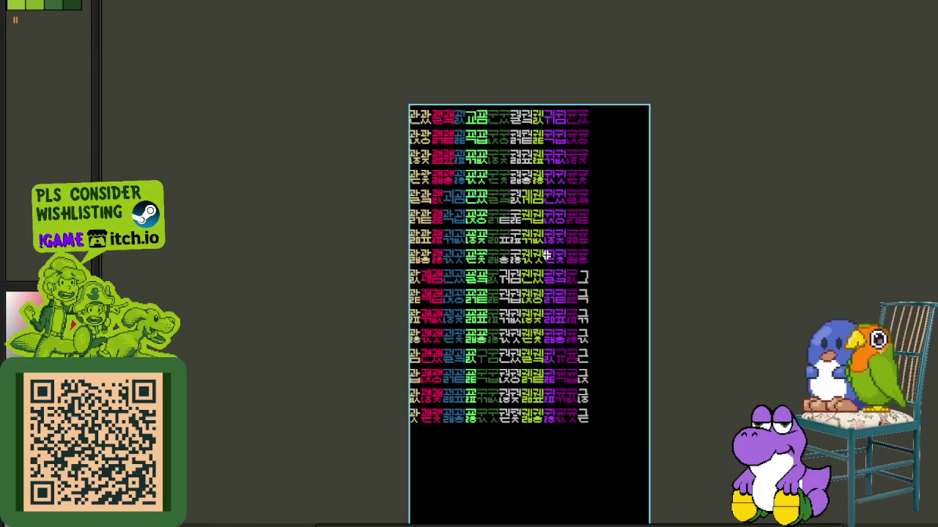
key("Tab")
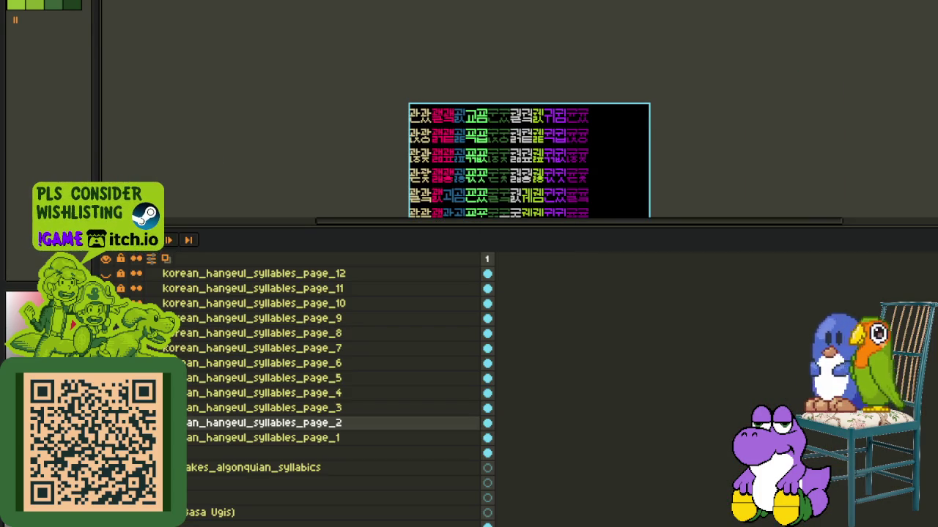
- Collapse the Korean group and select the korean_hangeul_syllables_page_10 Copy layer
key("Tab")
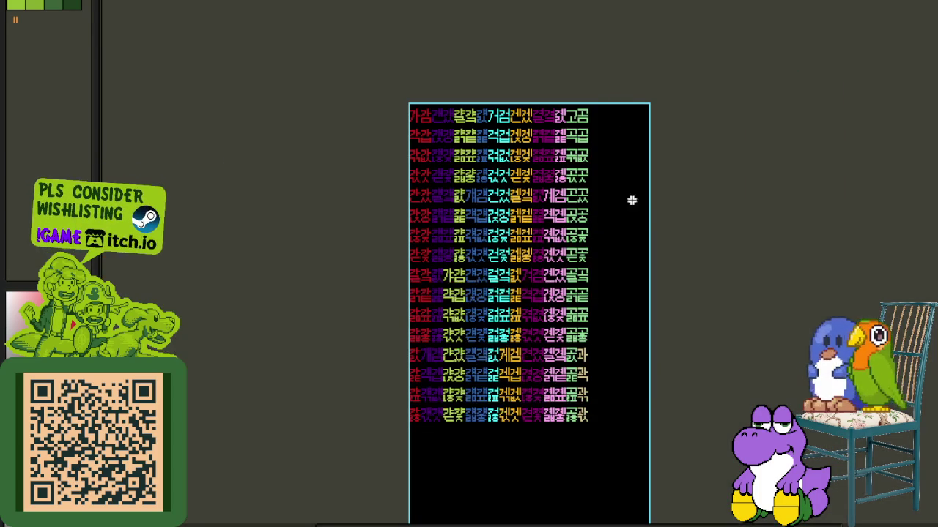
key("Tab")
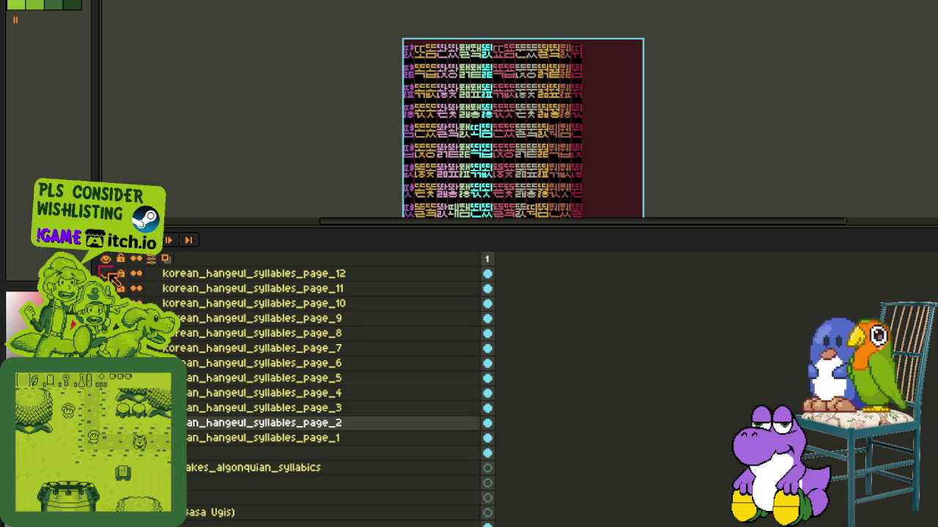
scroll(137, 303, "up", 3)
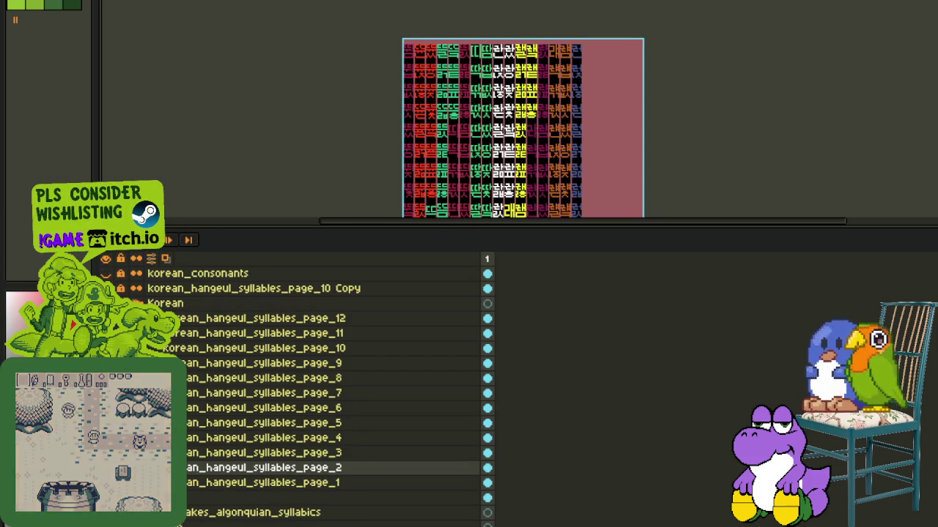
left_click(136, 303)
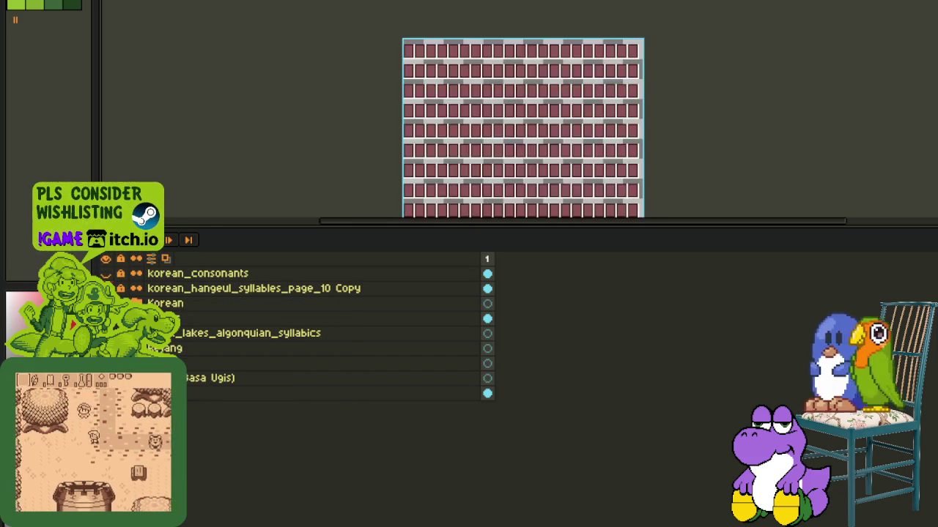
left_click(176, 289)
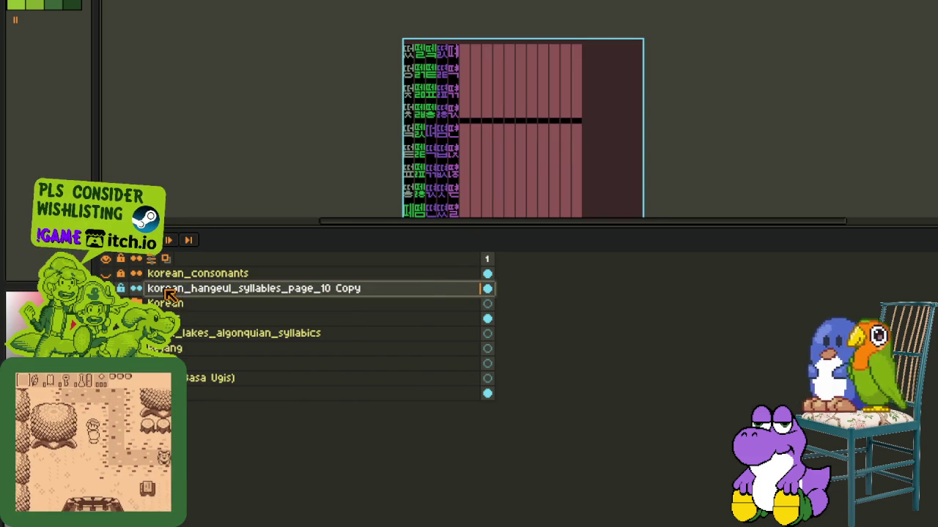
- Expand the Korean group to list its pages and right-click the page_11 layer
key("Tab")
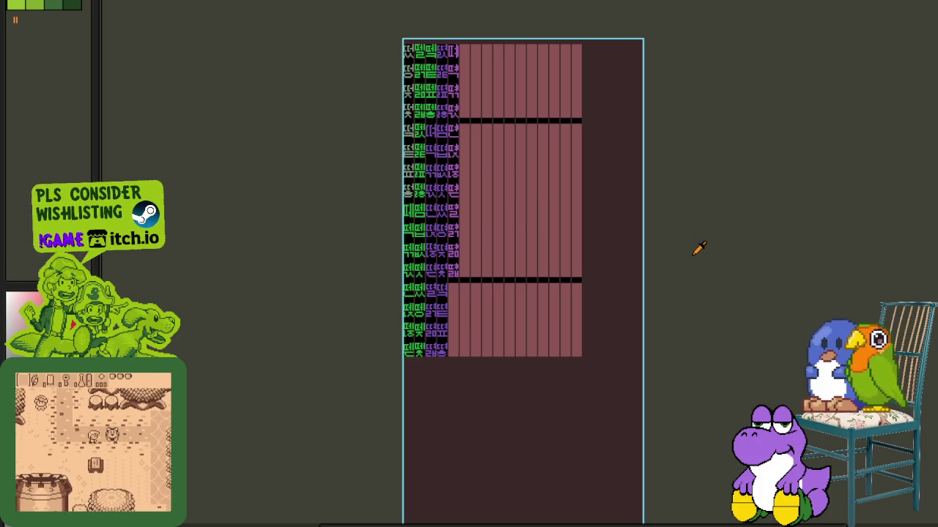
scroll(659, 234, "down", 3)
key("Tab")
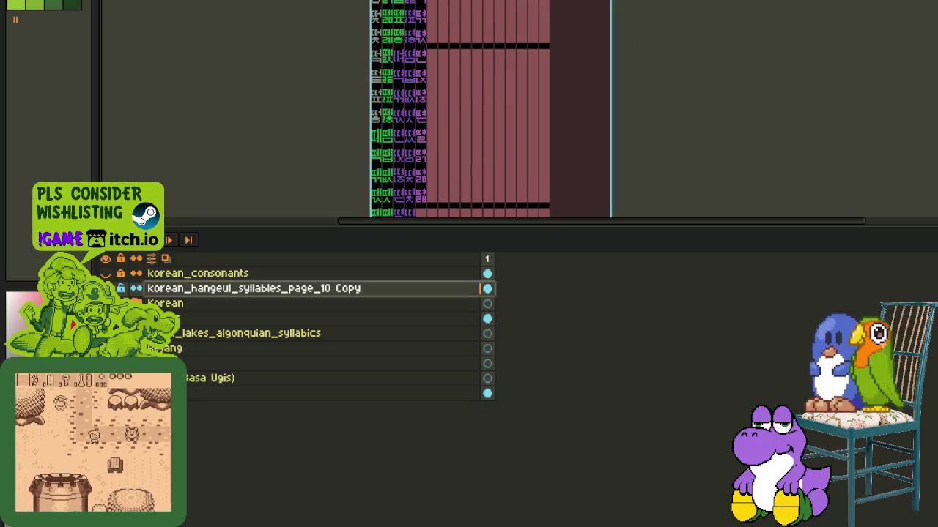
left_click(106, 303)
left_click(137, 304)
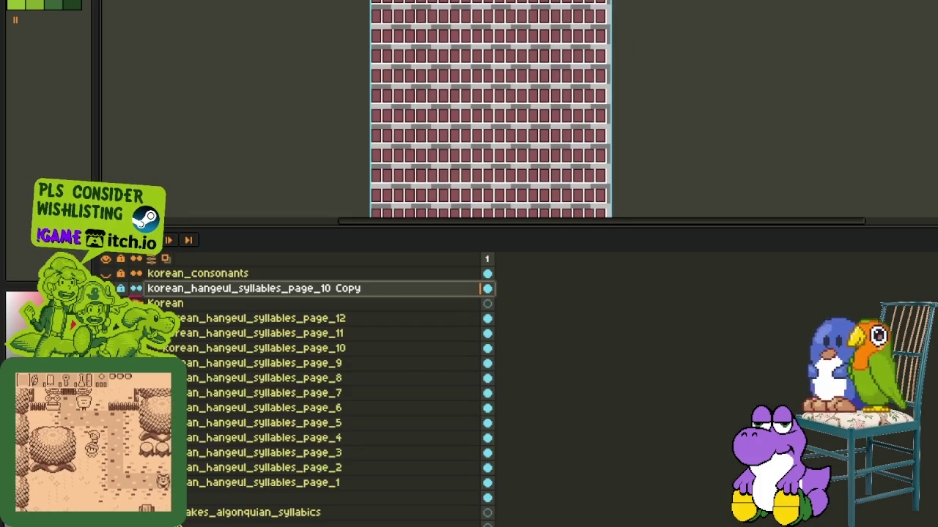
right_click(189, 338)
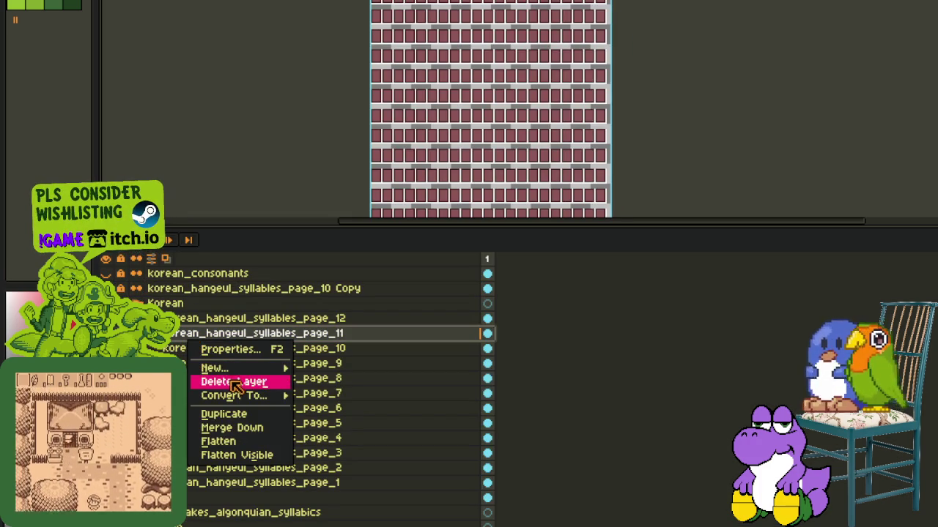
- Duplicate page_11, move its Copy above page_10 Copy, collapse the Korean group, recheck visibility
left_click(243, 415)
mouse_move(178, 341)
left_mouse_down()
mouse_move(204, 297)
mouse_move(178, 308)
left_mouse_up()
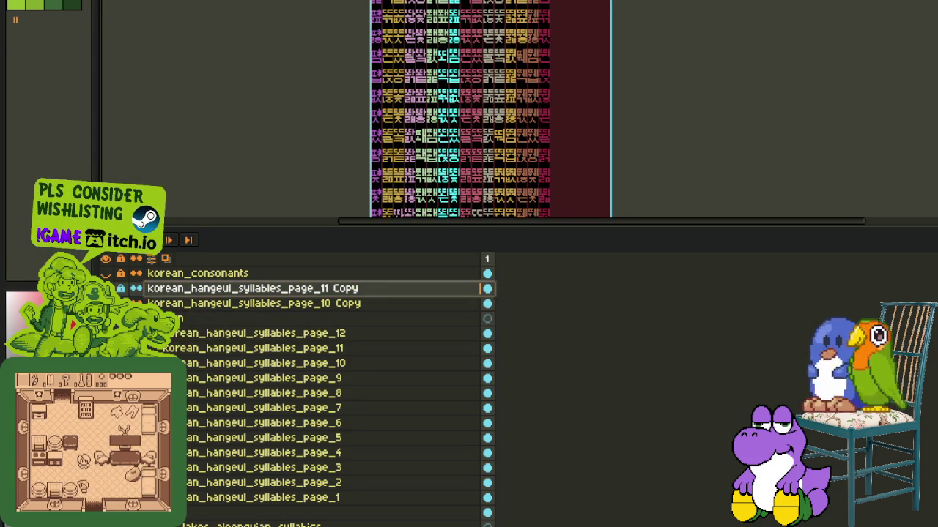
left_click(152, 319)
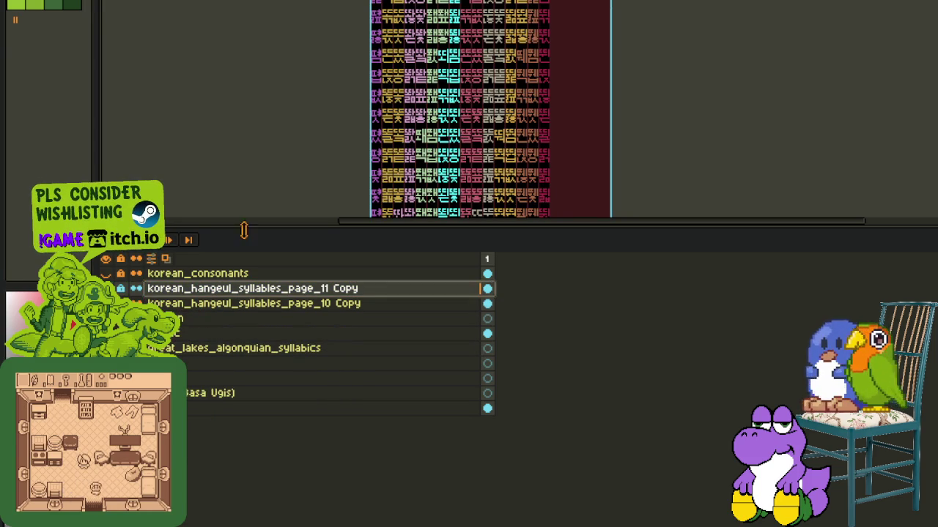
left_click(122, 292)
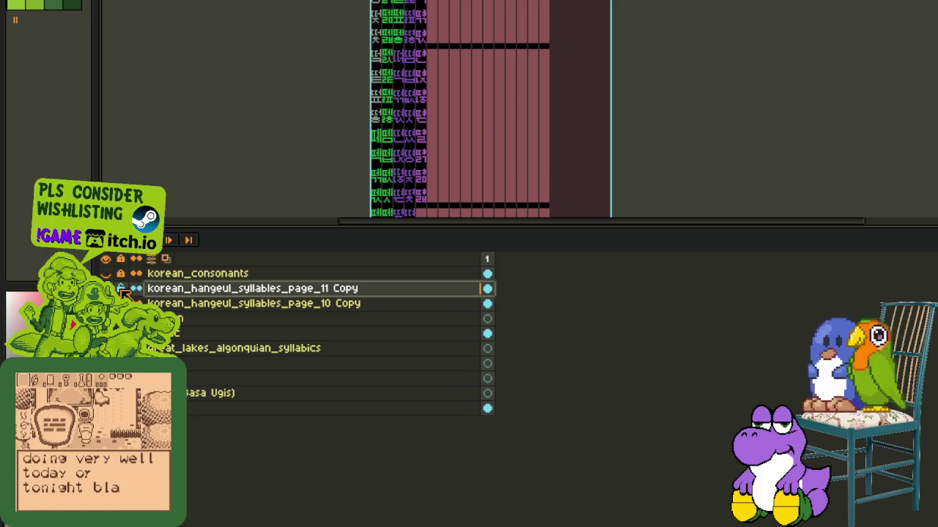
left_click(122, 292)
scroll(398, 168, "up", 2)
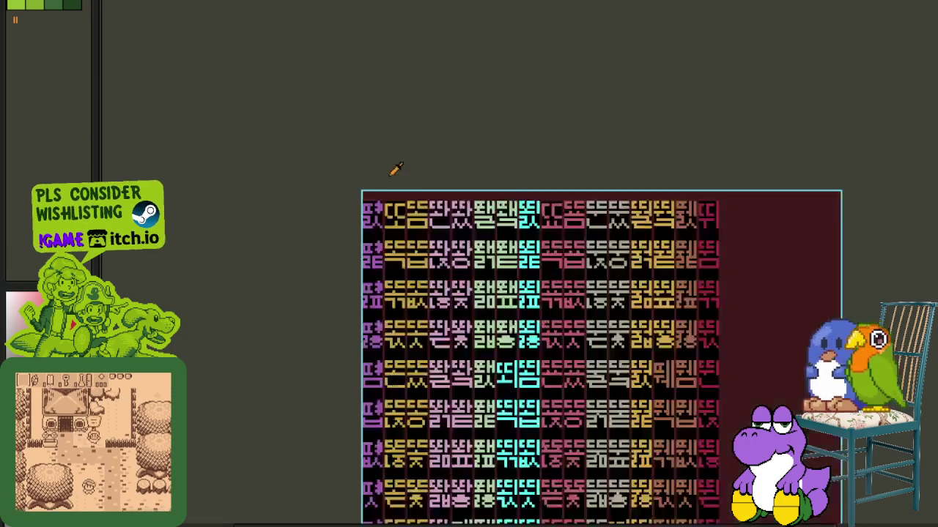
- Move the selected glyph column into the rightmost lower slot of the sheet
scroll(389, 183, "up", 2)
scroll(379, 198, "up", 1)
scroll(308, 388, "down", 5)
scroll(286, 407, "down", 1)
scroll(272, 367, "up", 4)
scroll(280, 284, "up", 1)
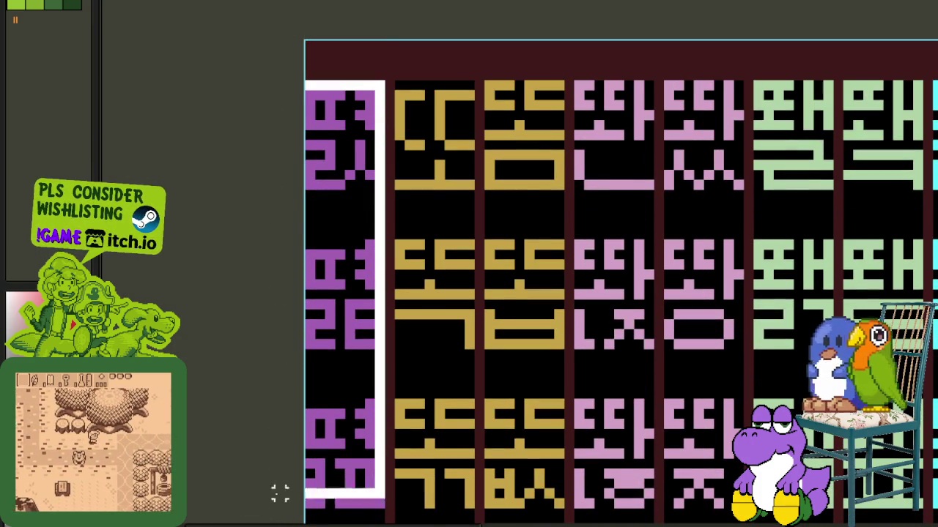
scroll(280, 475, "down", 3)
scroll(374, 354, "down", 2)
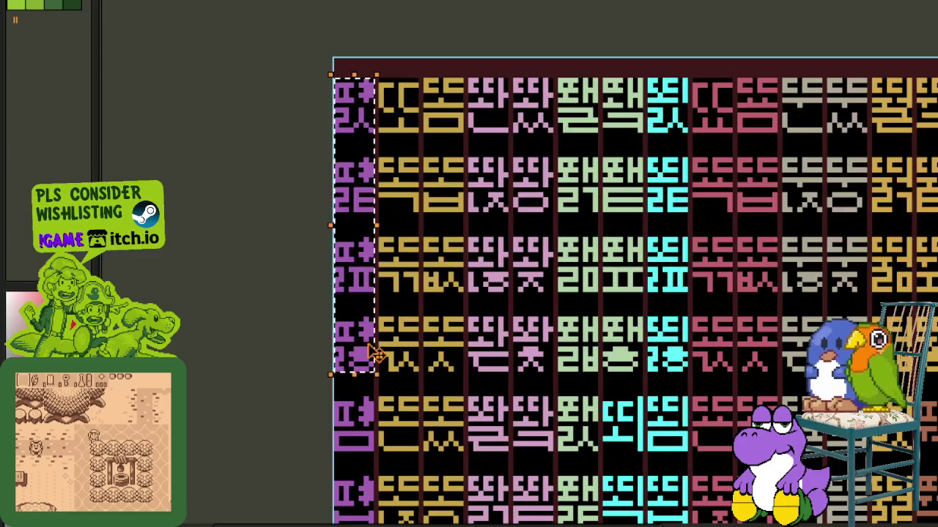
left_click_drag(513, 324, 466, 207)
key("Tab")
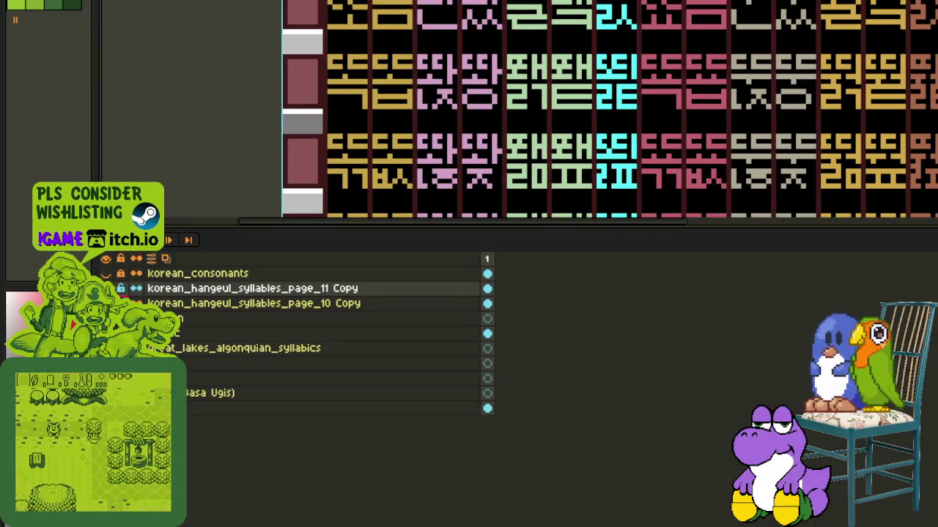
scroll(610, 109, "right", 3)
key("Tab")
scroll(459, 220, "down", 2)
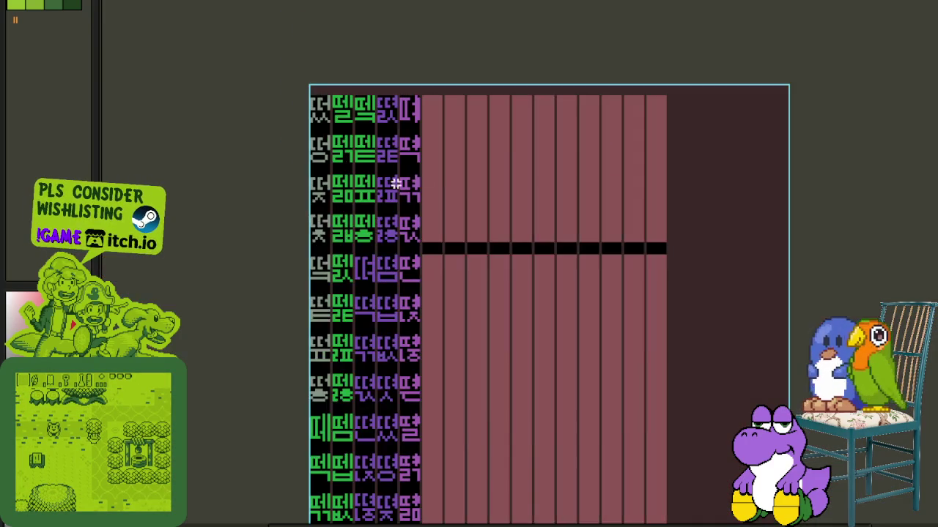
scroll(459, 44, "down", 3)
scroll(440, 136, "down", 3)
scroll(399, 168, "up", 2)
mouse_move(189, 197)
left_mouse_down()
mouse_move(318, 415)
mouse_move(358, 388)
left_mouse_up()
scroll(408, 373, "down", 2)
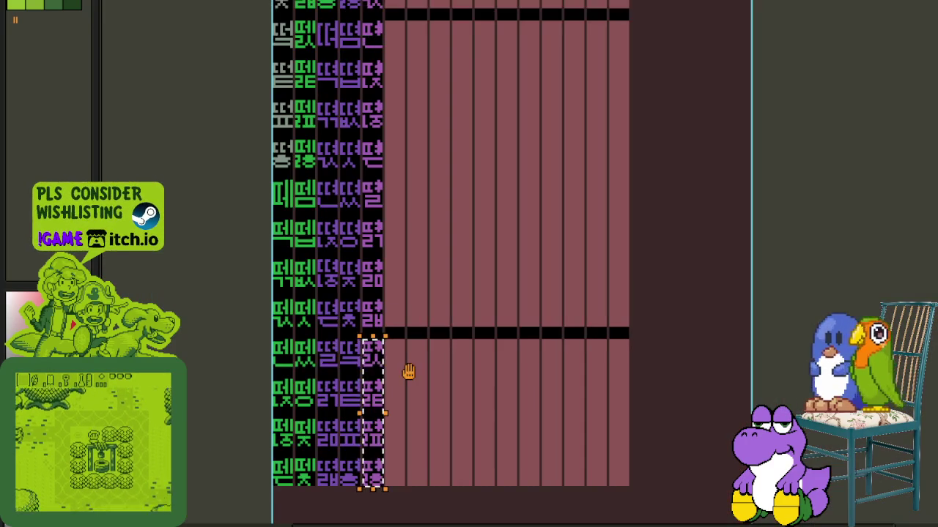
- On the page_11 Copy layer, line up the pasted column beside the last purple column
key("Tab")
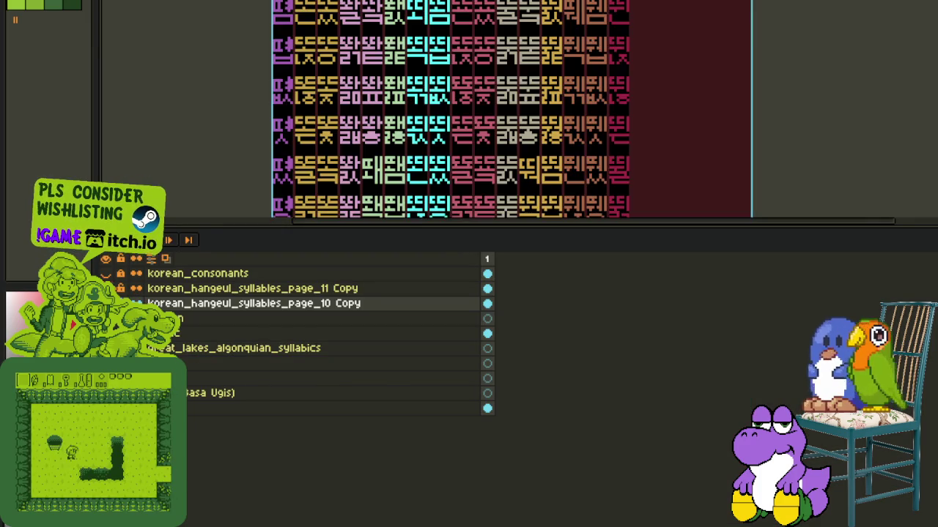
left_click(253, 288)
key("Tab")
scroll(337, 257, "up", 2)
scroll(352, 275, "up", 2)
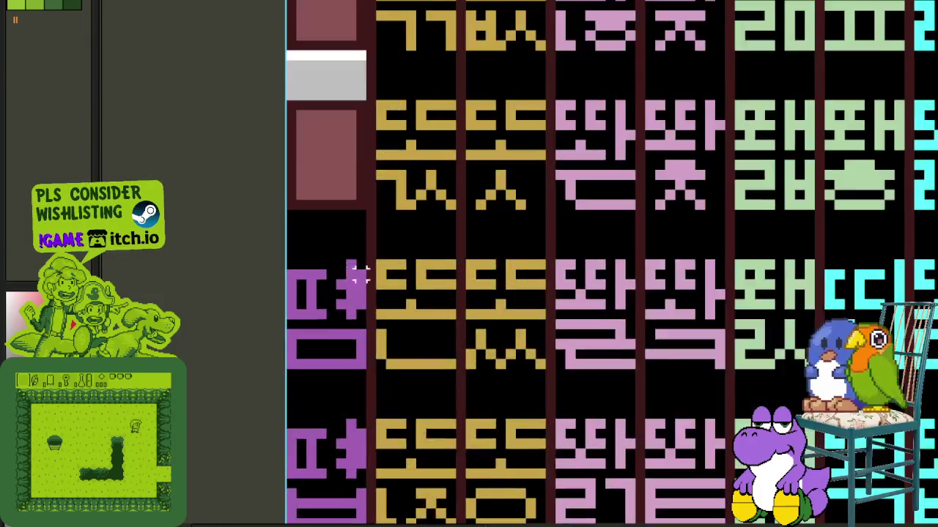
scroll(351, 275, "up", 2)
scroll(352, 274, "left", 5)
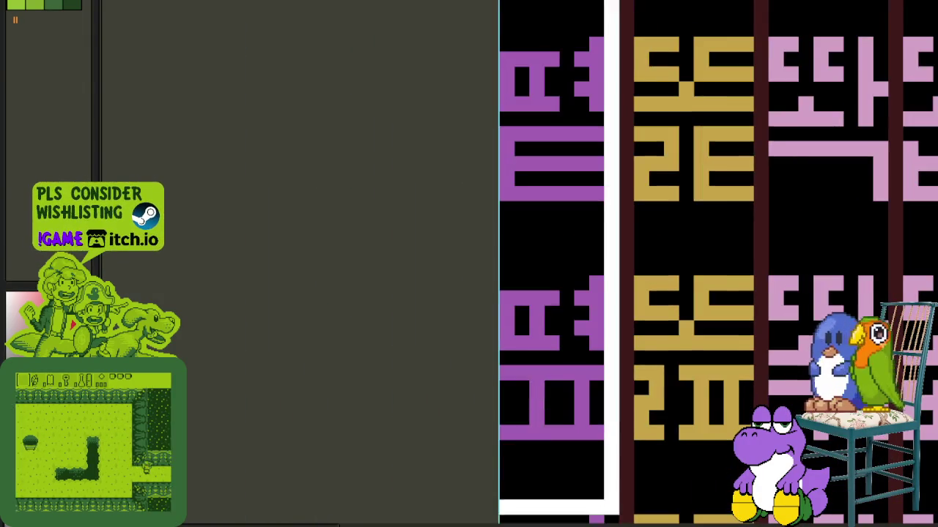
scroll(718, 263, "down", 3)
scroll(405, 293, "down", 2)
scroll(406, 293, "down", 2)
key("Tab")
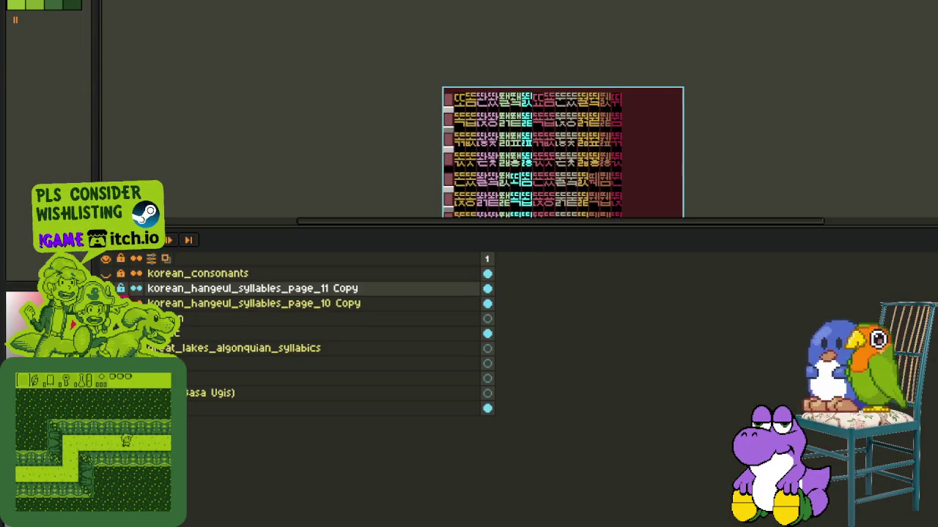
key("Tab")
scroll(536, 103, "up", 2)
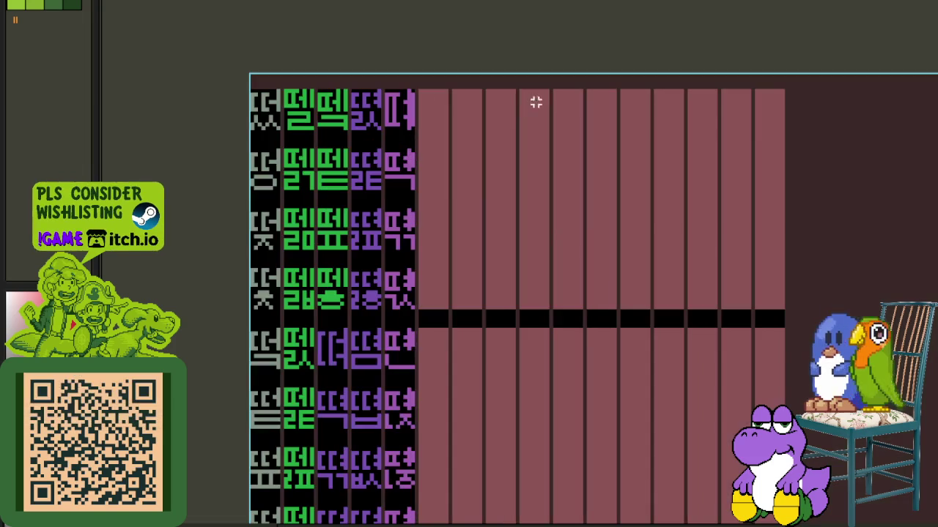
mouse_move(281, 95)
left_mouse_down()
mouse_move(459, 136)
mouse_move(420, 80)
left_mouse_up()
- Switch to the page 11 layer and marquee-select the next gold glyph column
scroll(457, 133, "up", 2)
scroll(529, 71, "down", 2)
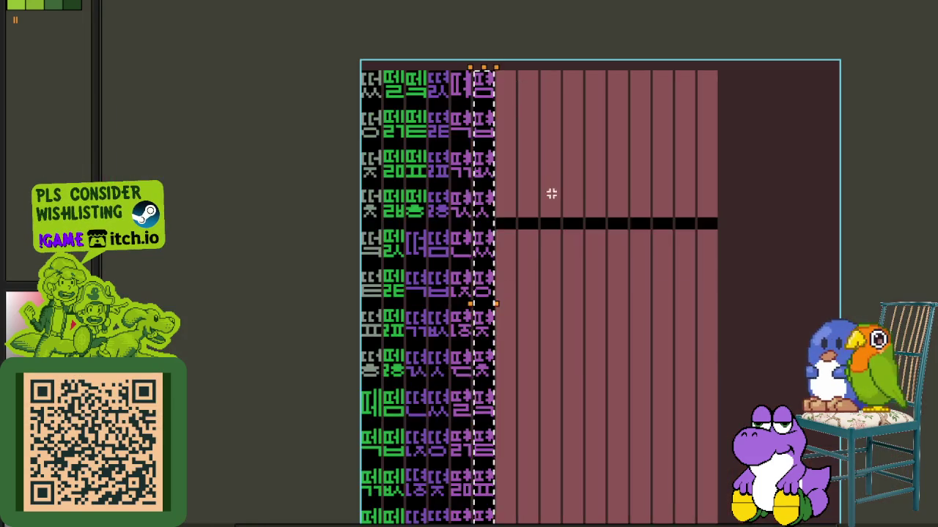
scroll(536, 182, "down", 2)
scroll(493, 238, "up", 4)
key("Tab")
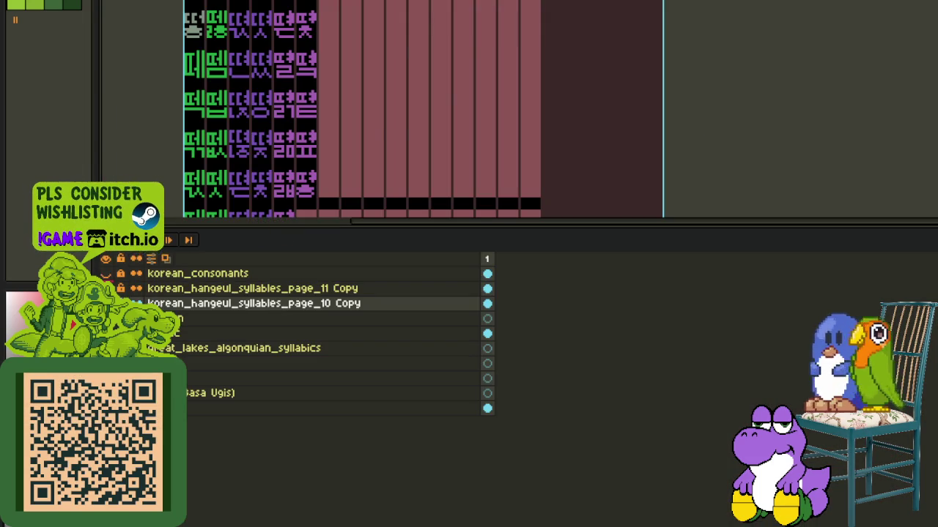
key("Tab")
key("Tab")
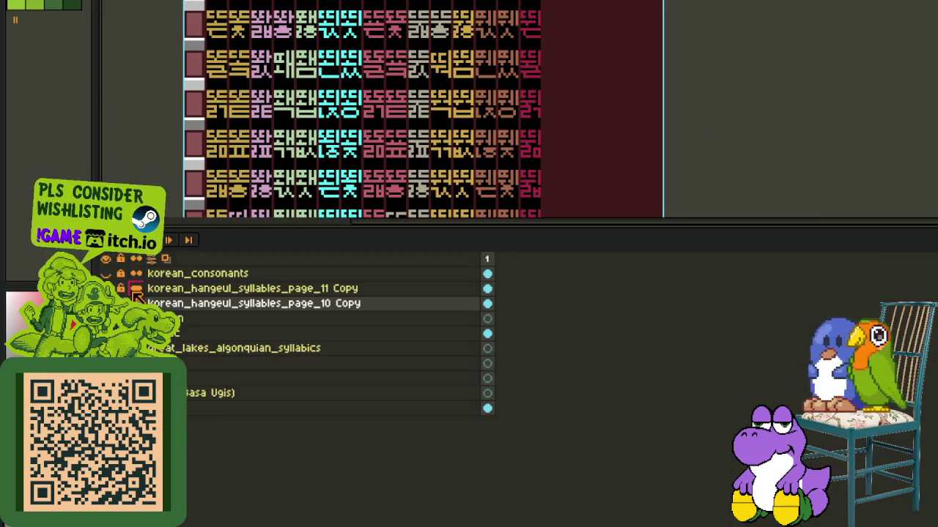
key("Tab")
scroll(391, 395, "down", 1)
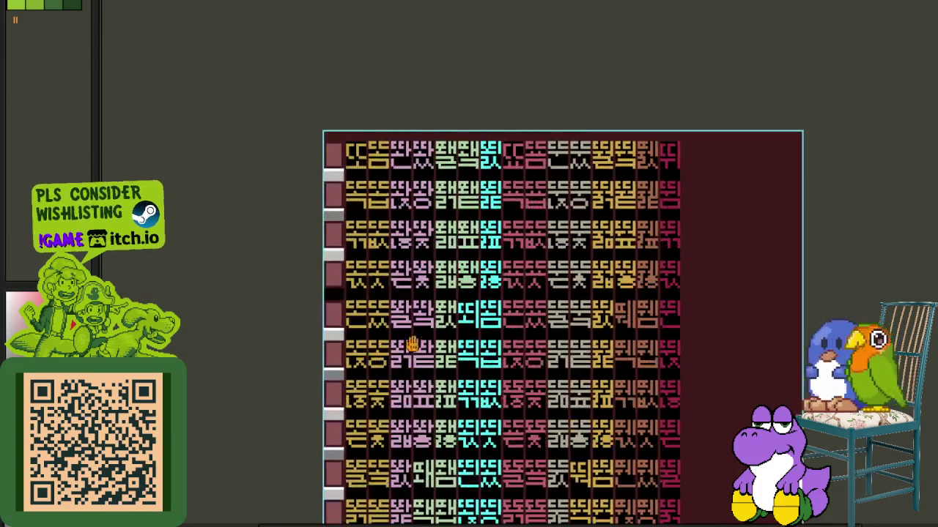
scroll(390, 396, "up", 3)
scroll(390, 396, "up", 1)
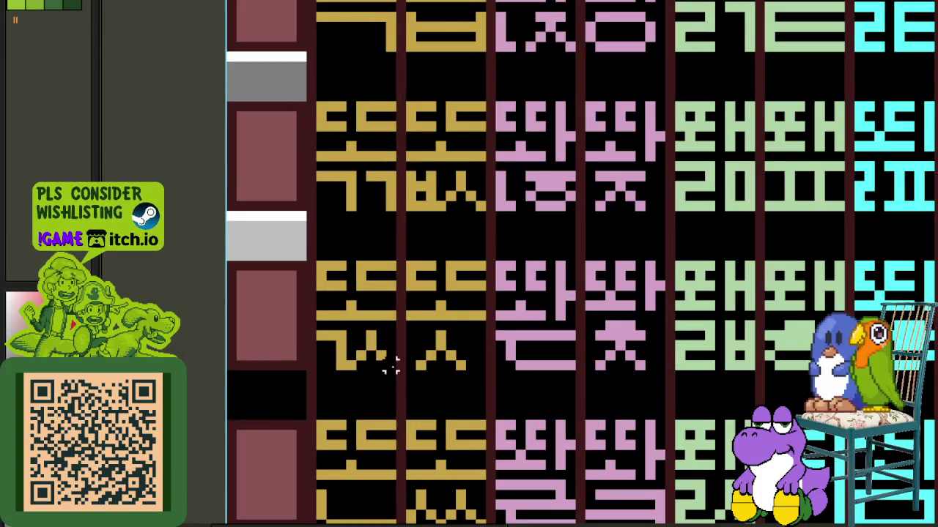
left_click_drag(391, 368, 332, 40)
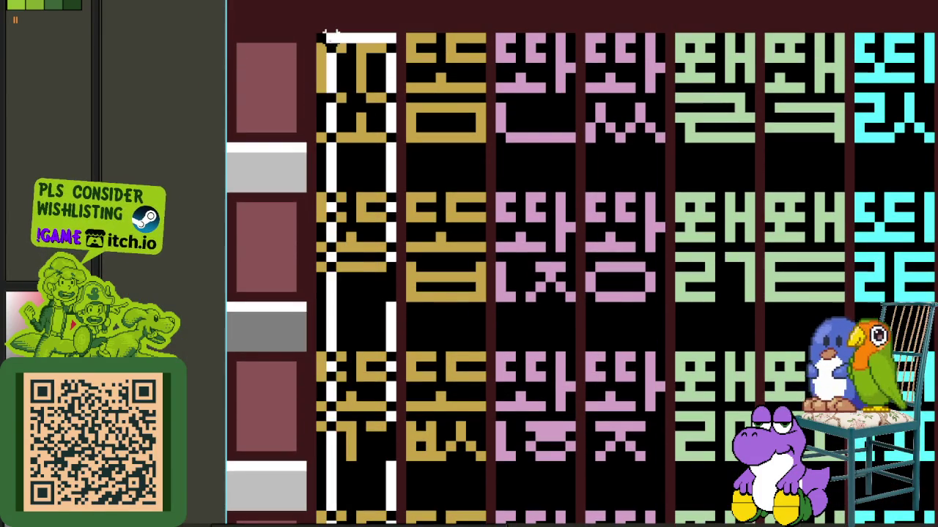
scroll(320, 36, "down", 3)
- Switch to the page_10 Copy layer and paste the gold column there
key("Tab")
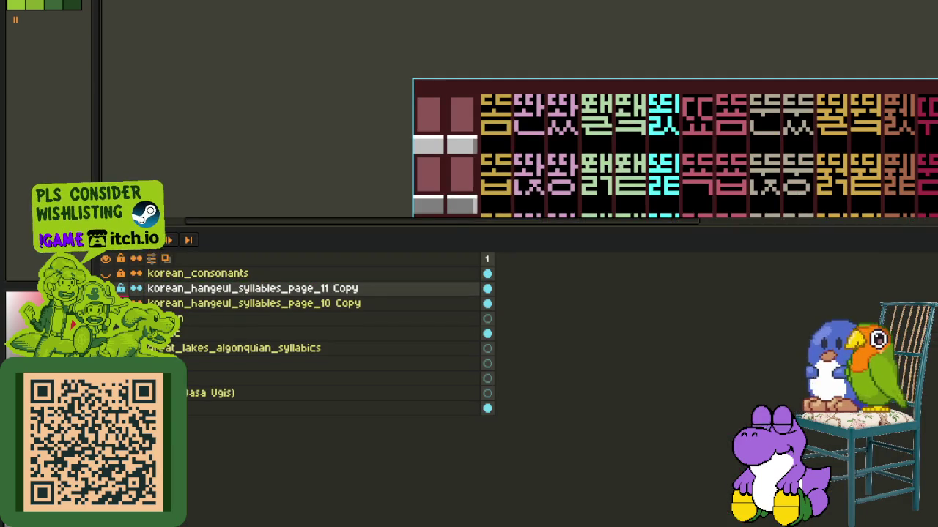
key("Down")
key("Tab")
scroll(586, 328, "down", 3)
scroll(516, 304, "down", 1)
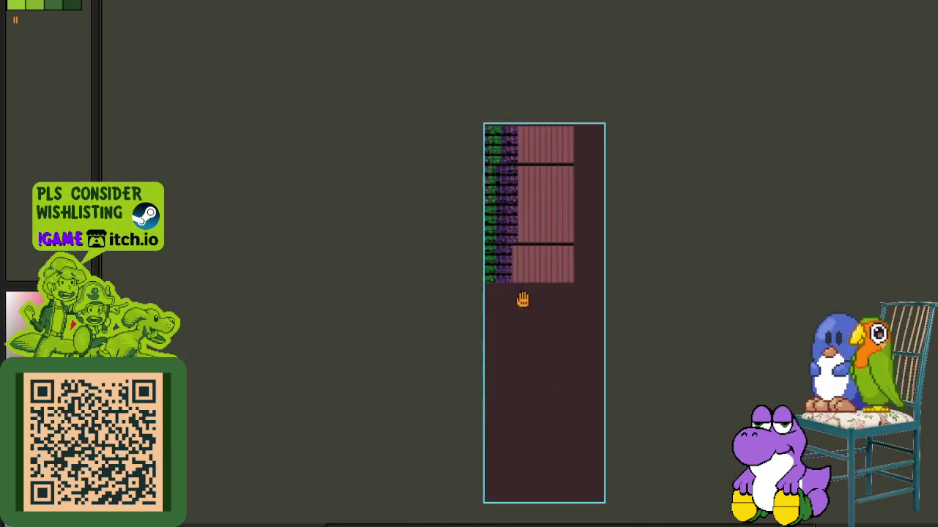
- Move the pasted gold column into the next empty slot on the combined sheet
scroll(516, 304, "up", 4)
left_click_drag(261, 191, 403, 260)
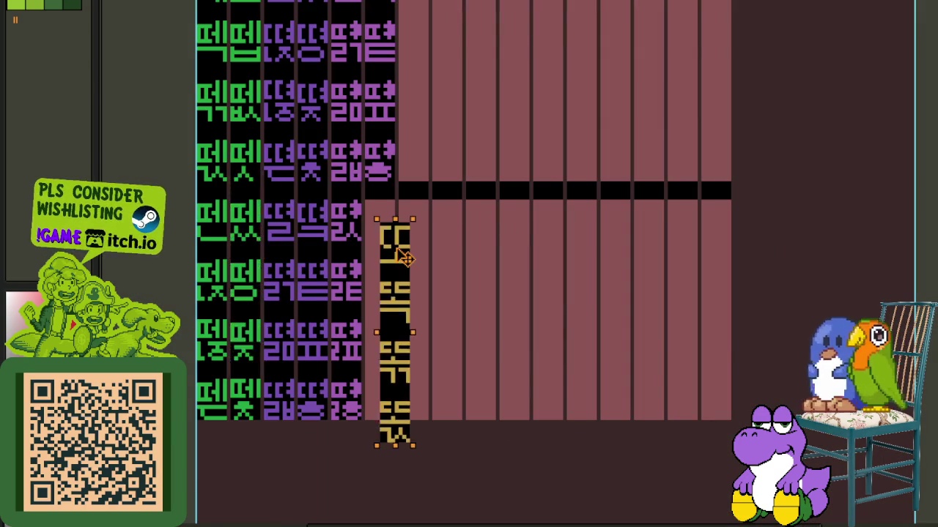
scroll(382, 233, "up", 1)
scroll(445, 207, "down", 1)
key("Tab")
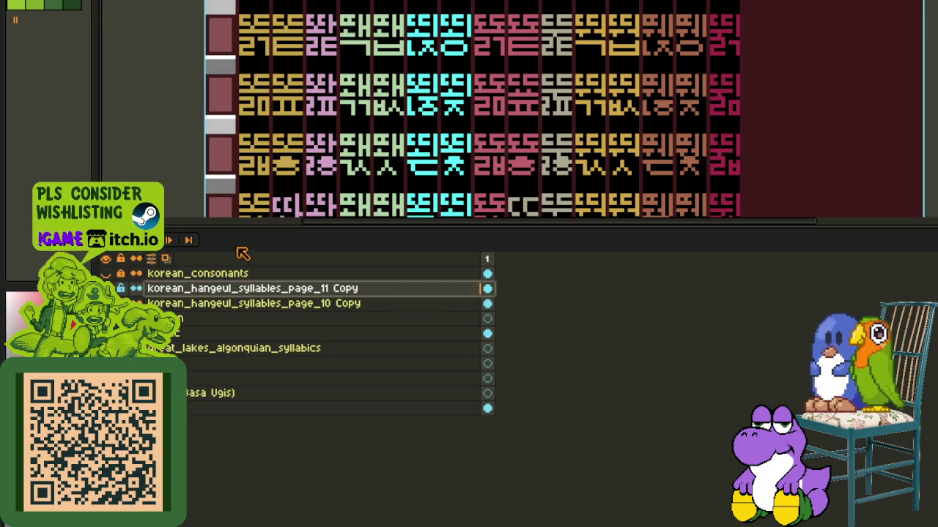
key("Tab")
- Select the next gold glyph column on page 11
scroll(333, 249, "up", 1)
scroll(333, 249, "up", 1)
scroll(333, 249, "up", 1)
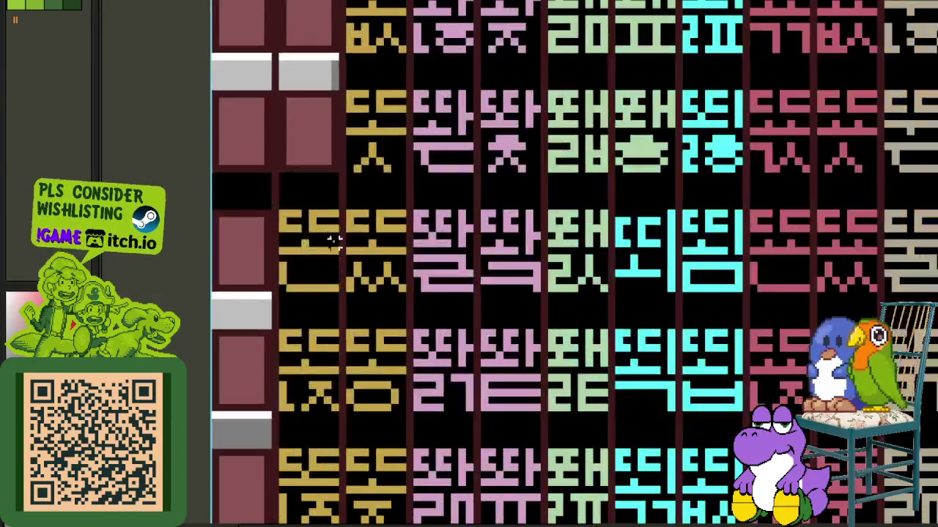
left_click_drag(334, 212, 261, 516)
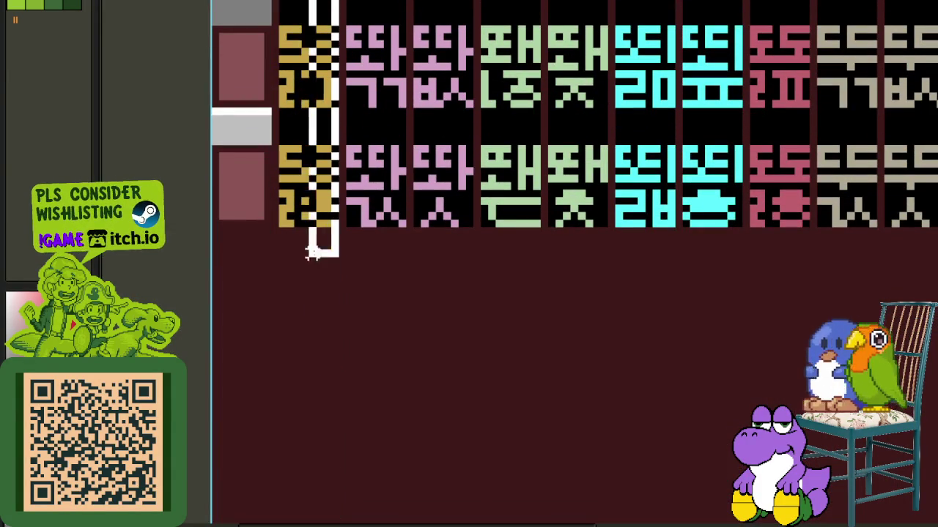
scroll(282, 224, "down", 2)
scroll(282, 224, "down", 1)
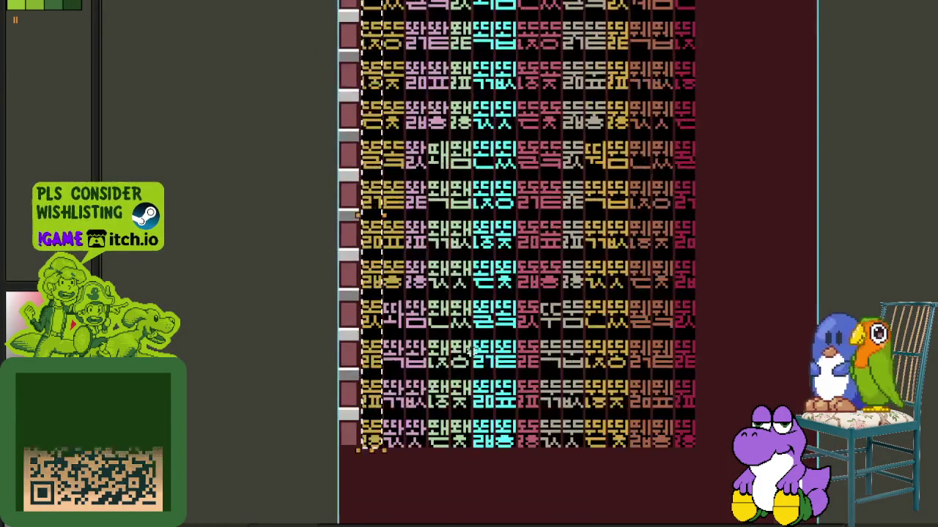
scroll(282, 223, "down", 2)
- Paste the gold column onto the page 10 copy layer, right beside the purple columns
key("Tab")
left_click(123, 289)
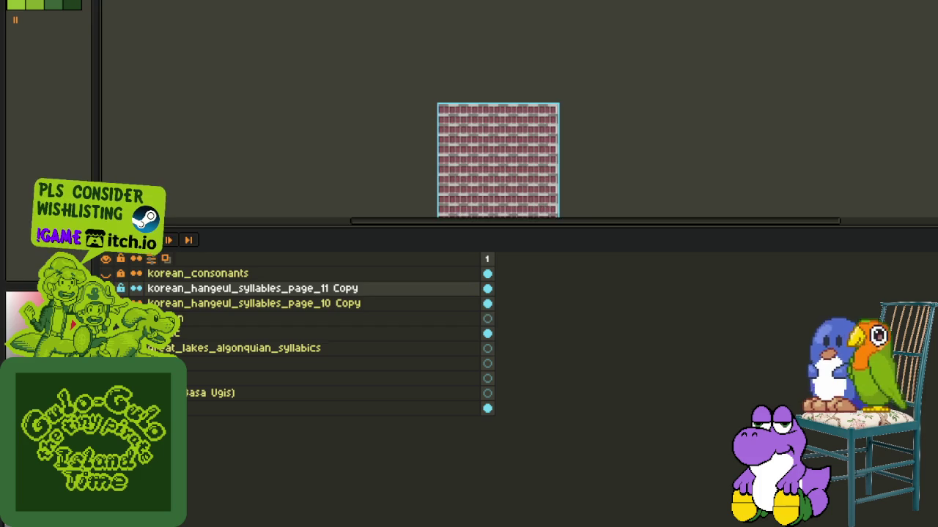
key("Tab")
scroll(454, 161, "up", 2)
scroll(453, 161, "up", 1)
scroll(357, 156, "up", 1)
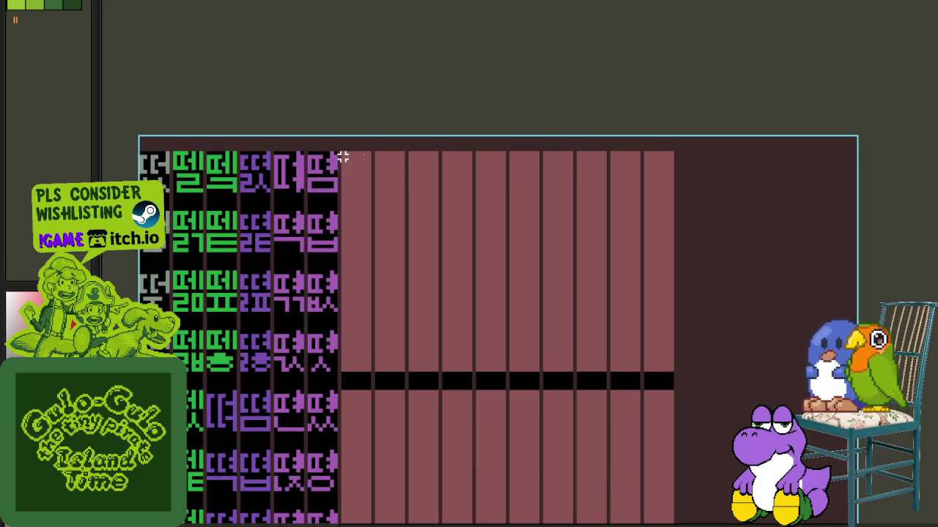
left_click_drag(197, 132, 360, 179)
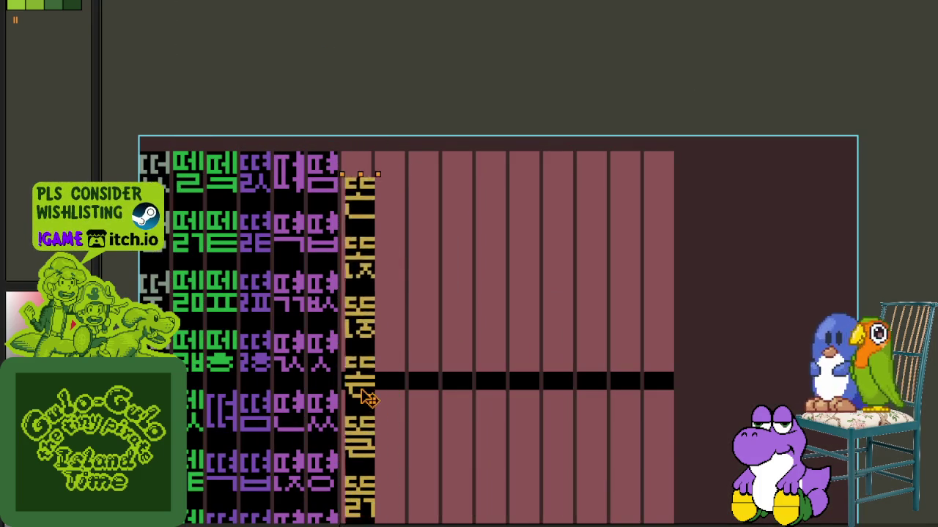
- Pan across the sheet to bring its top-left corner into view
scroll(364, 179, "up", 1)
scroll(364, 179, "up", 1)
scroll(463, 310, "down", 3)
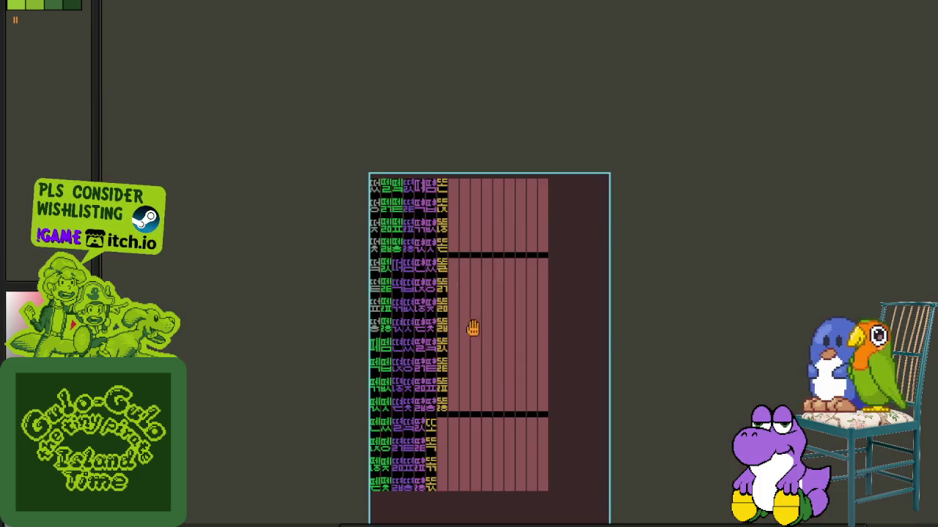
scroll(400, 209, "up", 2)
key("Tab")
scroll(286, 293, "down", 1)
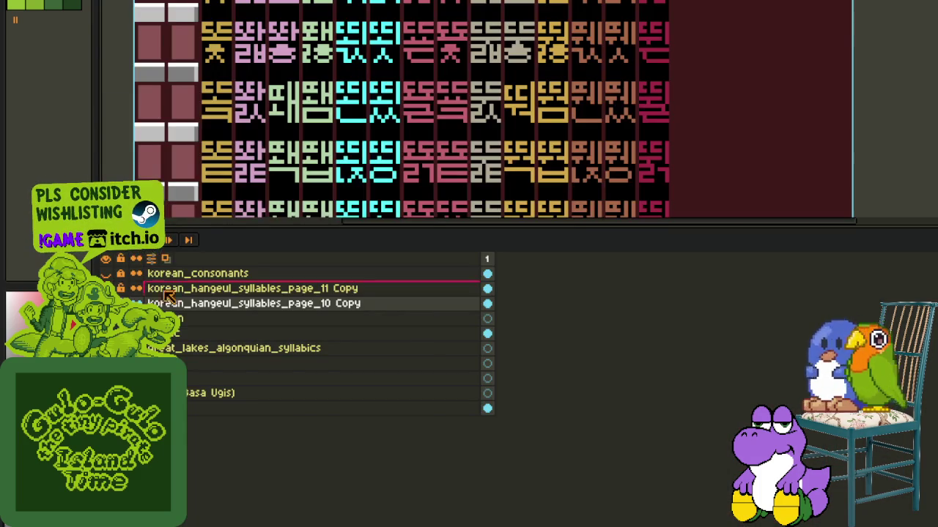
key("Tab")
left_click_drag(233, 298, 245, 283)
scroll(285, 361, "up", 1)
left_click_drag(286, 361, 323, 513)
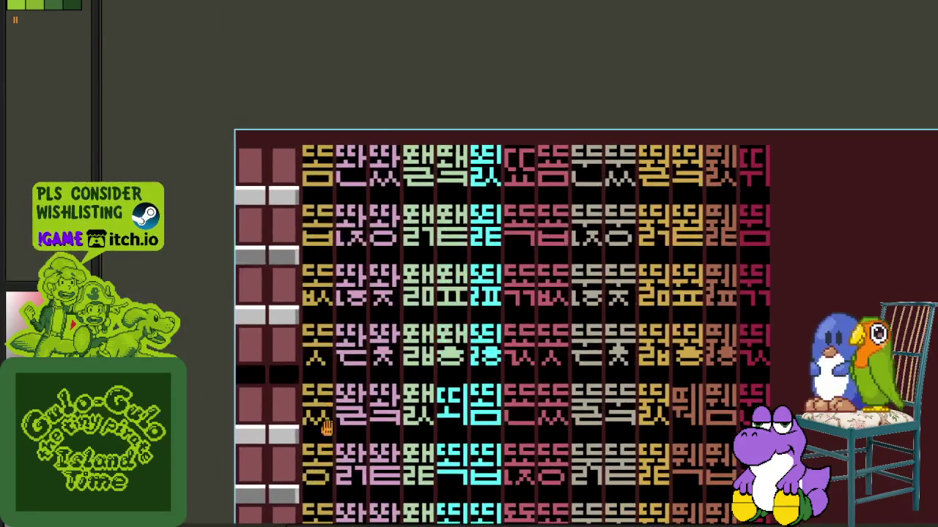
- Place the gold column below the black band
scroll(335, 138, "up", 1)
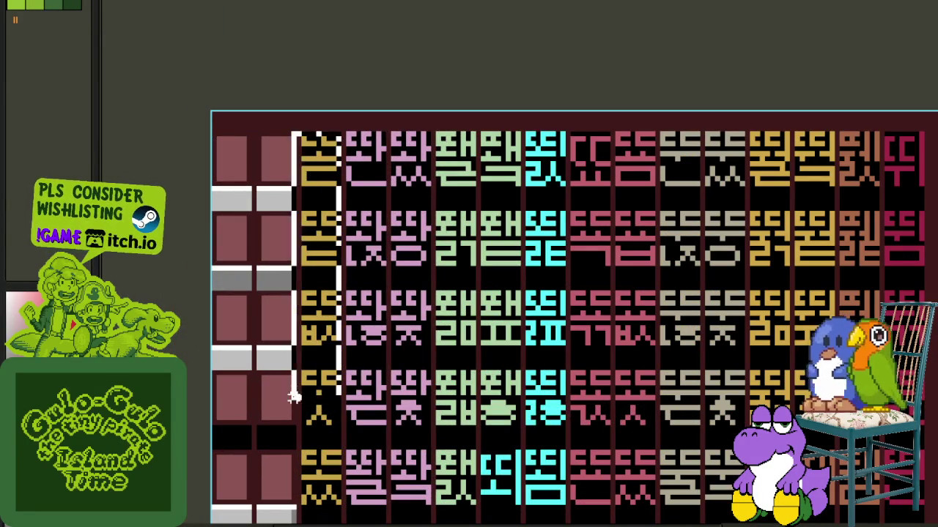
scroll(385, 386, "down", 1)
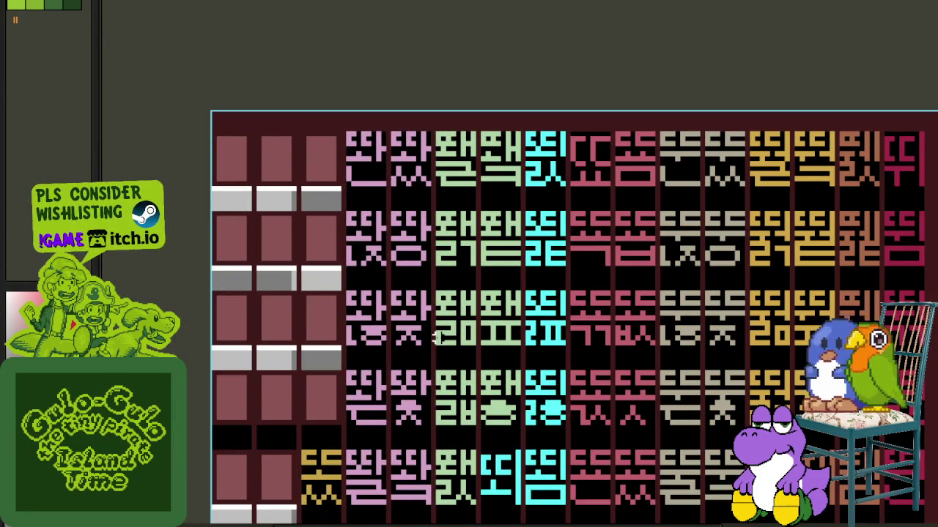
key("Tab")
scroll(572, 161, "up", 1)
key("Tab")
scroll(488, 270, "down", 1)
scroll(423, 276, "up", 1)
left_click_drag(235, 189, 369, 309)
scroll(366, 309, "up", 1)
scroll(394, 322, "down", 1)
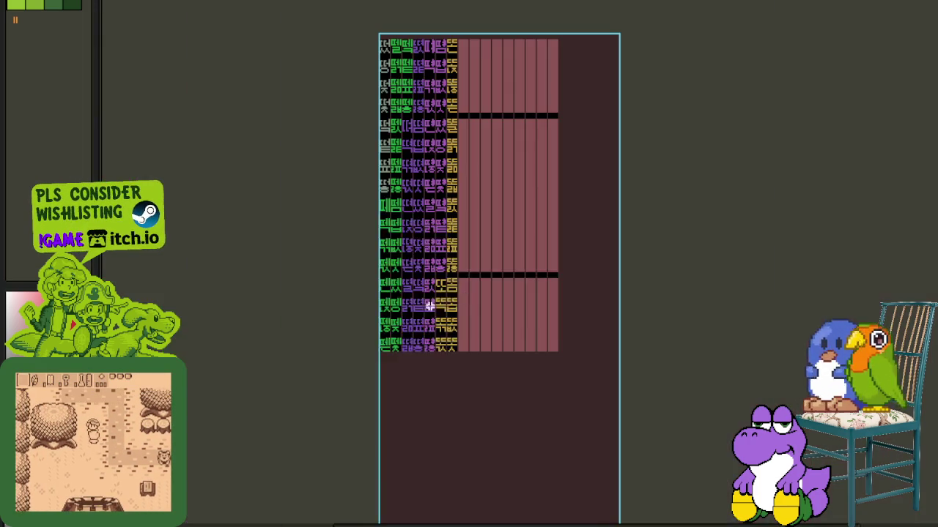
- Switch back to the page 11 copy layer and drag a selection on its canvas
key("Tab")
left_click(156, 290)
key("Tab")
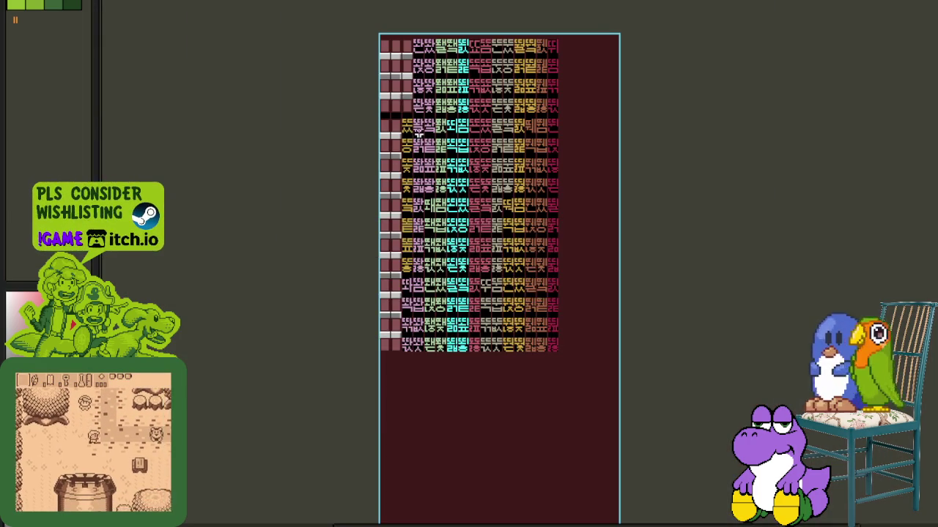
scroll(339, 117, "up", 2)
scroll(338, 118, "up", 1)
left_click_drag(330, 150, 308, 417)
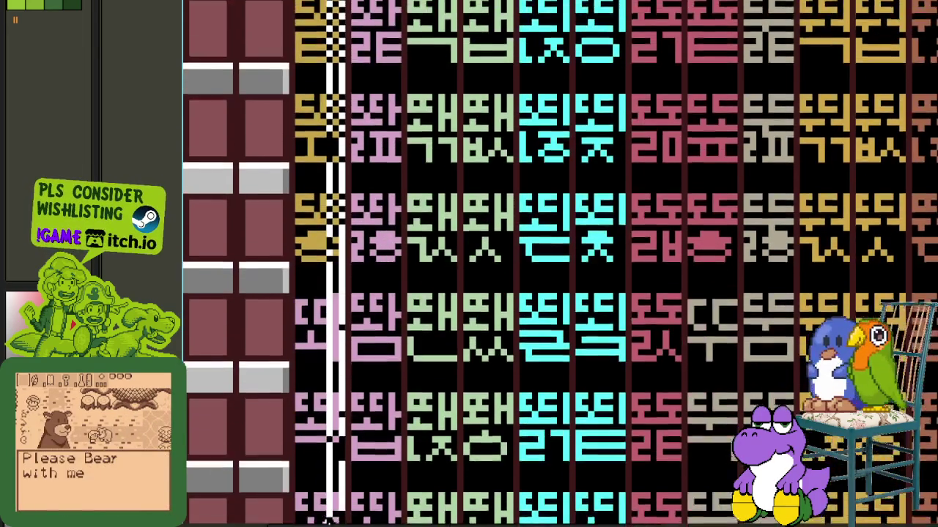
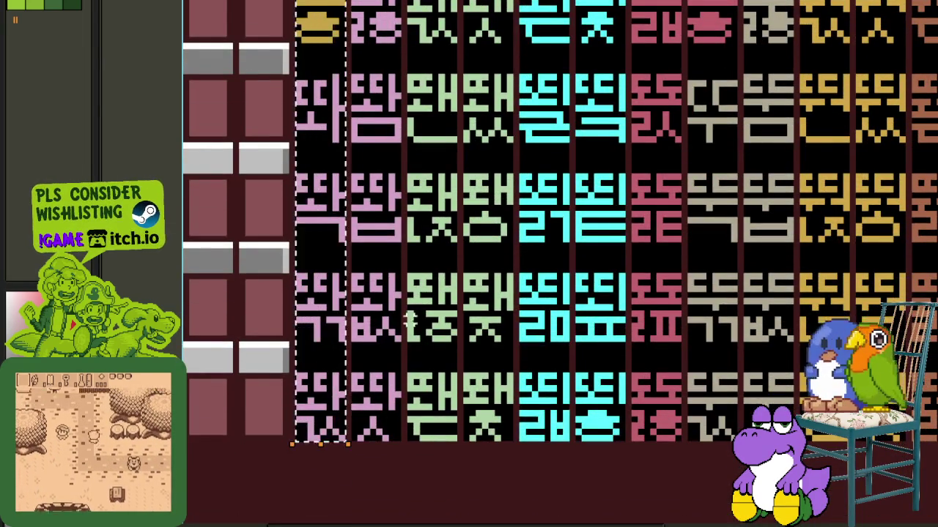
- On the page_10 Copy layer, select a glyph column and move it beside the yellow column
scroll(403, 337, "down", 1)
scroll(403, 337, "down", 1)
key("Tab")
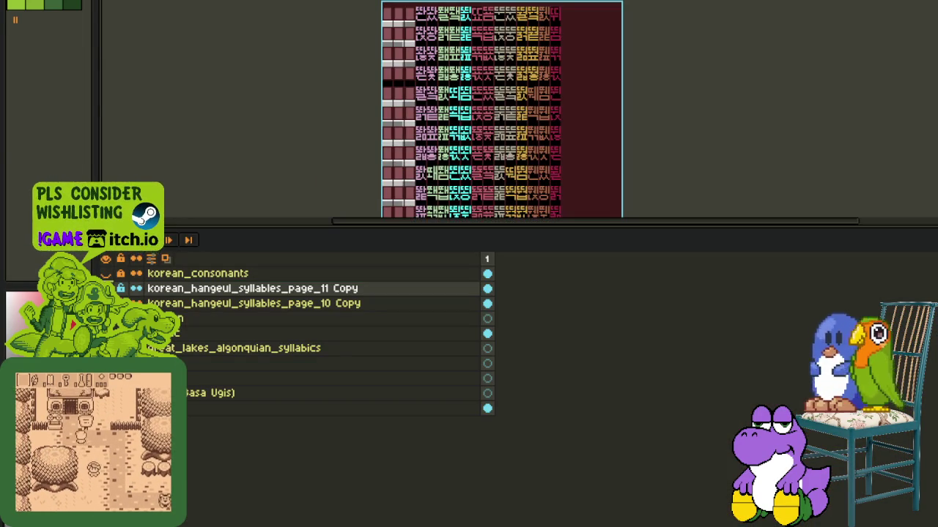
left_click(220, 304)
key("Tab")
scroll(361, 170, "up", 3)
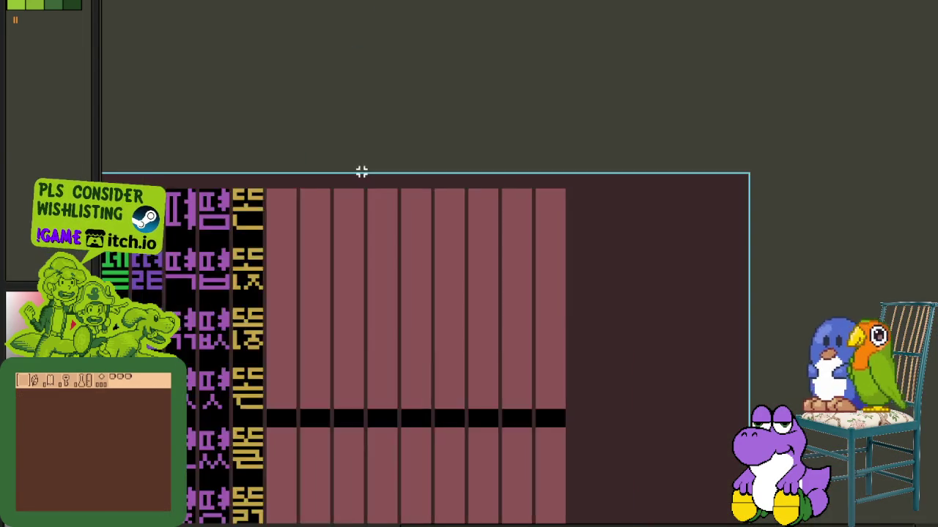
scroll(361, 171, "up", 1)
left_click_drag(361, 176, 326, 521)
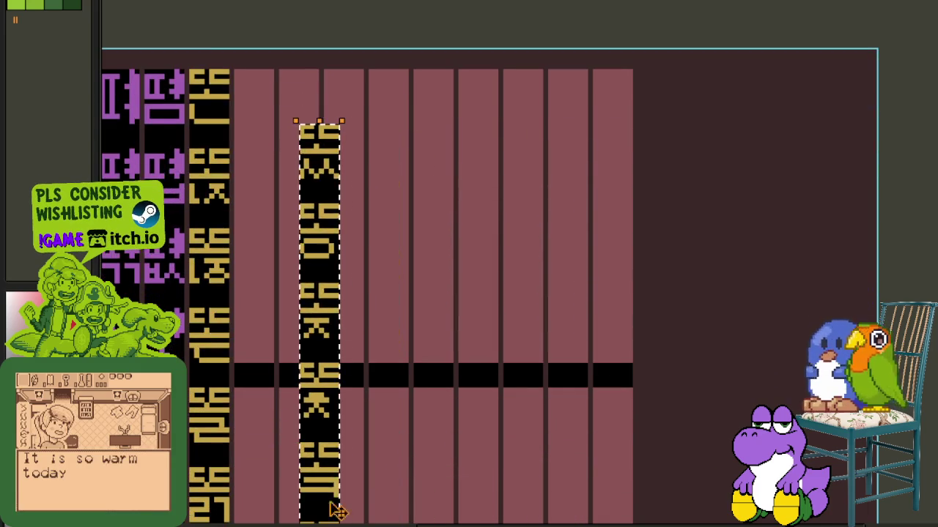
scroll(321, 96, "up", 1)
left_click_drag(321, 96, 220, 94)
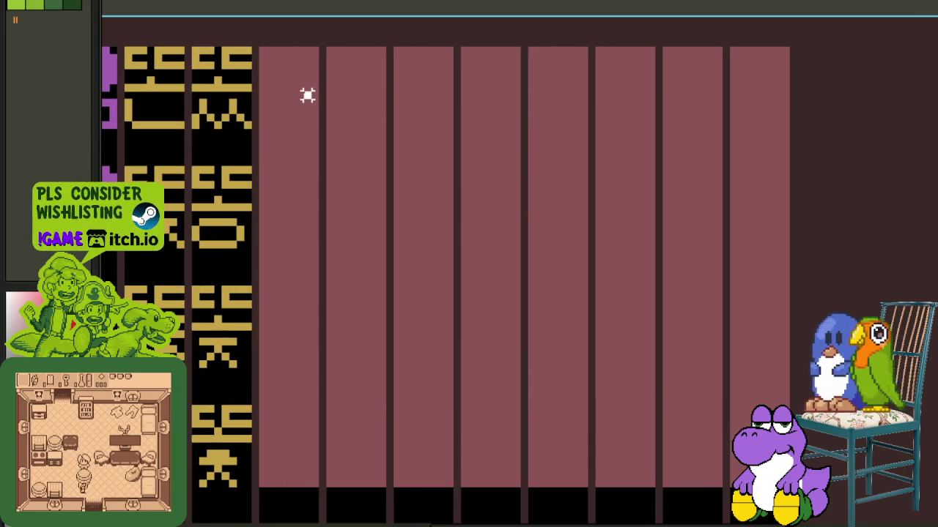
scroll(307, 95, "down", 3)
scroll(310, 163, "up", 1)
- Paste the column of four pink glyphs into an empty tile column
key("Tab")
scroll(275, 342, "down", 2)
key("Tab")
scroll(297, 310, "down", 2)
scroll(275, 342, "up", 4)
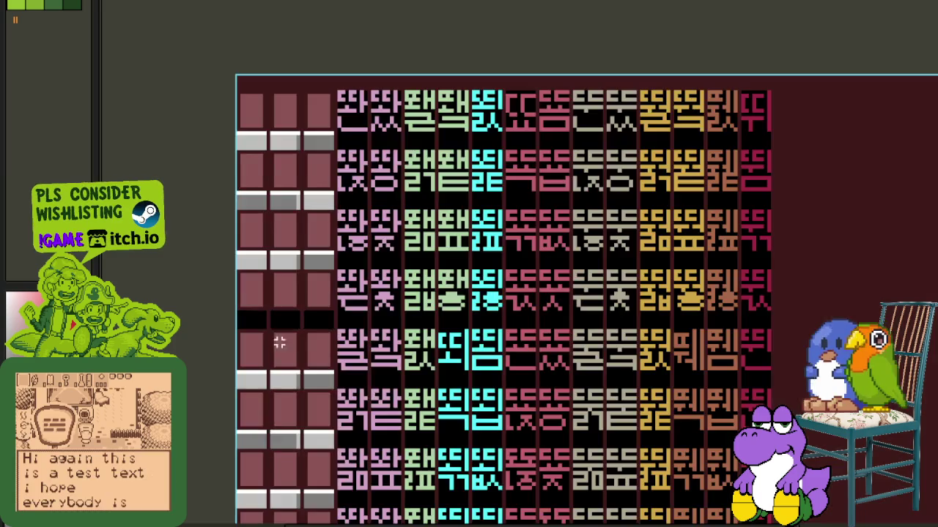
scroll(337, 412, "up", 2)
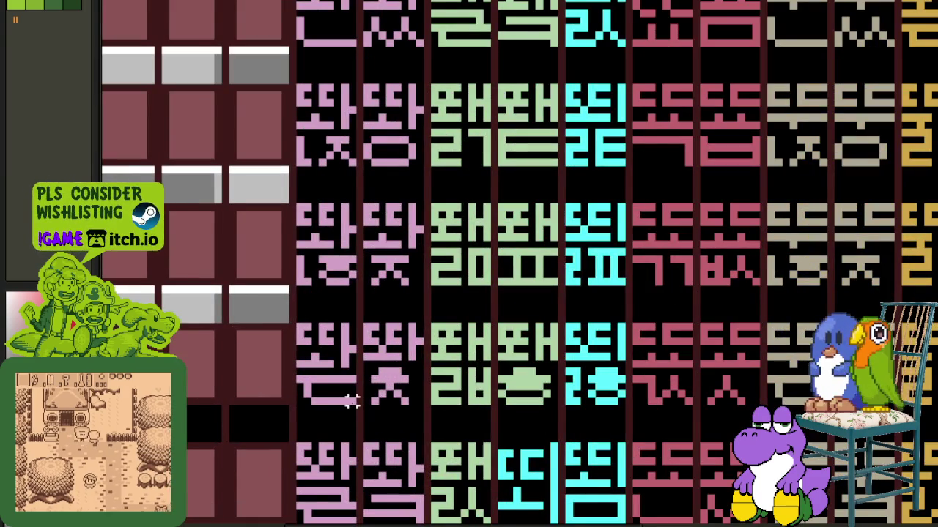
scroll(337, 21, "up", 3)
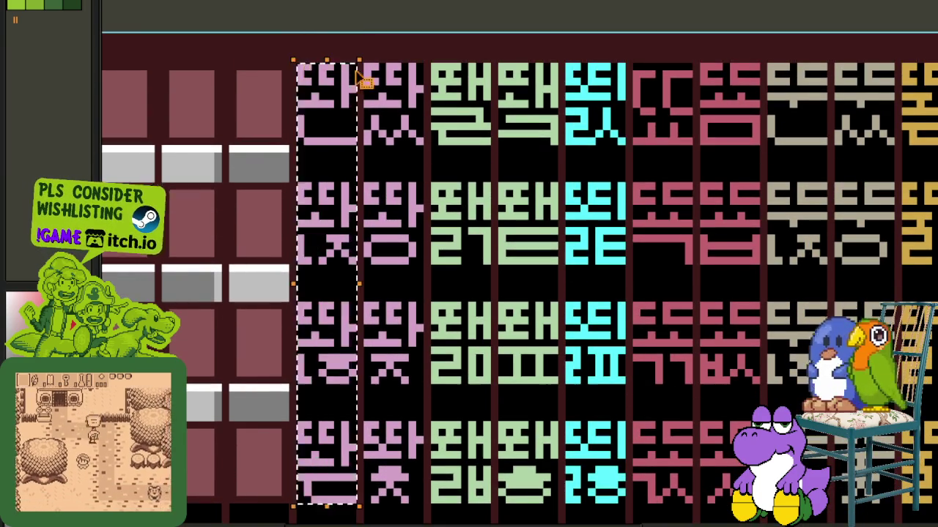
scroll(327, 74, "down", 3)
key("Tab")
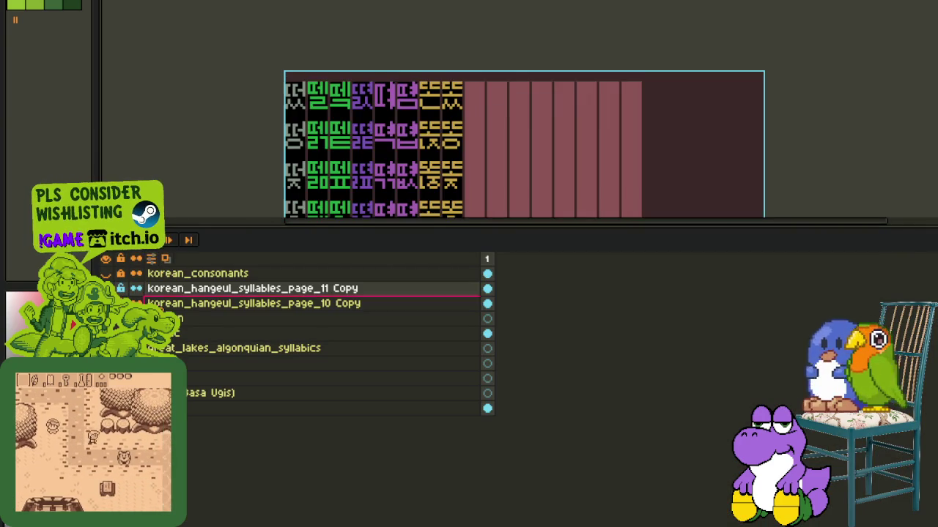
key("Tab")
scroll(409, 174, "down", 5)
scroll(409, 174, "up", 2)
key("ctrl+v")
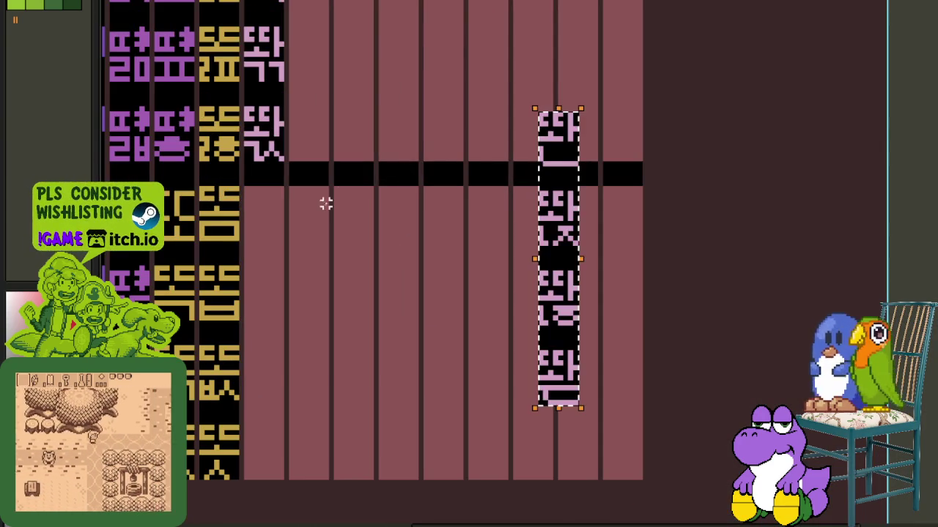
left_click_drag(546, 145, 273, 222)
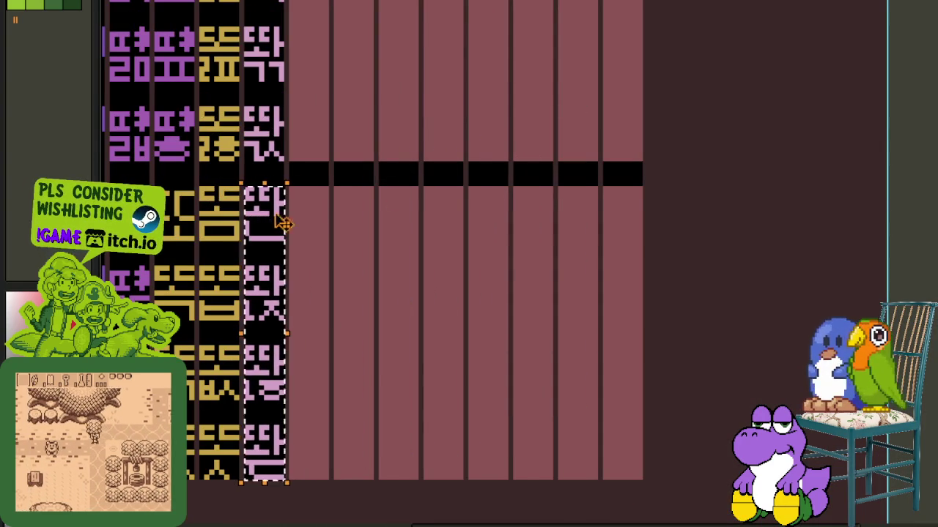
- Back on the page_10 Copy layer, line the pink glyph column up beside the yellow glyphs
key("Tab")
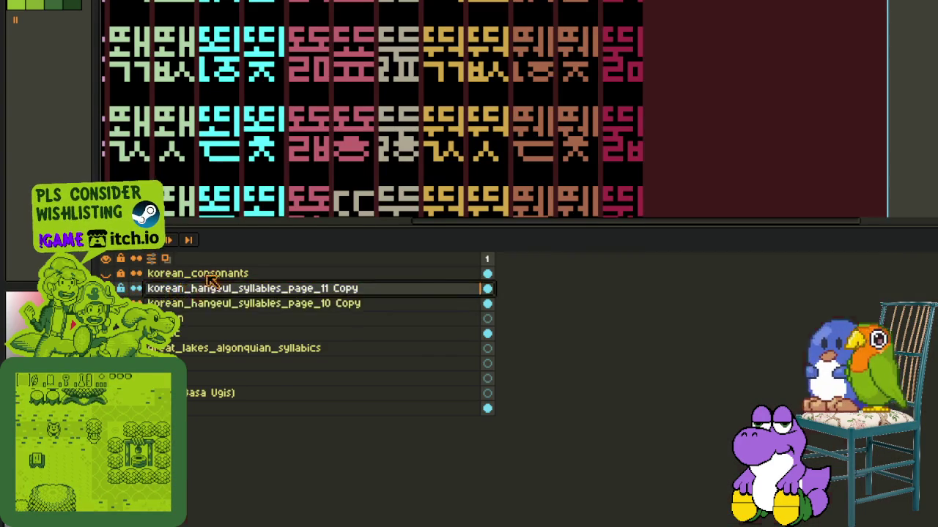
key("Tab")
scroll(359, 262, "down", 2)
scroll(359, 263, "down", 1)
scroll(359, 262, "up", 4)
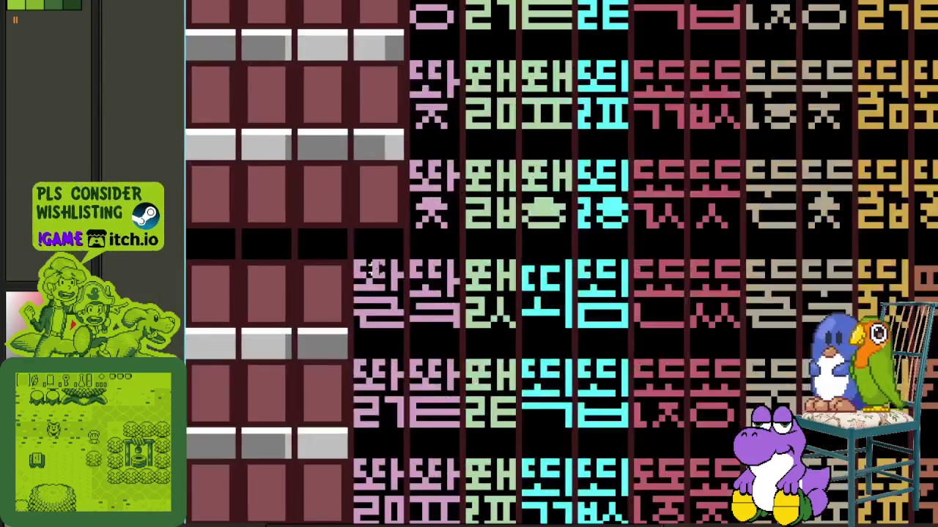
scroll(359, 262, "up", 1)
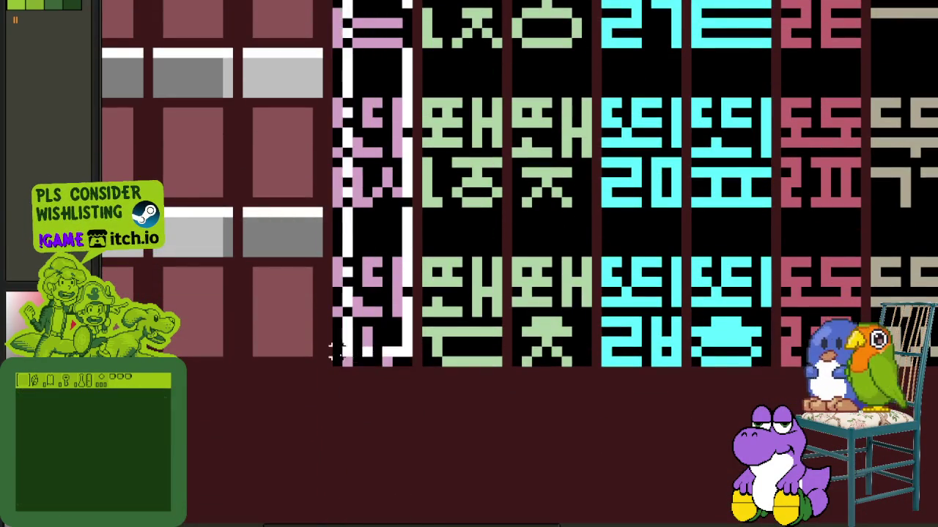
scroll(485, 244, "down", 5)
key("Tab")
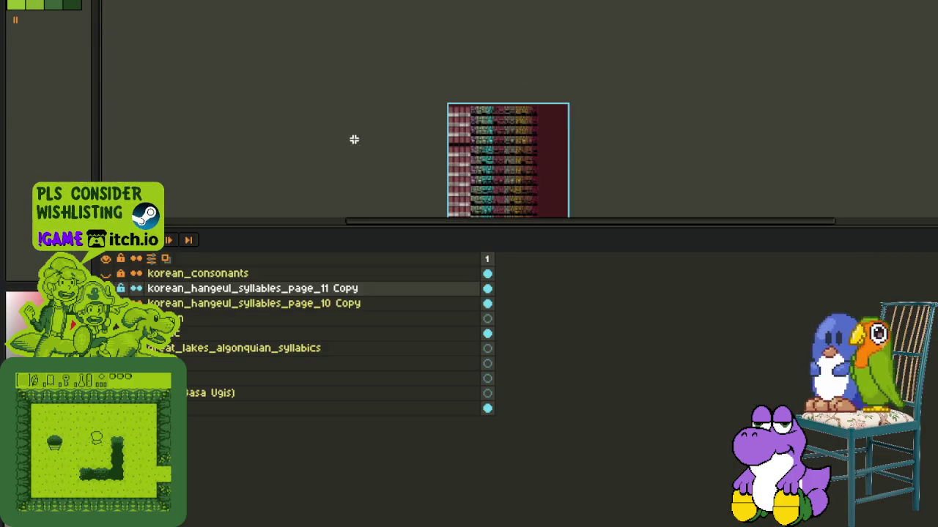
left_click(253, 303)
key("Tab")
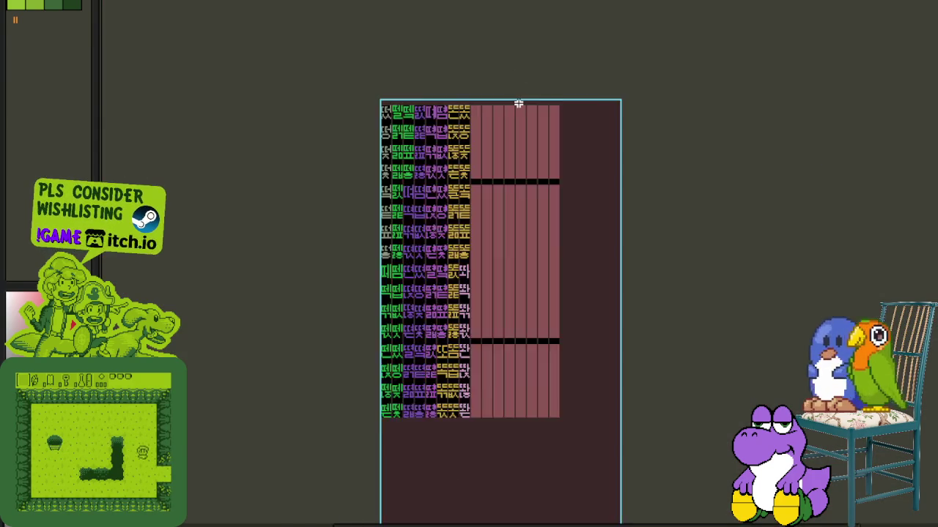
scroll(459, 104, "up", 3)
left_click_drag(260, 302, 425, 302)
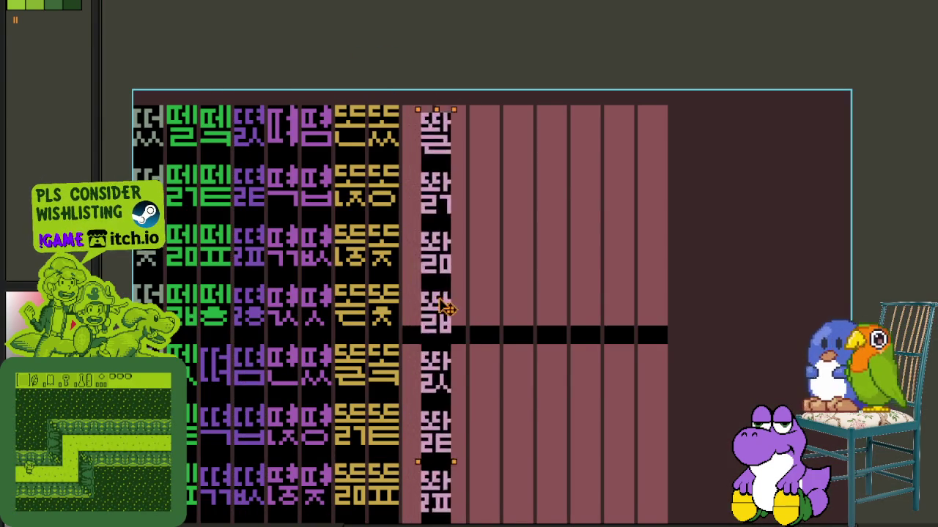
- Check the layer list and pan the view over to other glyph columns
scroll(497, 227, "down", 4)
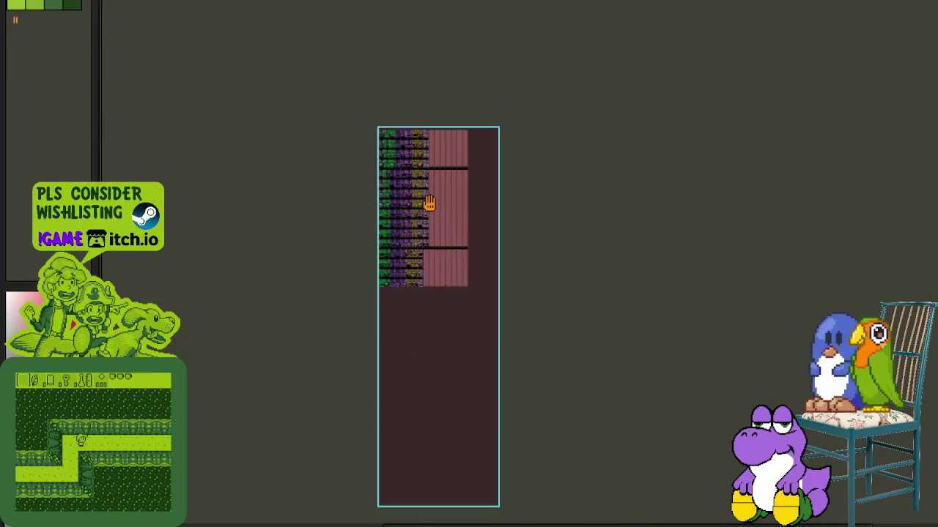
scroll(414, 242, "up", 3)
scroll(415, 243, "up", 1)
key("Tab")
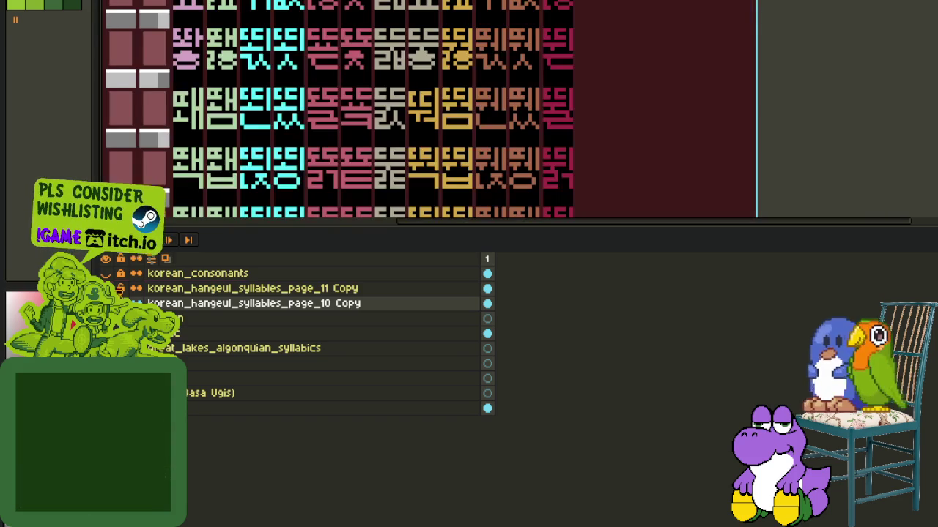
key("Tab")
left_click_drag(278, 293, 269, 222)
scroll(270, 221, "up", 2)
- Select the pink glyph column and move it into the empty slot on the korean_hangeul_syllables_page_10 Copy layer
scroll(282, 369, "up", 2)
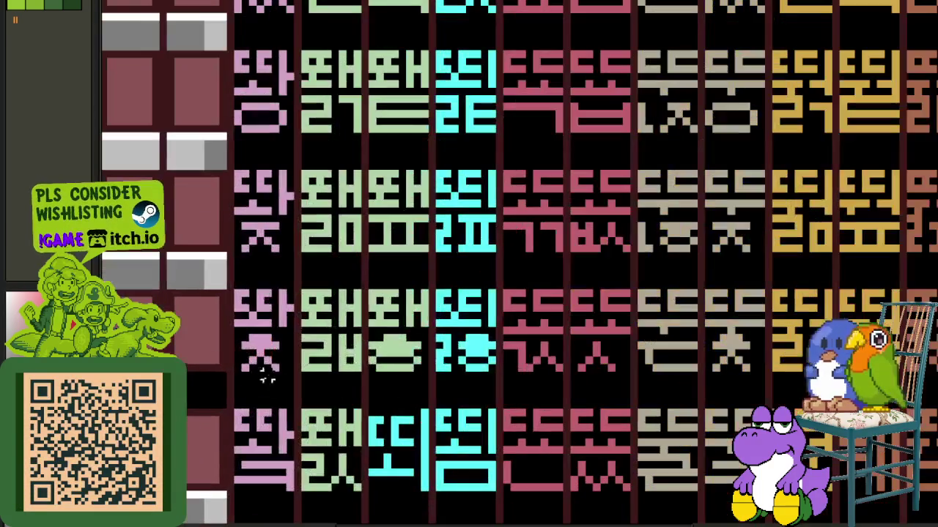
left_click_drag(289, 369, 260, 58)
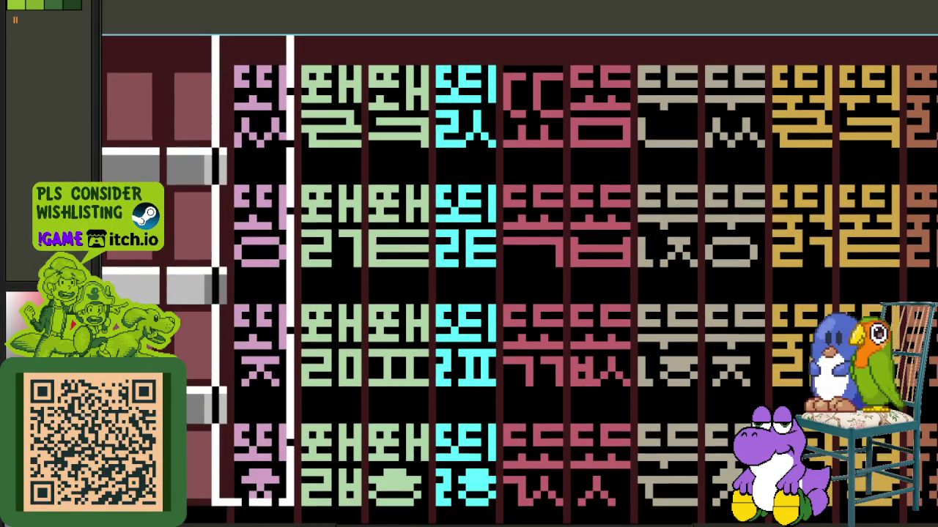
scroll(368, 164, "down", 2)
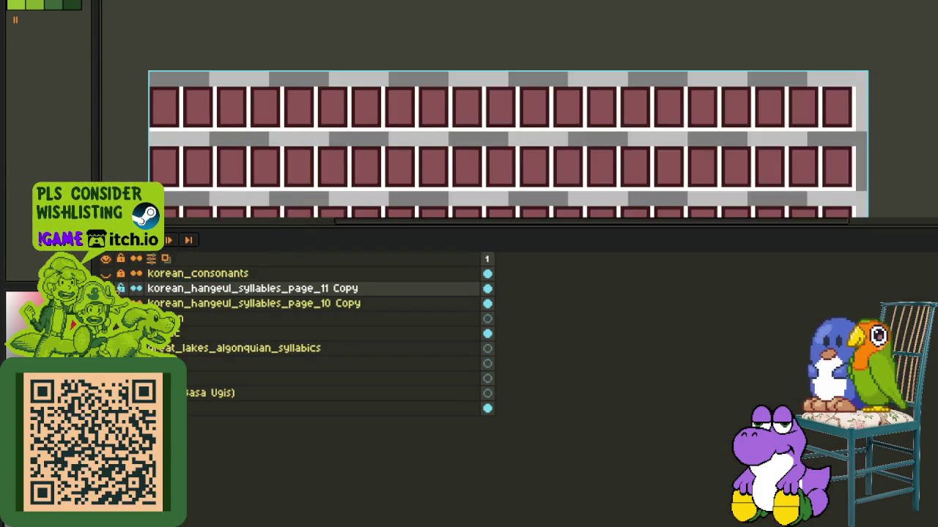
double_click(219, 303)
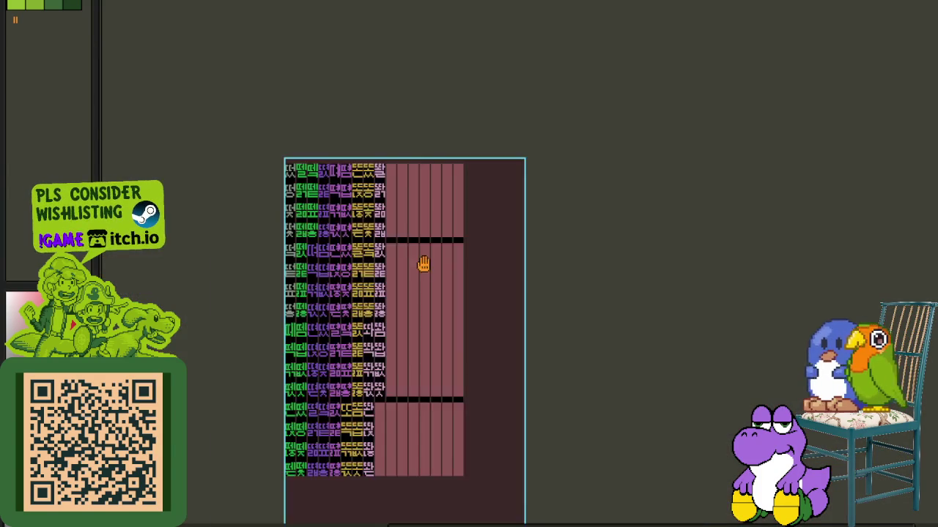
scroll(422, 262, "up", 2)
scroll(367, 208, "up", 3)
left_click_drag(162, 152, 341, 265)
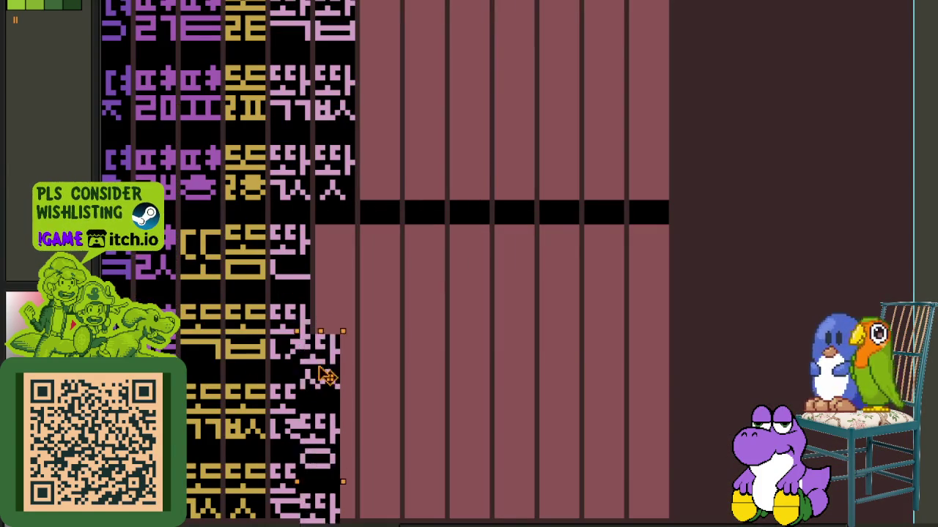
- Switch to a different layer and move another glyph column into the empty cells
scroll(412, 217, "down", 5)
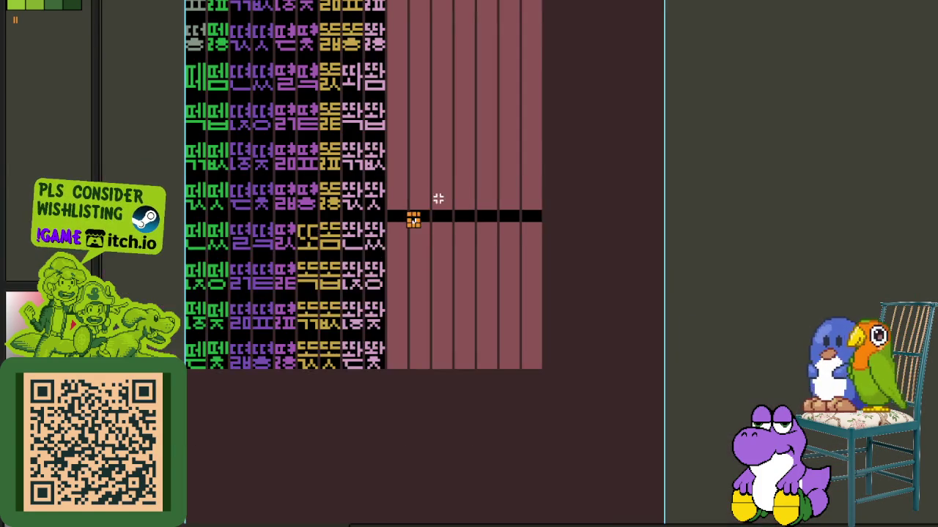
key("Tab")
left_click(222, 303)
key("Tab")
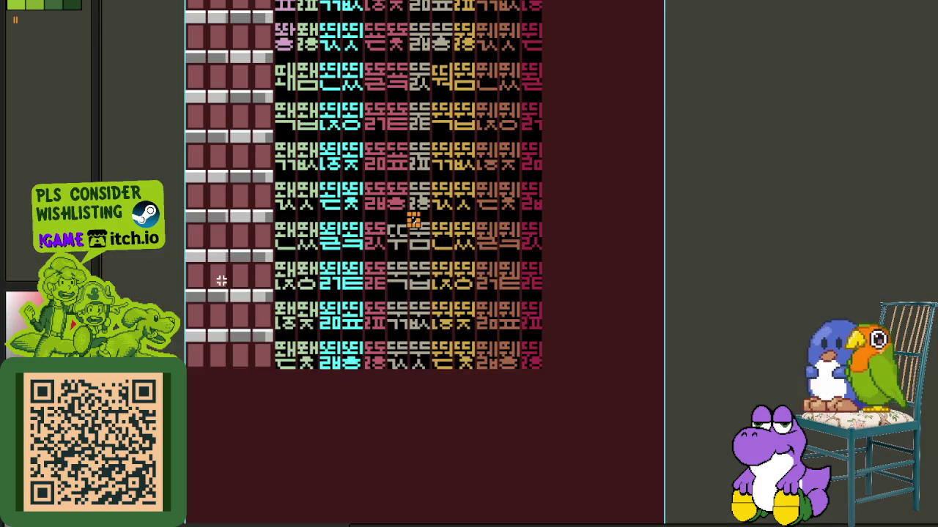
scroll(285, 220, "up", 3)
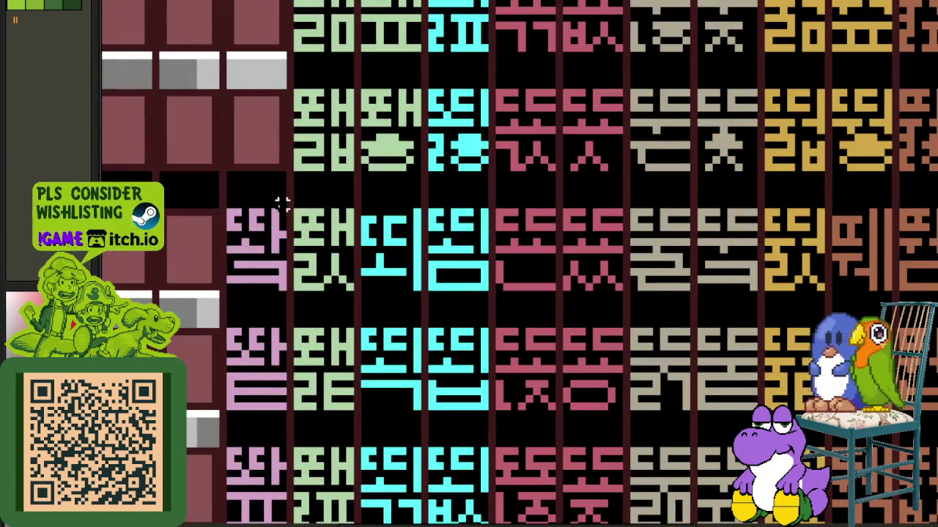
scroll(276, 323, "down", 3)
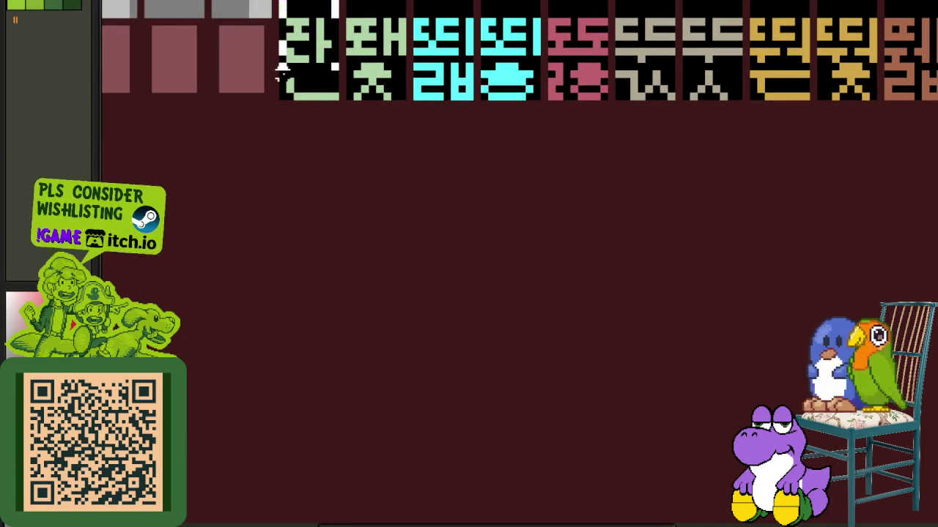
scroll(285, 102, "down", 3)
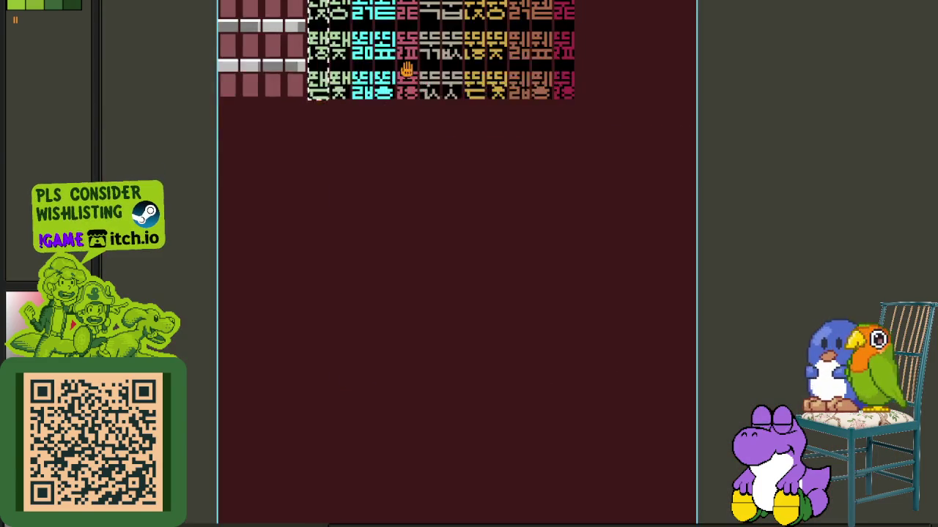
scroll(408, 241, "down", 2)
key("Tab")
scroll(408, 241, "up", 2)
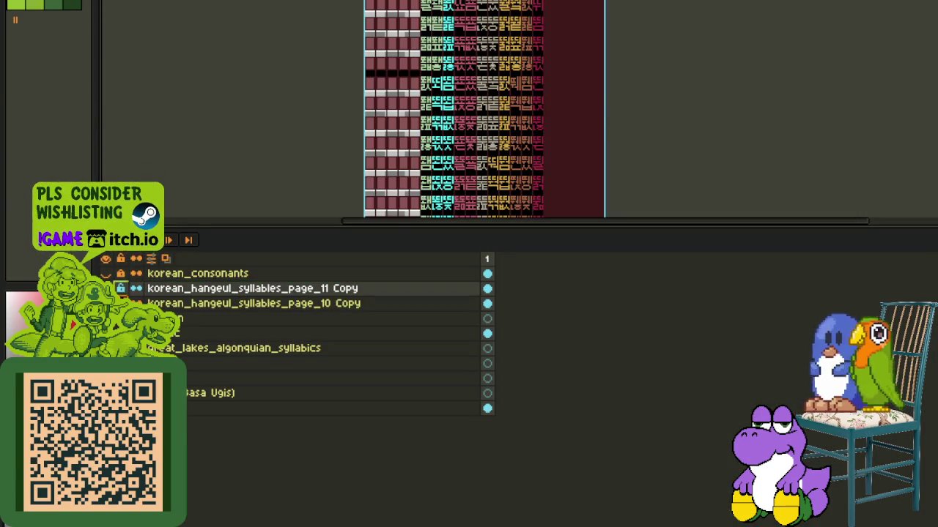
key("Tab")
scroll(431, 163, "up", 2)
scroll(432, 163, "up", 1)
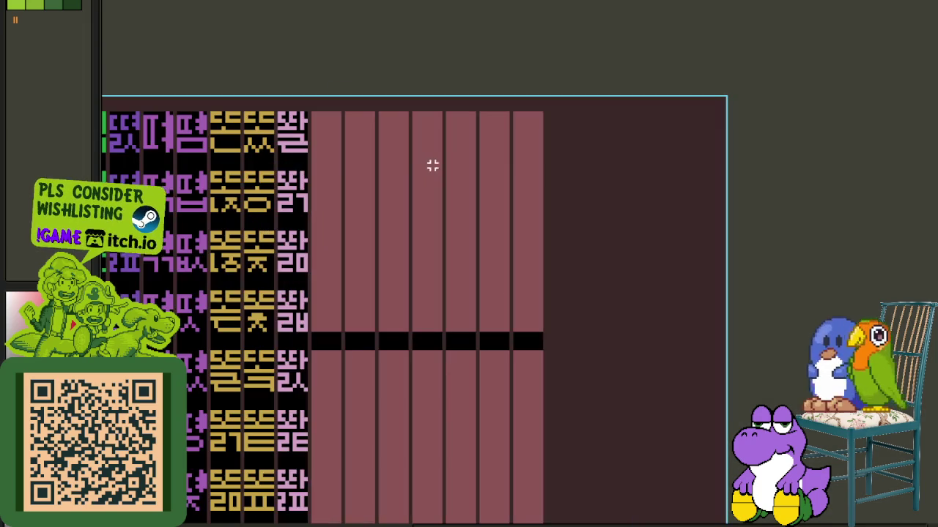
left_click_drag(176, 143, 330, 377)
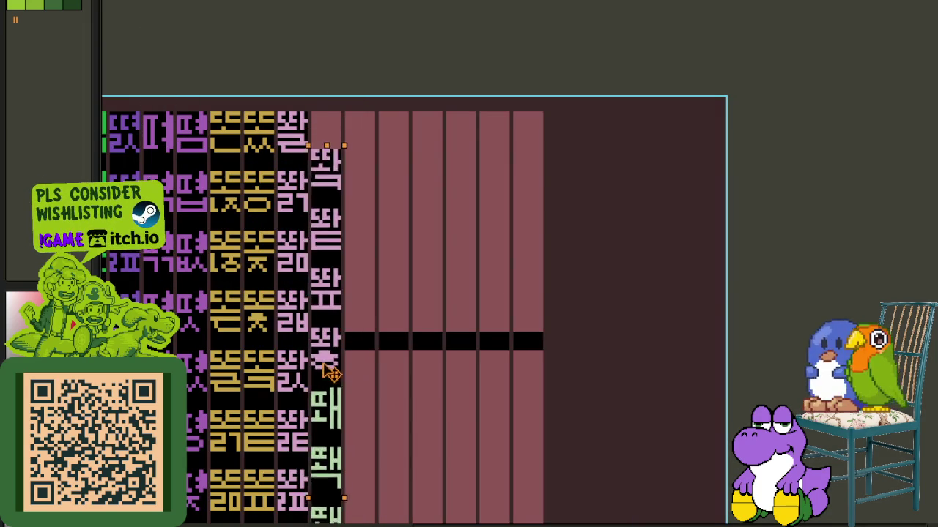
- Check the active layer and move the green glyph column into the empty cells
scroll(428, 259, "down", 4)
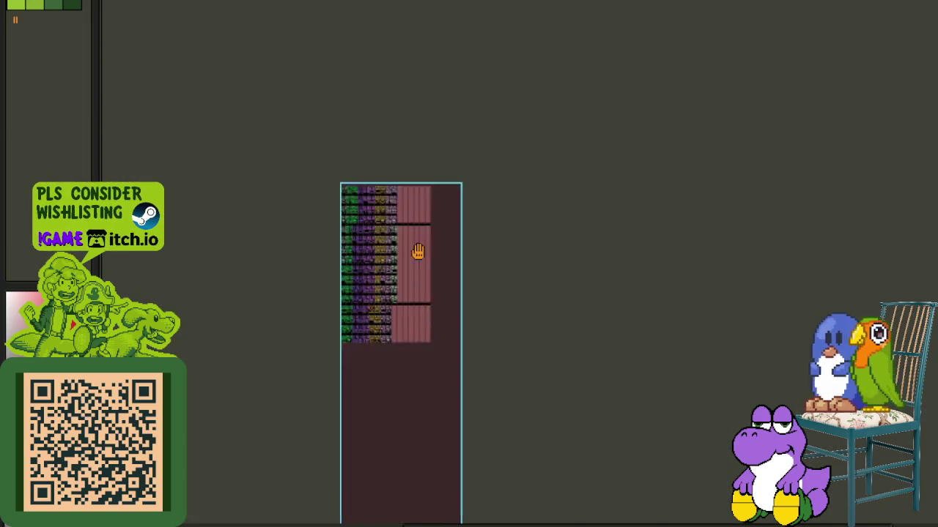
scroll(395, 259, "up", 3)
key("Tab")
scroll(275, 264, "down", 1)
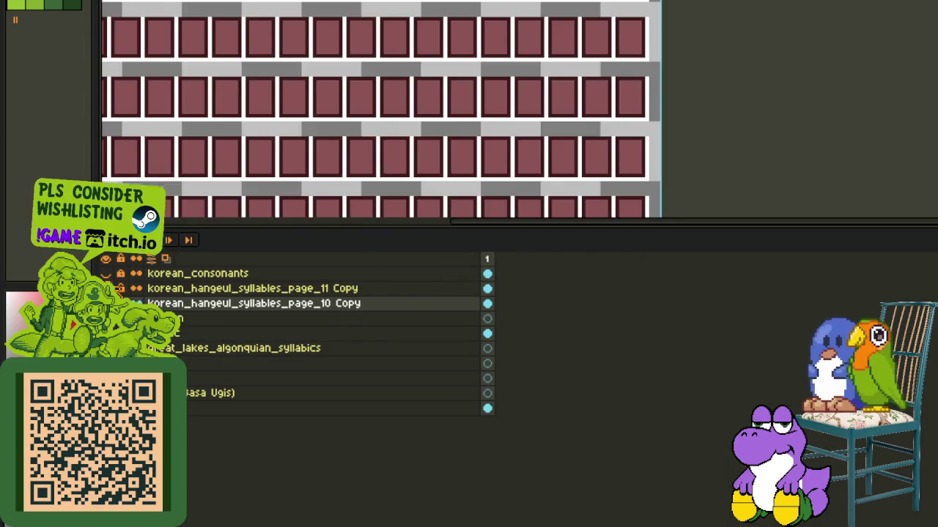
key("Tab")
scroll(275, 263, "down", 3)
scroll(275, 264, "up", 3)
scroll(274, 264, "up", 2)
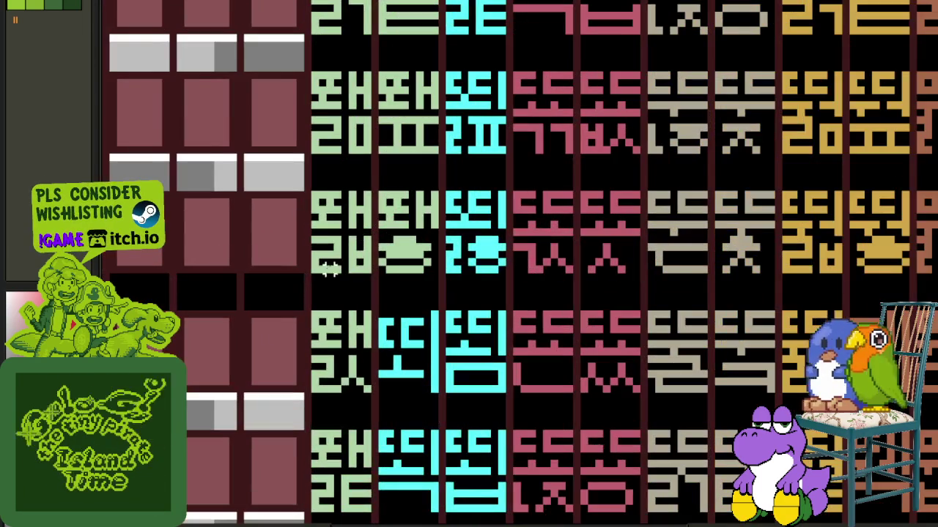
scroll(366, 270, "up", 3)
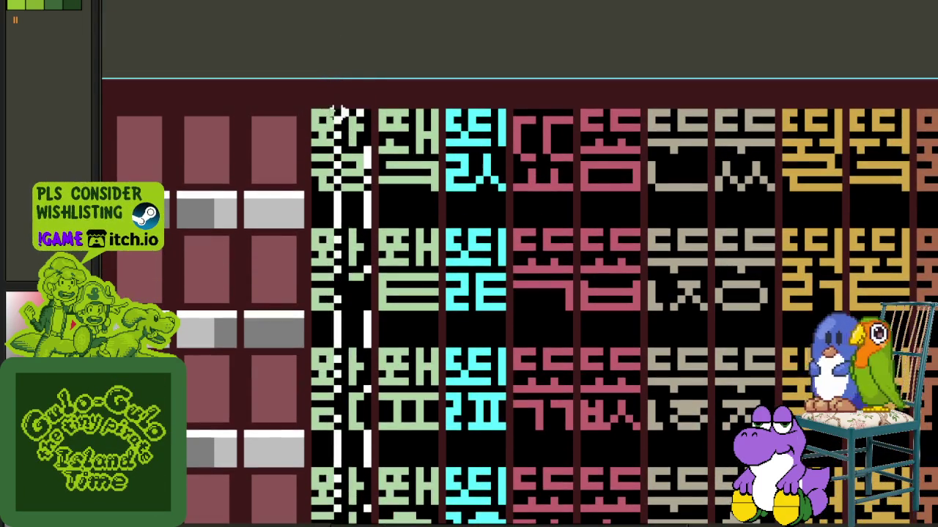
scroll(359, 130, "down", 2)
key("Tab")
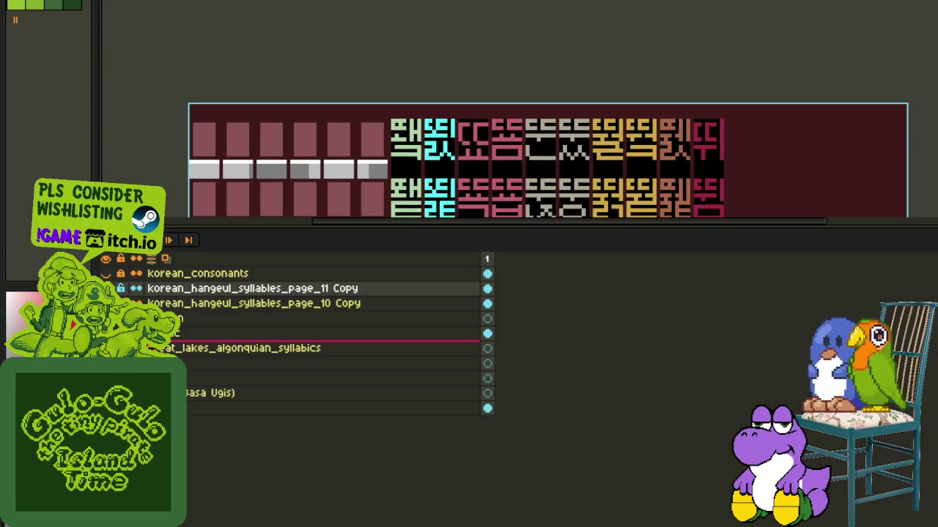
scroll(469, 161, "right", 3)
key("Tab")
scroll(349, 193, "down", 3)
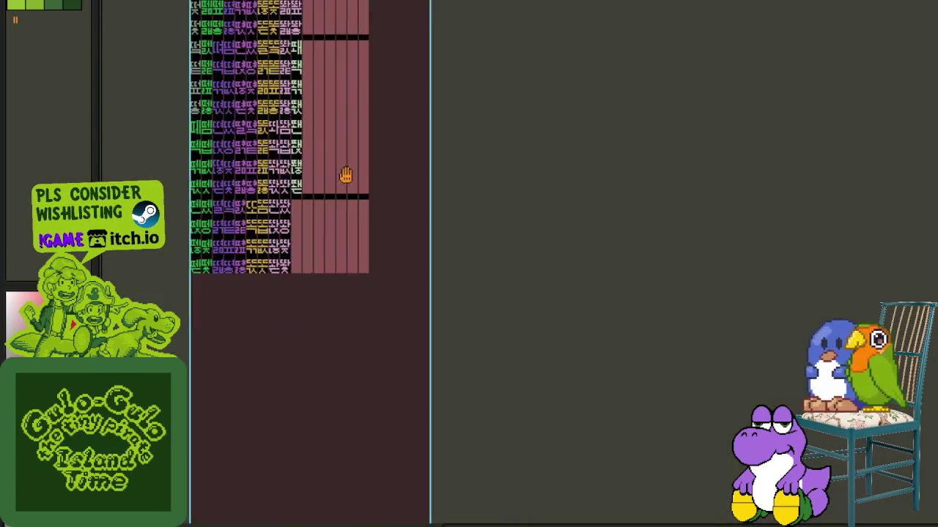
scroll(309, 210, "up", 4)
scroll(309, 210, "up", 1)
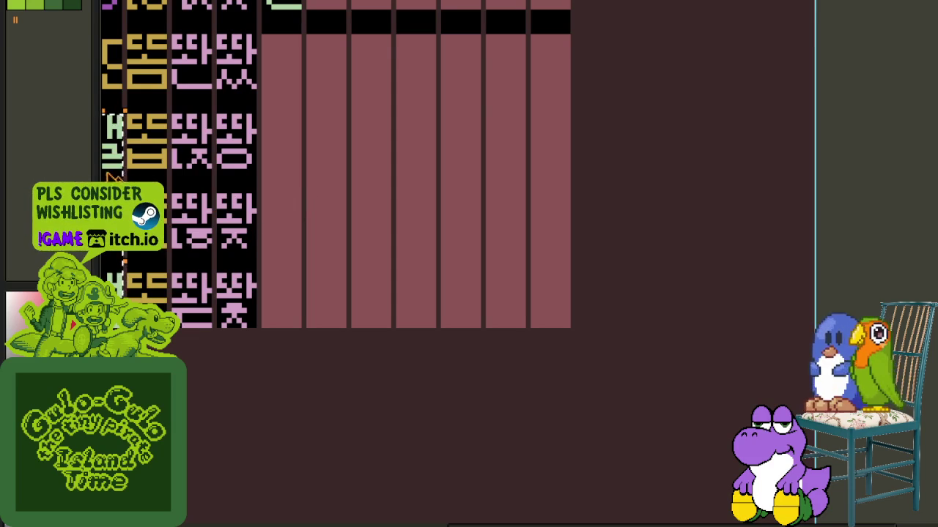
left_click_drag(107, 176, 297, 97)
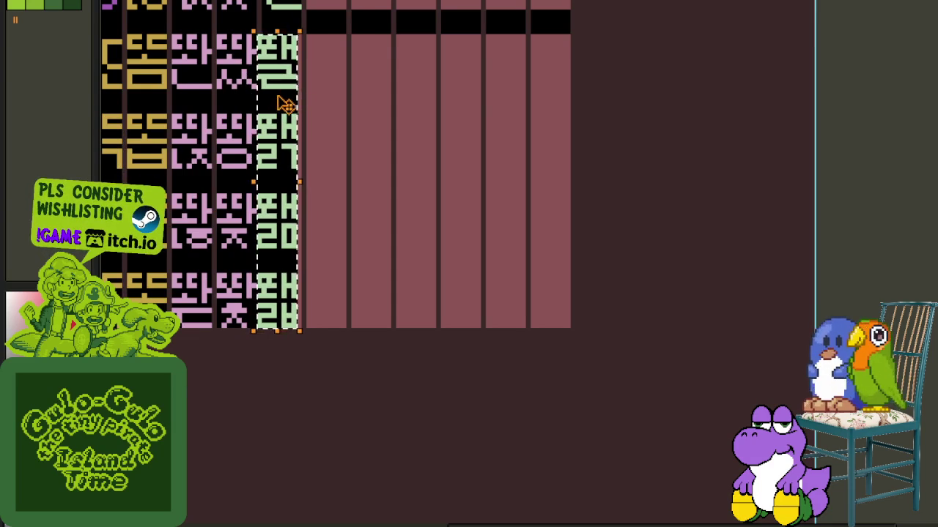
- Move the next glyph column down into an empty tile area
scroll(388, 101, "down", 3)
key("Tab")
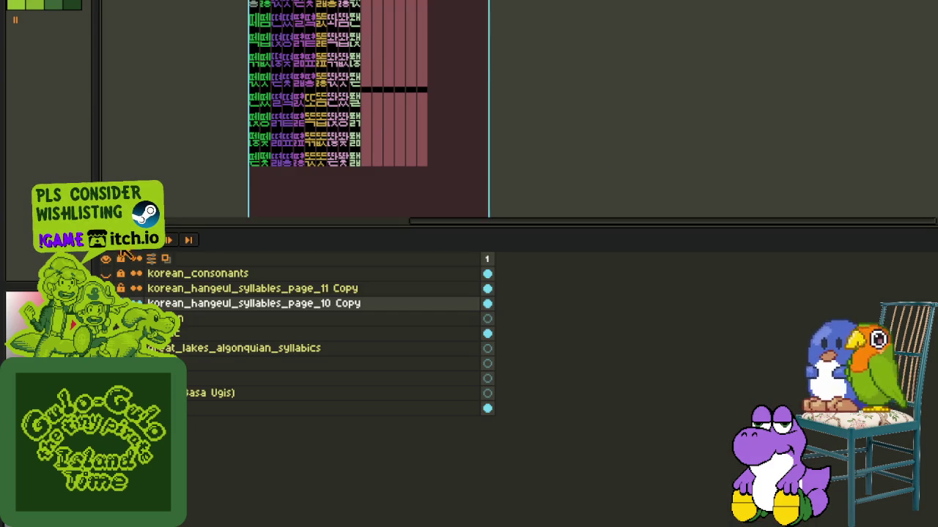
key("Tab")
scroll(300, 214, "up", 5)
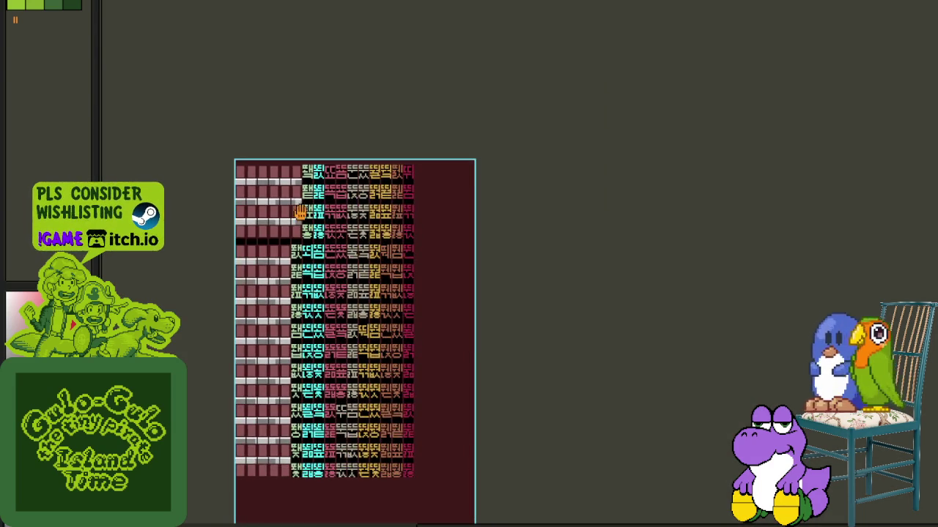
scroll(295, 232, "up", 4)
left_click_drag(325, 199, 249, 512)
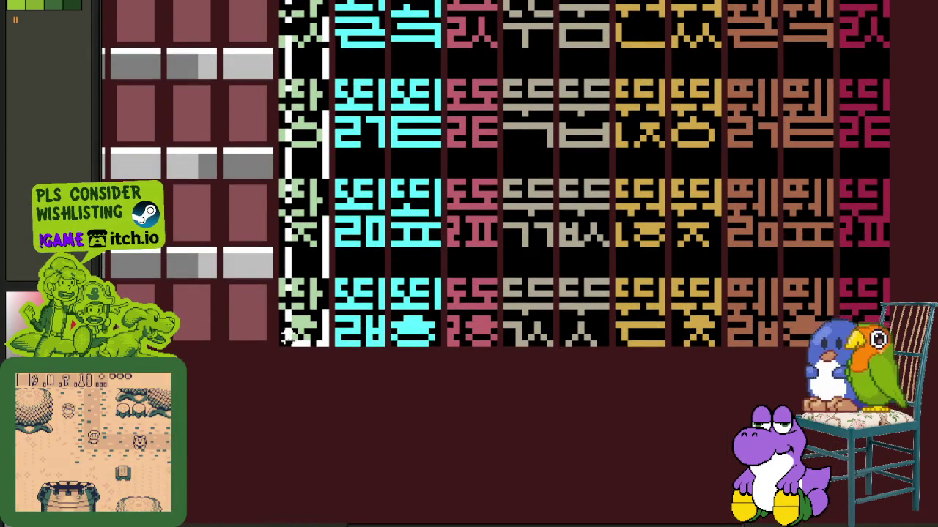
scroll(428, 336, "down", 5)
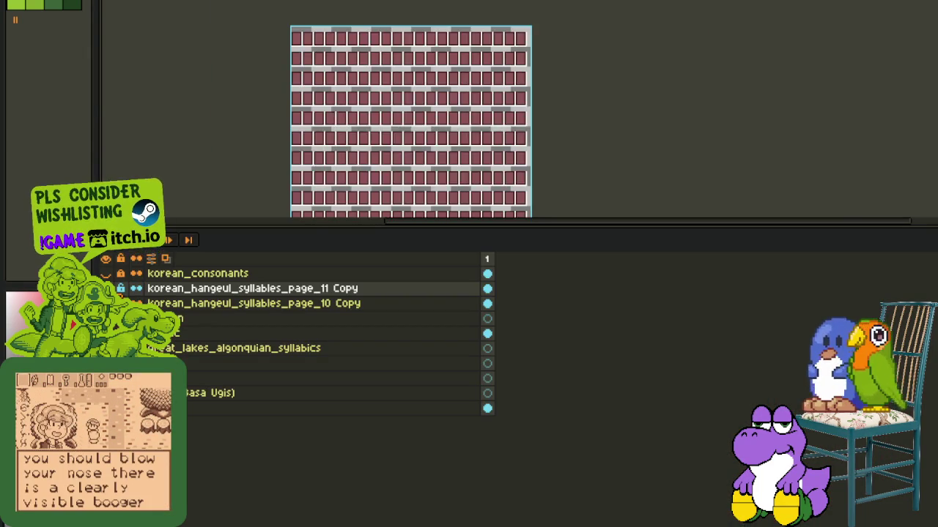
- On the korean_hangeul_syllables_page_10 Copy layer, paste a pale green glyph column beside the existing glyphs
left_click(220, 304)
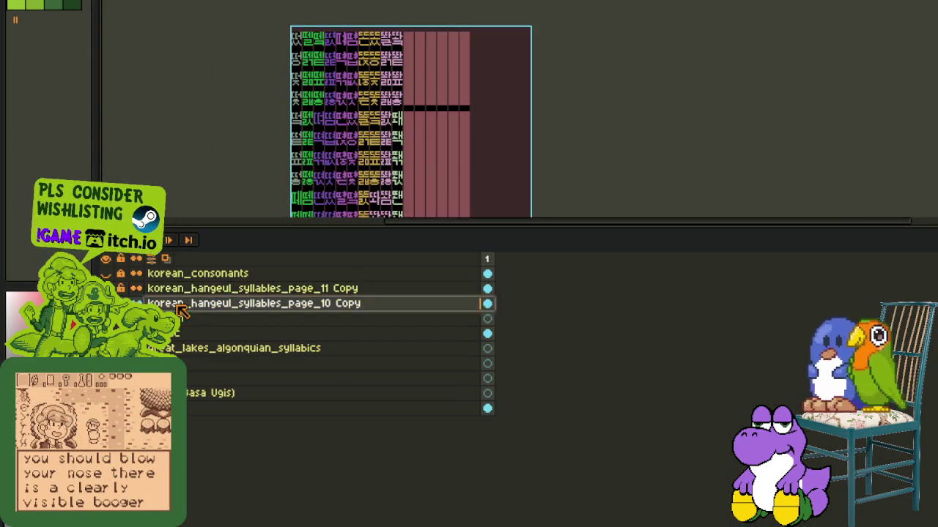
scroll(456, 96, "up", 3)
left_click_drag(442, 79, 385, 192)
key("ctrl+v")
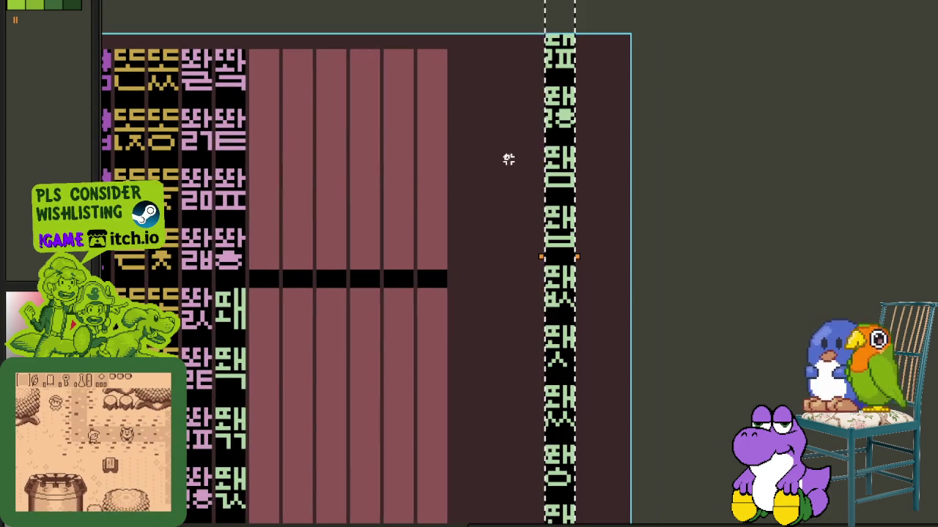
left_click_drag(572, 125, 288, 249)
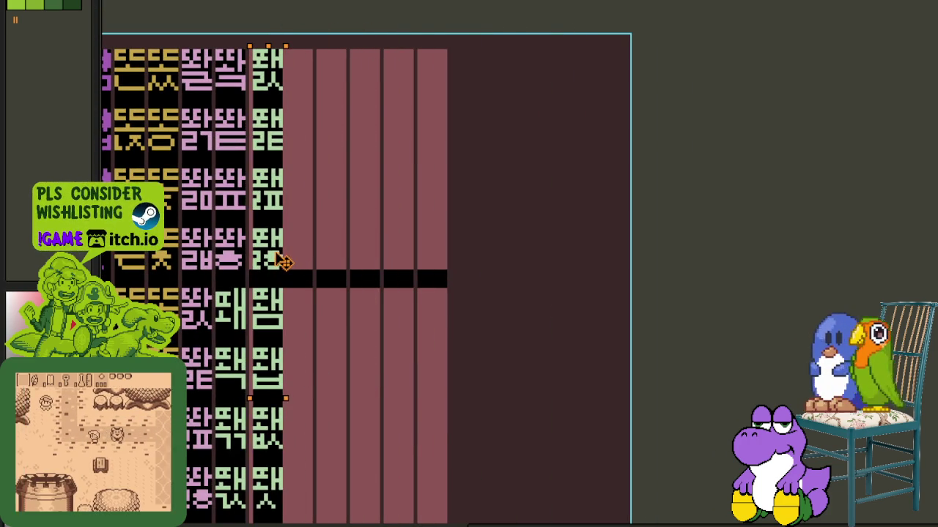
scroll(288, 249, "down", 3)
- Pan to another part of the sheet and move the selected glyphs down into the next column
scroll(354, 280, "up", 2)
scroll(354, 281, "up", 1)
key("Tab")
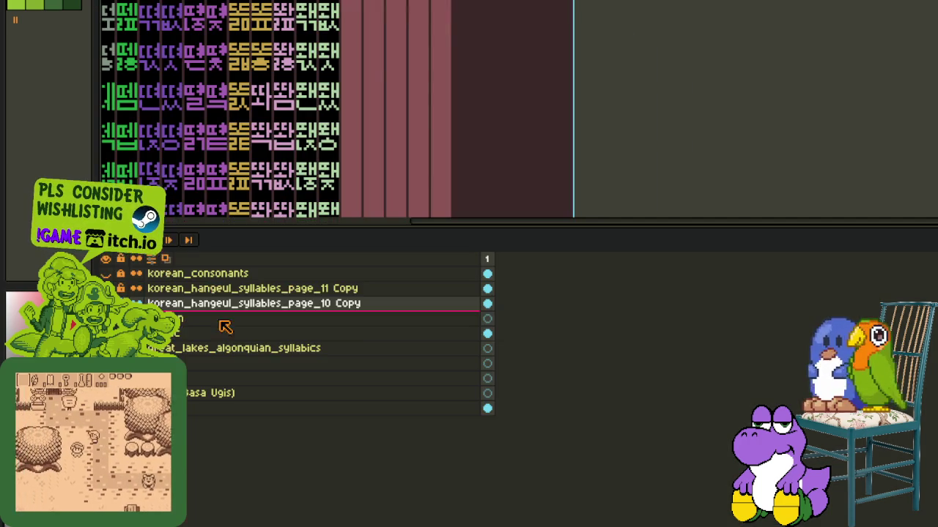
scroll(309, 146, "down", 1)
scroll(310, 146, "up", 1)
key("Tab")
mouse_move(266, 388)
left_mouse_down()
mouse_move(310, 415)
mouse_move(316, 441)
left_mouse_up()
scroll(297, 359, "up", 4)
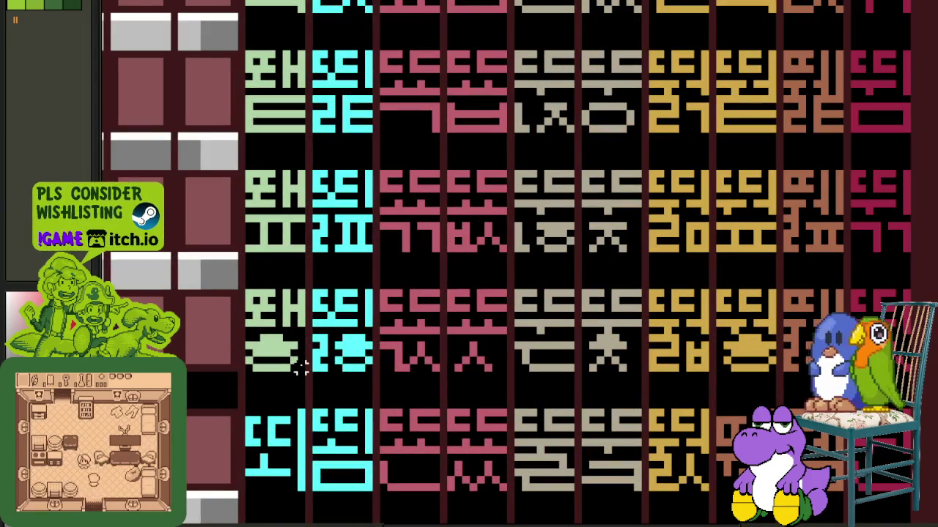
scroll(301, 368, "down", 1)
scroll(257, 110, "up", 1)
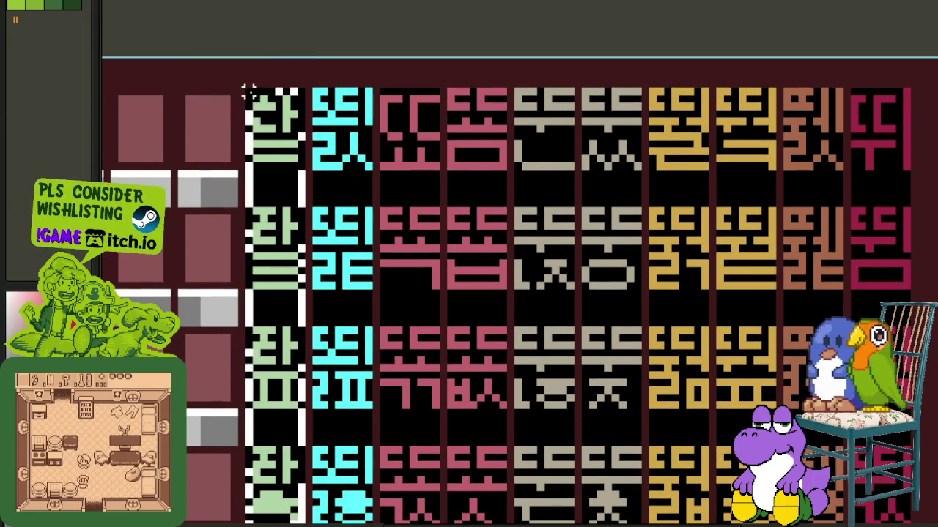
scroll(250, 90, "down", 1)
scroll(250, 90, "down", 1)
key("Tab")
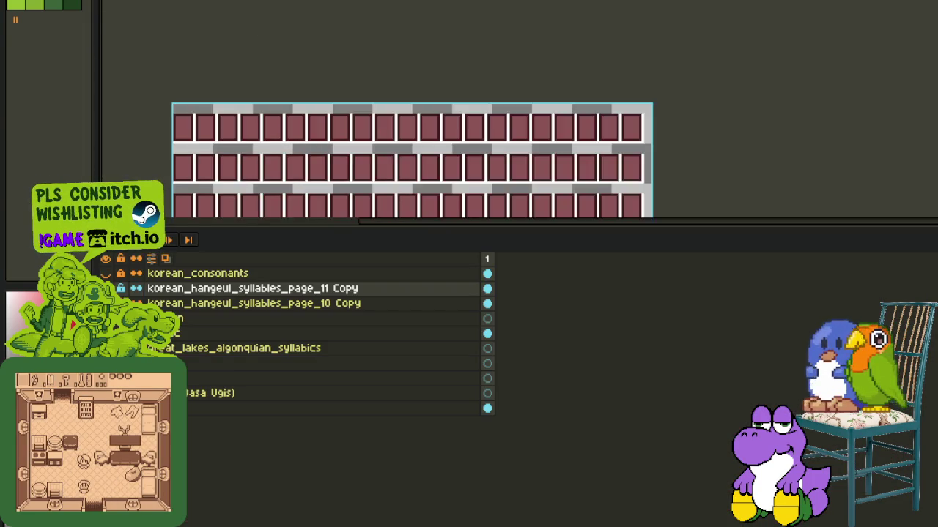
key("Tab")
scroll(429, 286, "up", 1)
scroll(334, 182, "up", 2)
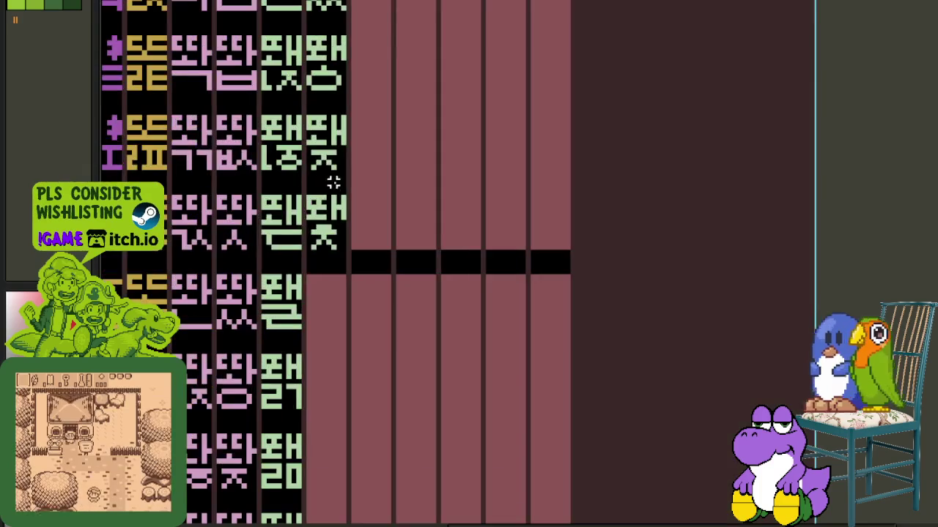
left_click_drag(277, 207, 326, 339)
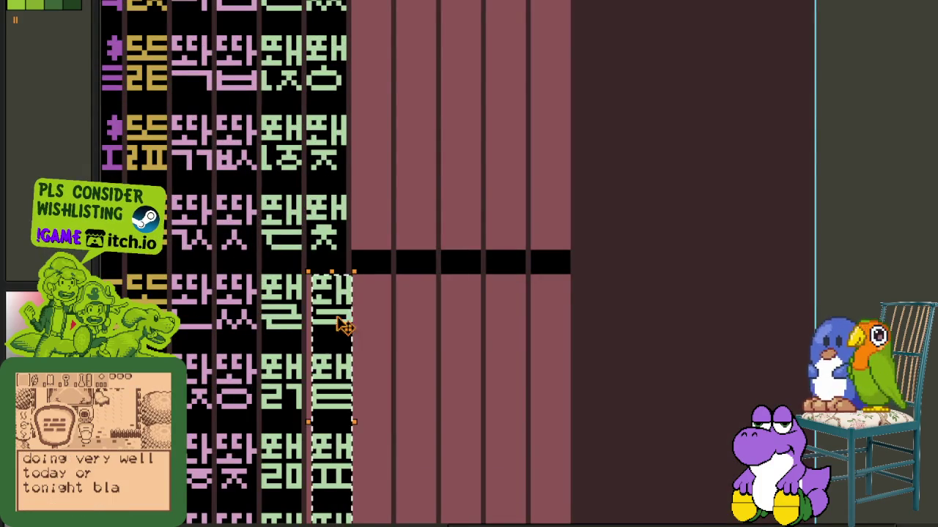
- Shift another glyph column downward into free slots
scroll(398, 277, "down", 2)
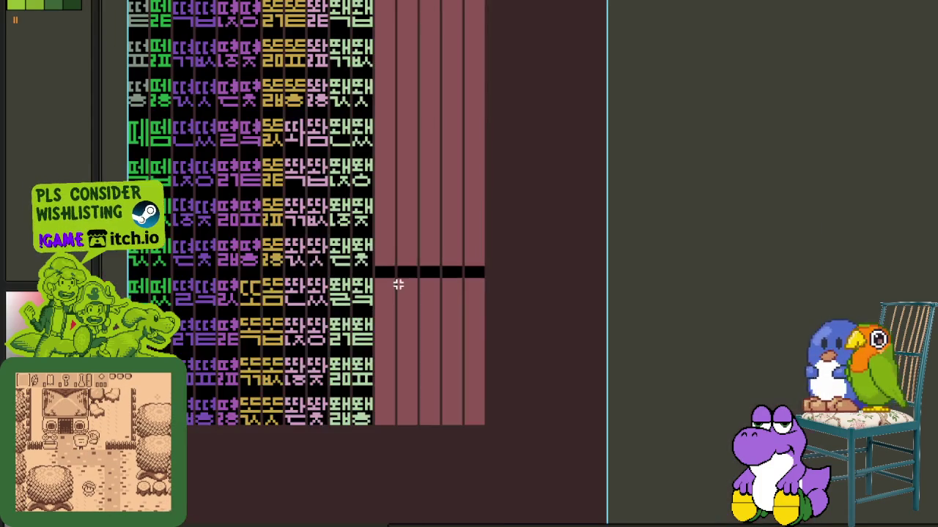
key("Tab")
key("Tab")
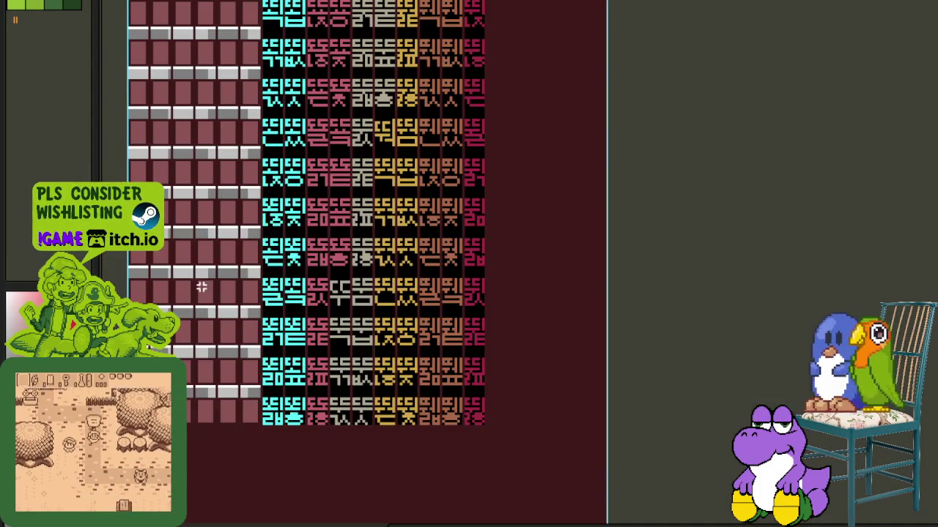
scroll(279, 264, "up", 1)
scroll(293, 263, "up", 1)
scroll(257, 267, "up", 1)
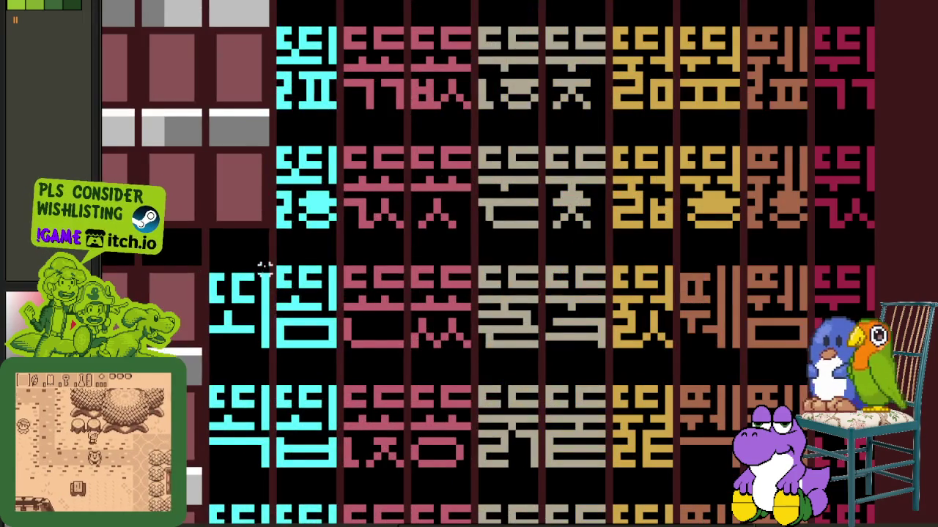
left_click_drag(265, 270, 266, 407)
scroll(265, 407, "down", 3)
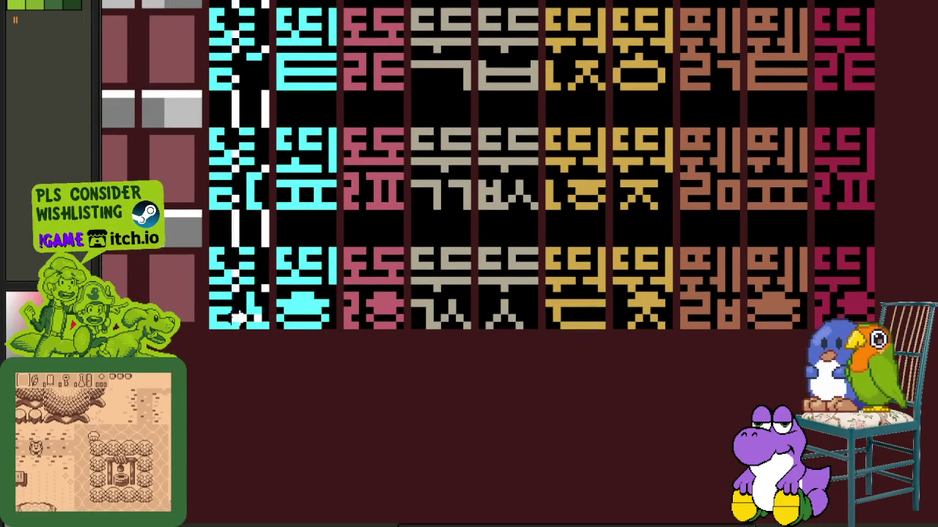
scroll(360, 285, "down", 5)
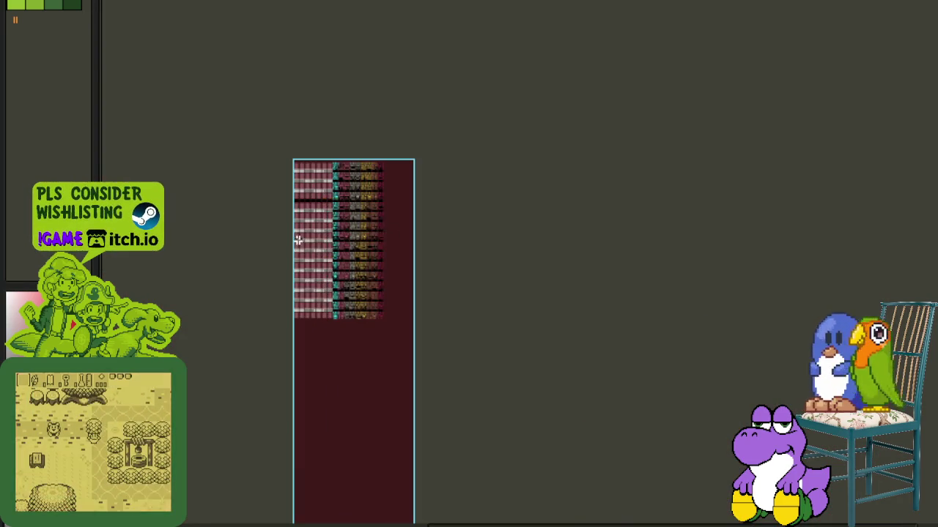
- Return to the korean_hangeul_syllables_page_10 Copy layer and move a cyan column next to the pink columns
key("Tab")
key("alt+Down")
key("Tab")
scroll(403, 118, "up", 3)
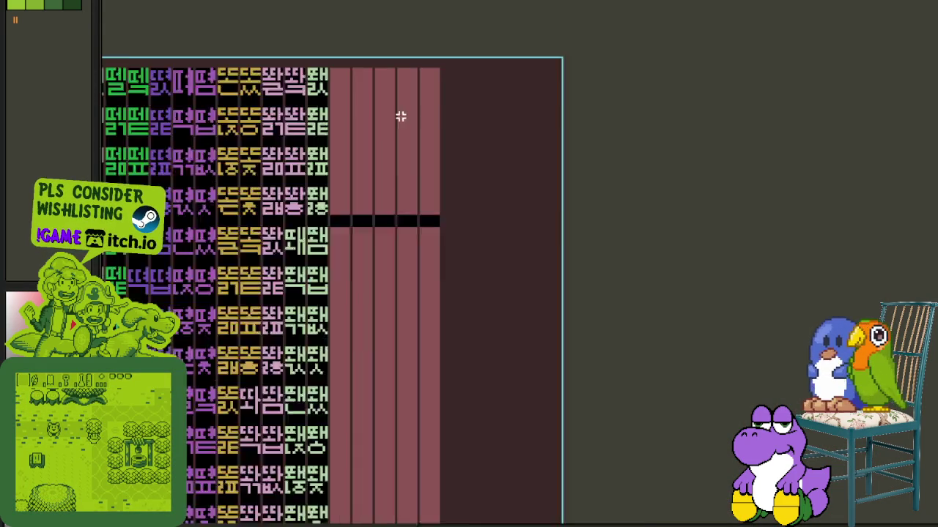
scroll(403, 117, "up", 2)
mouse_move(117, 156)
left_mouse_down()
mouse_move(278, 329)
mouse_move(284, 359)
left_mouse_up()
- Move another cyan glyph column upward into an open slot
scroll(379, 263, "down", 1)
scroll(330, 255, "down", 2)
key("Tab")
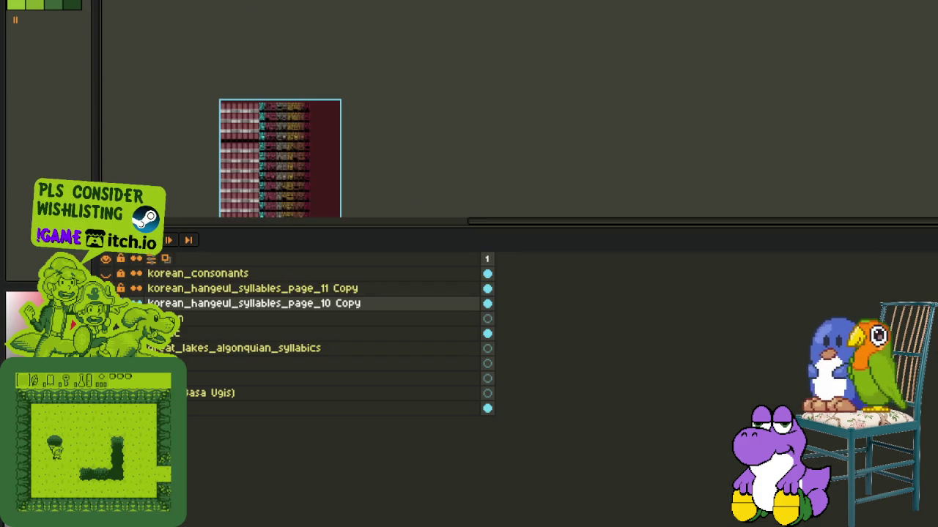
key("Tab")
scroll(307, 209, "up", 3)
scroll(307, 209, "up", 1)
scroll(307, 209, "up", 1)
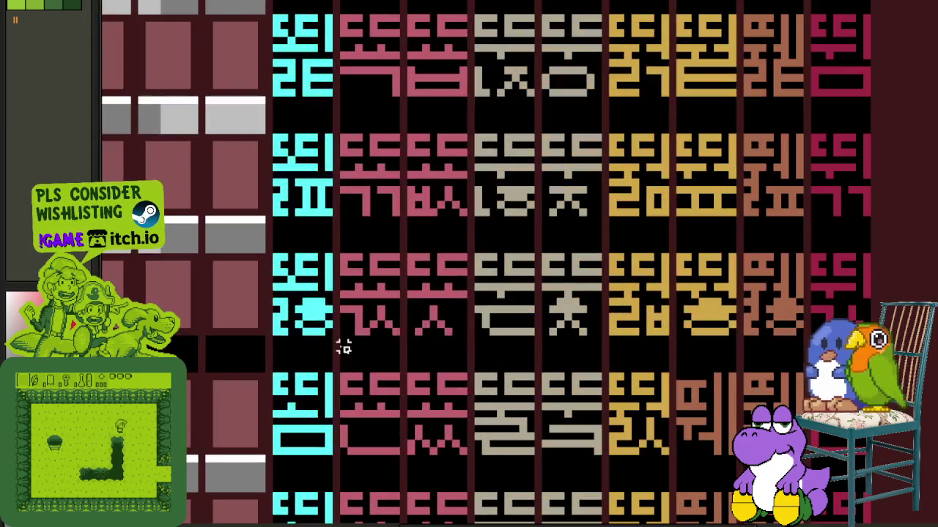
left_click_drag(323, 288, 284, 4)
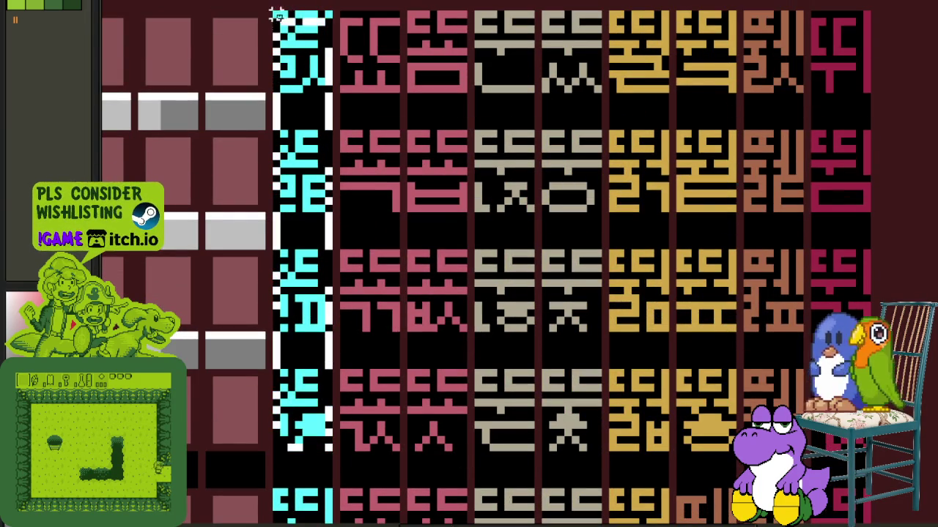
- Move a cyan glyph column from the sheet's edge beside the glyph grid
scroll(387, 69, "down", 2)
key("Tab")
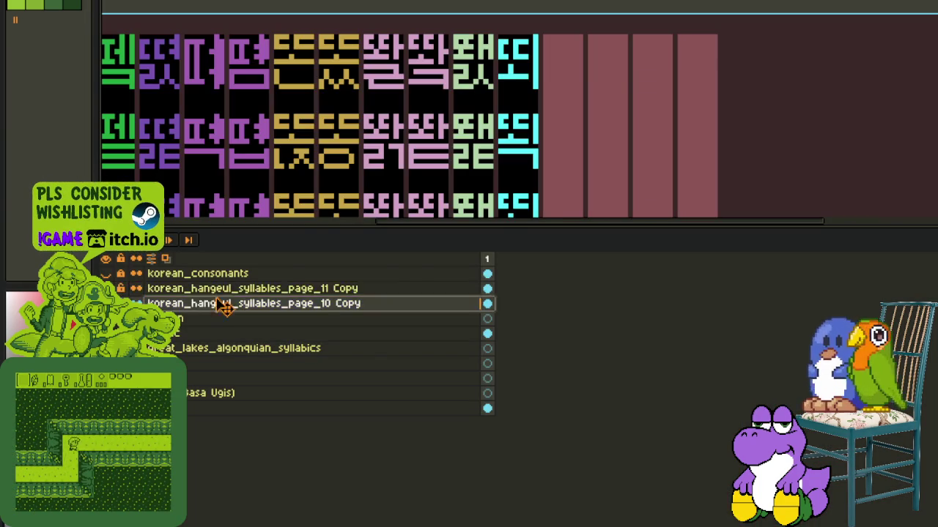
key("Tab")
scroll(450, 283, "up", 3)
scroll(349, 173, "up", 2)
left_click_drag(575, 146, 261, 235)
- Move the next glyph column into the empty maroon slot
scroll(354, 203, "down", 3)
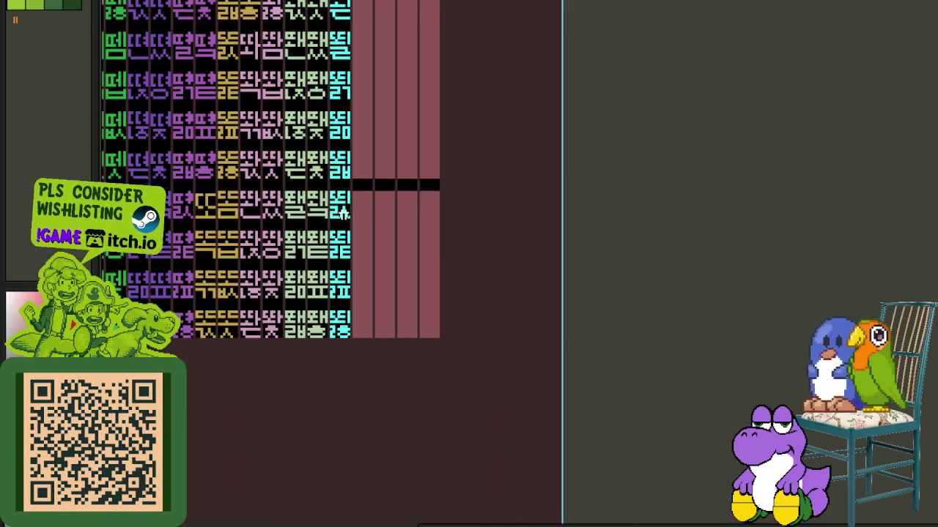
key("Tab")
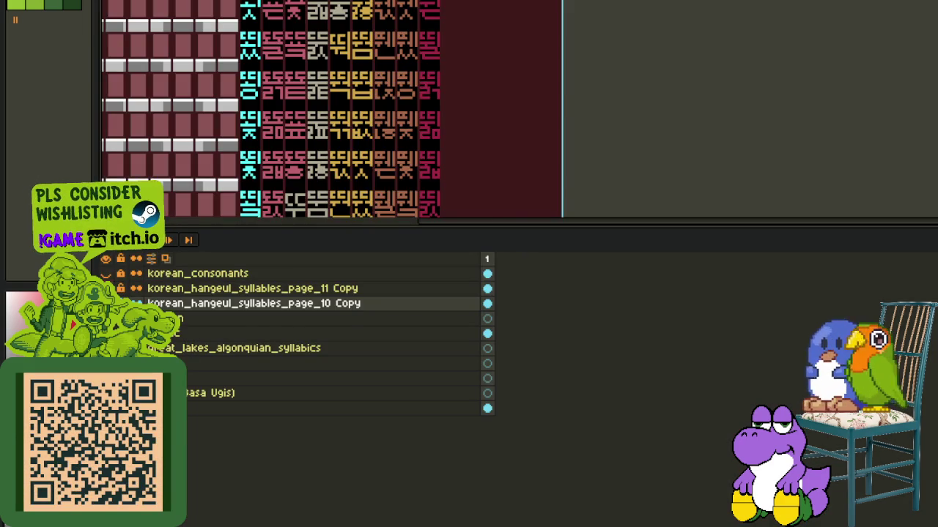
key("Tab")
scroll(314, 373, "up", 3)
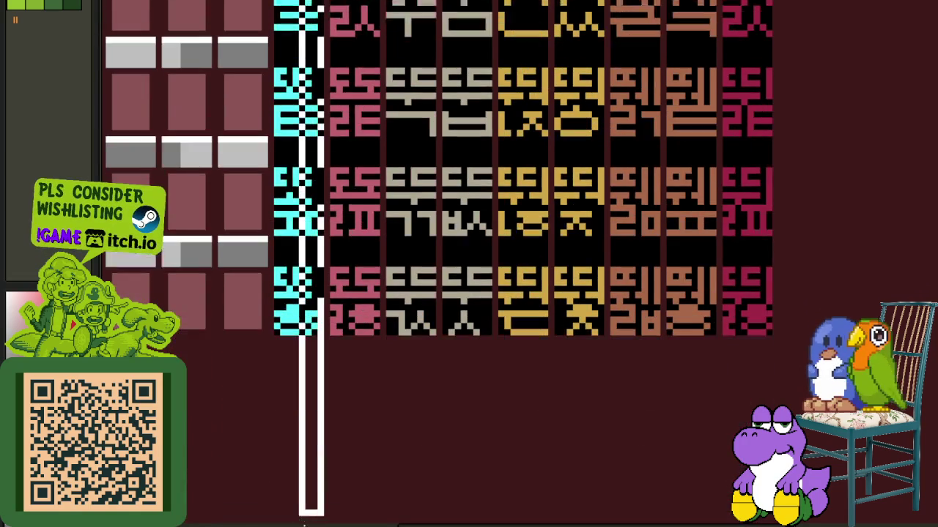
scroll(432, 238, "down", 3)
scroll(432, 238, "down", 1)
scroll(433, 238, "down", 2)
key("Tab")
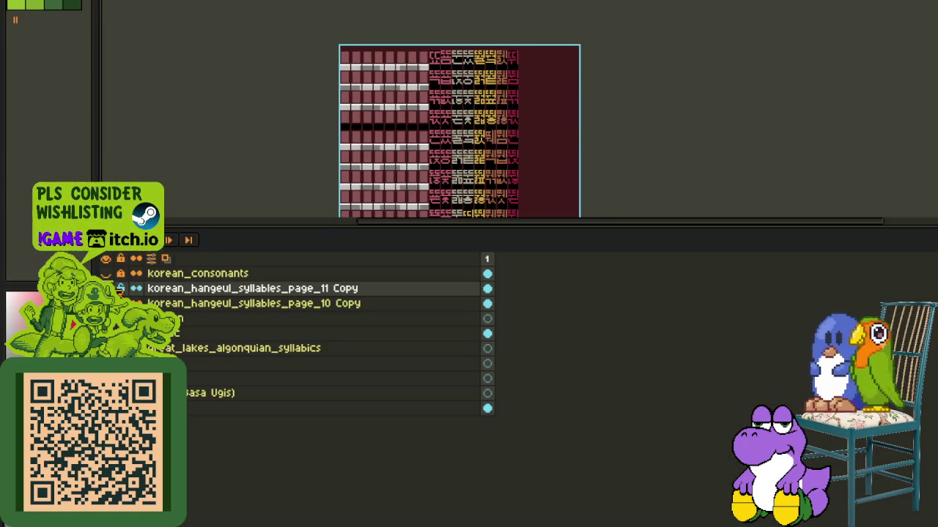
key("Tab")
scroll(430, 125, "up", 3)
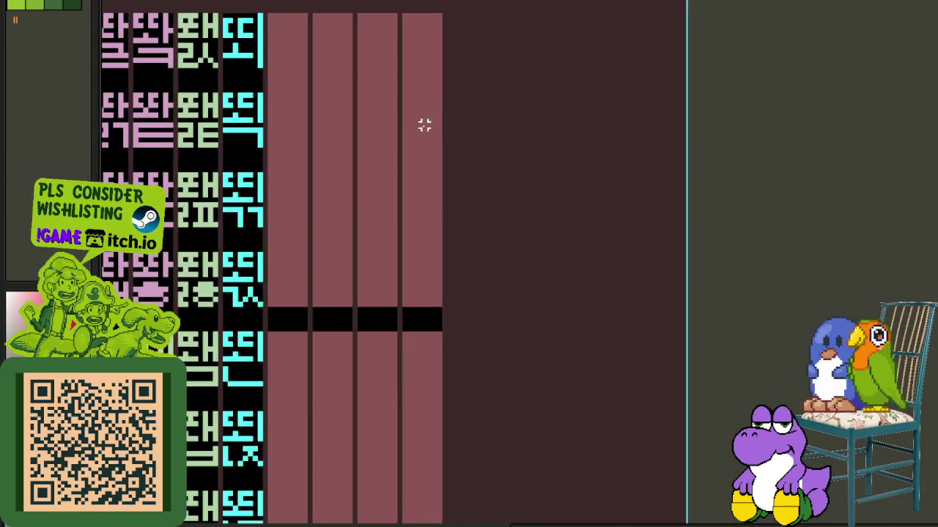
left_click_drag(561, 46, 291, 267)
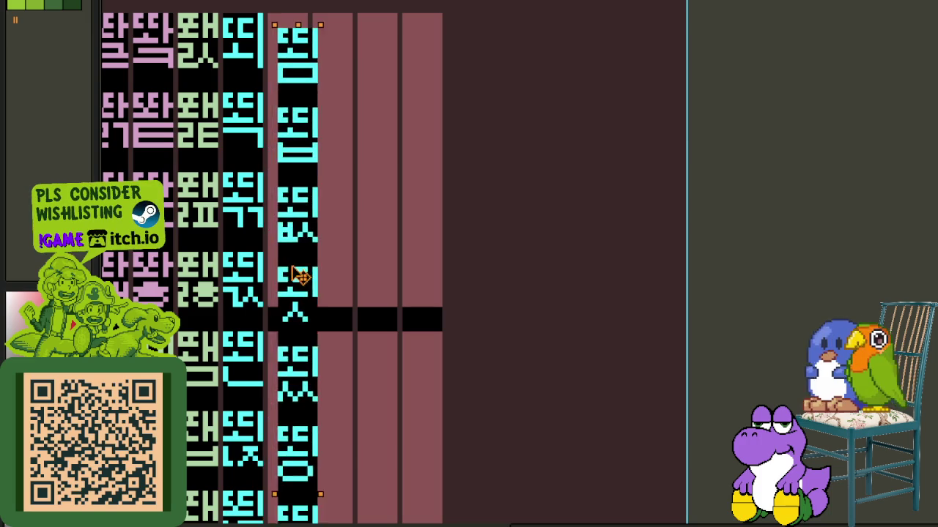
- Move one more cyan column into the remaining empty tile column
scroll(370, 210, "down", 3)
scroll(389, 286, "up", 3)
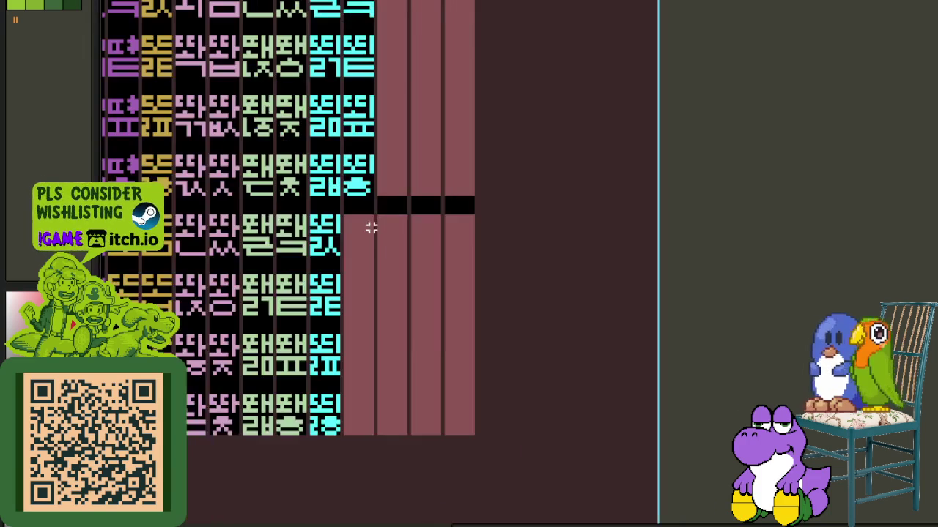
key("Tab")
scroll(310, 146, "down", 1)
key("Tab")
scroll(310, 295, "down", 3)
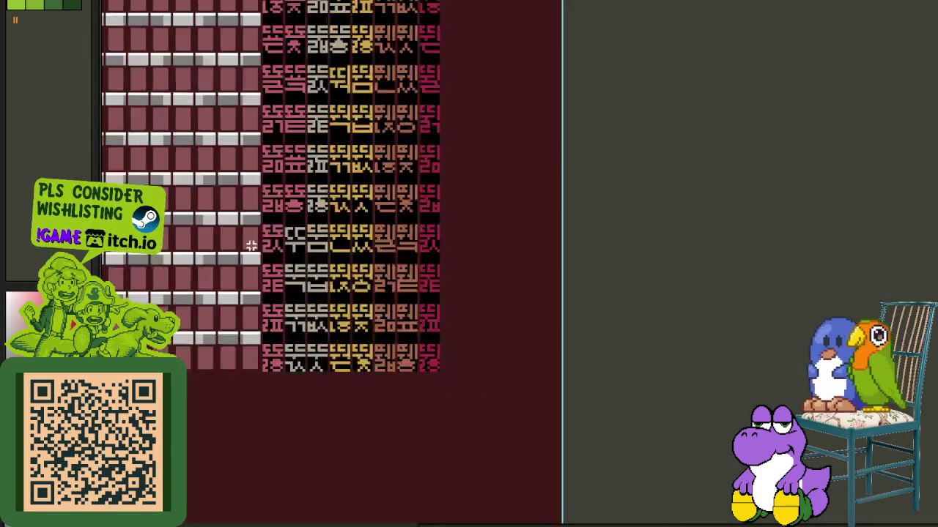
scroll(310, 295, "up", 4)
scroll(310, 295, "up", 1)
scroll(264, 395, "up", 2)
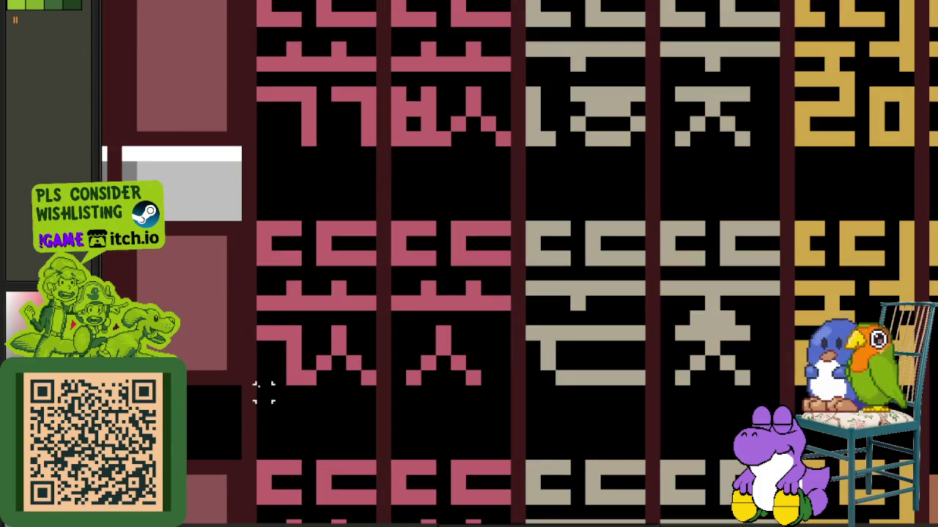
left_click_drag(265, 377, 368, 62)
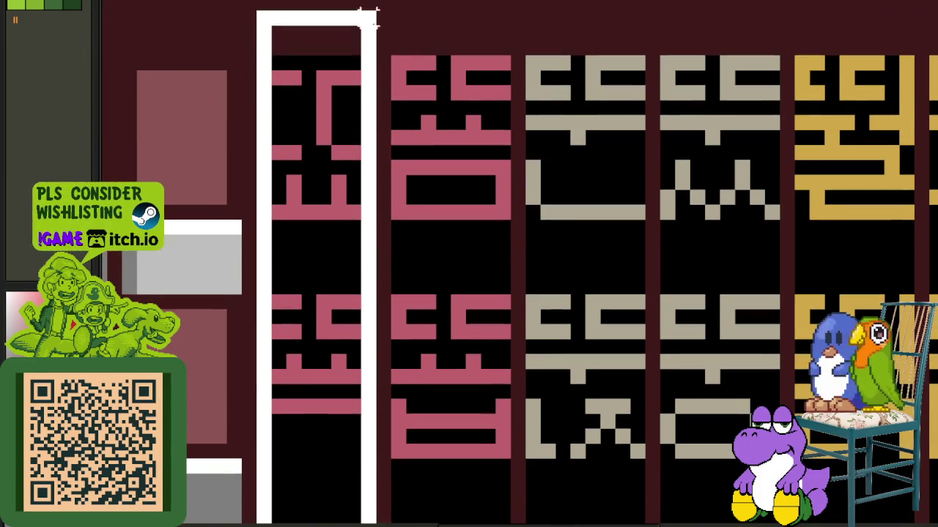
scroll(373, 80, "down", 3)
scroll(373, 79, "right", 2)
key("Tab")
scroll(404, 355, "right", 3)
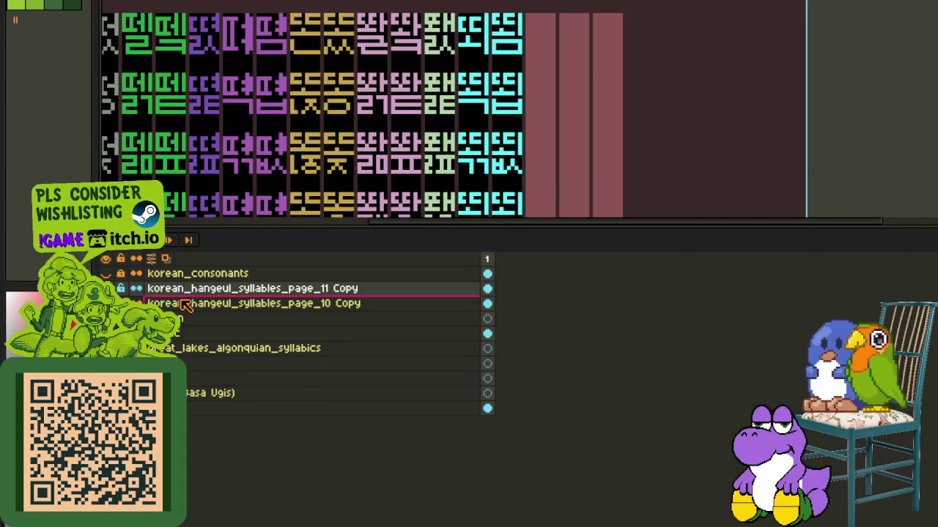
key("Tab")
scroll(404, 355, "down", 3)
scroll(403, 355, "up", 3)
scroll(404, 354, "up", 1)
scroll(396, 220, "up", 1)
mouse_move(209, 163)
left_mouse_down()
mouse_move(429, 299)
mouse_move(431, 277)
left_mouse_up()
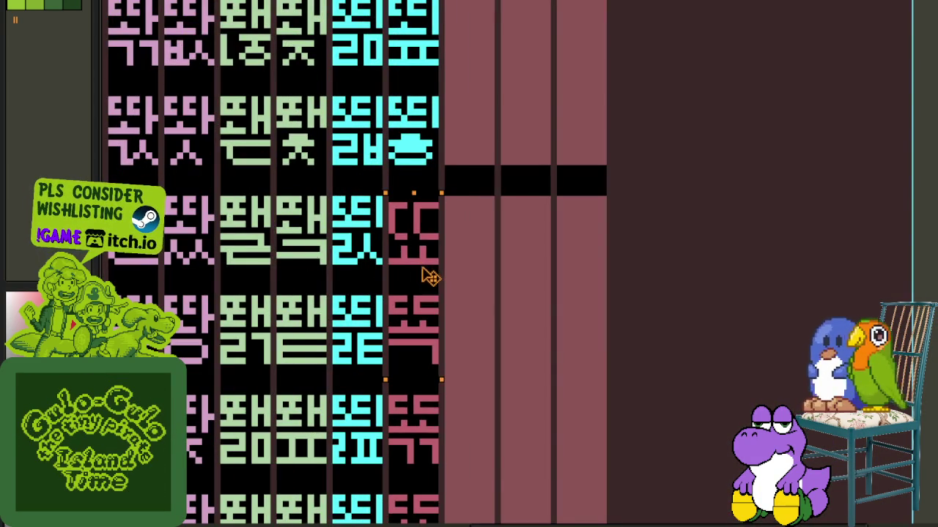
scroll(522, 249, "down", 2)
scroll(508, 303, "up", 1)
key("Tab")
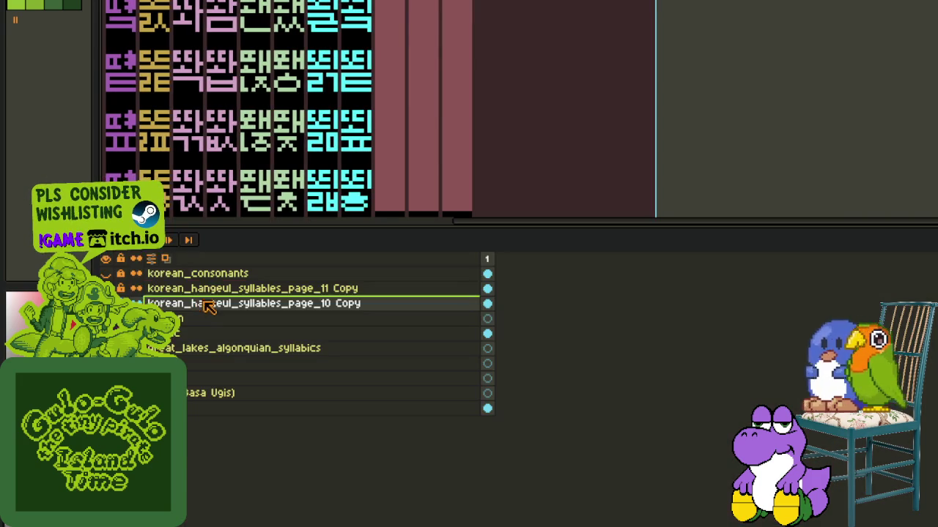
left_click(213, 288)
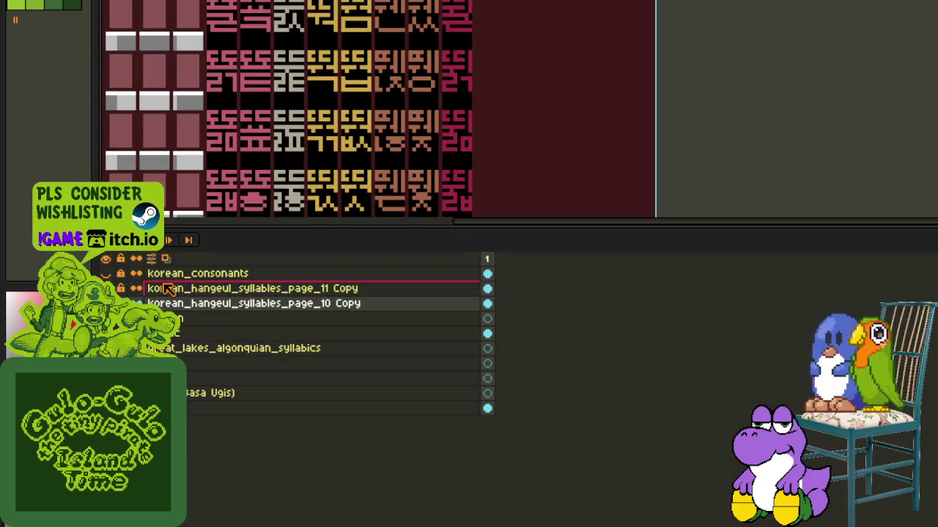
key("Tab")
scroll(280, 298, "down", 2)
scroll(279, 254, "up", 1)
scroll(281, 299, "up", 1)
scroll(280, 315, "down", 1)
mouse_move(281, 333)
left_mouse_down()
mouse_move(242, 388)
mouse_move(194, 513)
left_mouse_up()
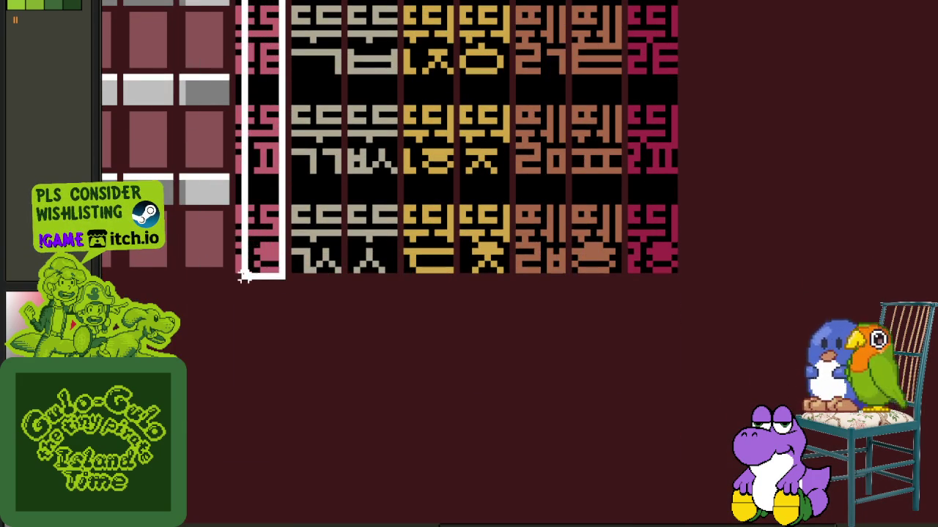
scroll(239, 270, "down", 2)
key("Tab")
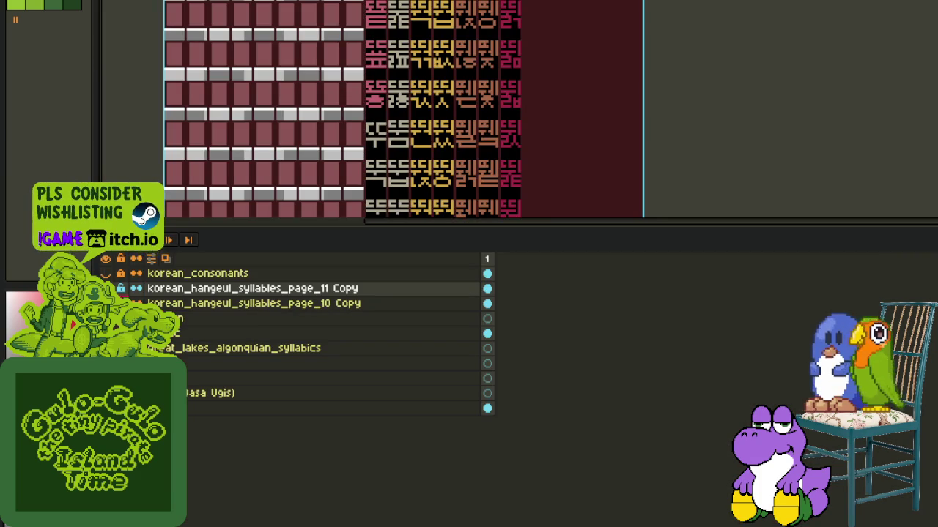
left_click(253, 303)
key("Tab")
left_click_drag(378, 433, 305, 438)
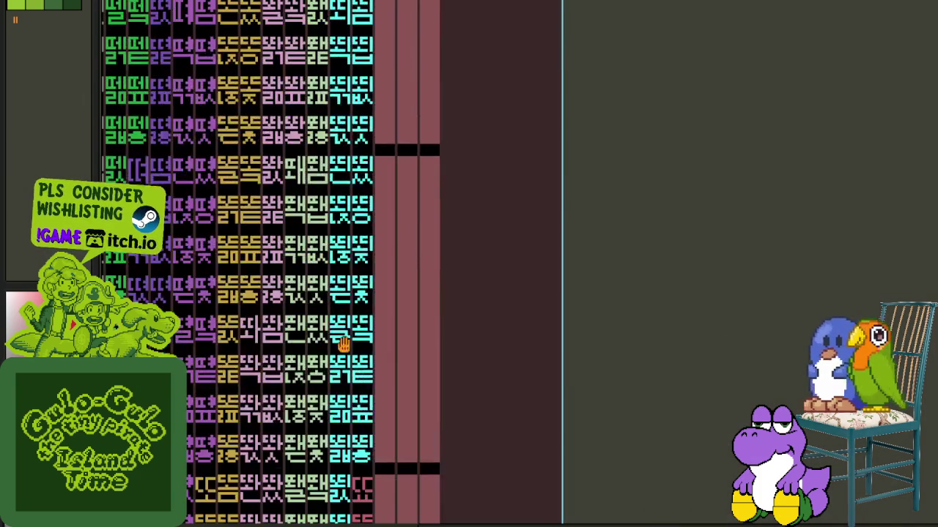
scroll(400, 231, "up", 3)
scroll(409, 249, "up", 2)
mouse_move(135, 113)
left_mouse_down()
mouse_move(356, 310)
mouse_move(356, 449)
mouse_move(364, 364)
left_mouse_up()
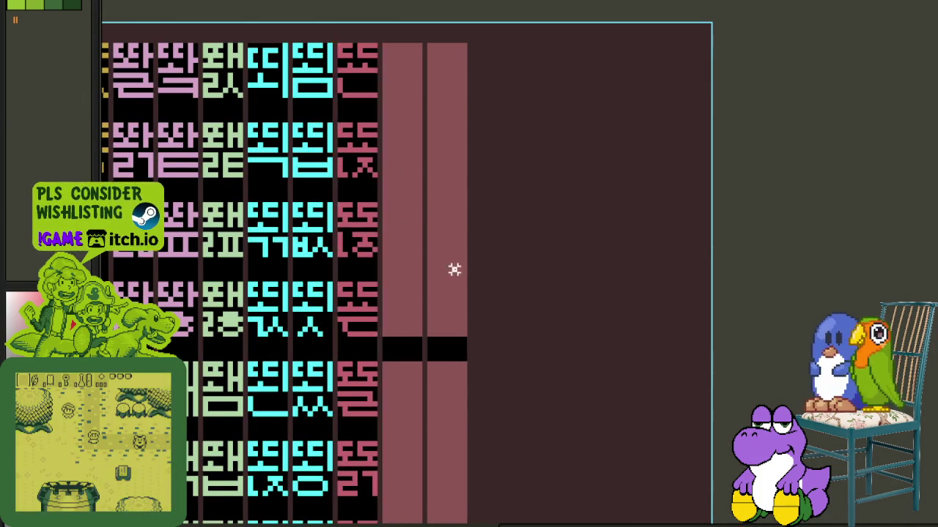
scroll(455, 269, "down", 2)
scroll(413, 237, "down", 3)
scroll(413, 236, "down", 2)
key("Tab")
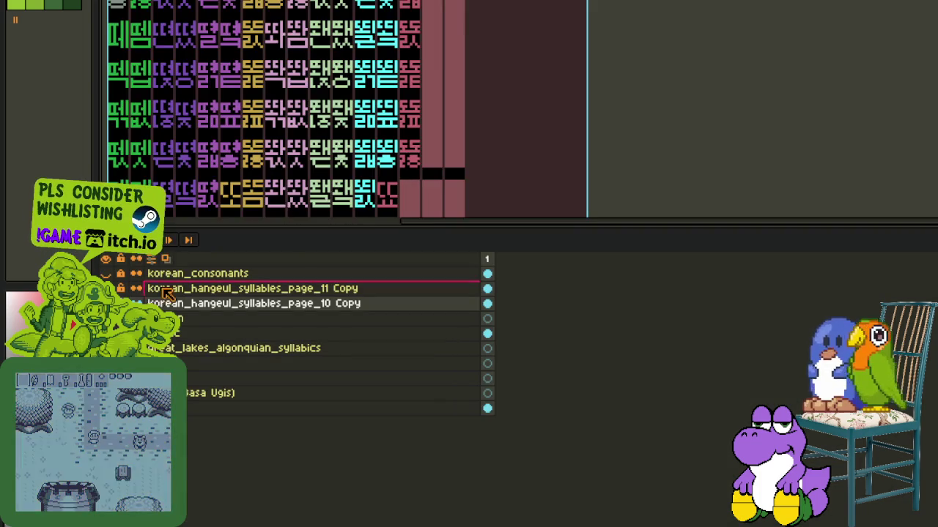
key("minus")
left_click(196, 288)
key("Tab")
scroll(385, 207, "up", 1)
scroll(338, 310, "up", 2)
scroll(338, 310, "up", 1)
left_click_drag(338, 310, 293, 26)
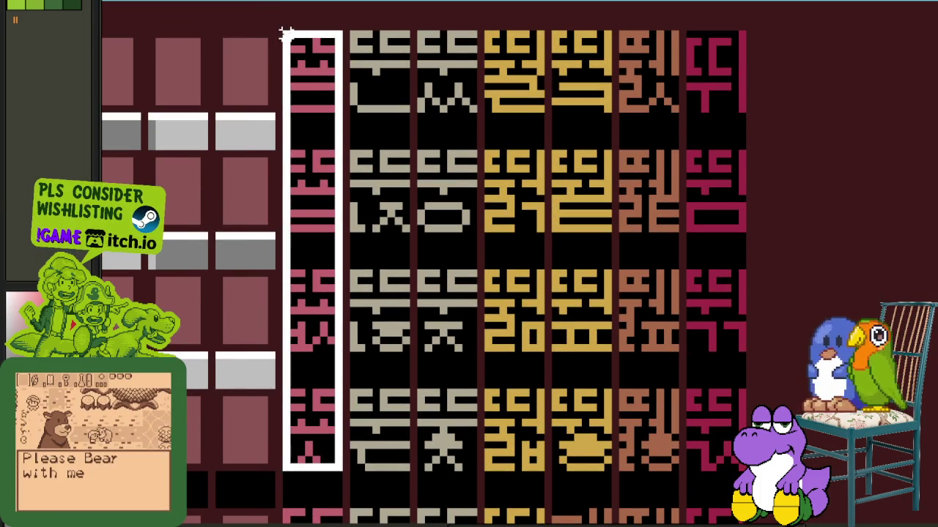
key("minus")
key("Tab")
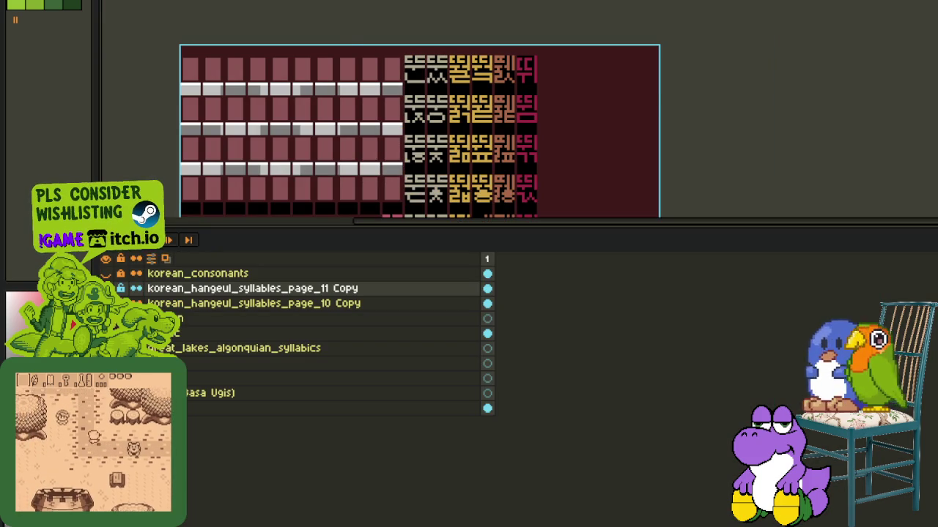
key("Tab")
scroll(390, 309, "up", 2)
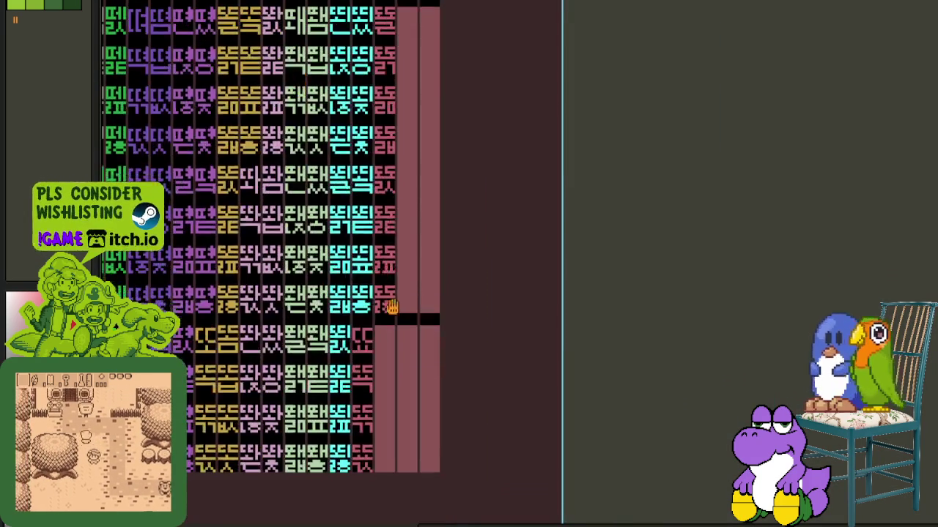
scroll(391, 310, "up", 2)
left_click_drag(291, 156, 475, 195)
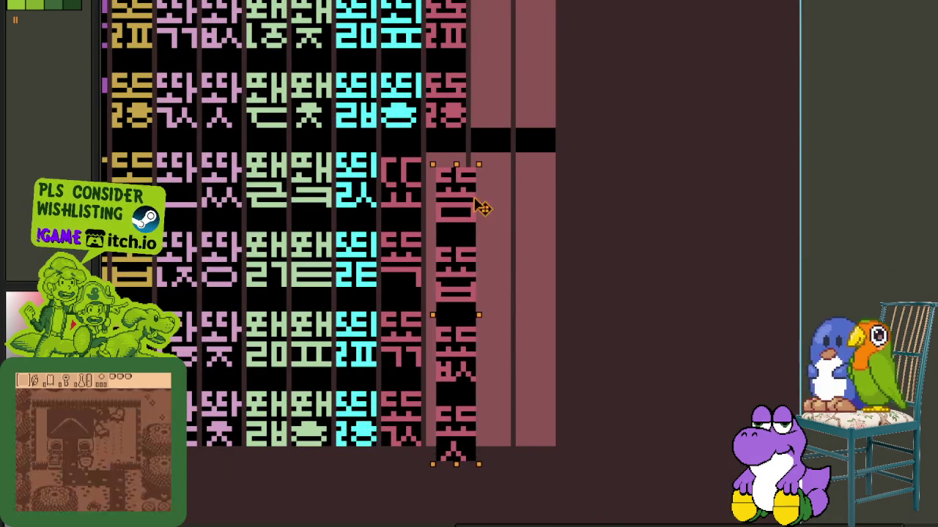
scroll(469, 194, "down", 3)
key("Tab")
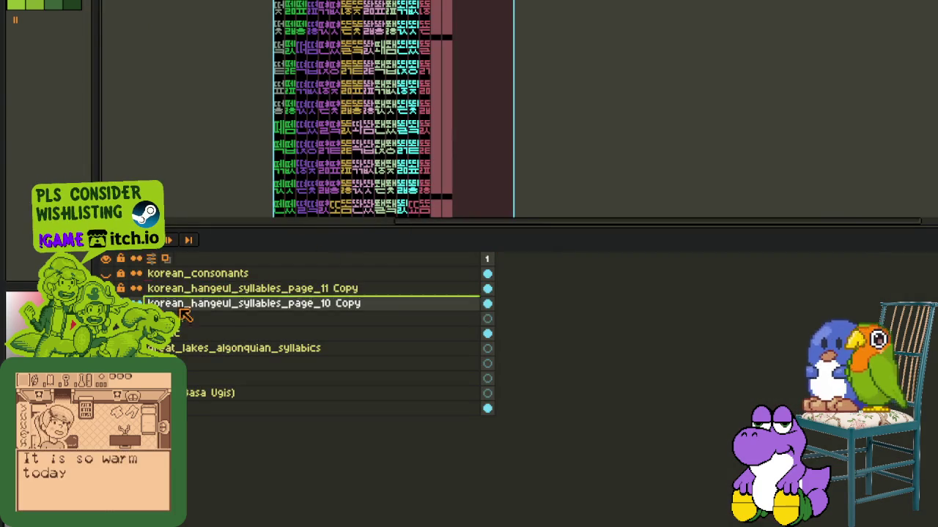
left_click(120, 290)
key("Tab")
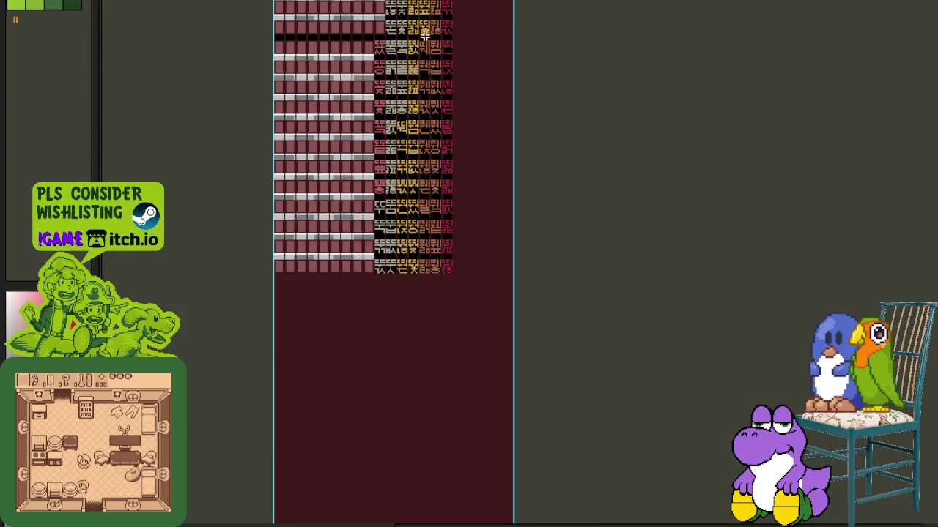
scroll(335, 129, "up", 2)
scroll(335, 129, "up", 2)
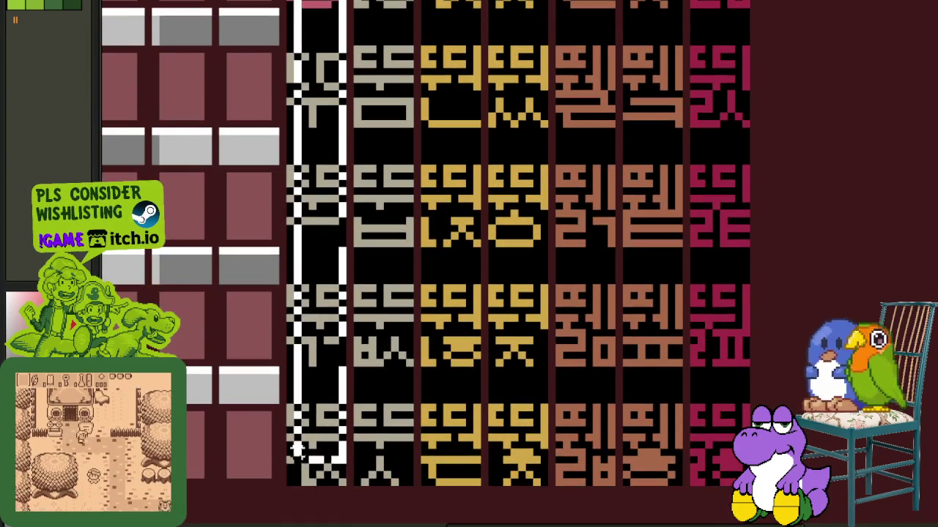
scroll(373, 367, "down", 3)
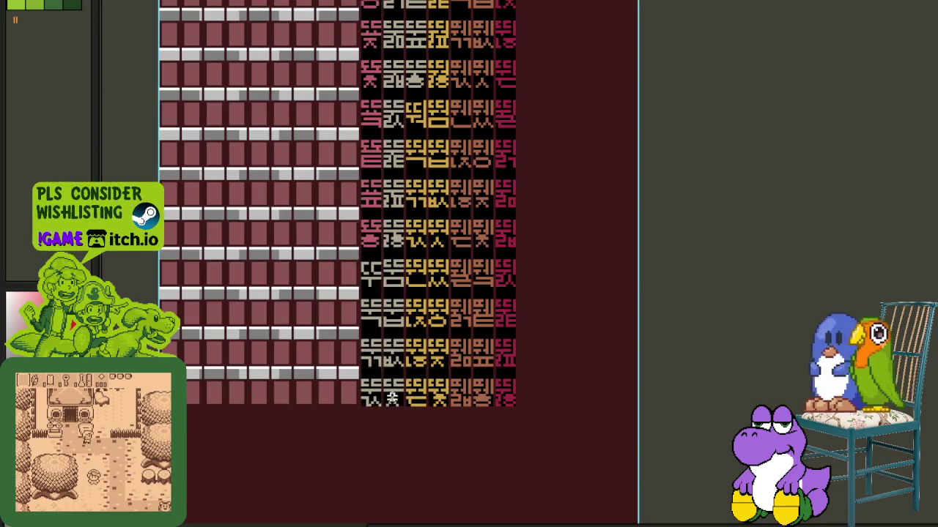
scroll(376, 408, "up", 3)
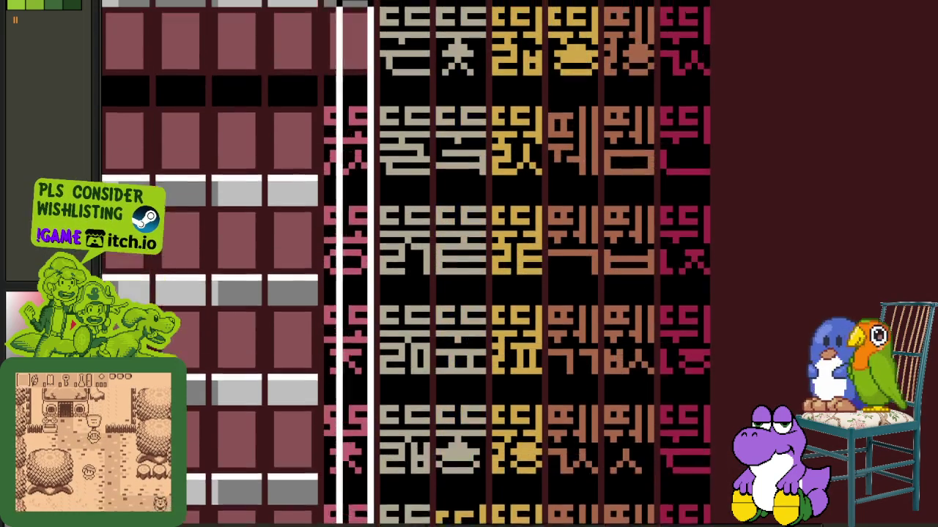
scroll(438, 161, "down", 5)
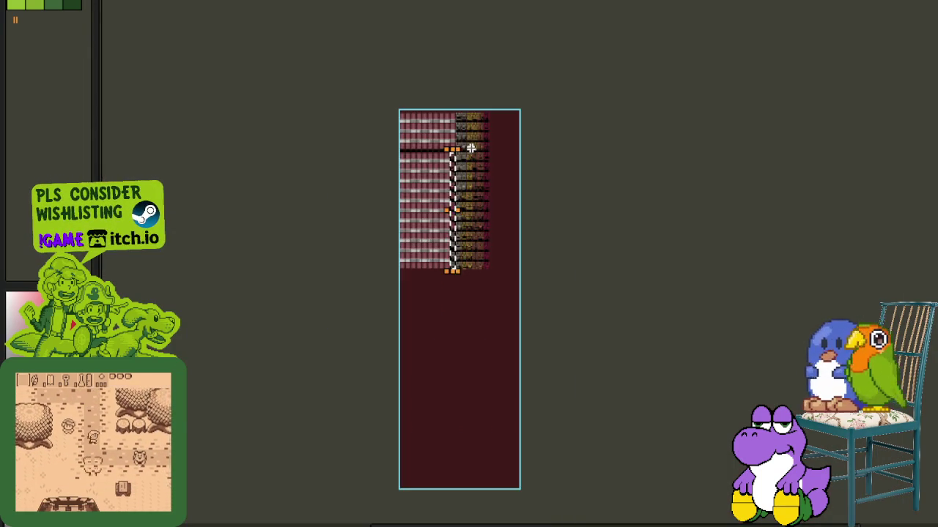
key("Tab")
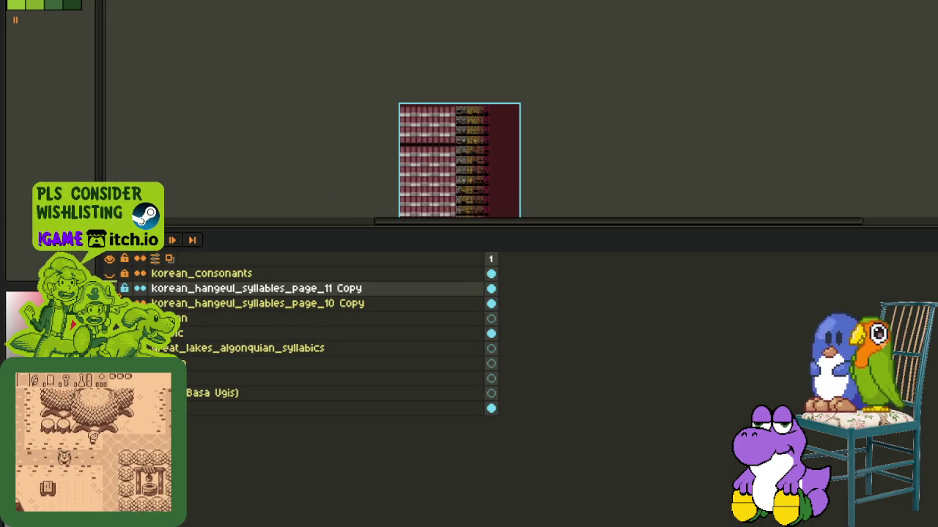
key("Tab")
scroll(458, 152, "up", 4)
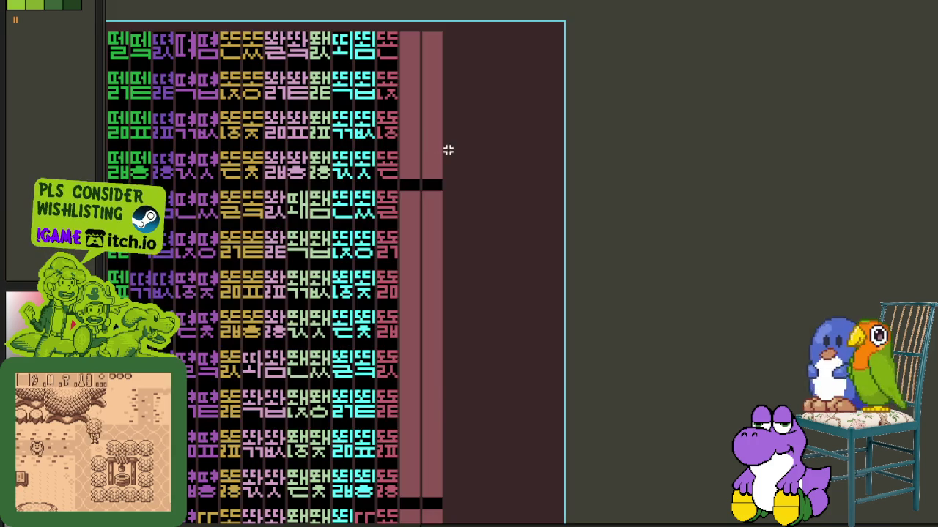
- Check the active layer, erase the first glyph column, then undo the erase
scroll(375, 179, "down", 4)
key("Tab")
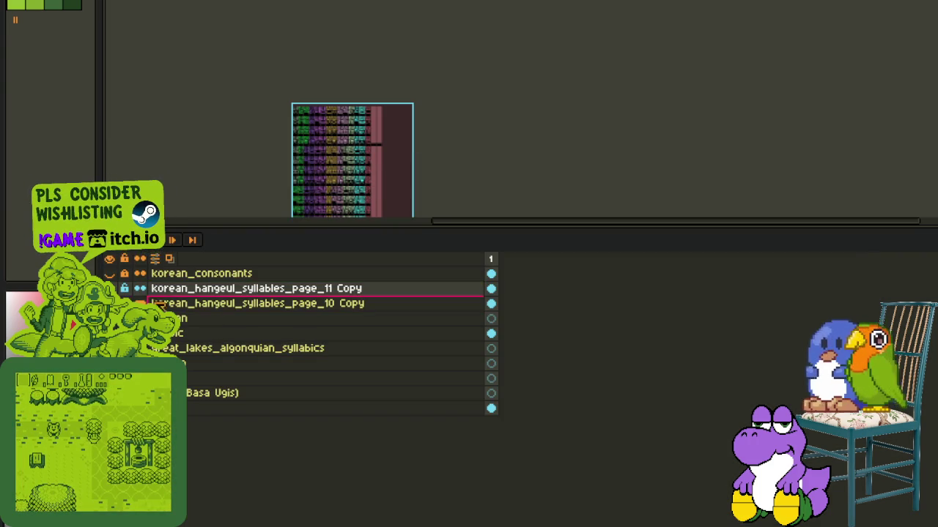
key("Tab")
scroll(415, 154, "up", 2)
scroll(311, 141, "up", 2)
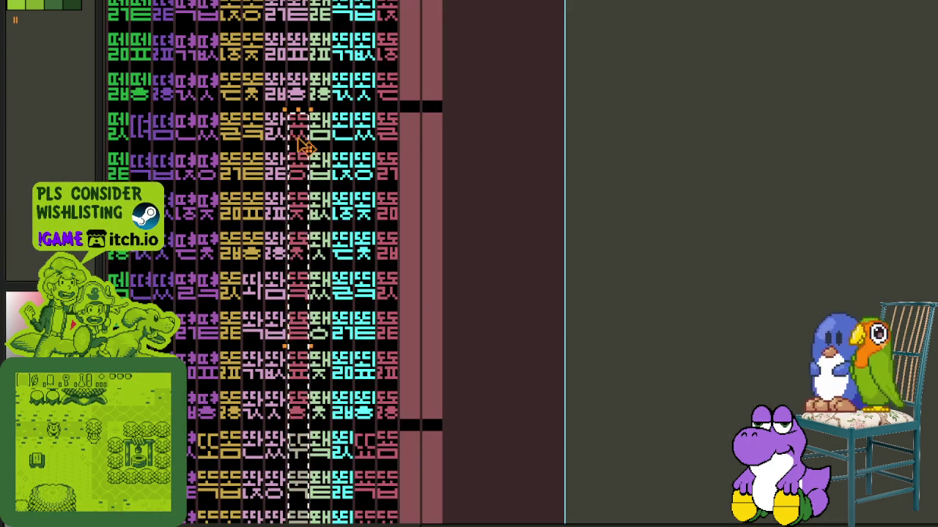
scroll(330, 136, "up", 2)
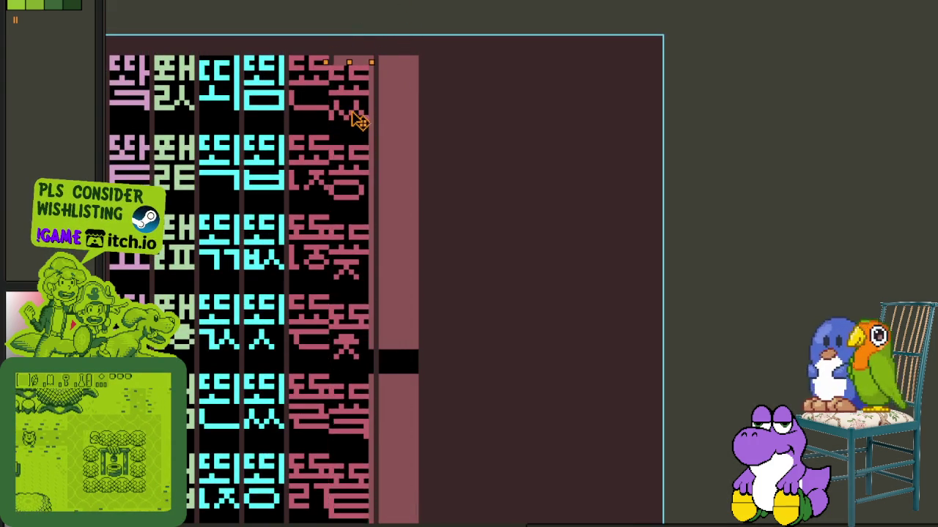
scroll(359, 118, "down", 3)
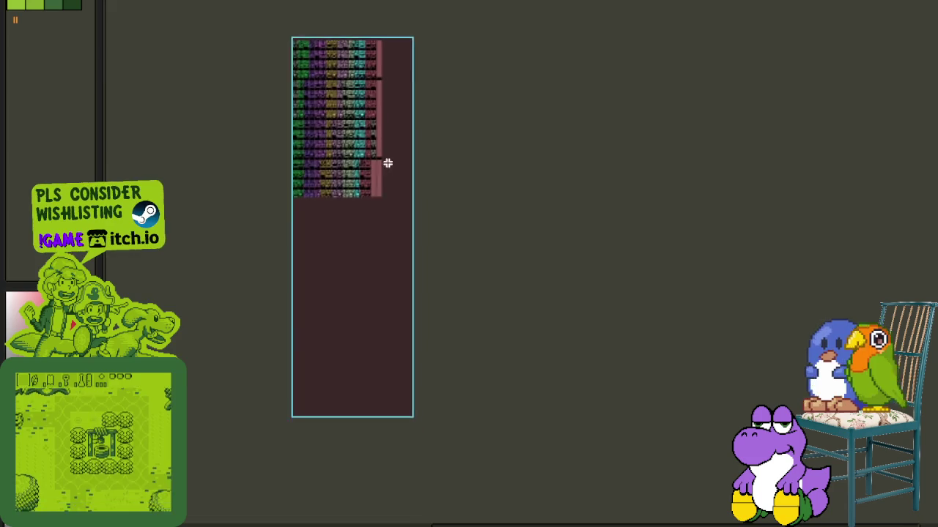
scroll(359, 117, "up", 3)
key("Tab")
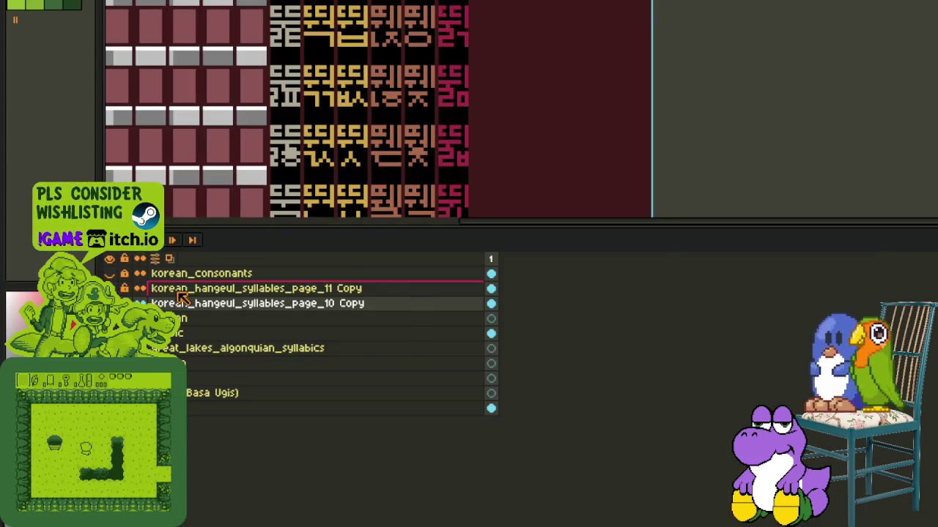
key("Tab")
scroll(182, 299, "down", 3)
scroll(416, 268, "up", 2)
scroll(416, 267, "up", 2)
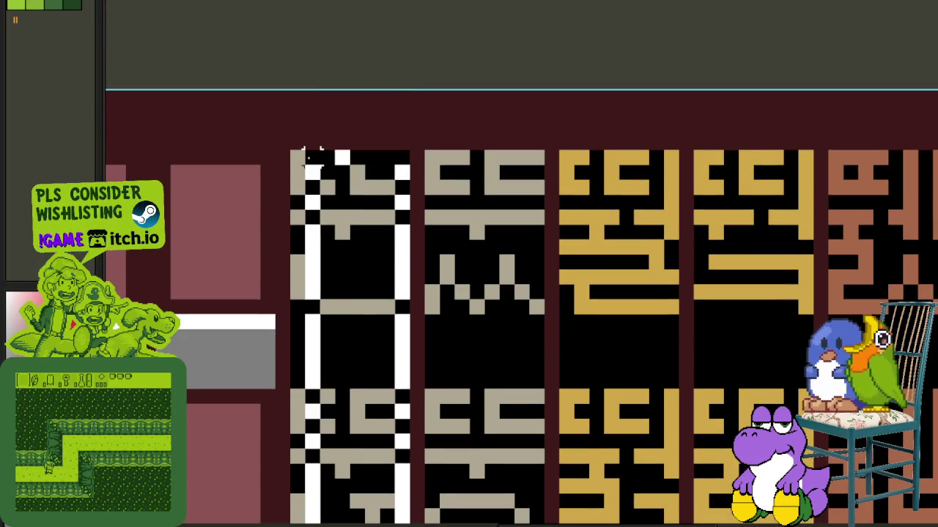
left_click(314, 157)
key("Delete")
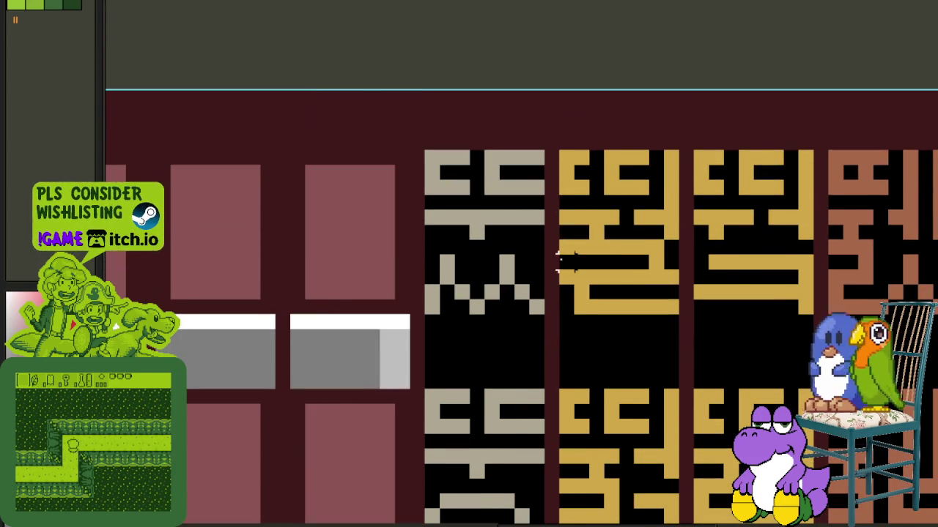
scroll(563, 298, "down", 2)
scroll(562, 298, "down", 1)
scroll(469, 257, "down", 1)
key("ctrl+z")
- On the korean_hangeul_syllables_page_10 Copy layer, move the selected glyph block into the next column
key("Tab")
left_click(218, 301)
key("Tab")
left_click_drag(468, 331, 433, 125)
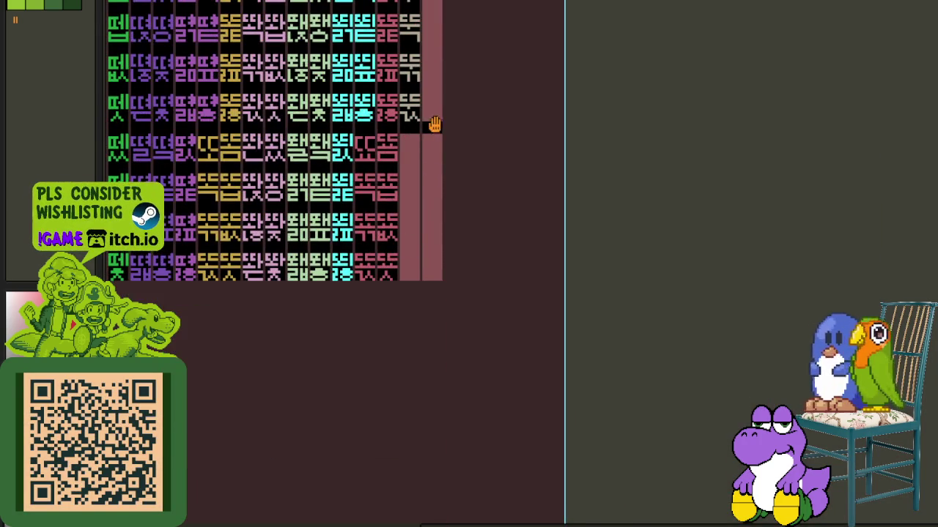
scroll(435, 130, "up", 2)
mouse_move(181, 138)
left_mouse_down()
mouse_move(372, 192)
mouse_move(370, 185)
left_mouse_up()
scroll(455, 182, "down", 1)
key("Tab")
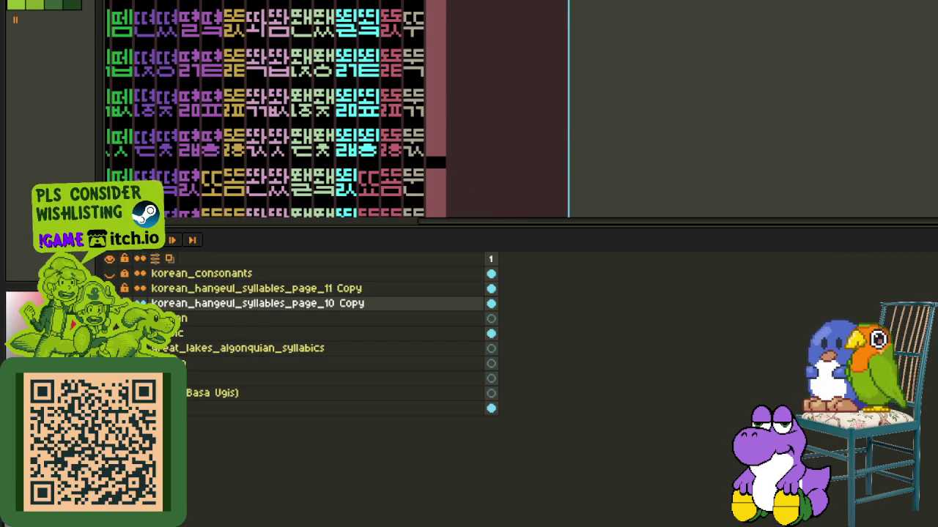
key("Tab")
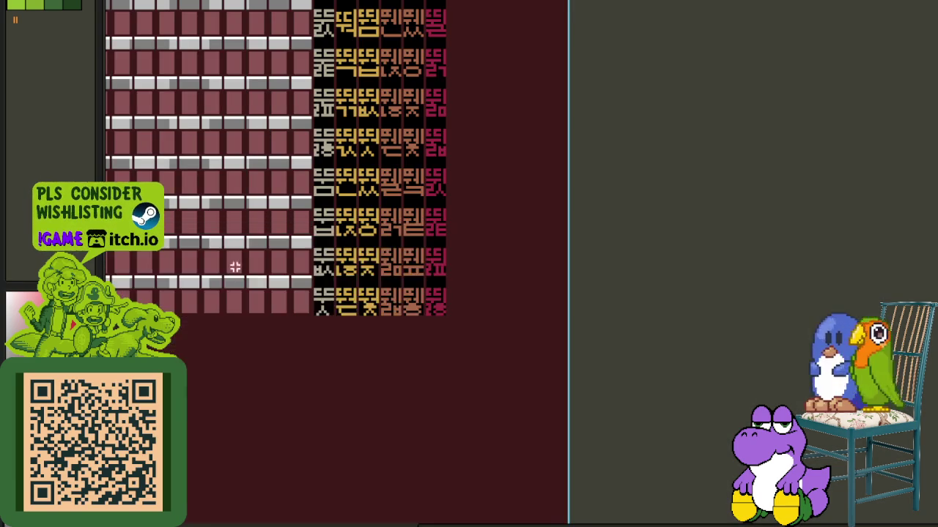
- Shift another page_10 glyph column right and lower so it lines up
left_click_drag(352, 88, 353, 251)
scroll(353, 251, "up", 2)
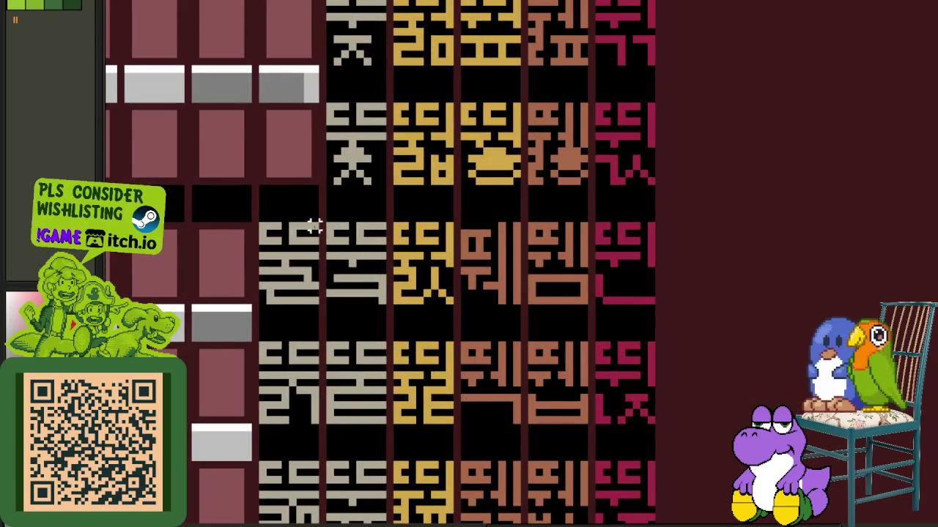
scroll(313, 226, "down", 5)
scroll(313, 226, "down", 5)
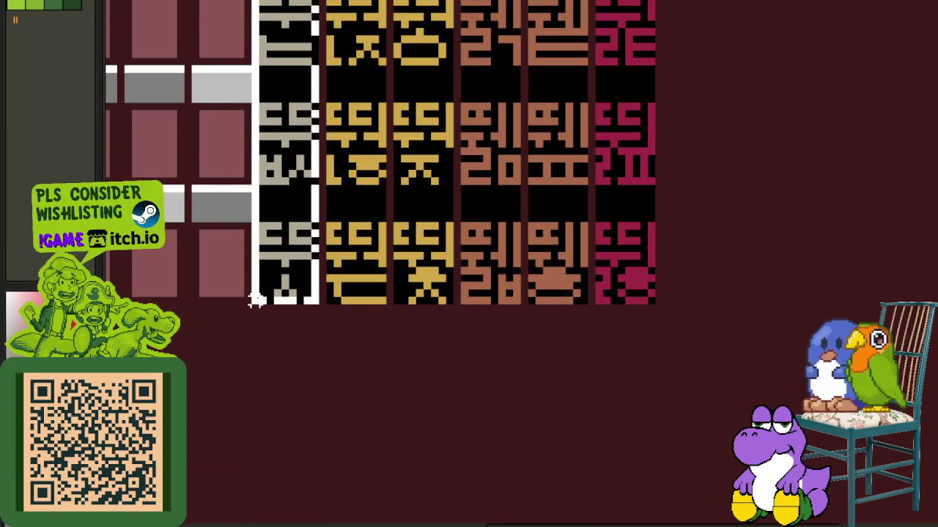
scroll(375, 277, "down", 1)
scroll(395, 359, "down", 1)
key("Tab")
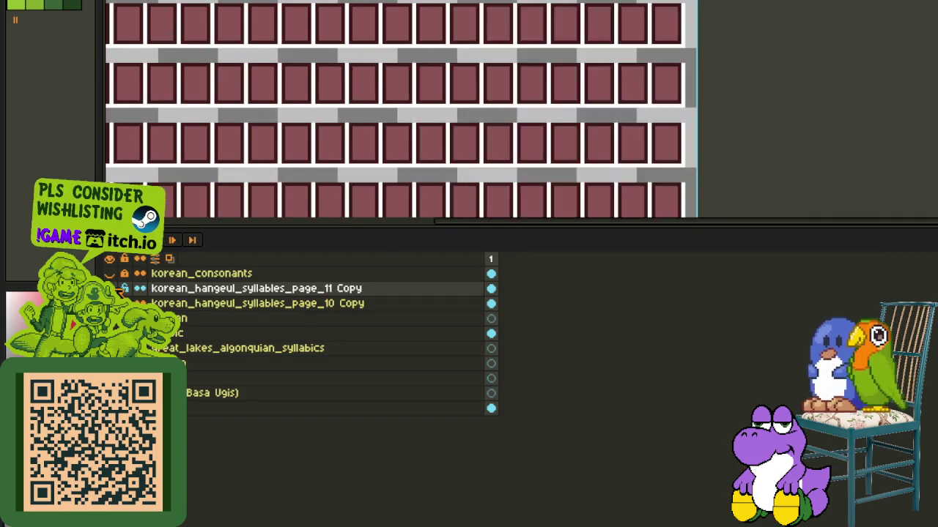
key("Tab")
scroll(373, 313, "up", 2)
scroll(374, 312, "up", 2)
left_click_drag(218, 149, 385, 185)
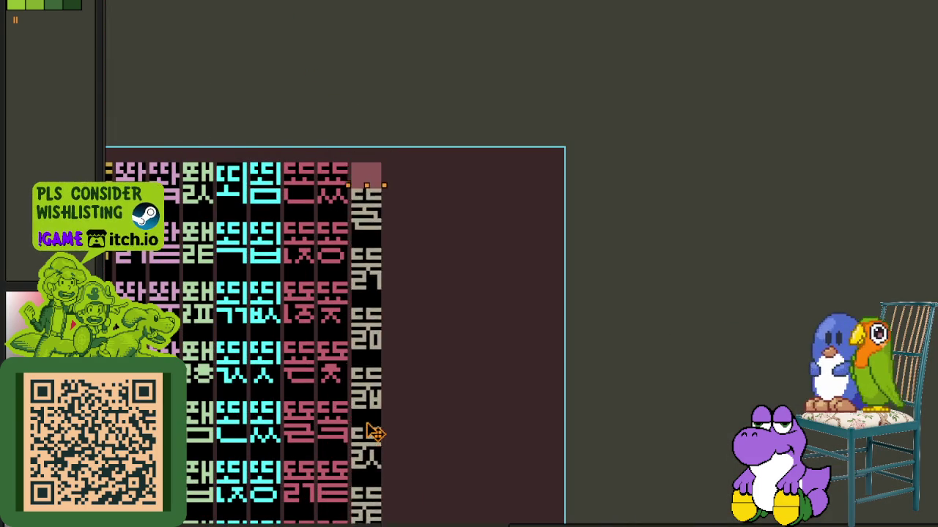
scroll(465, 344, "down", 2)
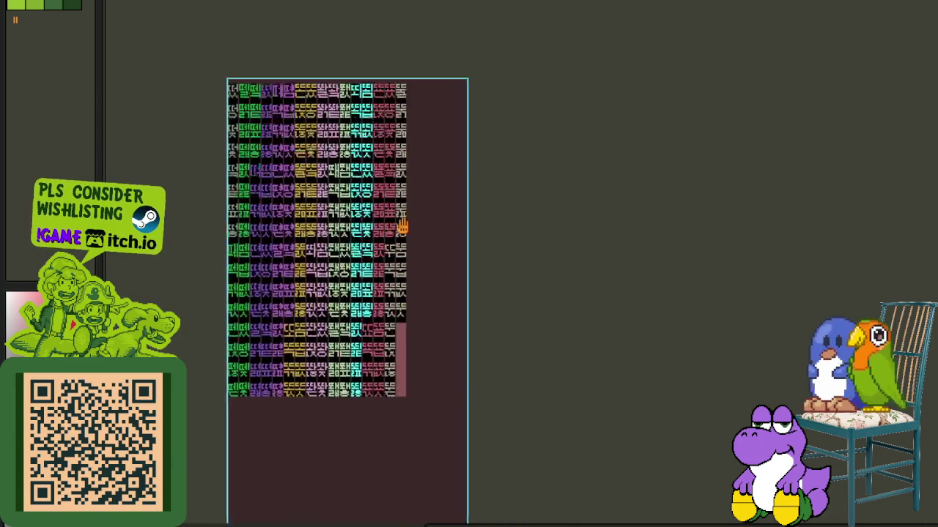
scroll(465, 344, "up", 2)
- On the korean_hangeul_syllables_page_11 Copy layer, select and erase the leftmost glyph column
key("Tab")
scroll(336, 110, "down", 2)
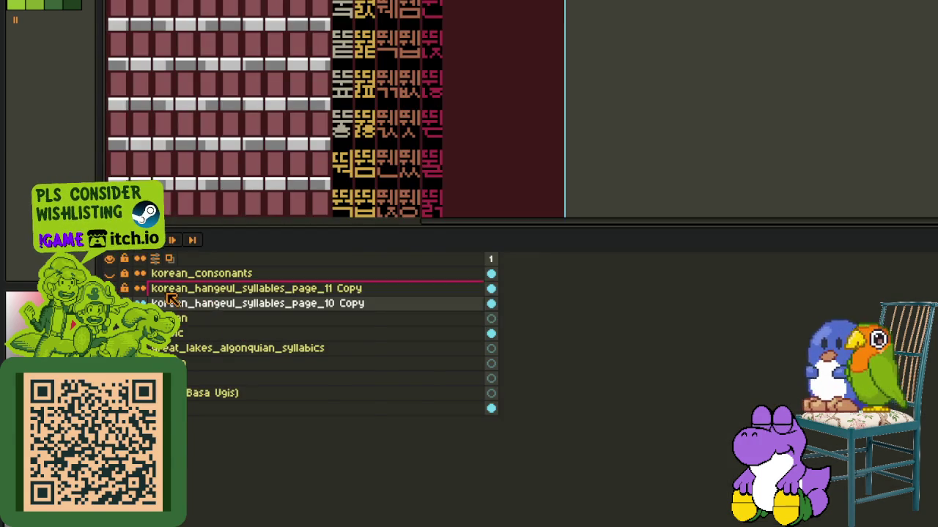
key("Tab")
scroll(355, 275, "up", 3)
scroll(355, 275, "up", 1)
scroll(355, 276, "up", 1)
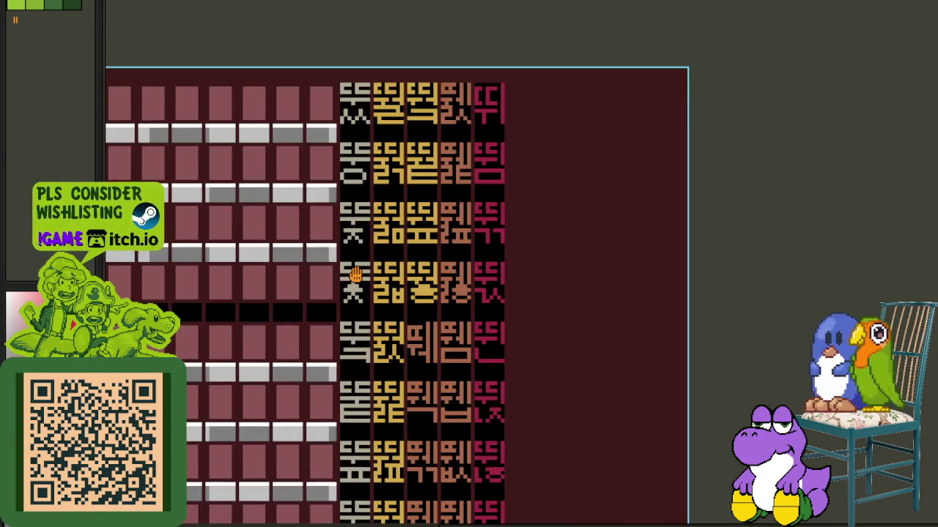
scroll(354, 357, "up", 3)
left_click_drag(374, 380, 326, 1)
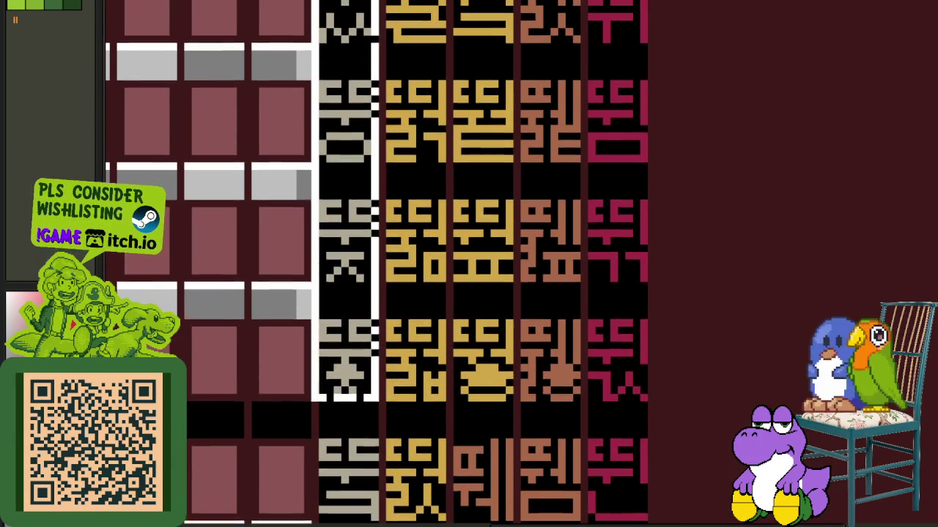
key("Delete")
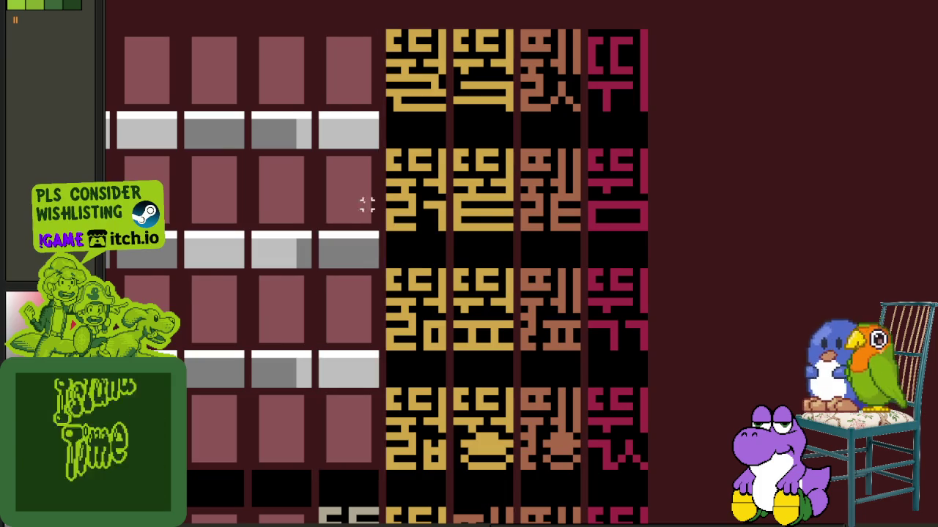
- Line the floating page_11 glyph column up with its neighbour, then erase the leftover selection
key("Tab")
key("Tab")
scroll(435, 242, "down", 2)
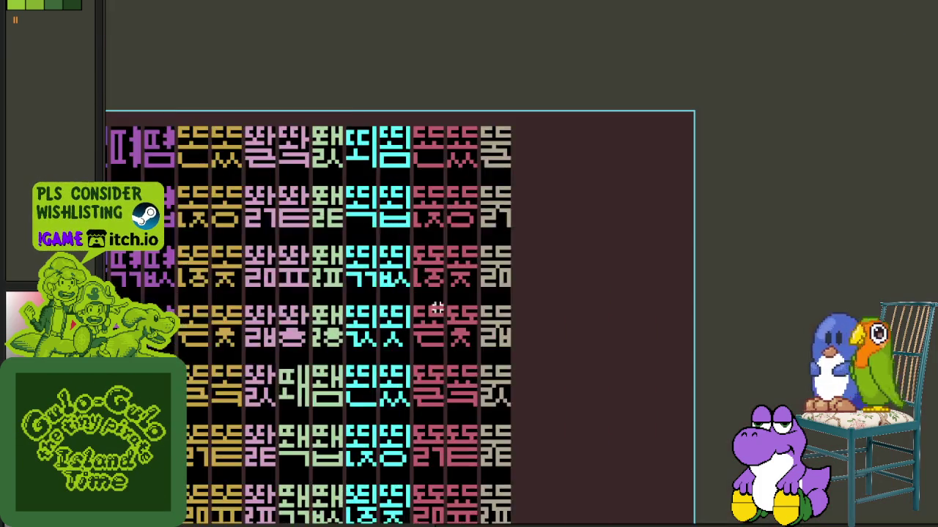
mouse_move(435, 242)
left_mouse_down()
mouse_move(347, 180)
mouse_move(392, 156)
left_mouse_up()
scroll(392, 156, "up", 1)
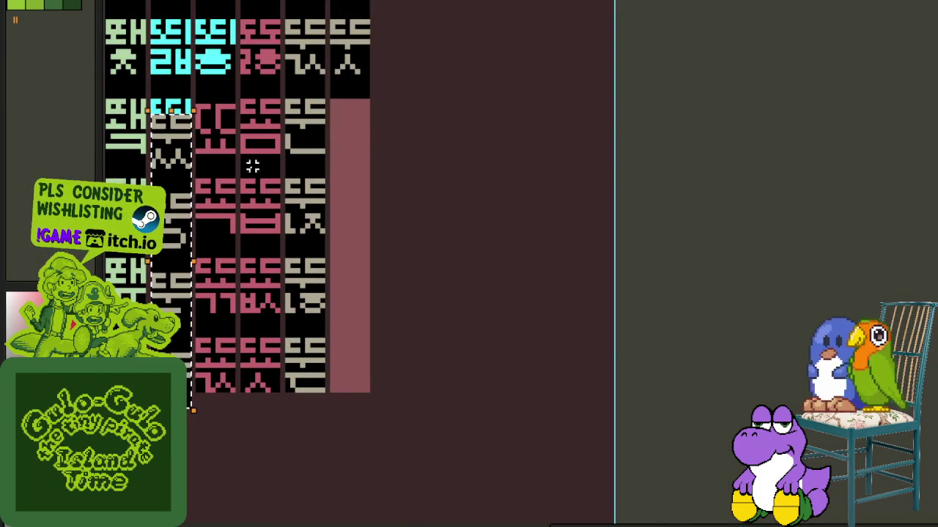
left_click_drag(341, 171, 350, 156)
scroll(451, 142, "down", 3)
key("Tab")
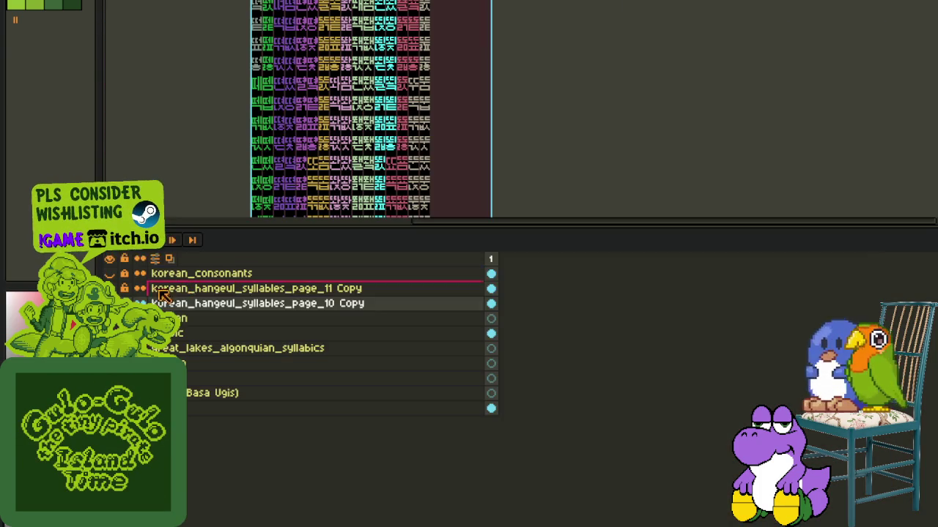
key("Delete")
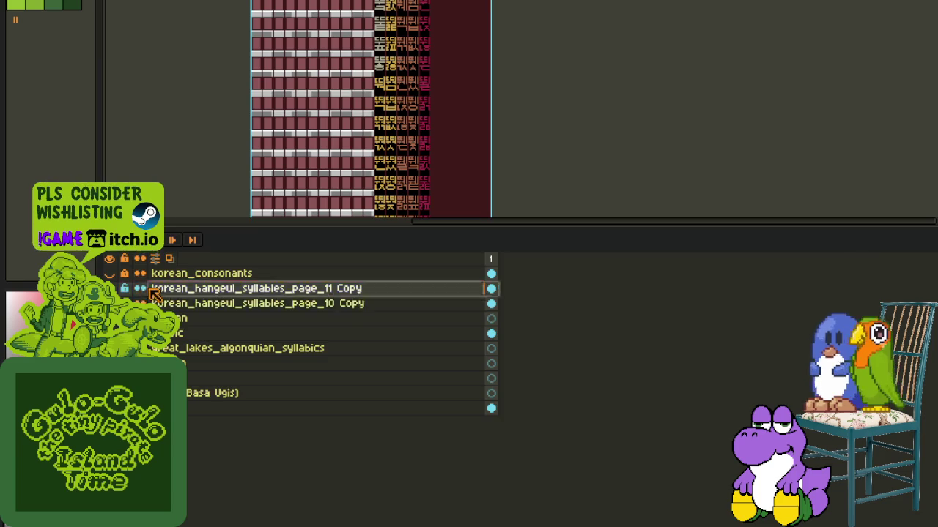
- Select a full glyph column, move it onto the tiles, and nudge it into place
key("Tab")
scroll(373, 159, "up", 3)
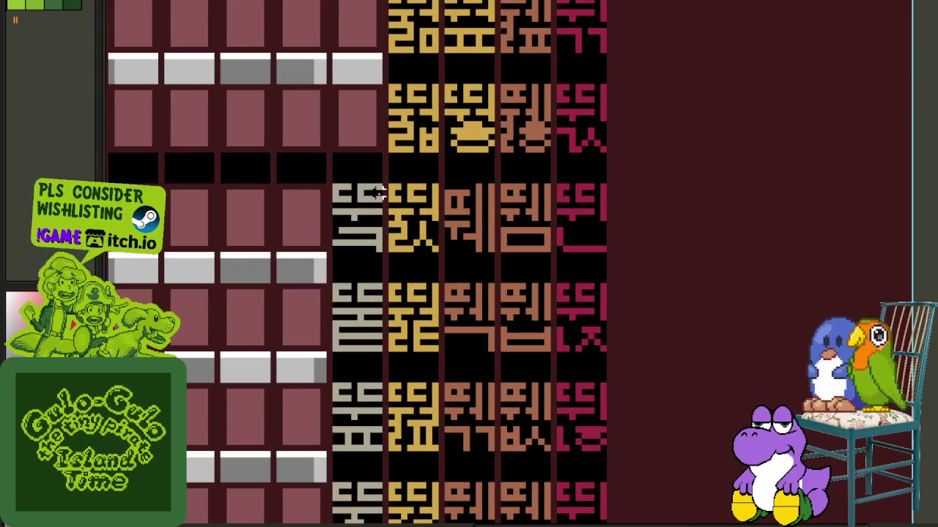
left_click_drag(377, 186, 332, 520)
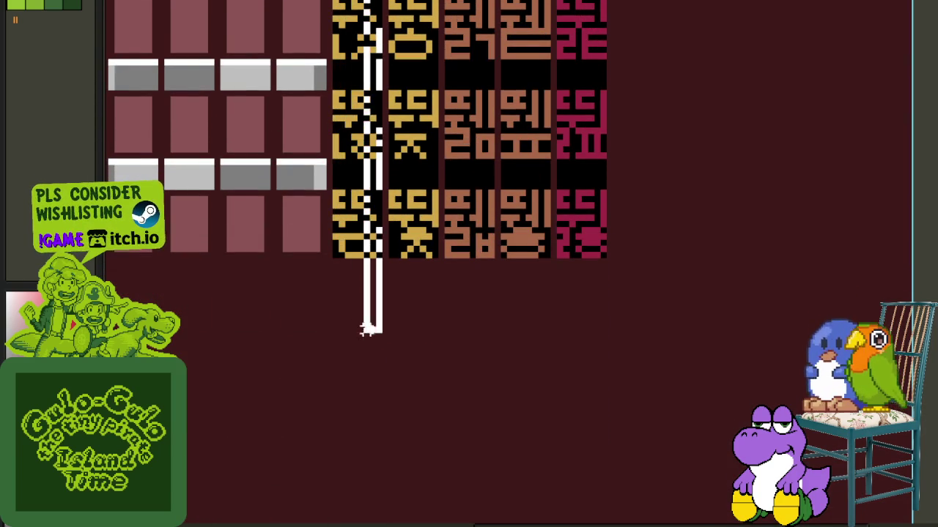
scroll(335, 255, "down", 3)
scroll(434, 272, "down", 3)
left_click_drag(525, 361, 283, 221)
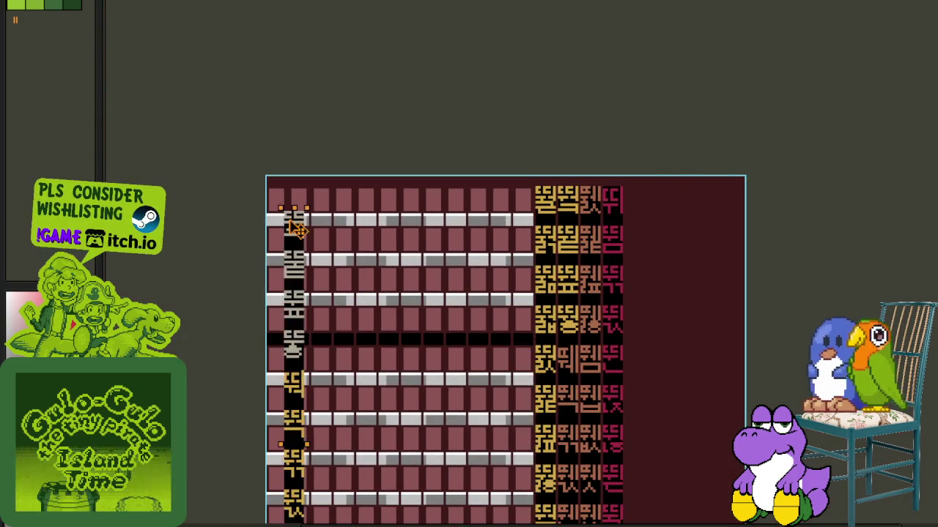
scroll(283, 222, "up", 3)
mouse_move(268, 188)
left_mouse_down()
mouse_move(281, 186)
mouse_move(269, 172)
left_mouse_up()
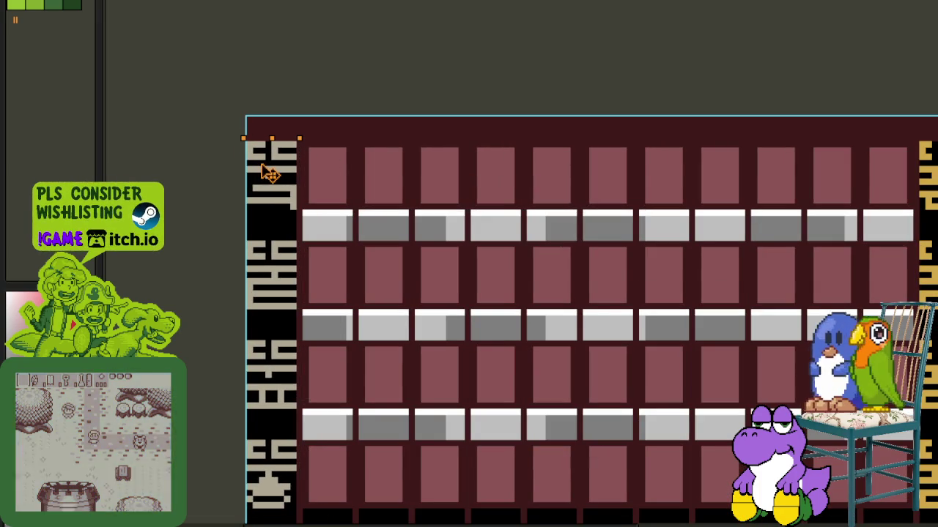
scroll(405, 182, "down", 2)
scroll(542, 220, "down", 1)
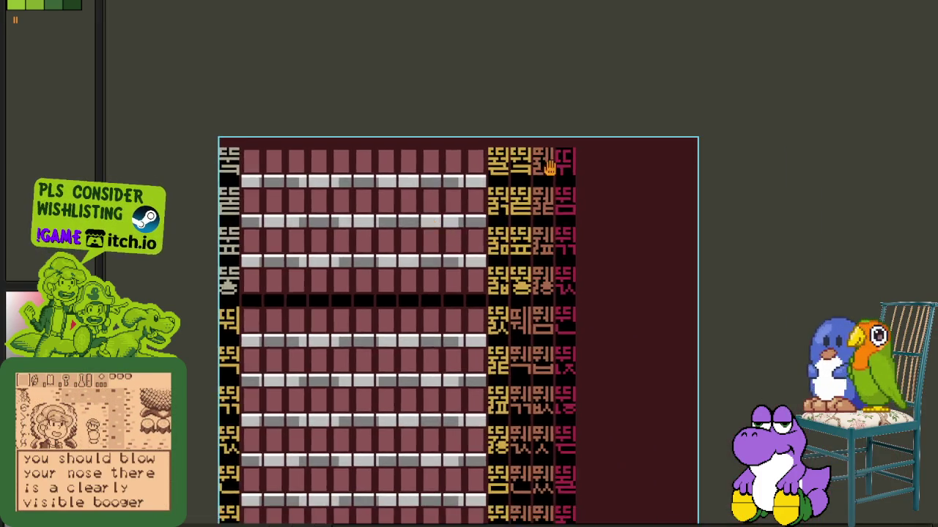
scroll(371, 151, "up", 3)
scroll(469, 163, "up", 1)
scroll(469, 163, "down", 5)
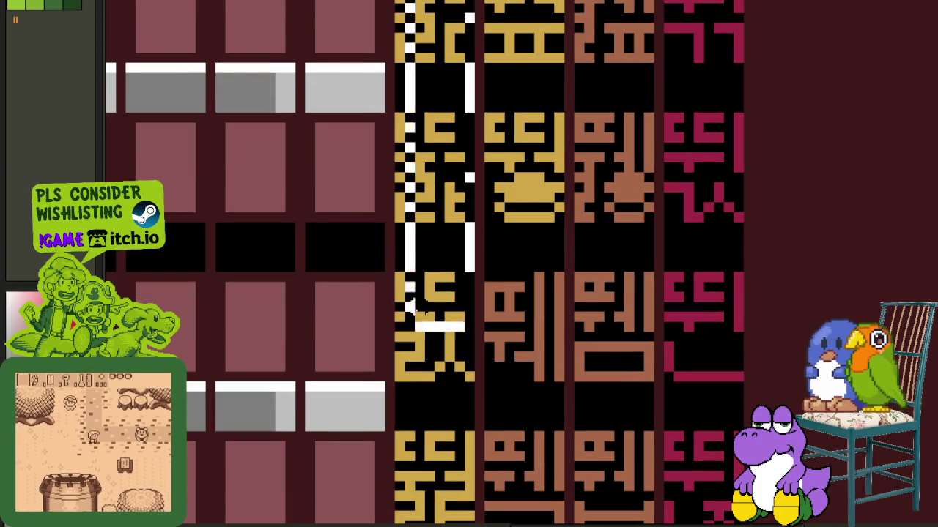
- Reselect the gold glyphs and move them into the tile area, lining up the block
left_click_drag(396, 207, 410, 219)
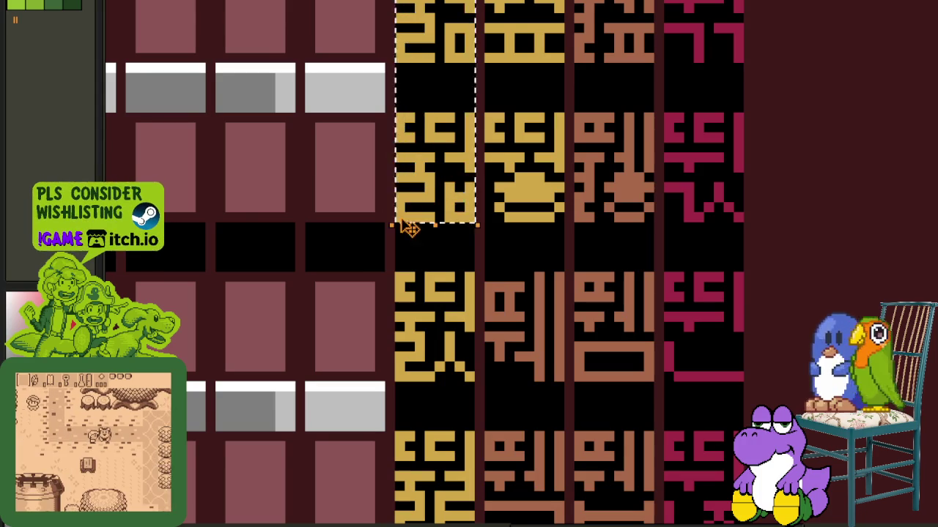
scroll(408, 228, "down", 2)
scroll(352, 220, "down", 5)
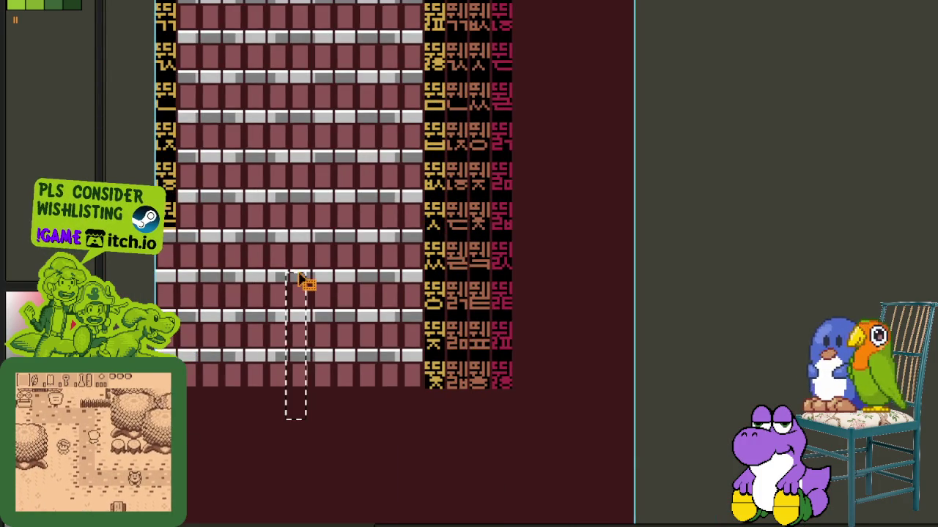
left_click_drag(346, 205, 338, 213)
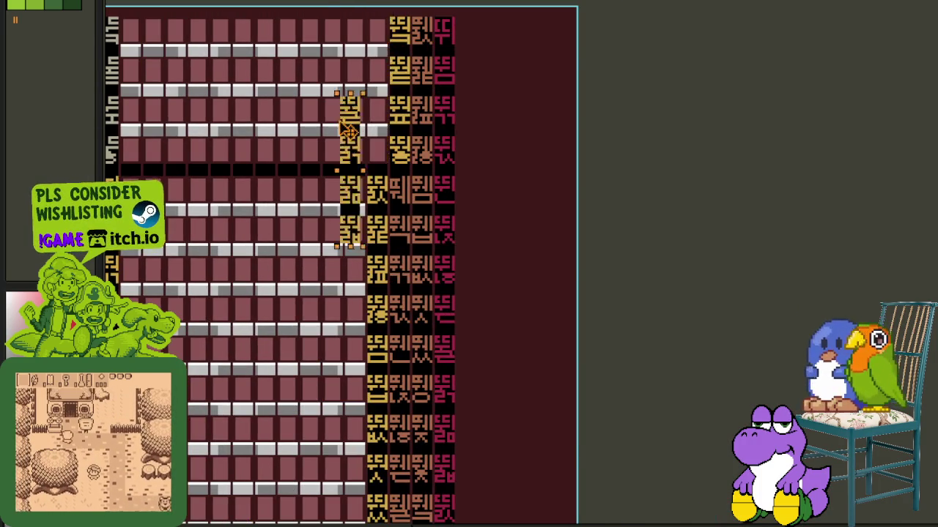
scroll(322, 293, "left", 3)
scroll(482, 339, "up", 2)
scroll(452, 327, "up", 1)
left_click_drag(452, 328, 444, 329)
scroll(545, 267, "down", 2)
scroll(561, 278, "down", 1)
scroll(607, 279, "right", 3)
scroll(545, 207, "up", 2)
scroll(483, 218, "up", 1)
- Place the whole gold glyph column beside the grey one
mouse_move(473, 226)
left_mouse_down()
mouse_move(453, 507)
mouse_move(403, 496)
left_mouse_up()
scroll(410, 494, "down", 2)
scroll(514, 284, "down", 2)
scroll(521, 218, "up", 1)
mouse_move(579, 406)
left_mouse_down()
mouse_move(315, 253)
mouse_move(198, 151)
left_mouse_up()
scroll(201, 154, "up", 2)
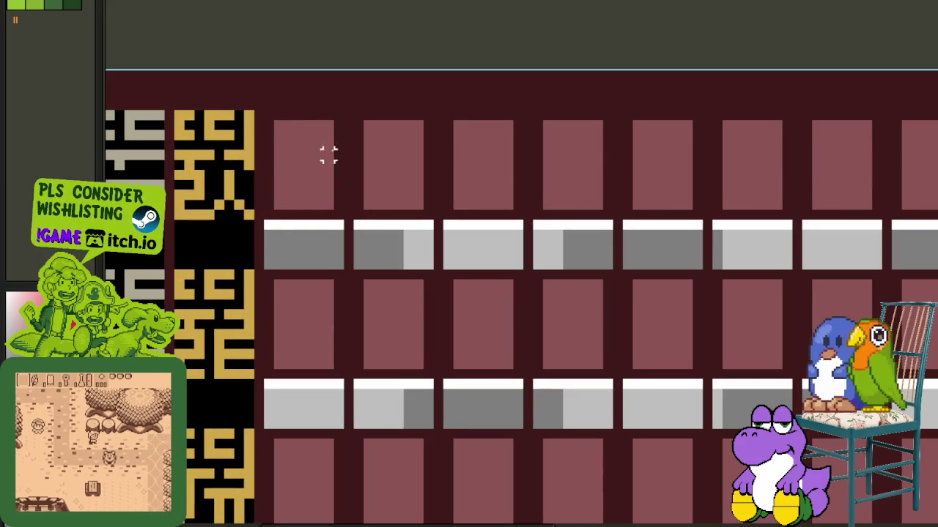
scroll(286, 142, "down", 2)
- Check the layer list and mark a selection along the gold glyph column
key("Tab")
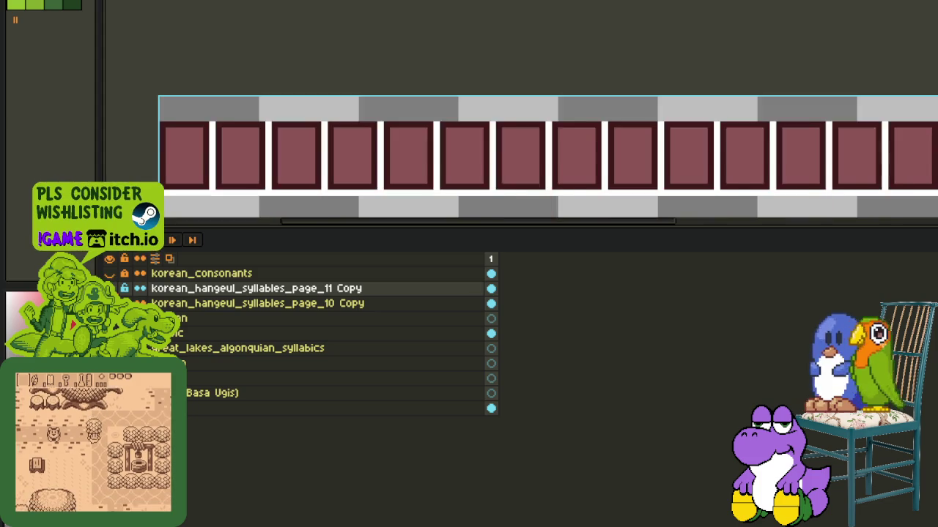
key("Tab")
scroll(535, 34, "down", 1)
scroll(536, 34, "down", 1)
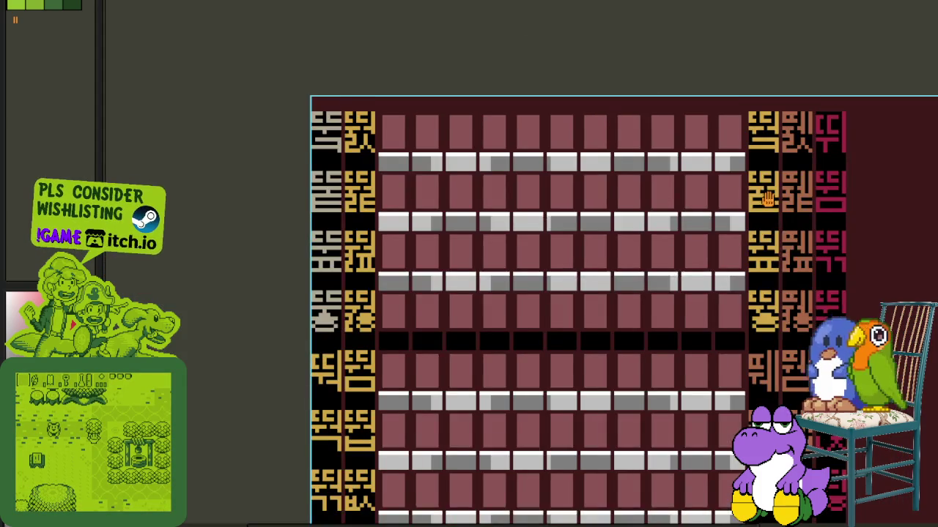
scroll(558, 111, "up", 3)
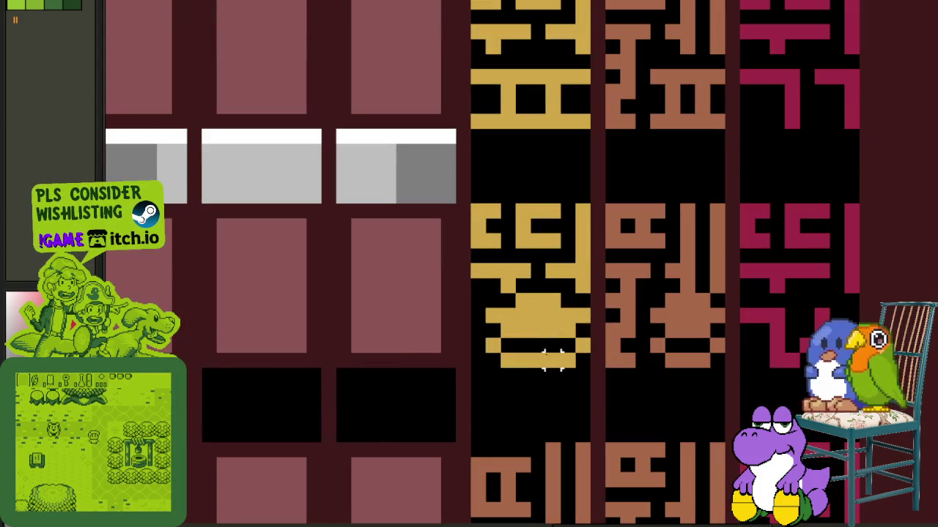
left_click_drag(582, 366, 540, 224)
scroll(539, 227, "down", 2)
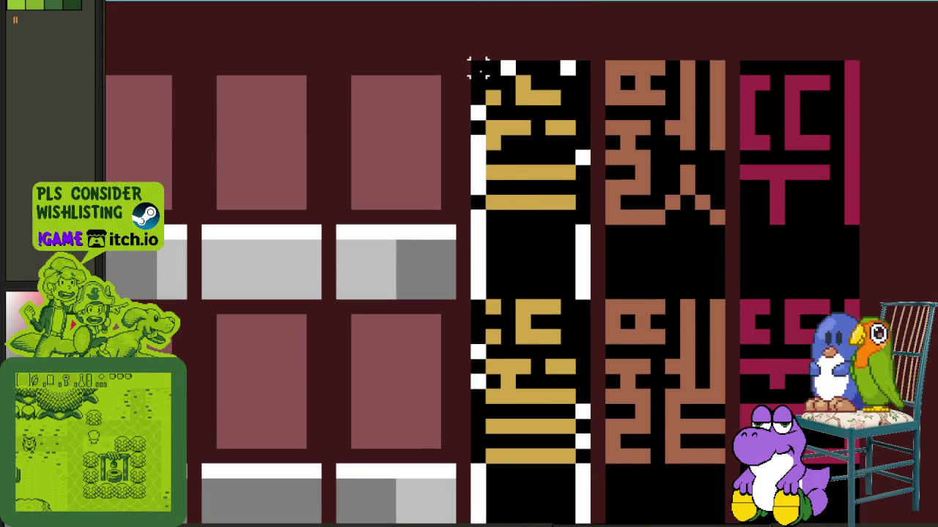
scroll(477, 69, "down", 2)
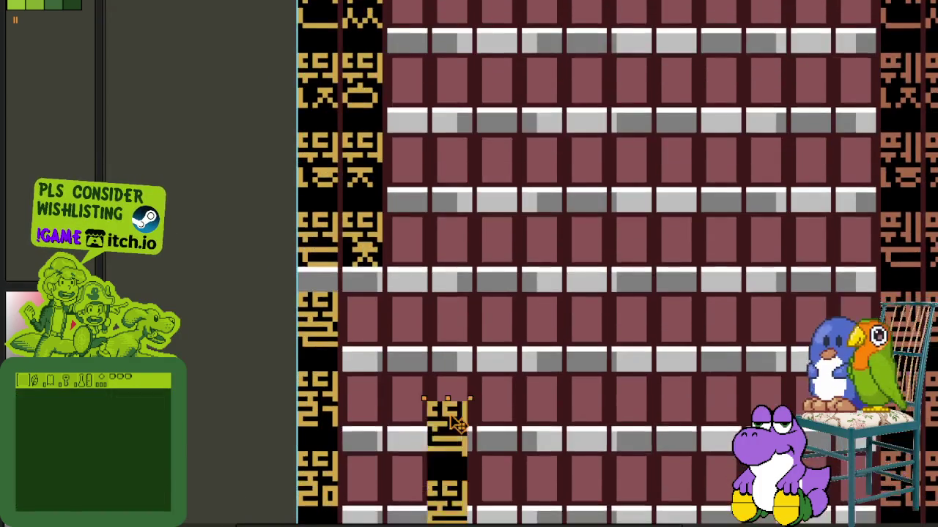
scroll(310, 286, "up", 3)
- Select the brown glyph column and drag it onto the tiles beside the gold one
scroll(310, 235, "down", 3)
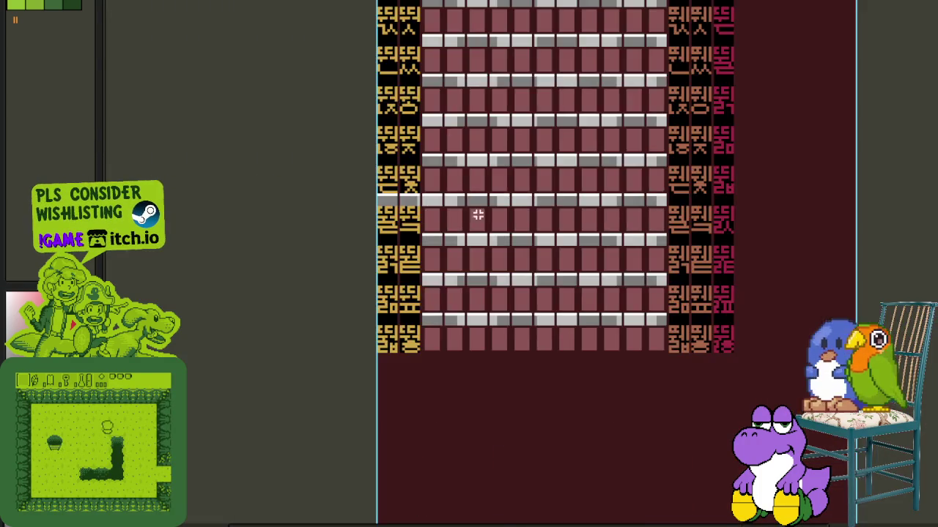
scroll(523, 237, "right", 5)
scroll(516, 119, "up", 2)
scroll(517, 131, "up", 1)
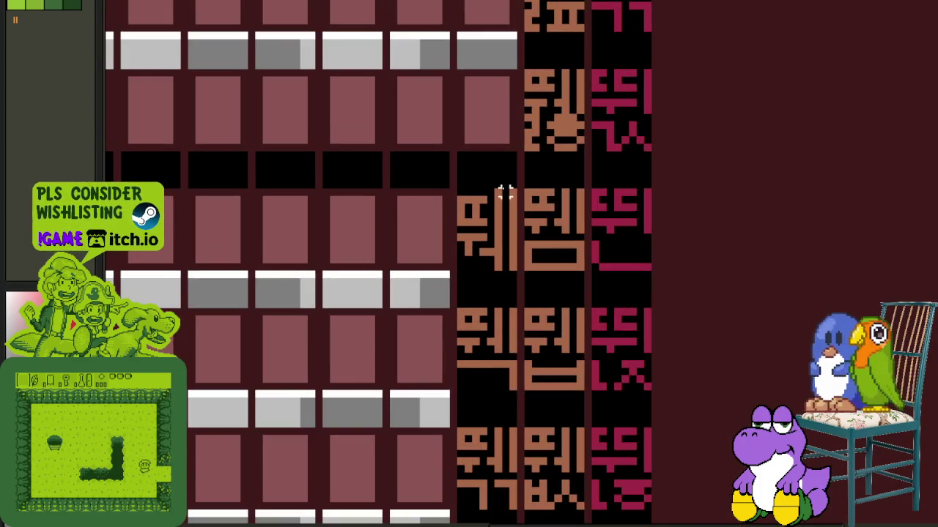
left_click_drag(513, 192, 469, 381)
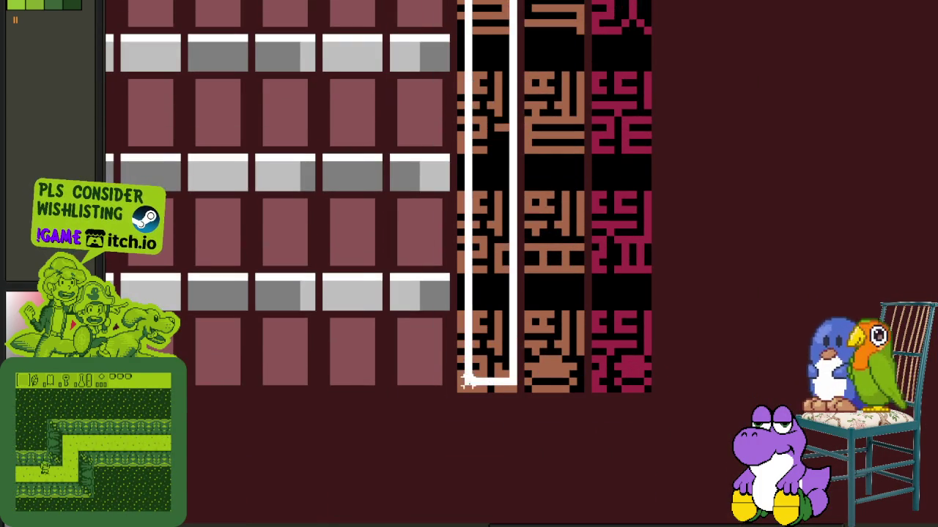
scroll(460, 389, "down", 3)
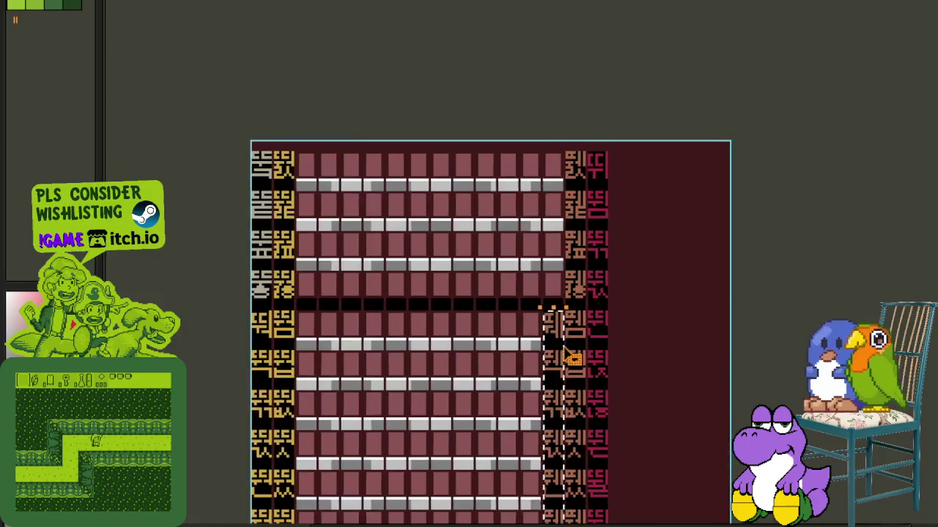
scroll(548, 300, "up", 3)
mouse_move(548, 300)
left_mouse_down()
mouse_move(335, 302)
mouse_move(312, 251)
left_mouse_up()
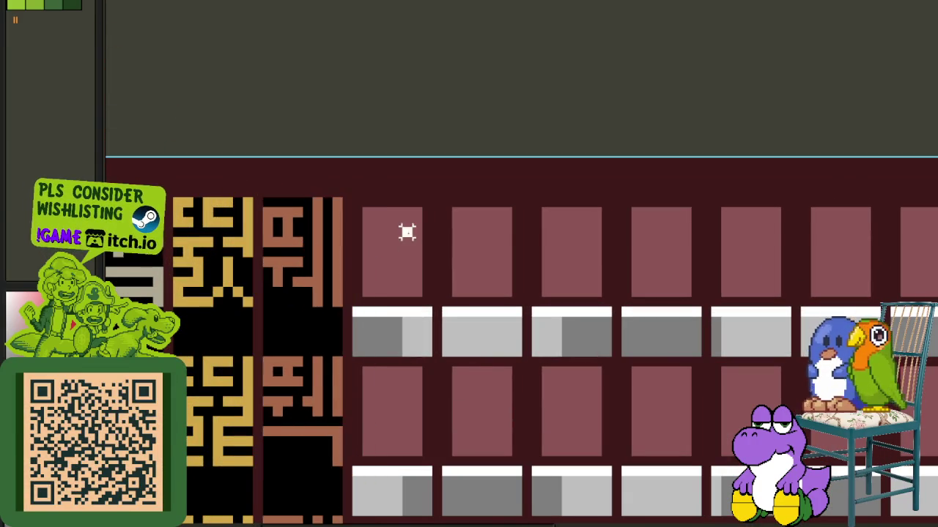
- Select the whole orange glyph column at the sheet's right edge
scroll(407, 232, "down", 3)
mouse_move(651, 418)
left_mouse_down()
mouse_move(460, 293)
mouse_move(400, 36)
left_mouse_up()
scroll(460, 293, "up", 3)
scroll(459, 293, "up", 2)
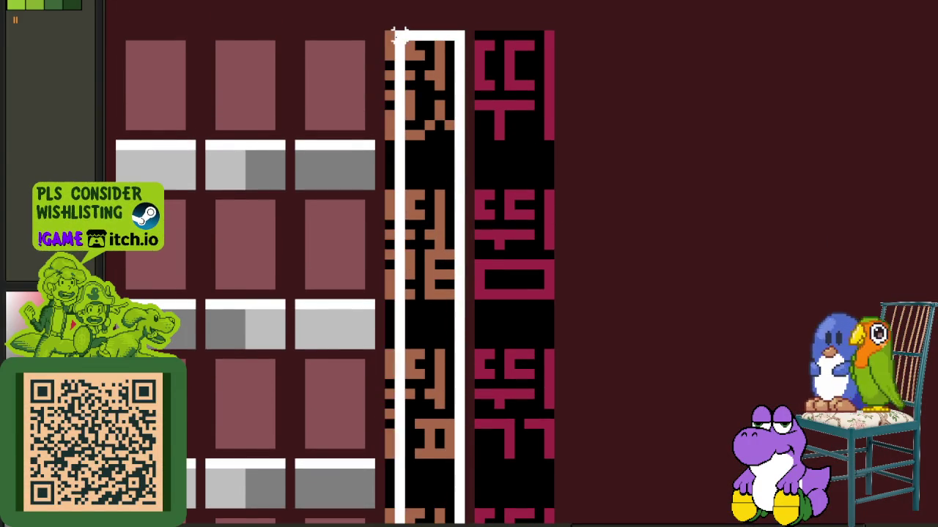
scroll(464, 27, "down", 1)
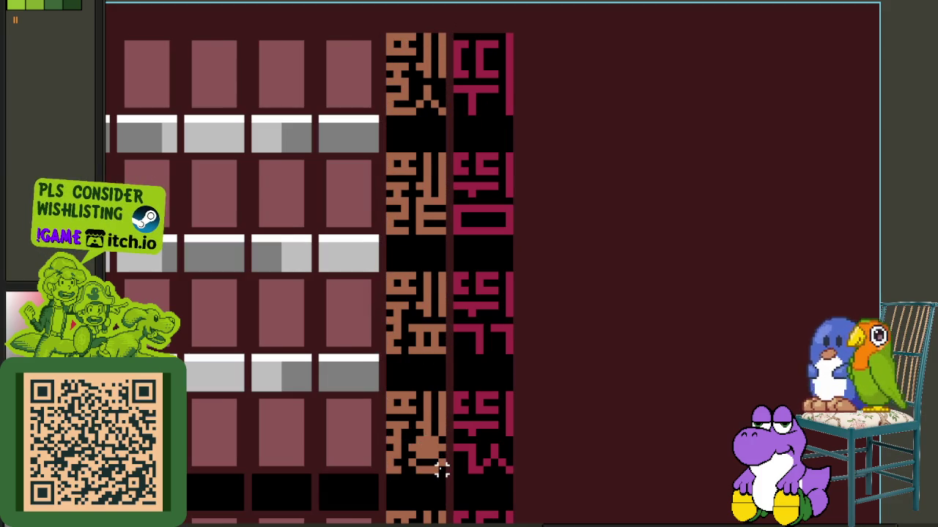
left_click_drag(442, 470, 388, 36)
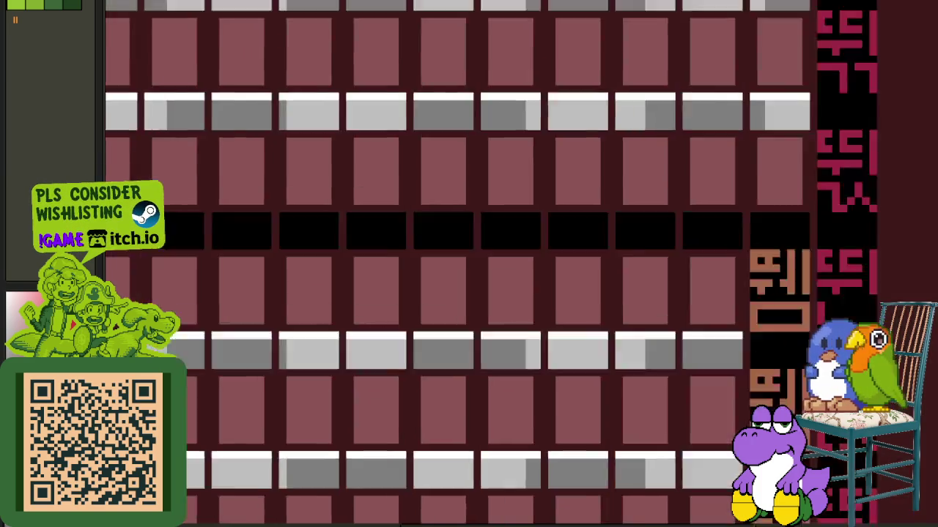
scroll(195, 279, "up", 1)
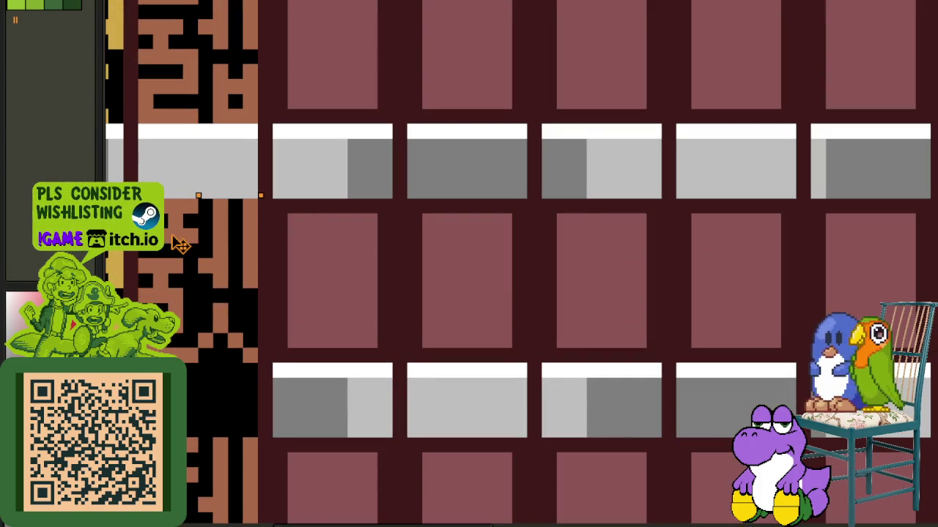
scroll(377, 147, "down", 2)
scroll(465, 314, "right", 2)
scroll(540, 299, "right", 5)
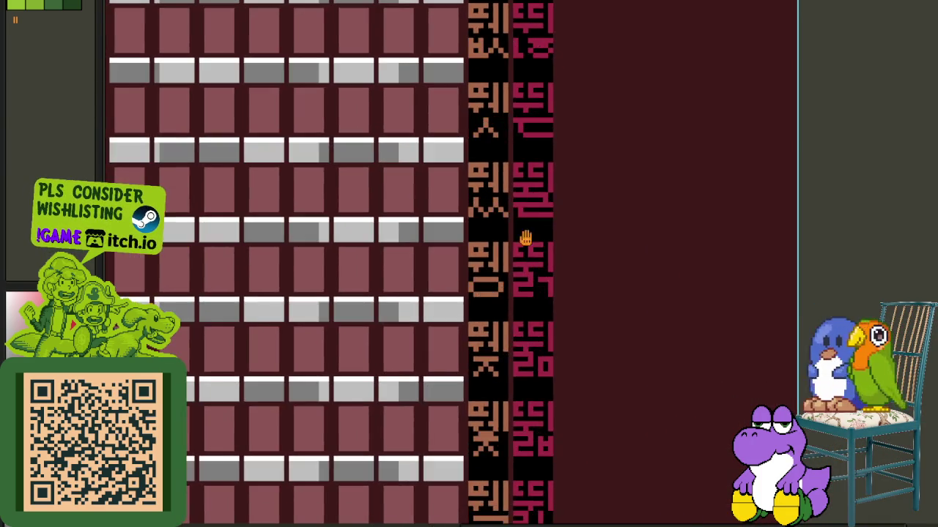
scroll(474, 108, "up", 1)
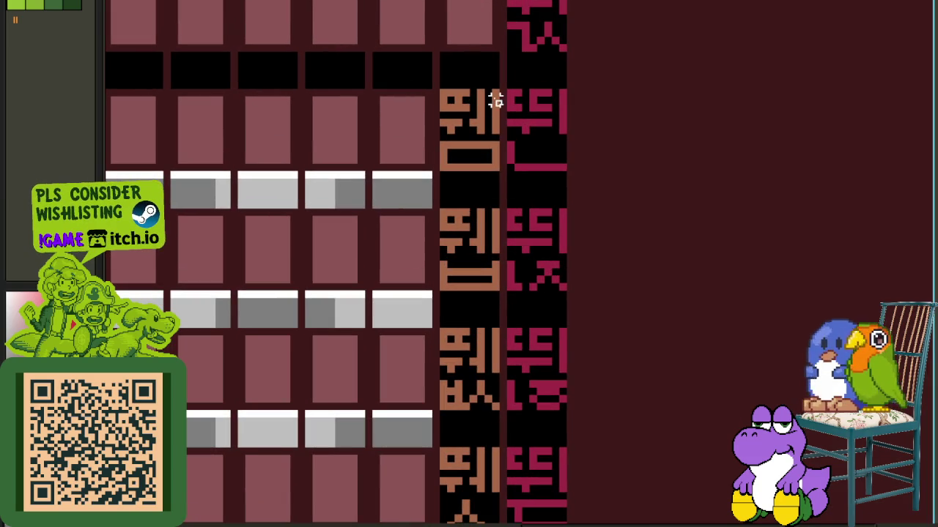
left_click_drag(496, 93, 443, 454)
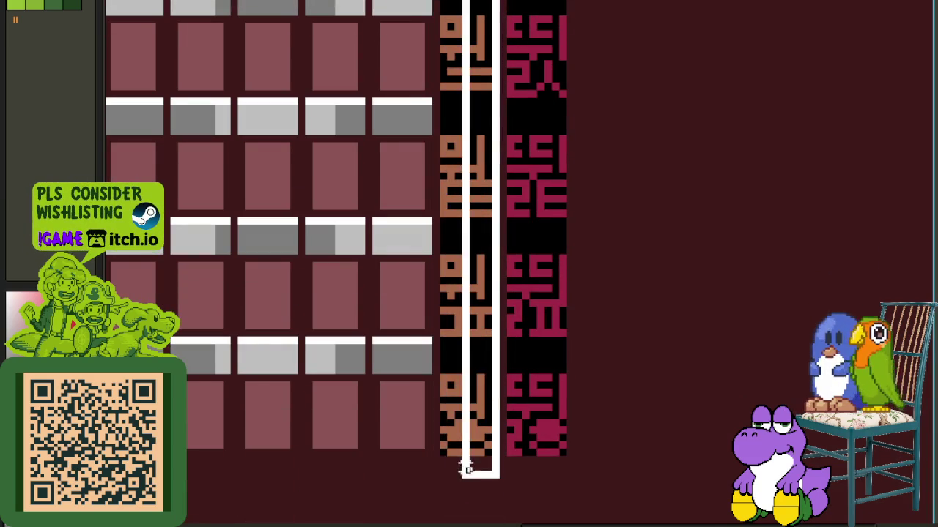
scroll(454, 454, "down", 2)
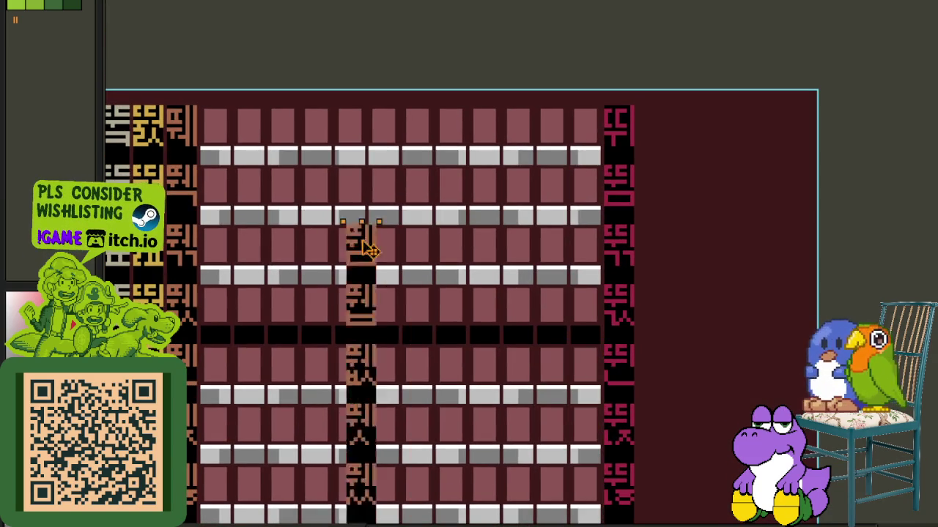
- Drag the orange glyph column left and nudge it up into alignment
left_click_drag(601, 367, 226, 167)
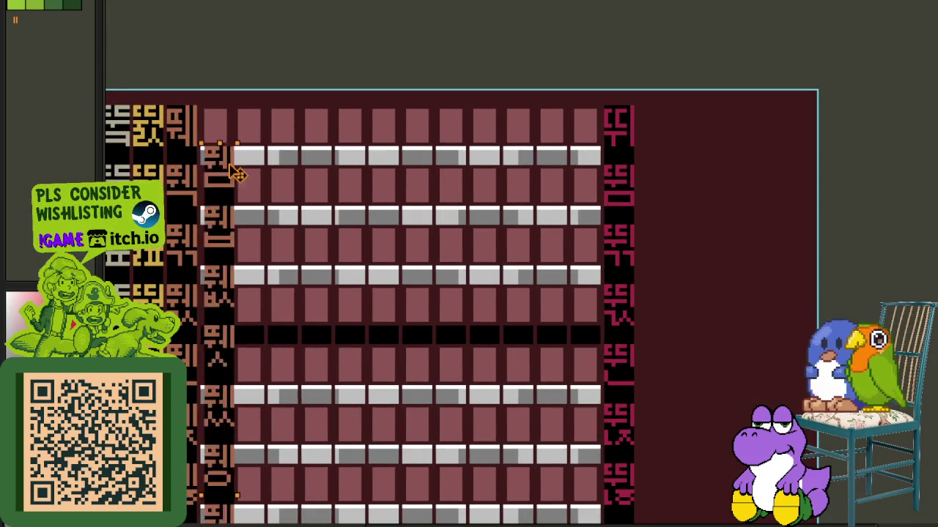
scroll(226, 168, "up", 1)
left_click_drag(228, 122, 235, 119)
scroll(383, 134, "down", 1)
scroll(440, 80, "down", 1)
scroll(352, 292, "up", 1)
scroll(387, 360, "up", 2)
scroll(391, 356, "up", 1)
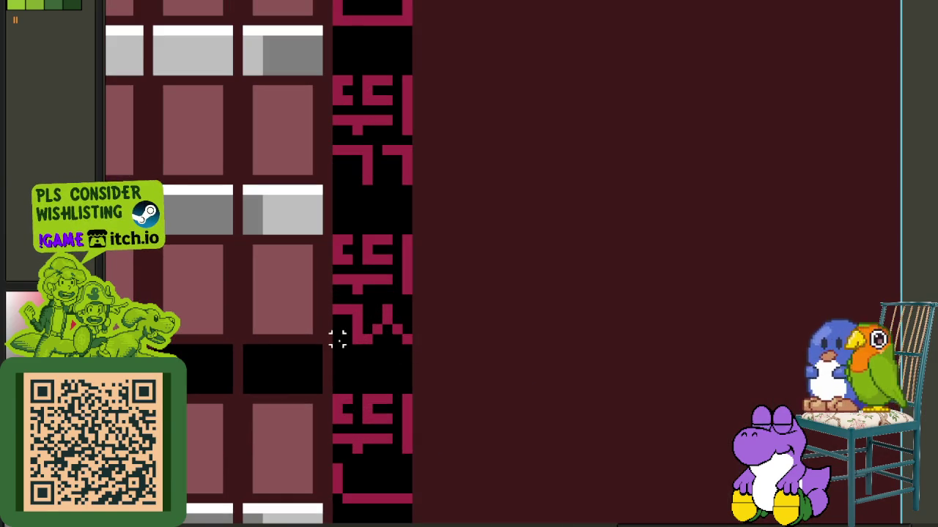
scroll(337, 339, "up", 2)
- Extend the selection over the column and shift it up and right beside the brown glyphs
left_click_drag(429, 159, 410, 260)
scroll(410, 260, "down", 2)
scroll(352, 355, "down", 5)
scroll(359, 351, "down", 3)
scroll(369, 349, "up", 1)
left_click_drag(320, 259, 344, 238)
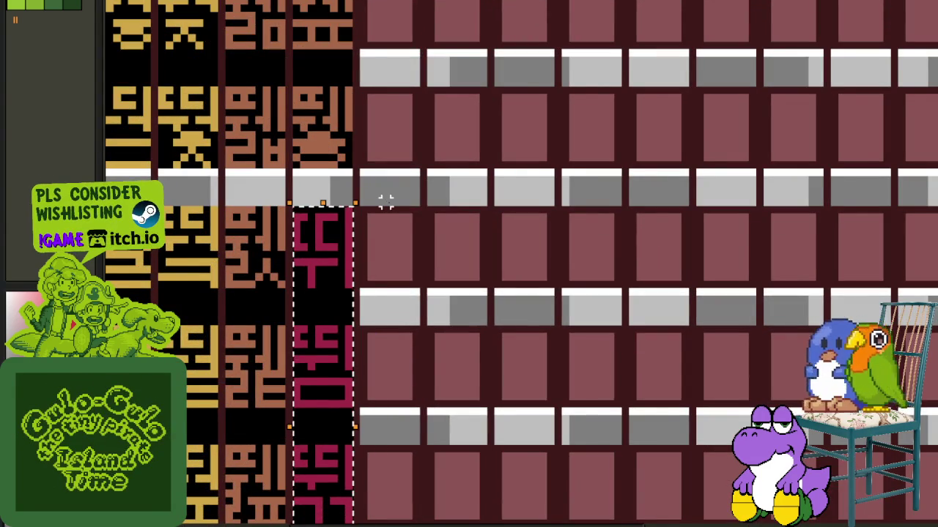
scroll(379, 207, "down", 1)
scroll(404, 230, "down", 2)
scroll(404, 230, "down", 2)
left_click_drag(569, 168, 496, 81)
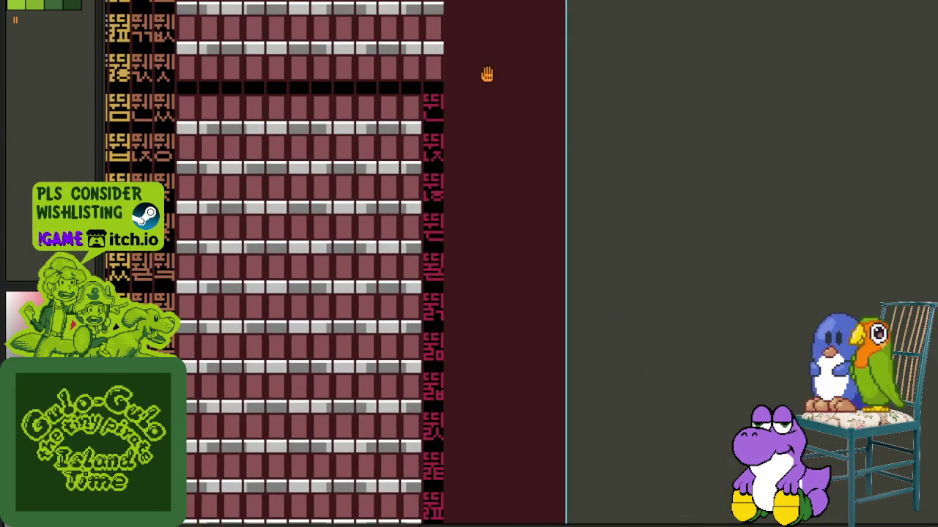
- Marquee the red glyph column and drag it left beside the brown glyph columns
scroll(414, 71, "up", 3)
left_click_drag(414, 58, 458, 328)
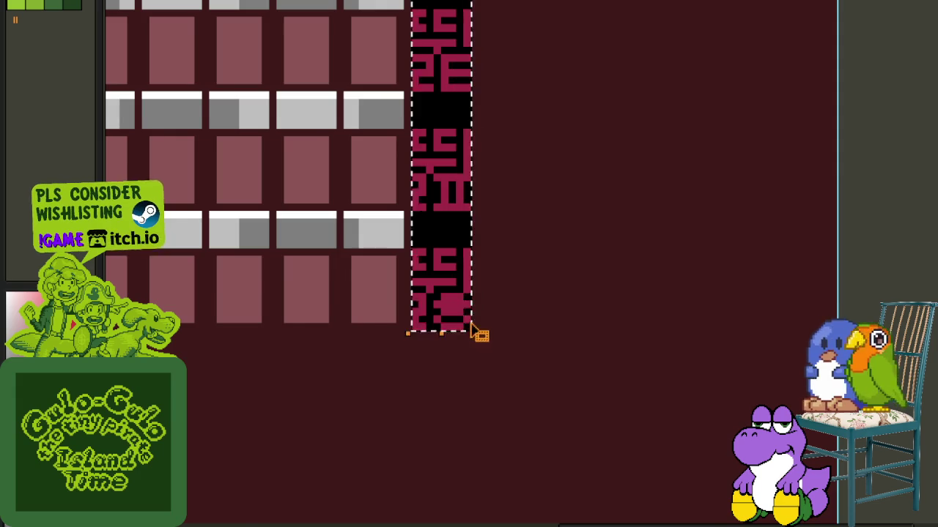
scroll(477, 335, "down", 1)
scroll(477, 323, "down", 1)
mouse_move(561, 315)
left_mouse_down()
mouse_move(583, 433)
mouse_move(359, 293)
left_mouse_up()
scroll(359, 293, "up", 2)
left_click_drag(376, 188, 368, 167)
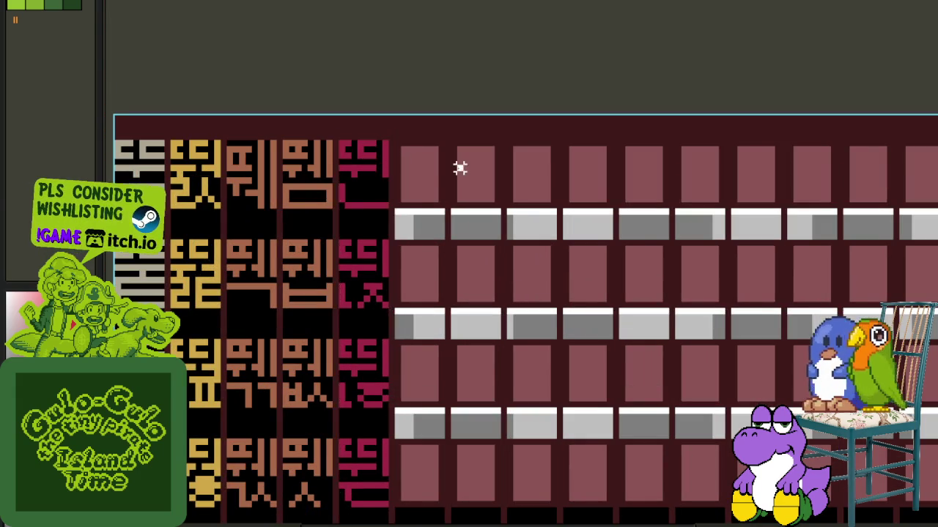
- Pan to the pink tile grid and select it to cover with black
scroll(460, 169, "down", 4)
left_click_drag(493, 301, 471, 203)
scroll(412, 311, "up", 2)
scroll(439, 303, "down", 4)
scroll(523, 227, "up", 3)
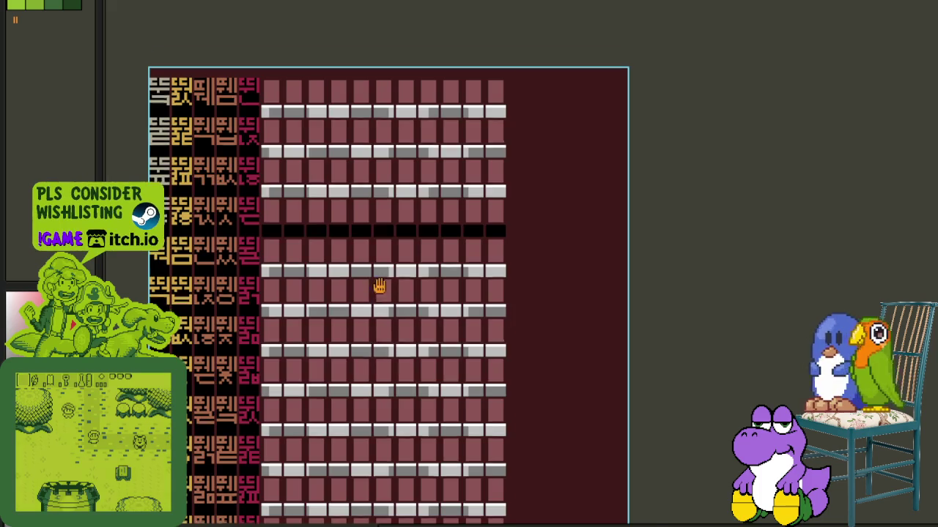
scroll(330, 149, "up", 2)
scroll(306, 139, "up", 1)
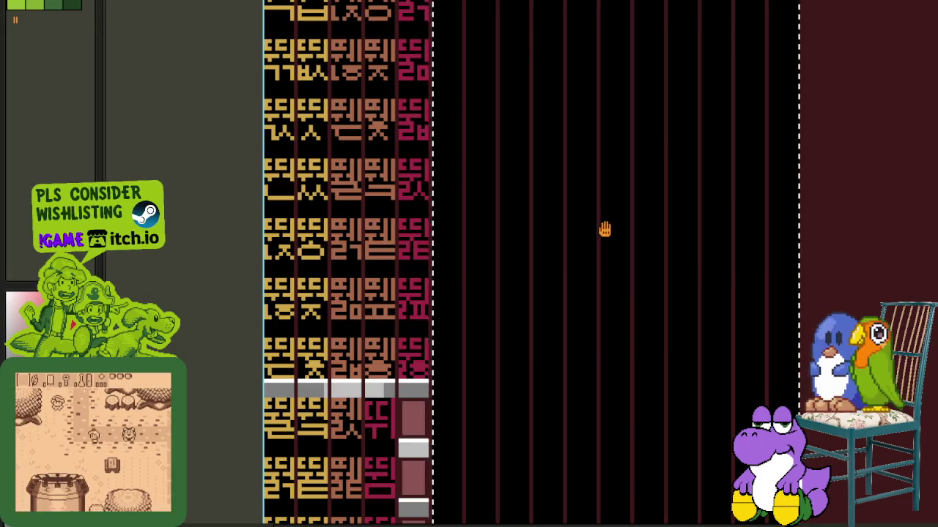
left_click_drag(601, 243, 549, 337)
scroll(548, 337, "up", 2)
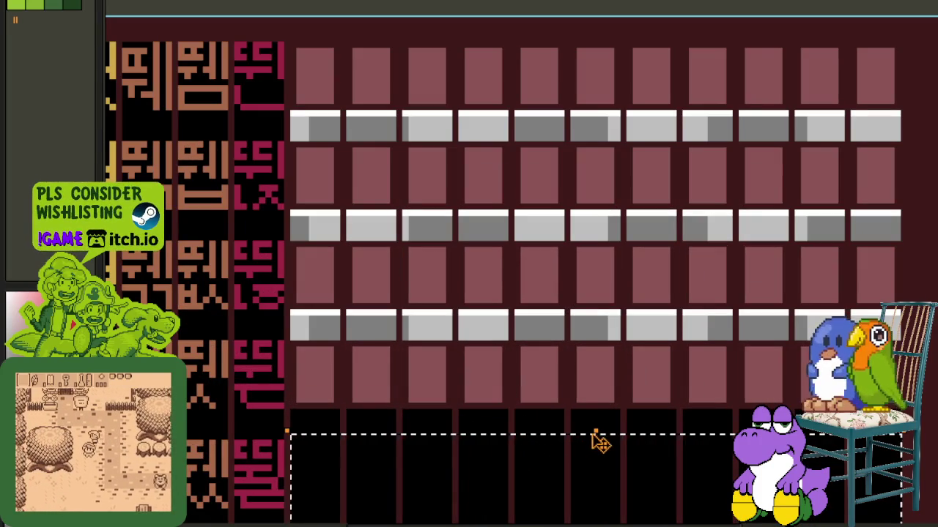
left_click_drag(599, 442, 619, 44)
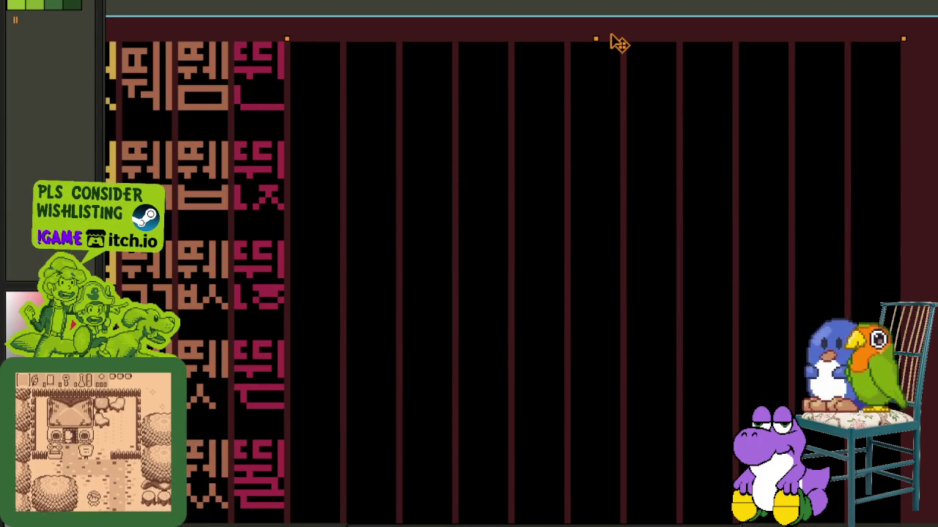
- Clear the selection and marquee the narrow leftover tile strip
left_click(592, 65)
scroll(506, 101, "down", 3)
scroll(474, 258, "up", 1)
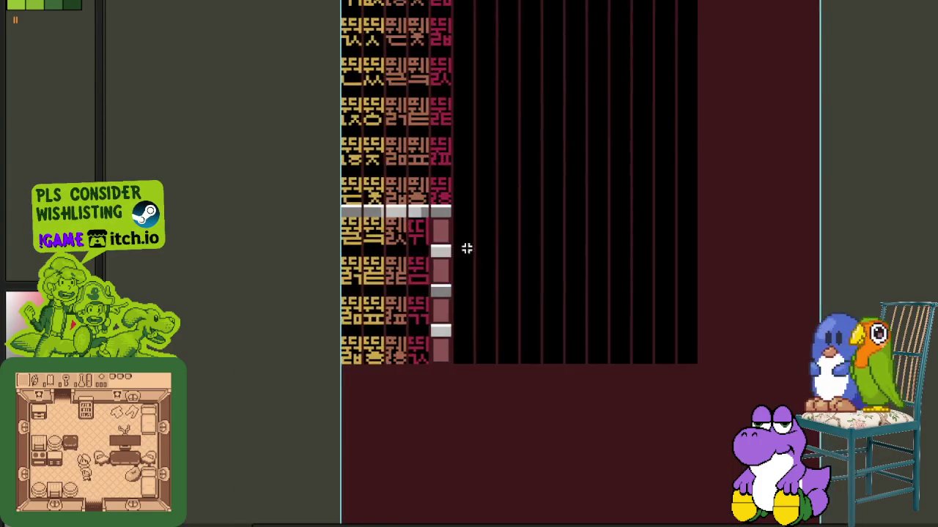
scroll(468, 234, "up", 3)
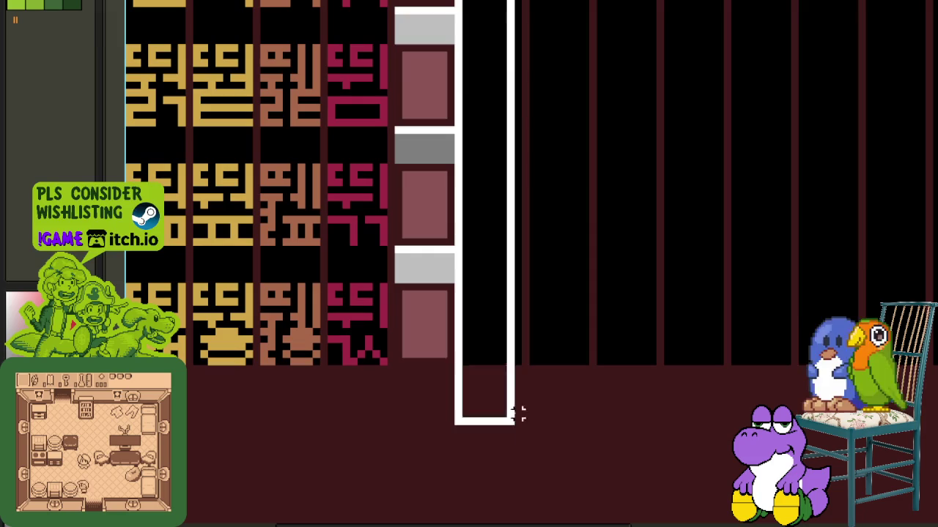
mouse_move(480, 349)
left_mouse_down()
mouse_move(525, 359)
mouse_move(461, 377)
left_mouse_up()
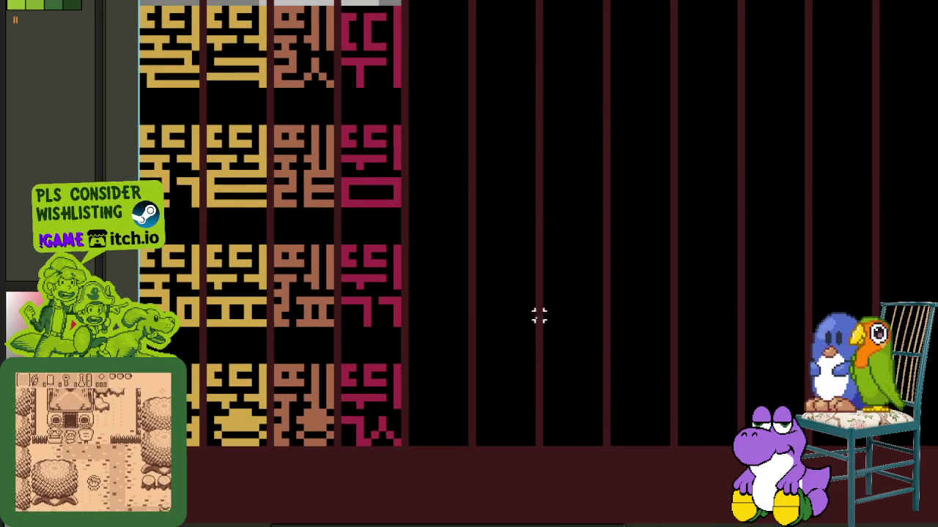
scroll(538, 323, "down", 1)
scroll(422, 246, "up", 1)
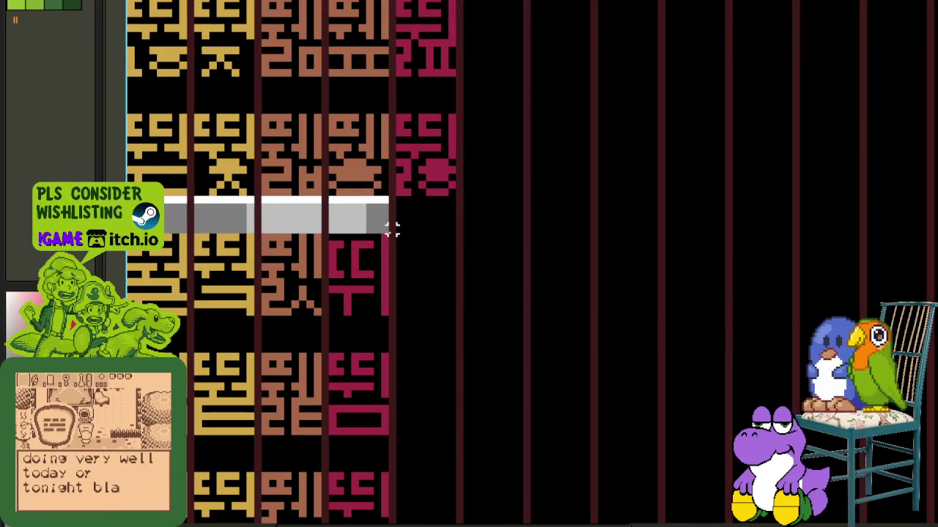
- Move the black strip right of the grey bar left over it, then deselect
mouse_move(392, 230)
left_mouse_down()
mouse_move(737, 199)
mouse_move(758, 207)
mouse_move(724, 200)
left_mouse_up()
mouse_move(399, 230)
left_mouse_down()
mouse_move(767, 209)
mouse_move(810, 195)
left_mouse_up()
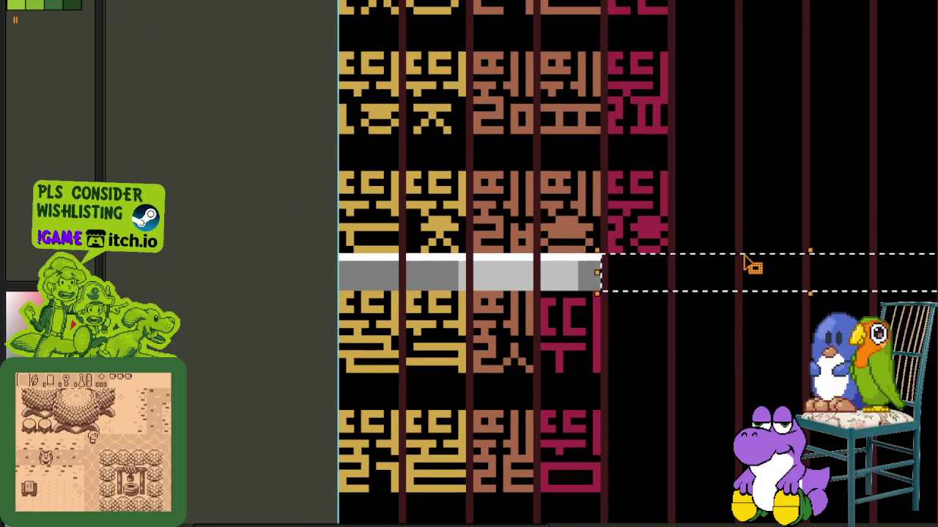
left_click_drag(749, 266, 492, 264)
left_click(506, 205)
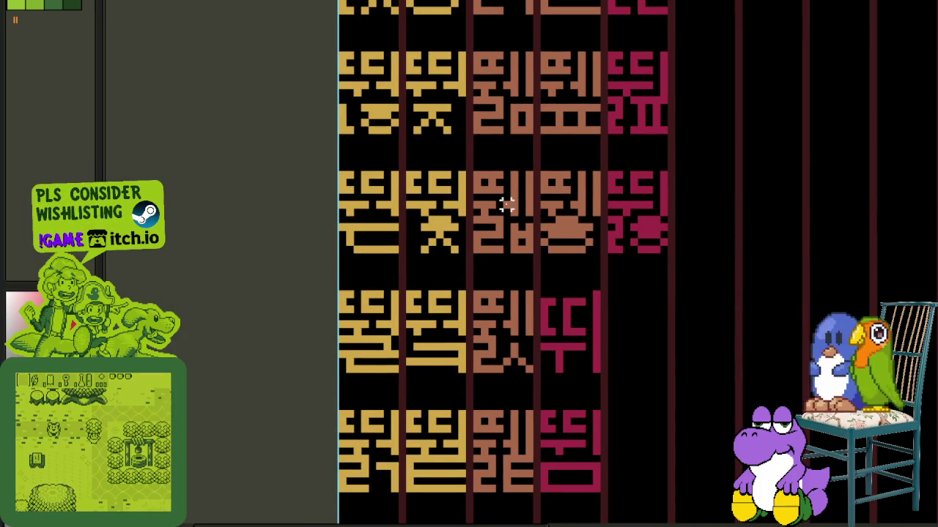
scroll(506, 205, "down", 3)
scroll(512, 184, "down", 3)
mouse_move(564, 77)
left_mouse_down()
mouse_move(544, 198)
mouse_move(506, 270)
left_mouse_up()
key("Tab")
- Move the page_11 Copy layer below page_10 Copy in the layer stack
left_click_drag(273, 337, 191, 289)
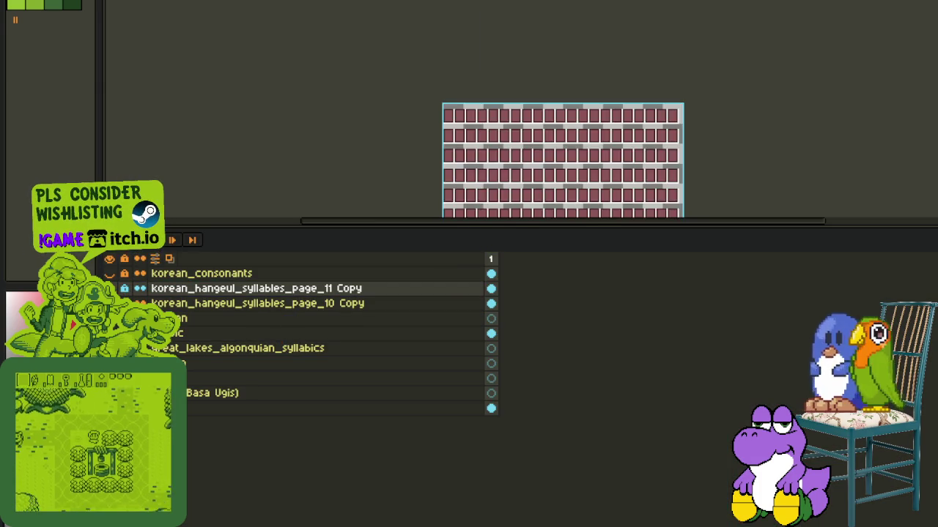
mouse_move(324, 233)
left_mouse_down()
mouse_move(198, 325)
mouse_move(165, 323)
left_mouse_up()
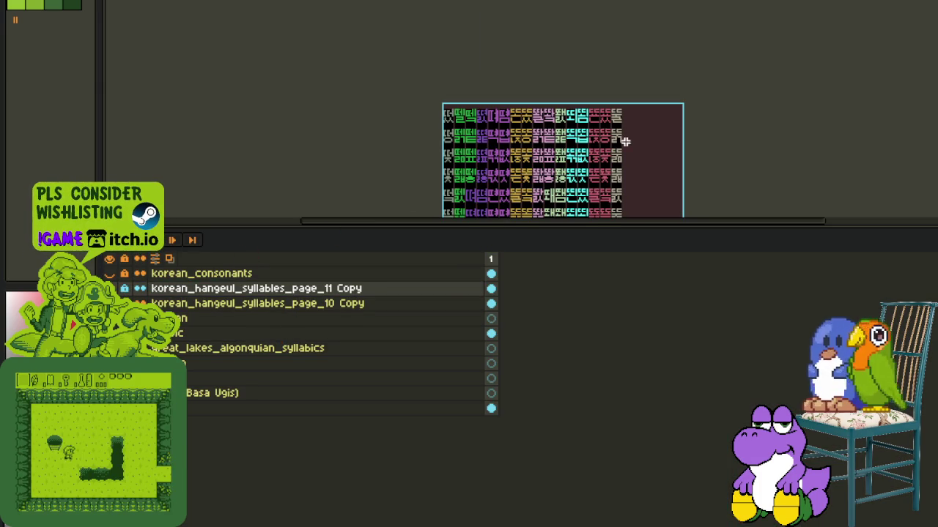
key("Tab")
mouse_move(624, 194)
left_mouse_down()
mouse_move(526, 120)
mouse_move(501, 186)
left_mouse_up()
- Save the repacked glyph sheet with Ctrl+S
key("ctrl+s")
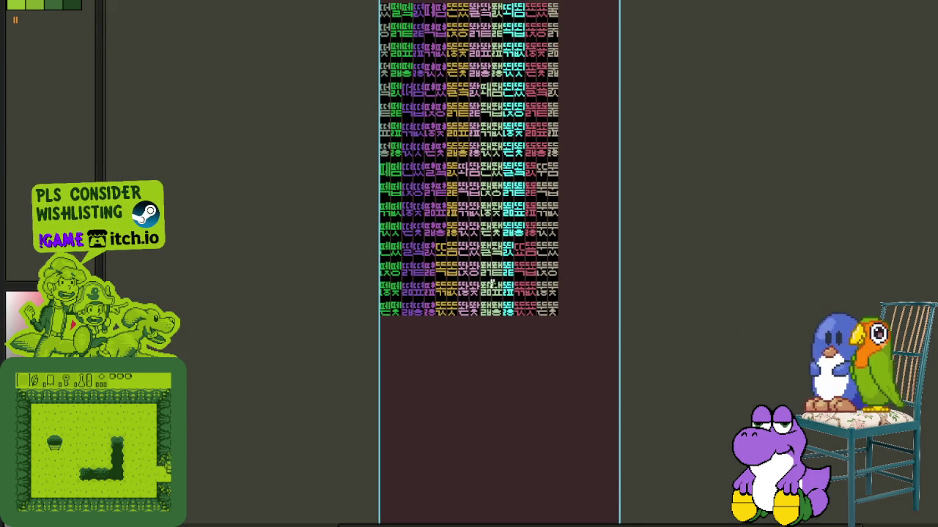
scroll(482, 279, "up", 2)
key("Tab")
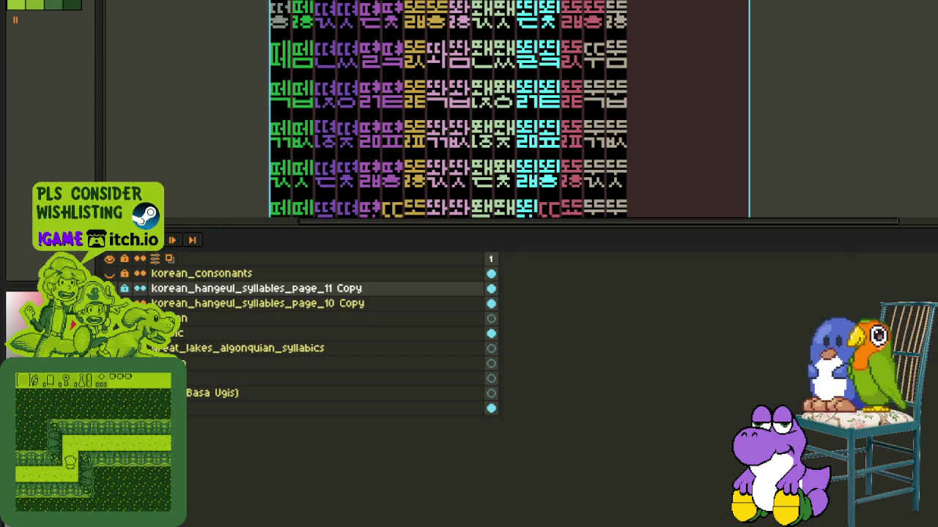
key("ctrl+s")
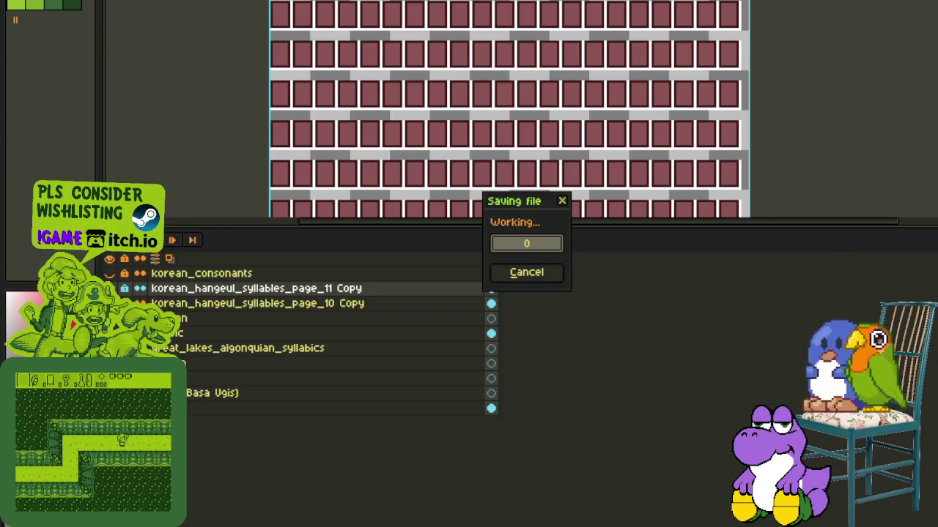
- Expand the Hangeul page layer group and view the multicoloured glyph sheet on black
left_click(155, 318)
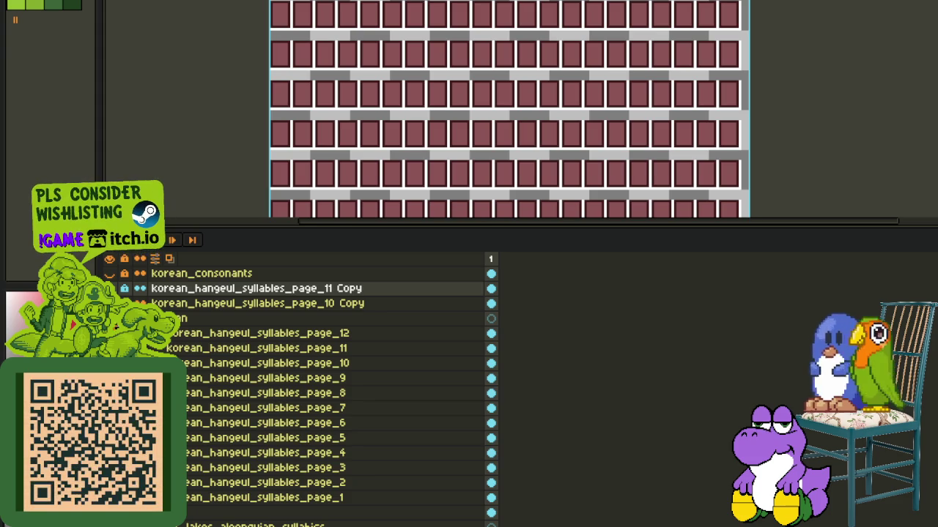
key("Tab")
left_click_drag(470, 187, 454, 311)
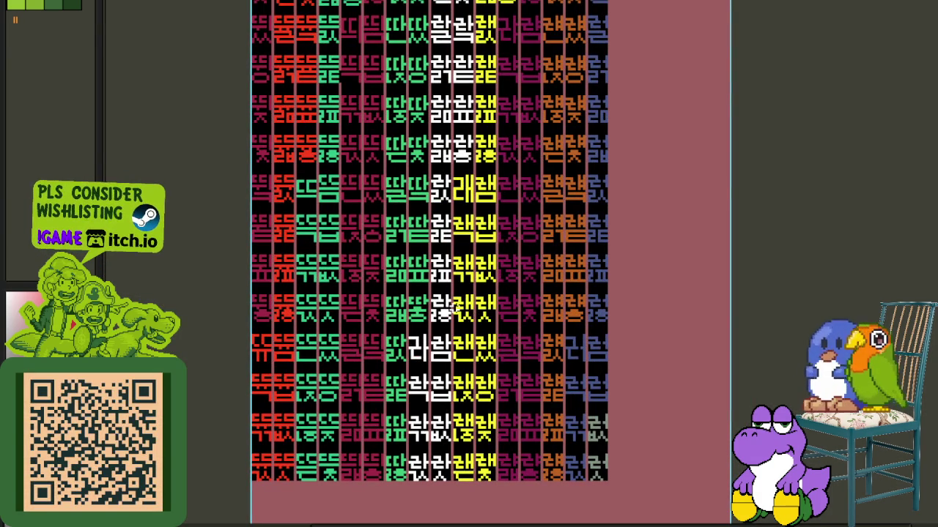
scroll(410, 351, "up", 1)
scroll(373, 329, "up", 2)
scroll(370, 318, "up", 1)
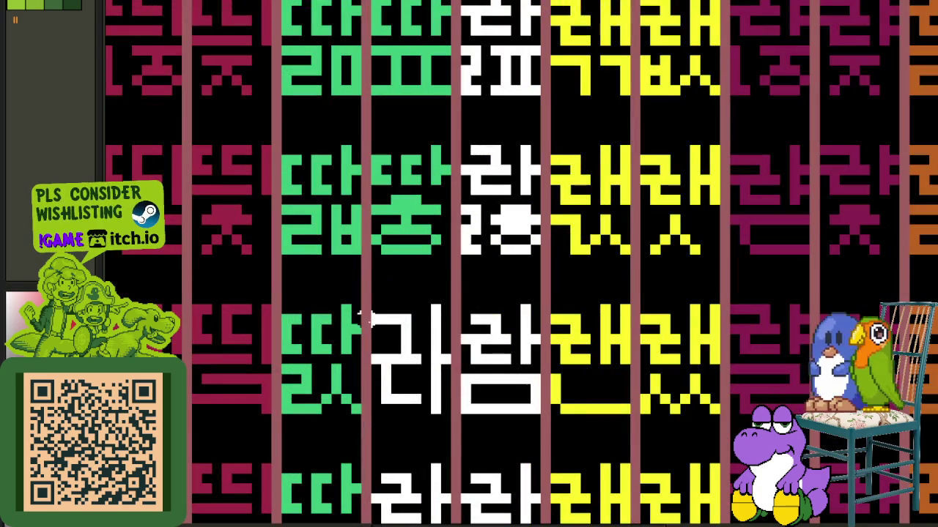
scroll(410, 330, "down", 2)
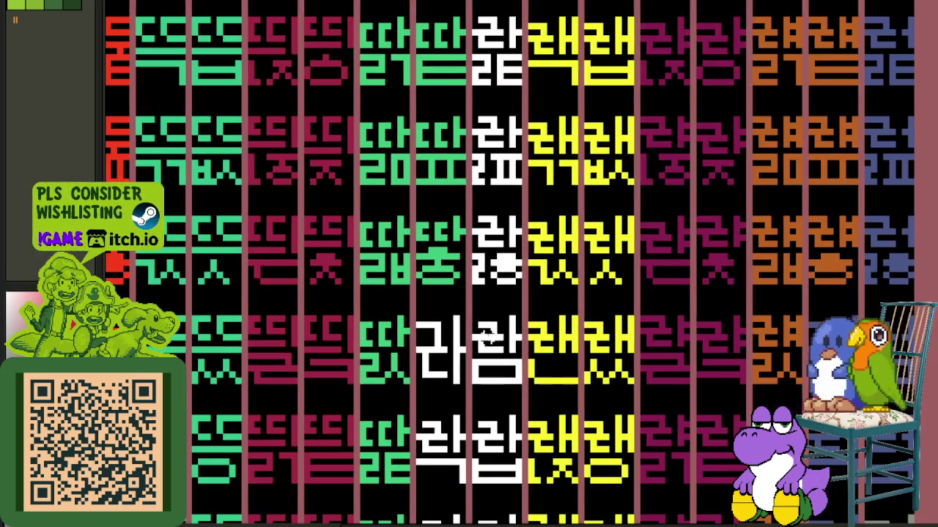
scroll(235, 376, "up", 2)
left_click_drag(284, 311, 402, 375)
scroll(498, 315, "down", 2)
scroll(513, 363, "up", 1)
scroll(515, 369, "down", 1)
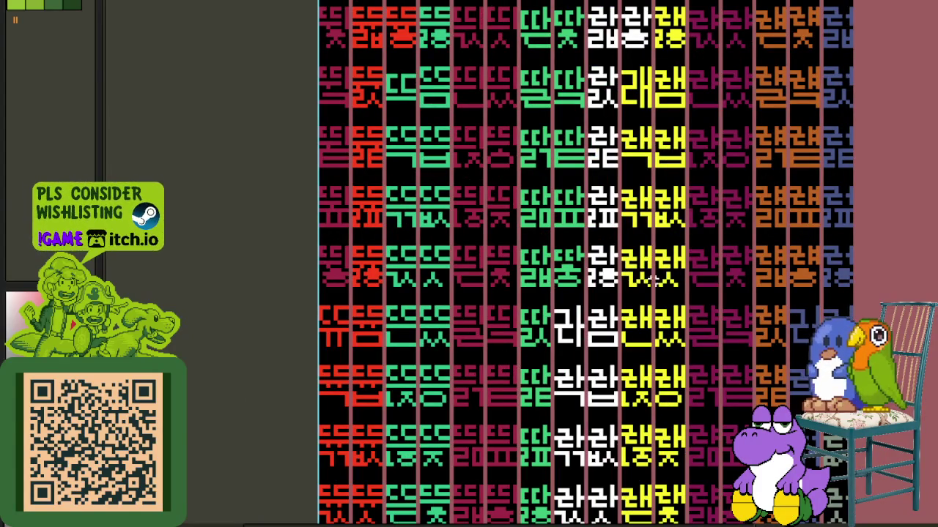
scroll(567, 233, "up", 1)
scroll(539, 215, "up", 4)
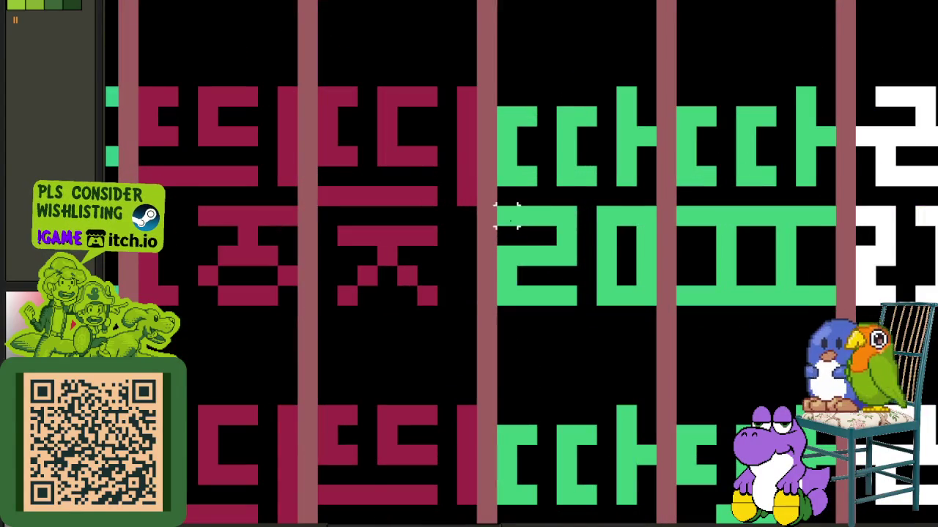
scroll(624, 262, "down", 3)
scroll(659, 275, "down", 1)
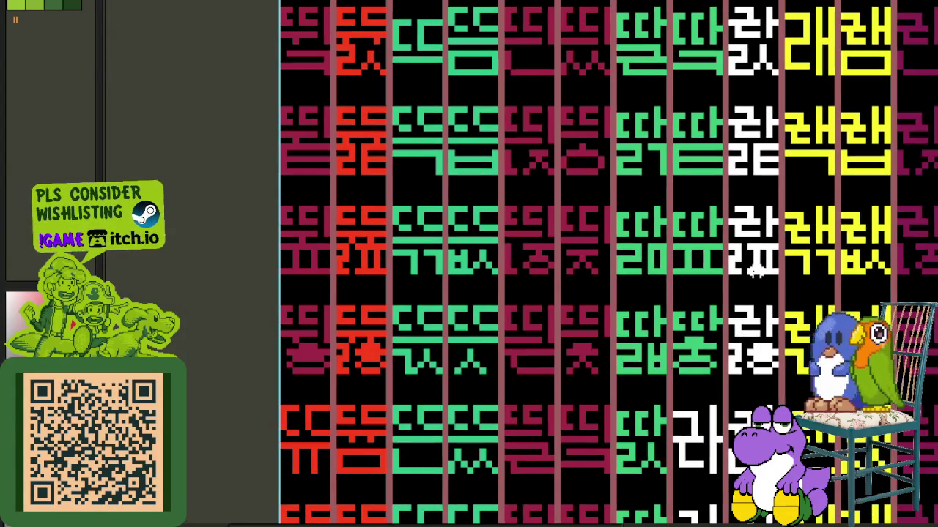
scroll(539, 245, "up", 2)
scroll(539, 241, "up", 1)
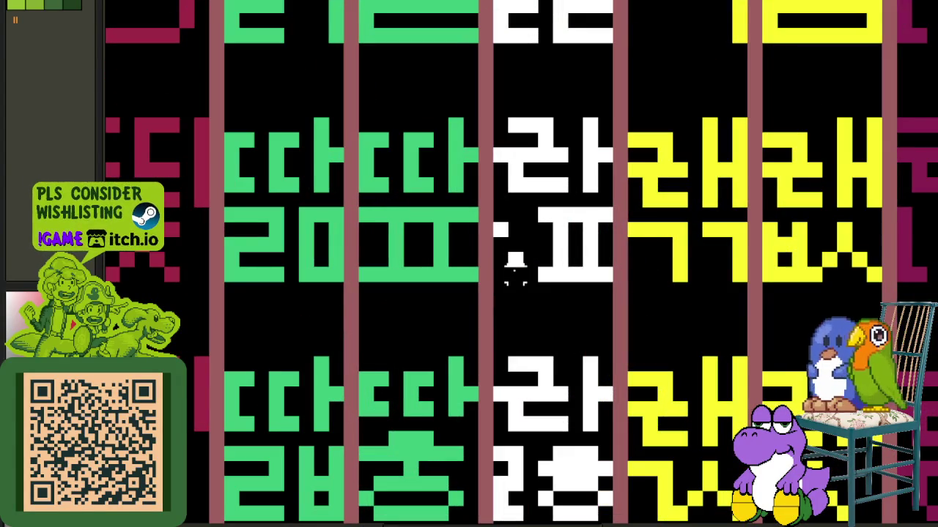
scroll(614, 238, "down", 2)
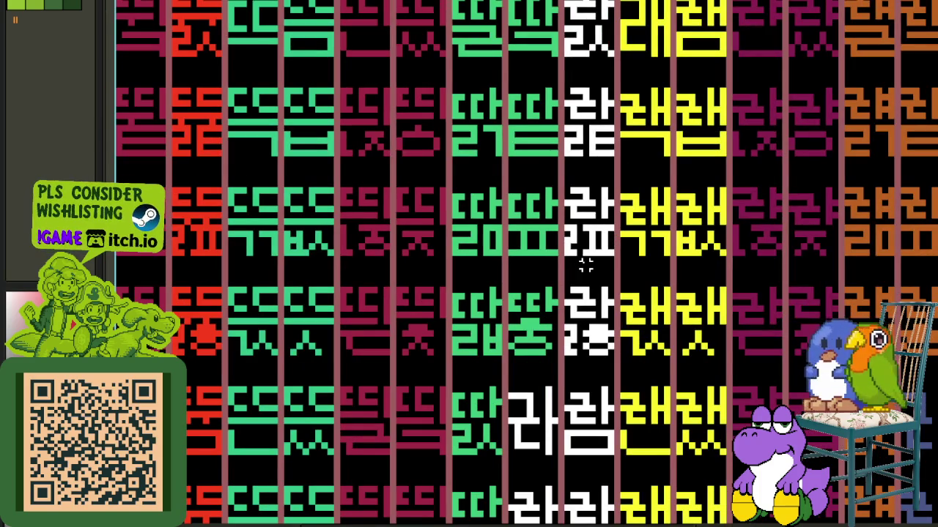
scroll(586, 267, "down", 2)
scroll(675, 323, "down", 1)
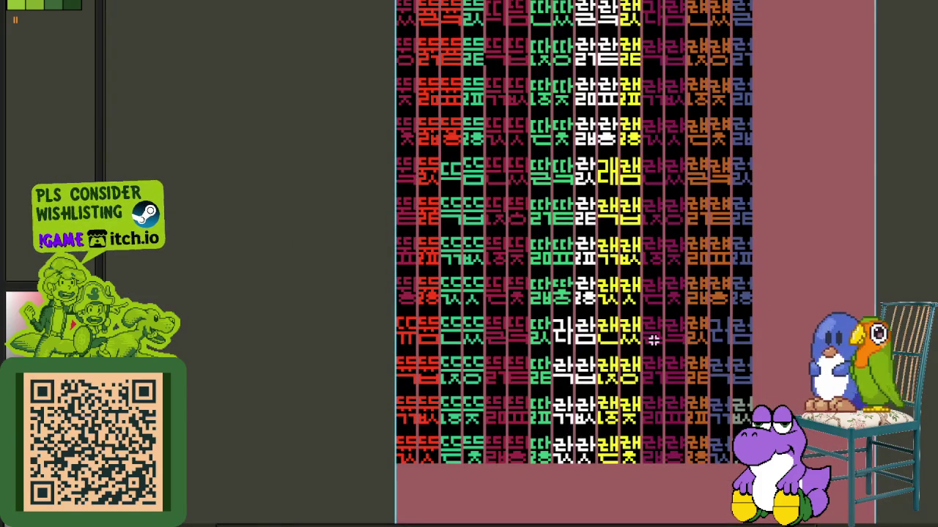
left_click_drag(695, 316, 557, 290)
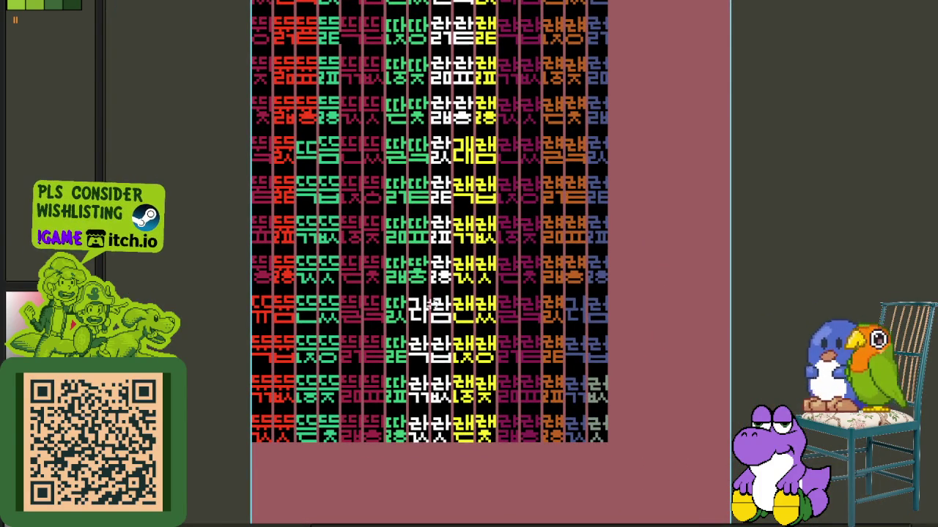
scroll(454, 304, "up", 3)
scroll(455, 304, "up", 3)
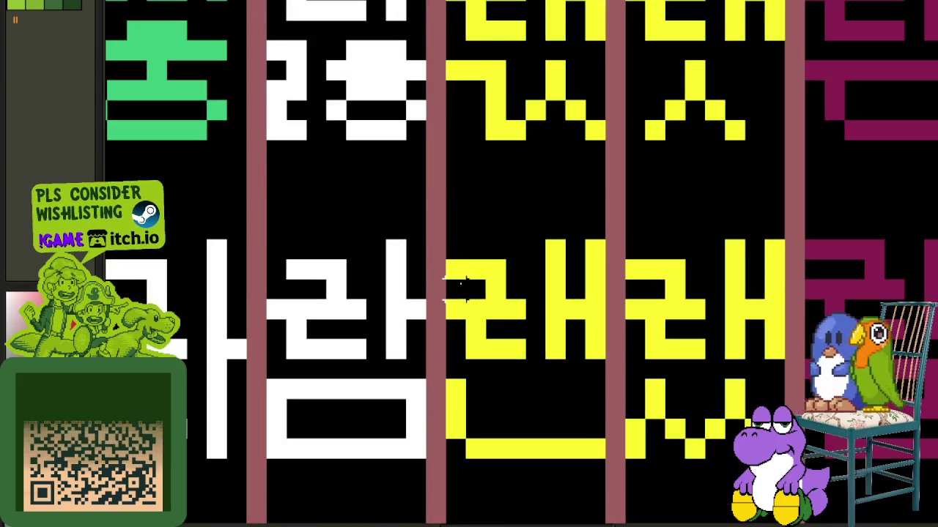
scroll(645, 333, "down", 4)
scroll(746, 354, "down", 1)
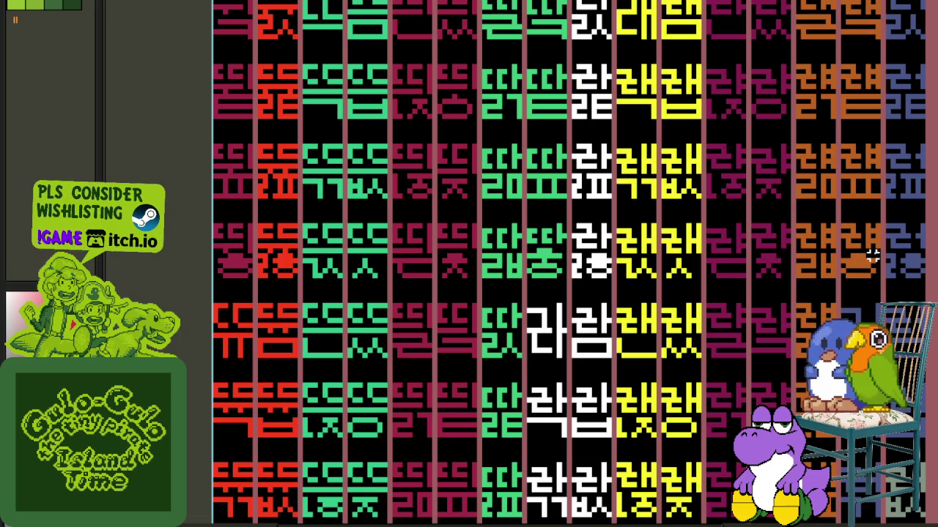
scroll(570, 319, "up", 3)
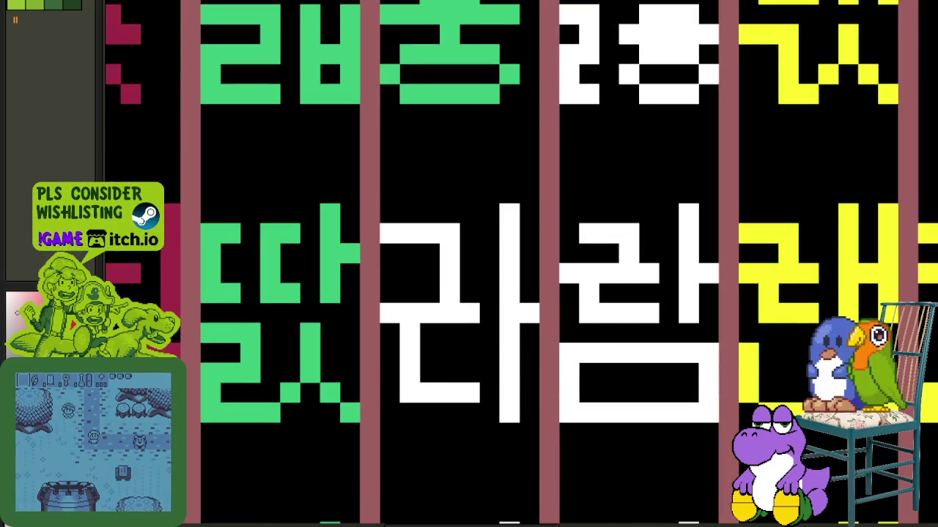
- Replace white with pale pink on the korean_hangeul_syllables_page_12 layer
key("shift+r")
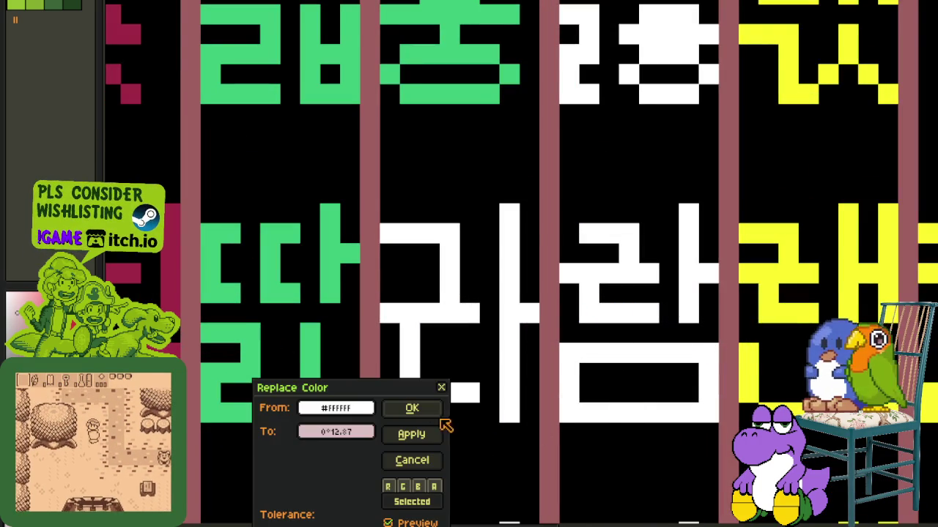
key("Escape")
key("Tab")
left_click(542, 334)
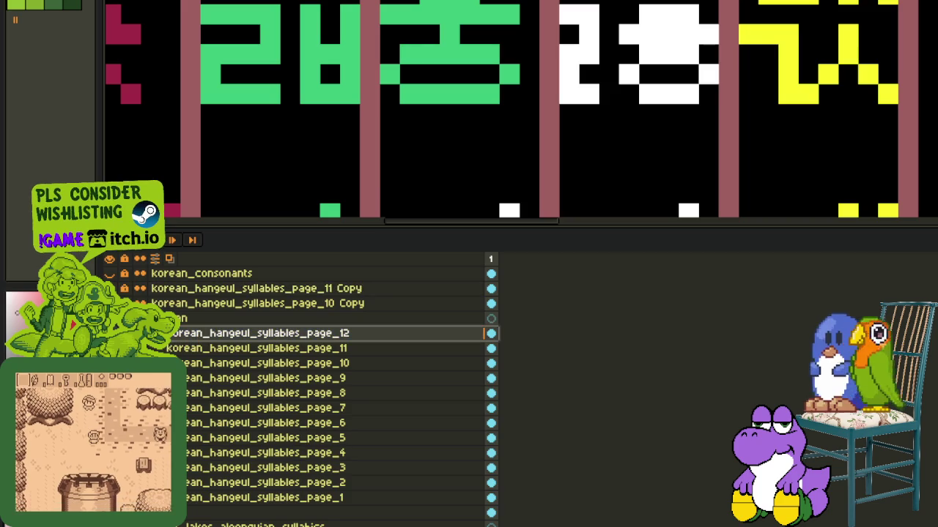
key("shift+r")
left_click(412, 408)
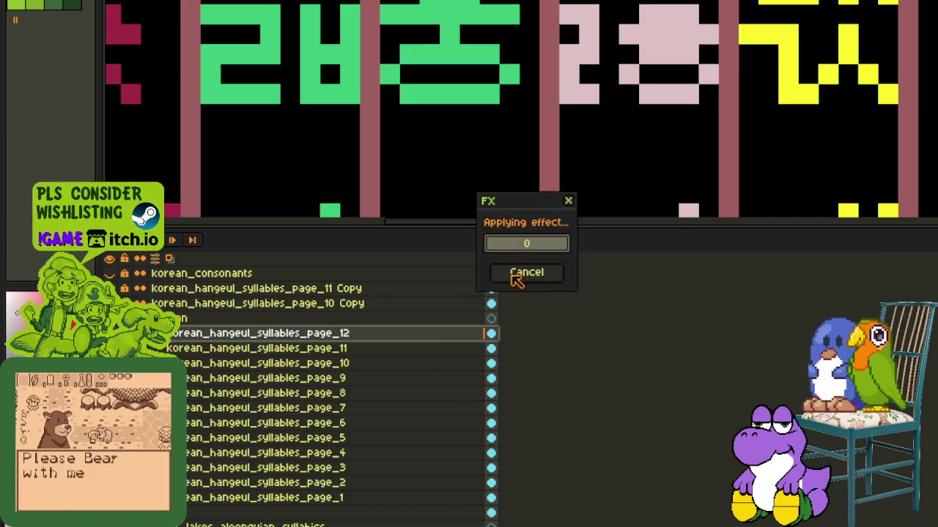
key("Tab")
- Collapse the syllable page layer group and review the recoloured sheet
scroll(731, 261, "down", 5)
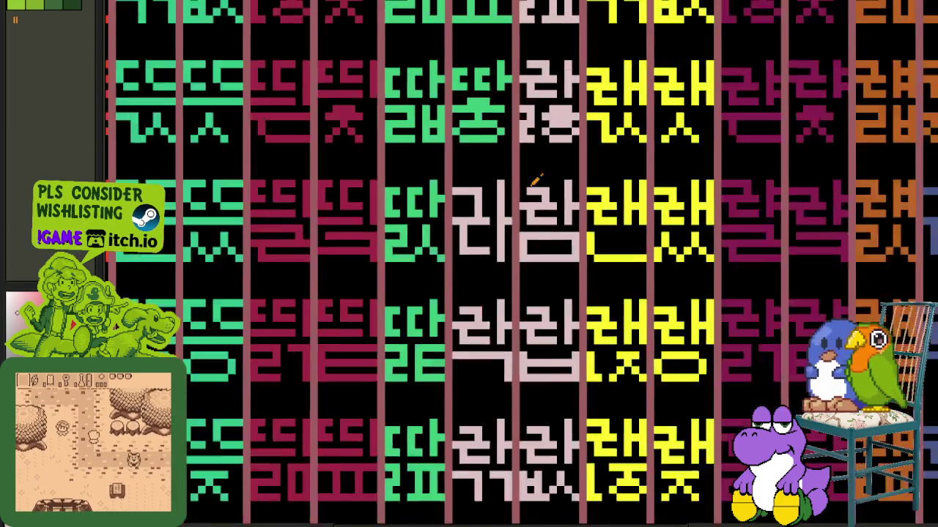
scroll(882, 233, "down", 3)
scroll(720, 283, "down", 2)
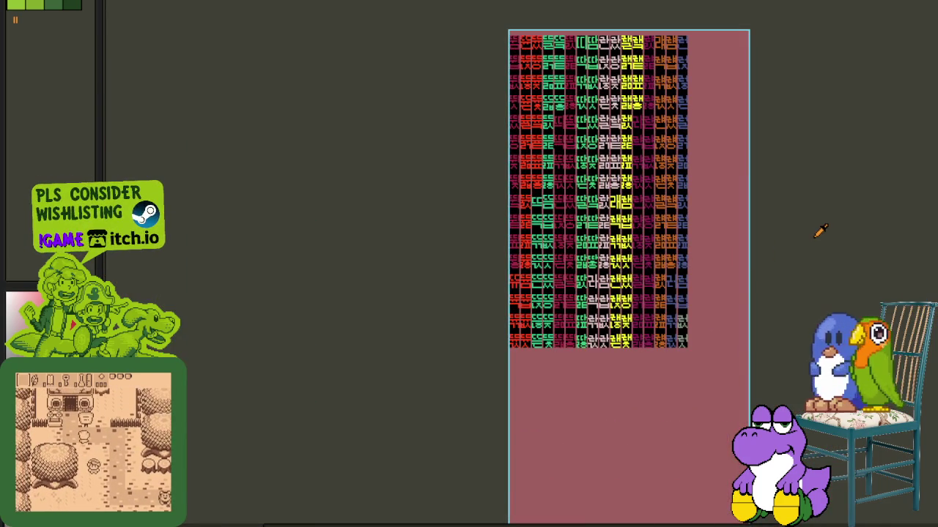
key("Tab")
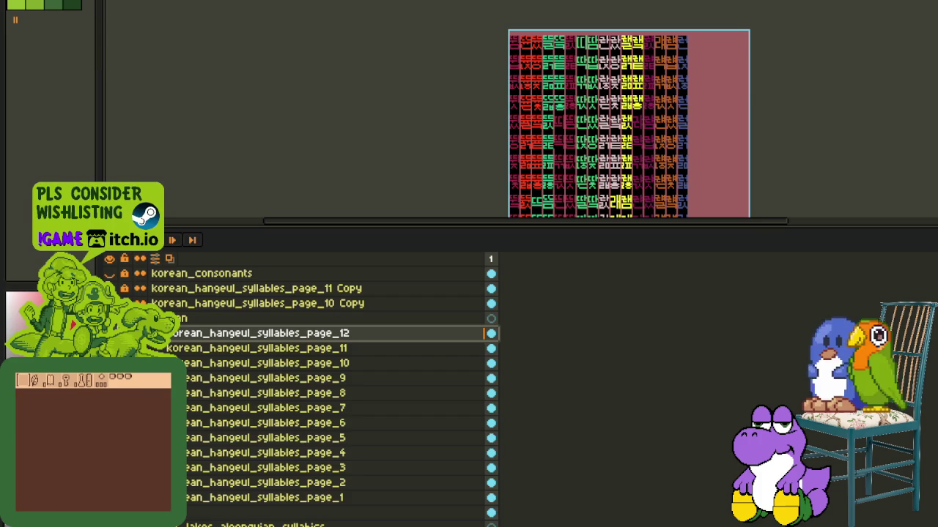
left_click(145, 318)
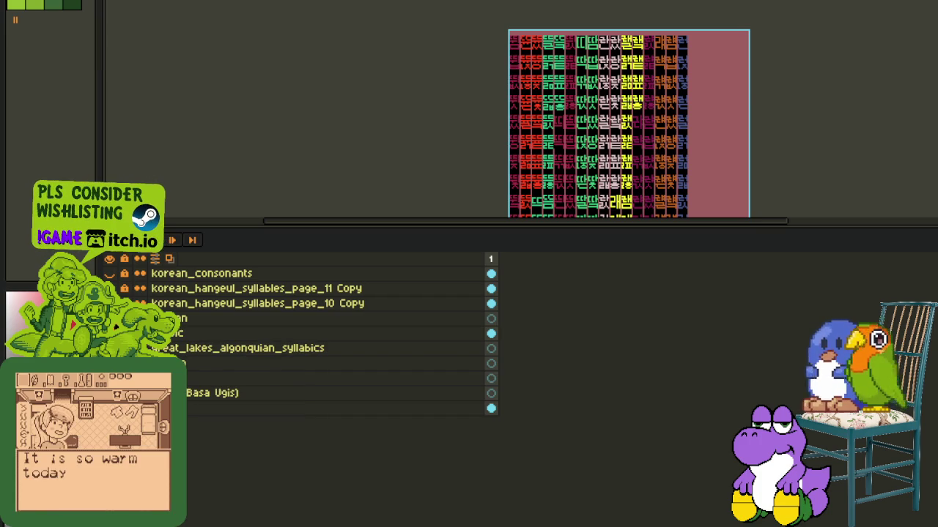
key("Tab")
scroll(637, 234, "up", 1)
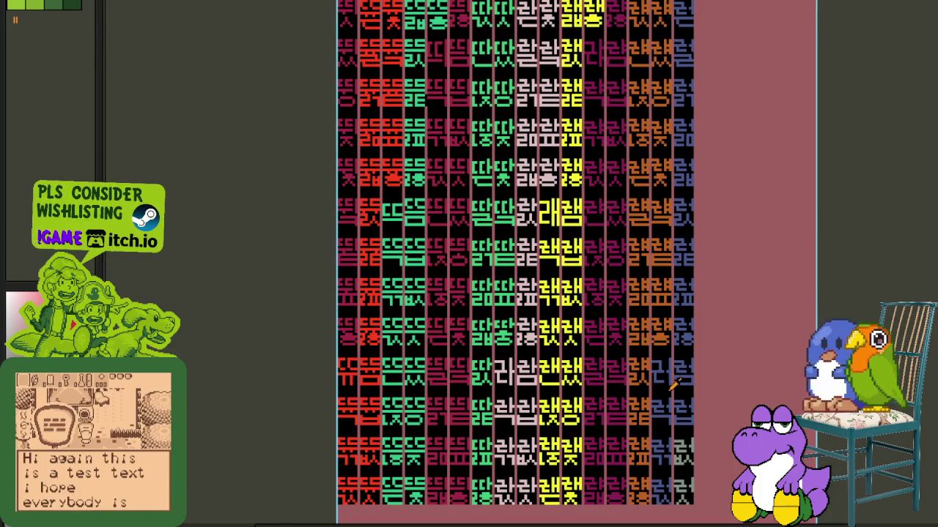
scroll(657, 377, "up", 2)
scroll(696, 347, "down", 1)
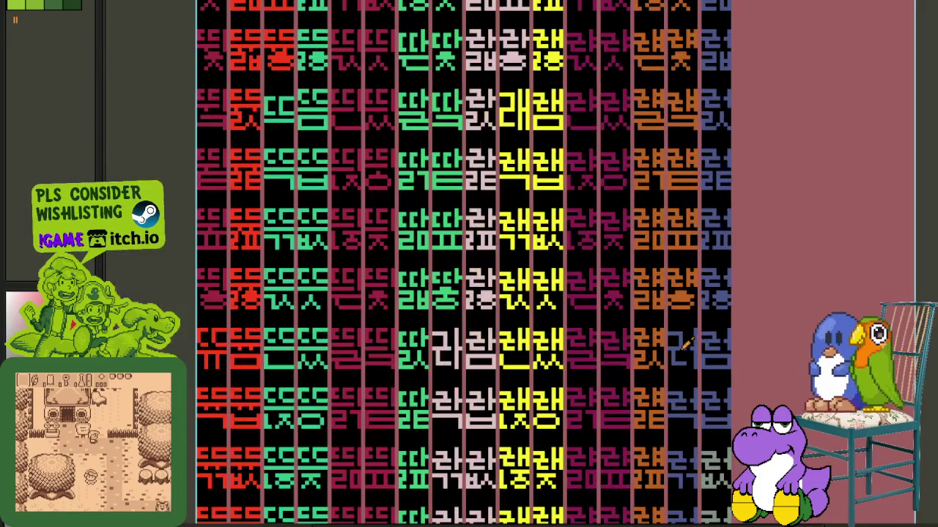
scroll(909, 278, "down", 1)
key("Tab")
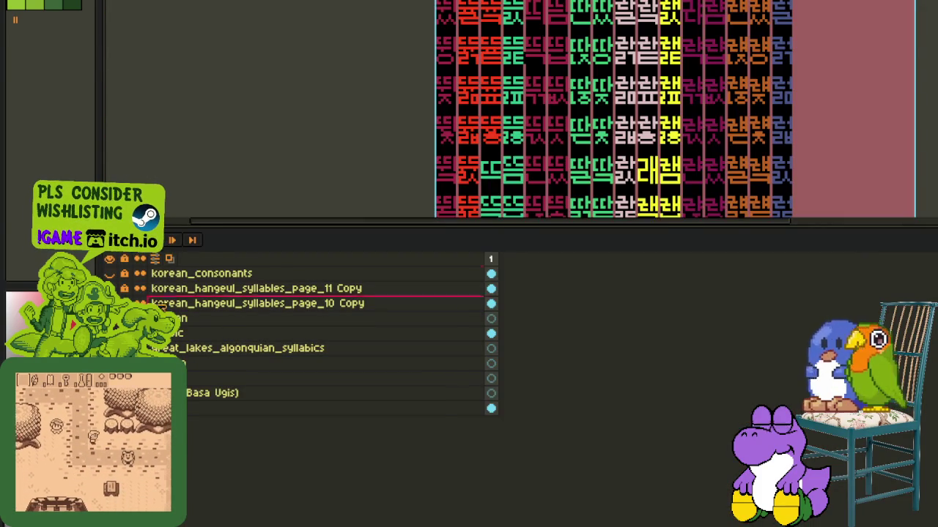
key("Tab")
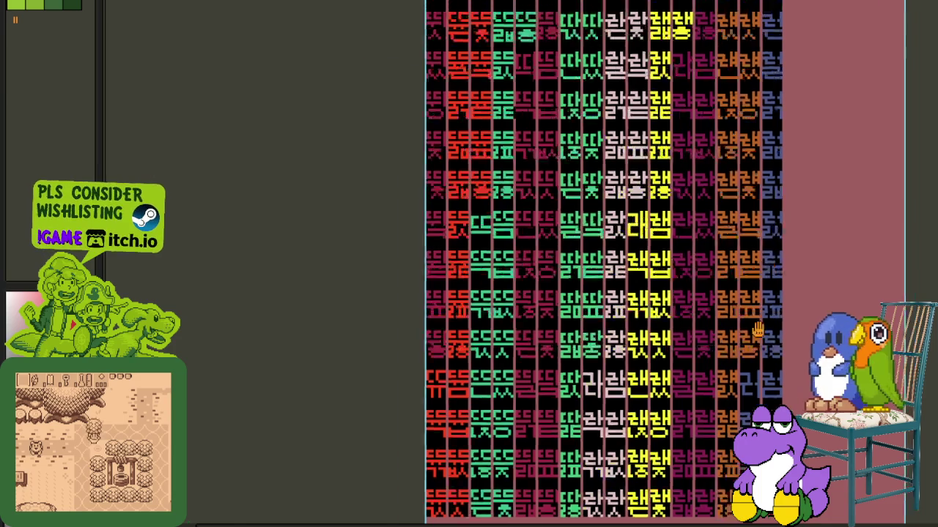
left_click_drag(663, 279, 585, 526)
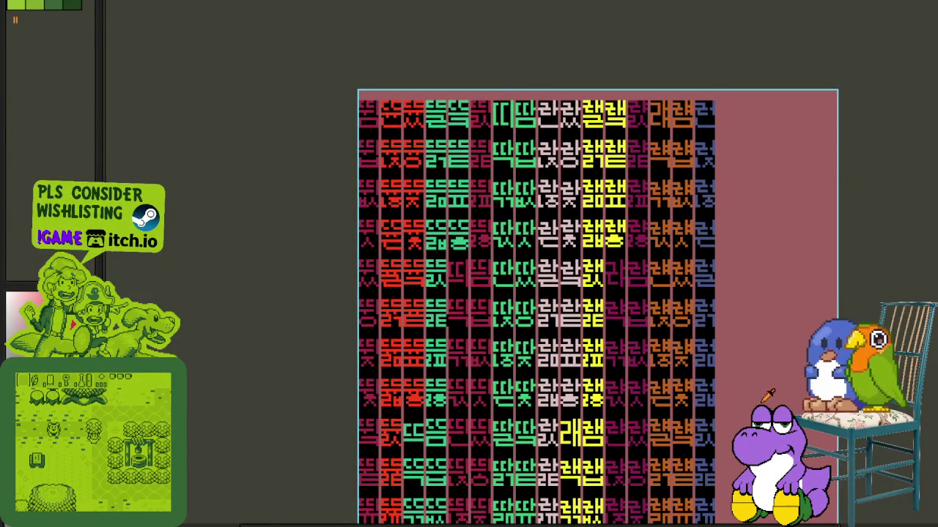
left_click_drag(767, 396, 720, 272)
key("Tab")
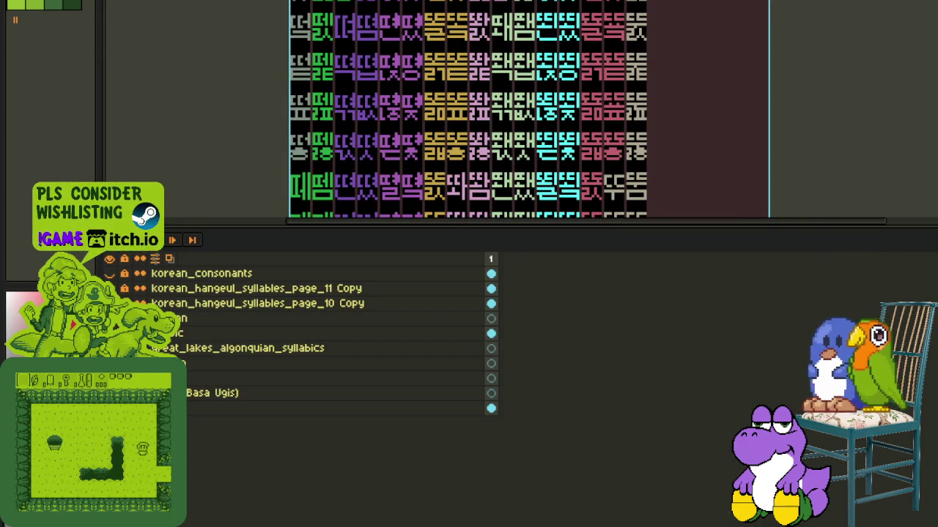
scroll(471, 270, "up", 2)
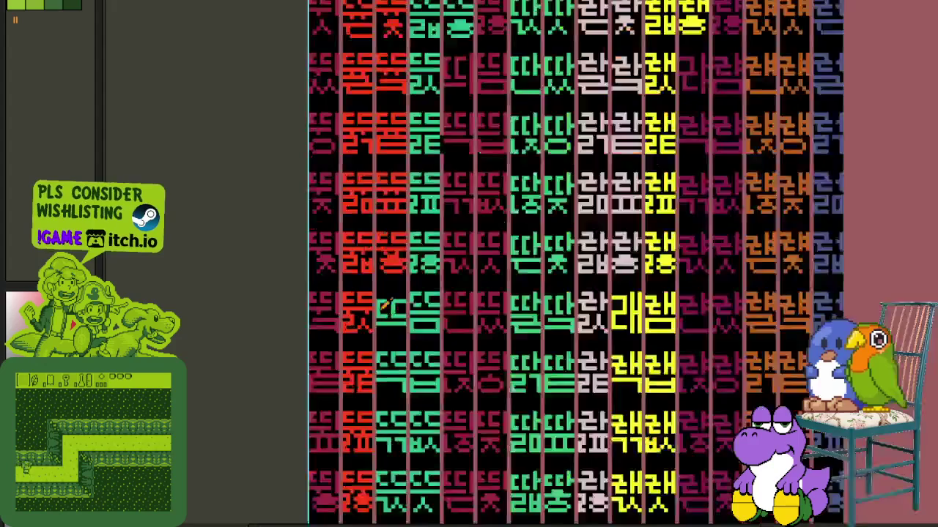
scroll(469, 270, "up", 2)
scroll(439, 271, "up", 2)
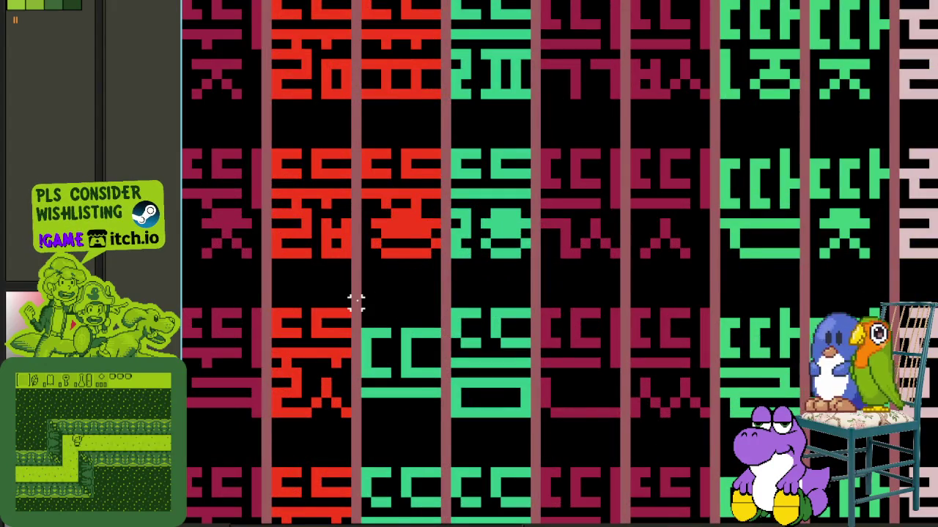
scroll(356, 303, "down", 3)
scroll(645, 352, "down", 3)
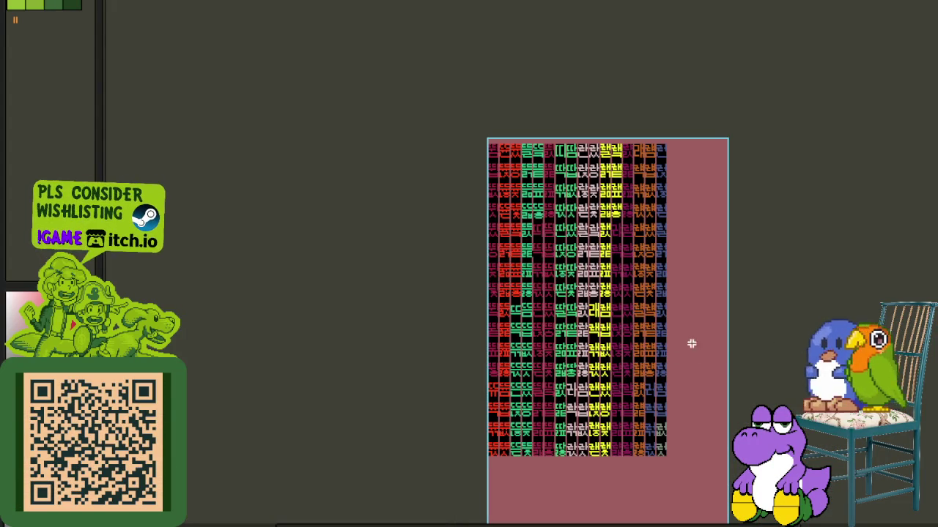
key("Tab")
- Expand the syllable page group, view the taller sheet's top edge, then check the consonants reference
left_click(109, 333)
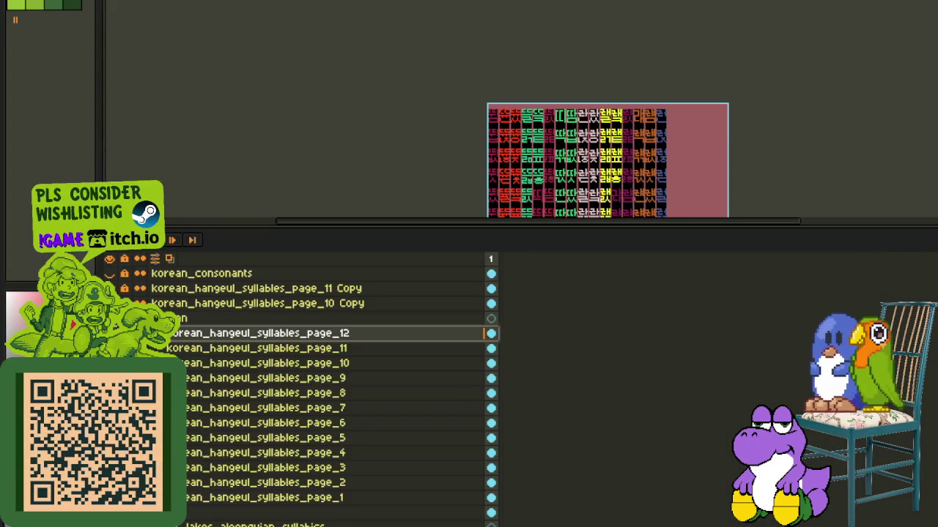
scroll(530, 139, "up", 1)
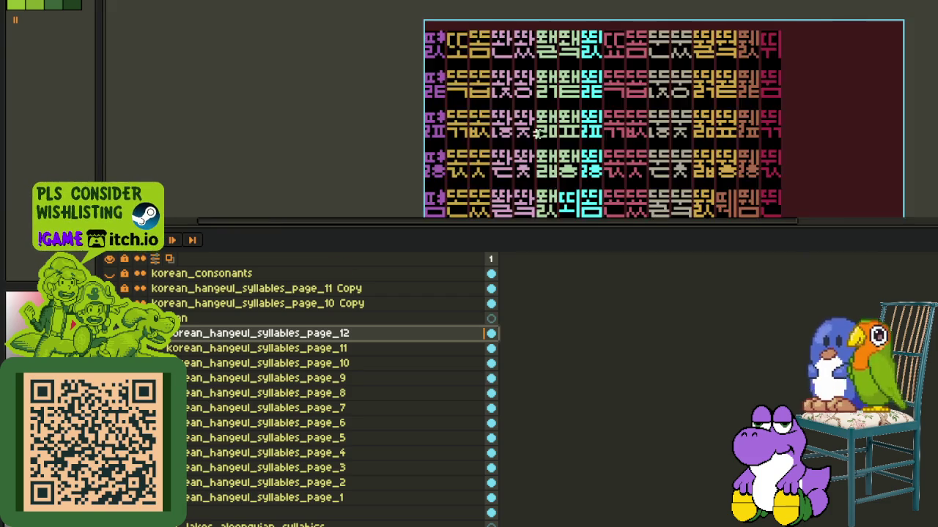
scroll(529, 139, "up", 1)
left_click_drag(529, 139, 372, 191)
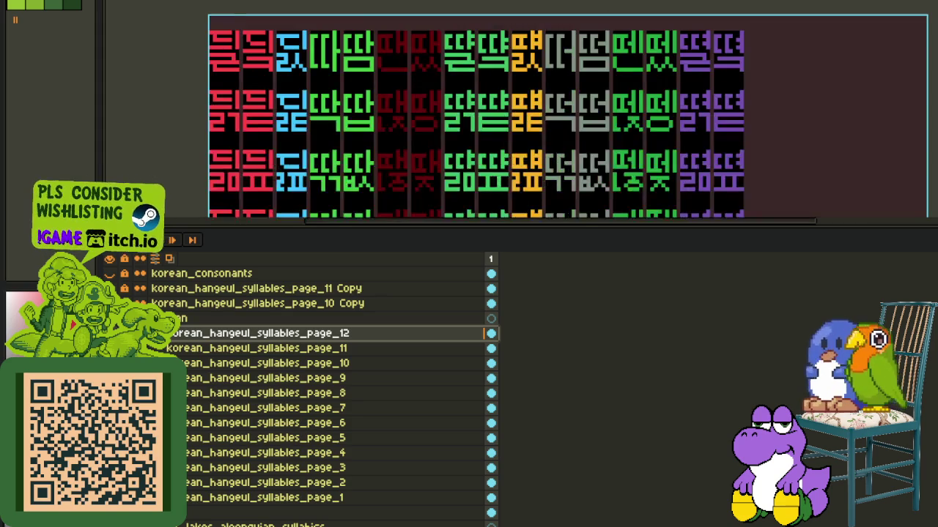
key("Tab")
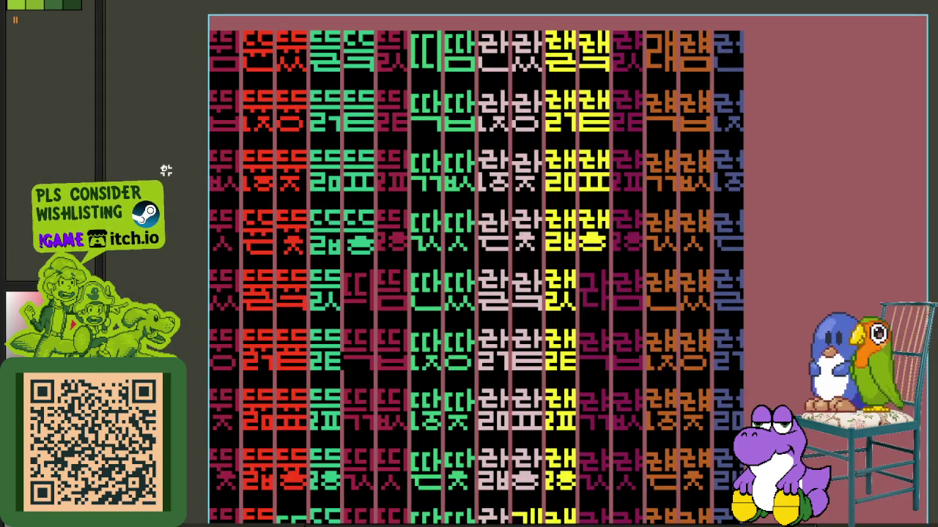
key("minus")
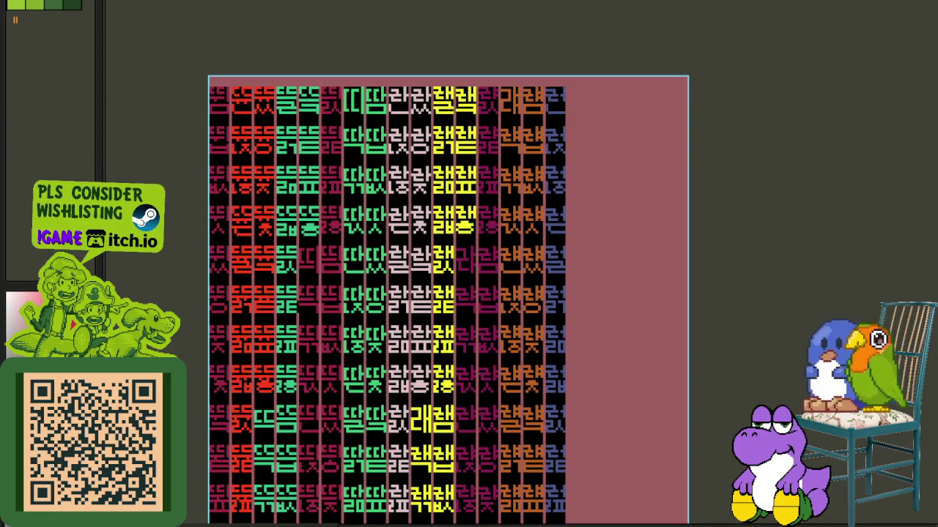
key("alt+Tab")
key("alt+Tab")
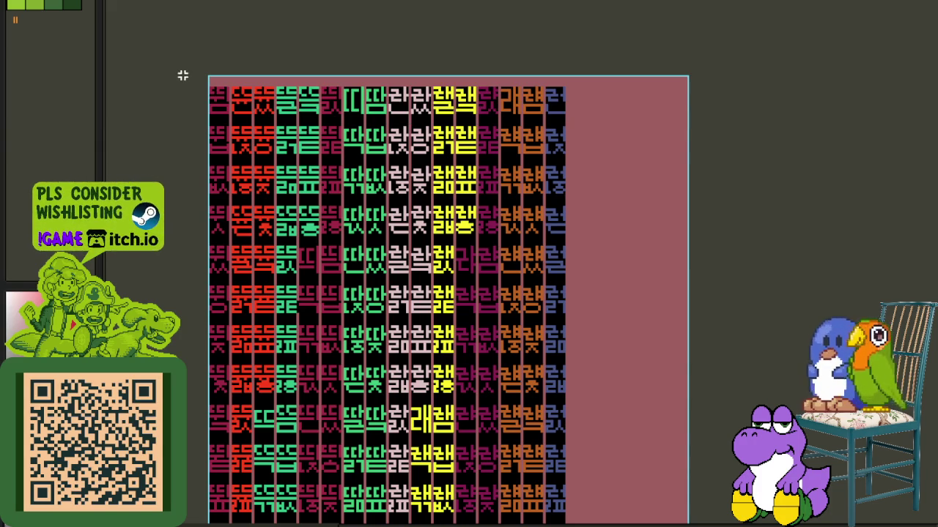
key("ctrl+Tab")
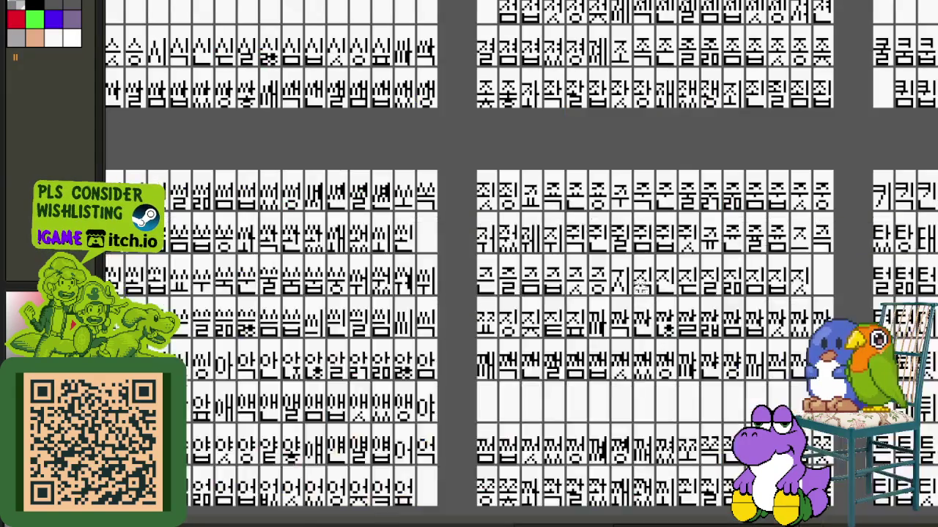
scroll(659, 330, "down", 4)
scroll(396, 229, "up", 2)
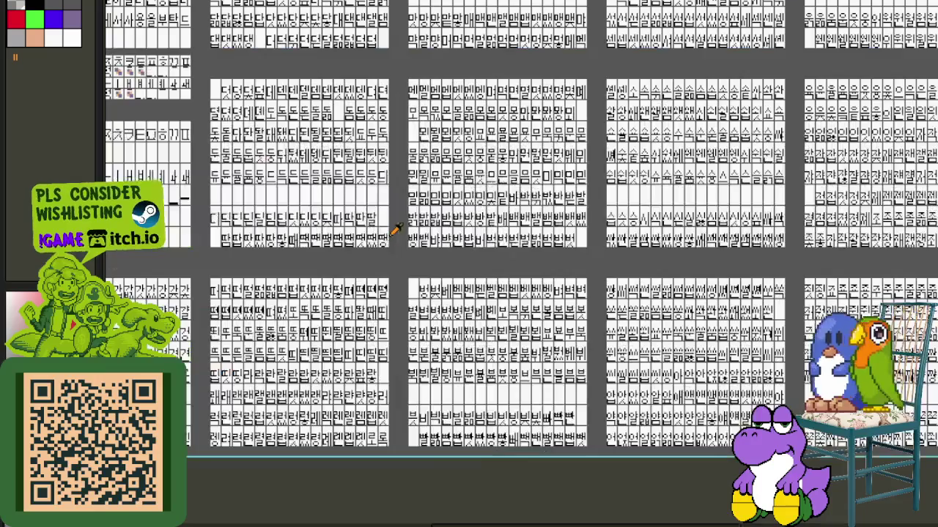
scroll(456, 318, "up", 1)
scroll(496, 373, "up", 1)
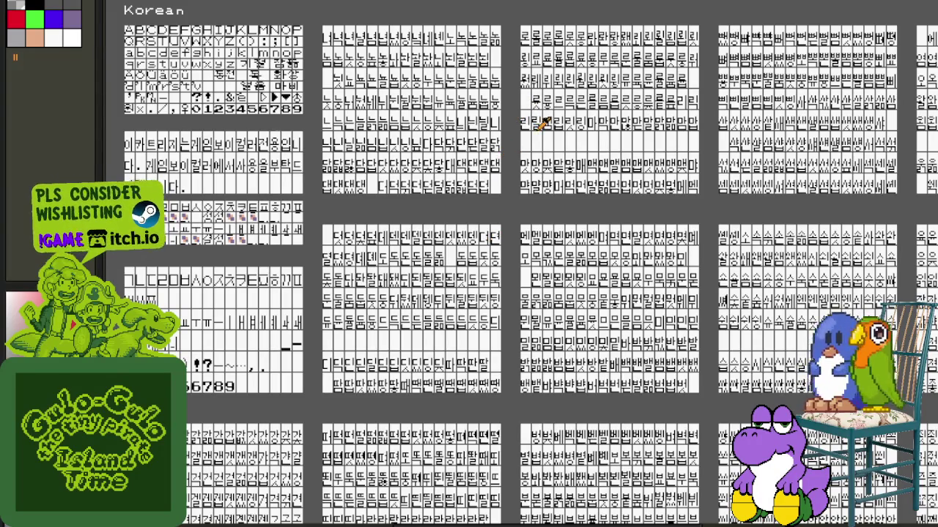
left_click_drag(542, 124, 429, 293)
scroll(423, 237, "up", 3)
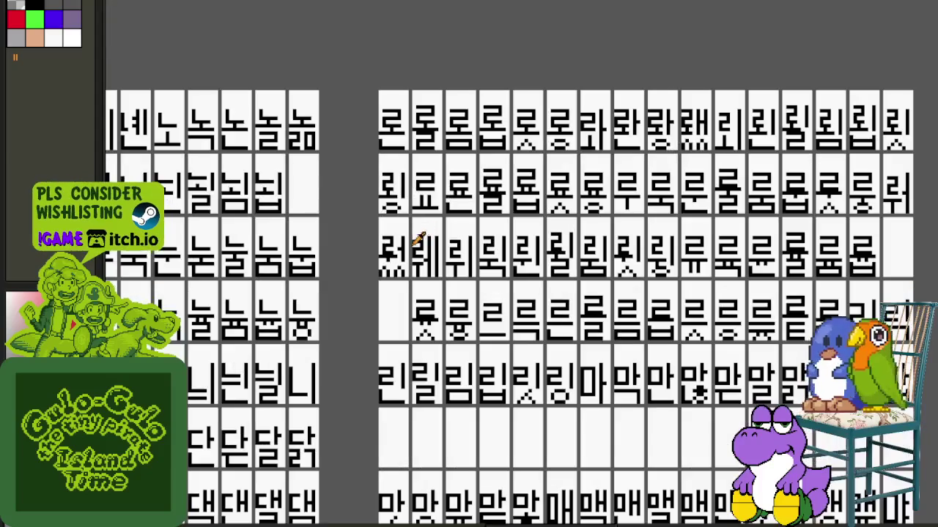
left_click_drag(675, 305, 552, 305)
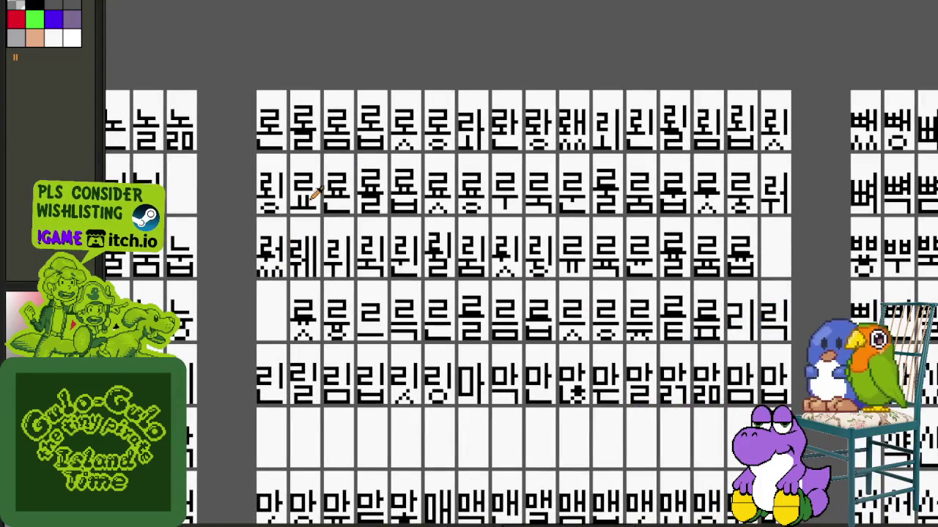
scroll(280, 113, "up", 2)
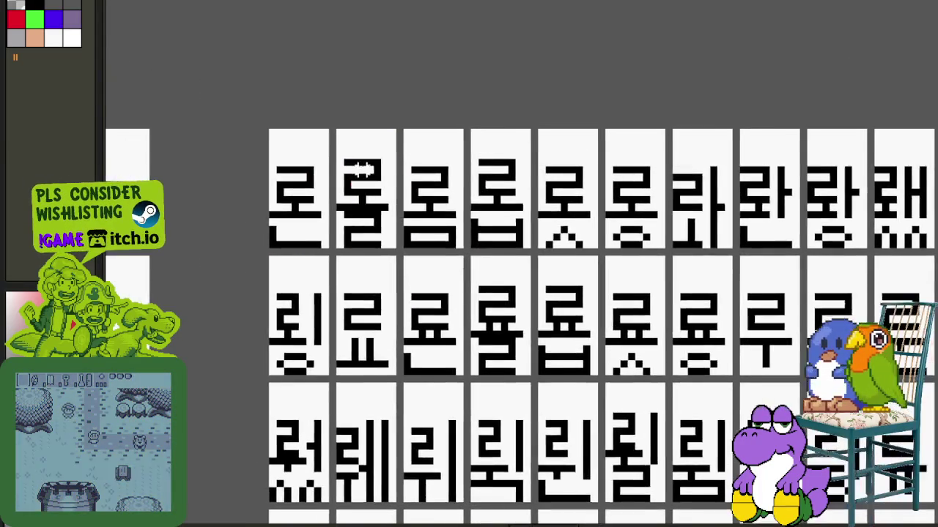
scroll(359, 169, "up", 2)
left_click_drag(312, 151, 423, 322)
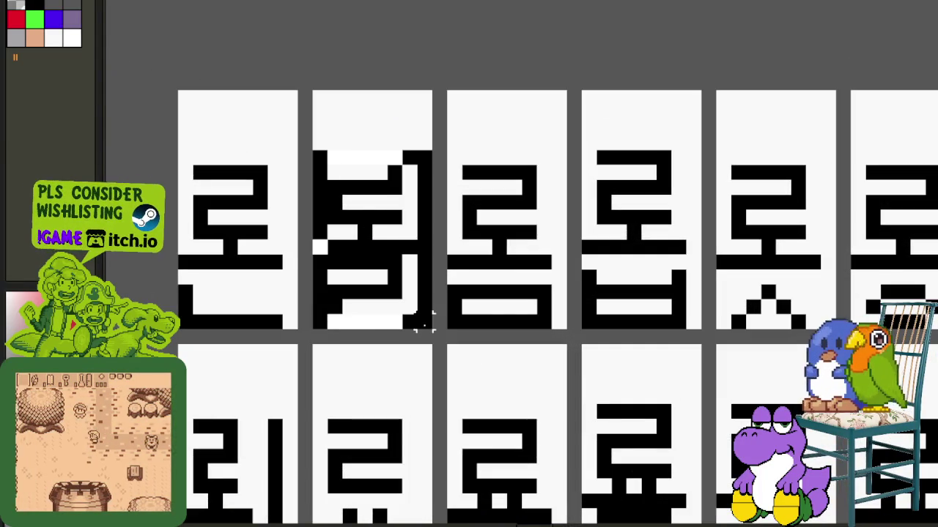
scroll(348, 304, "up", 1)
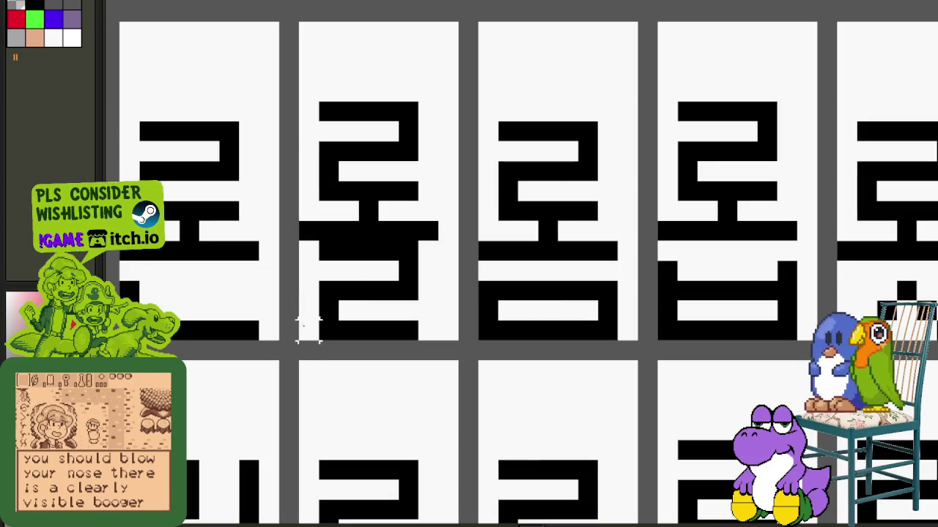
left_click_drag(308, 326, 441, 98)
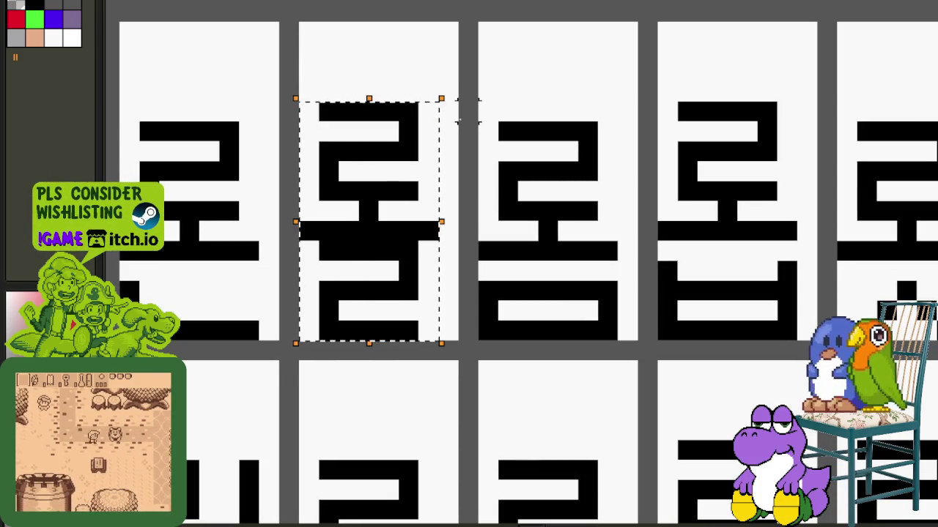
left_click(508, 165)
left_click_drag(296, 342, 342, 98)
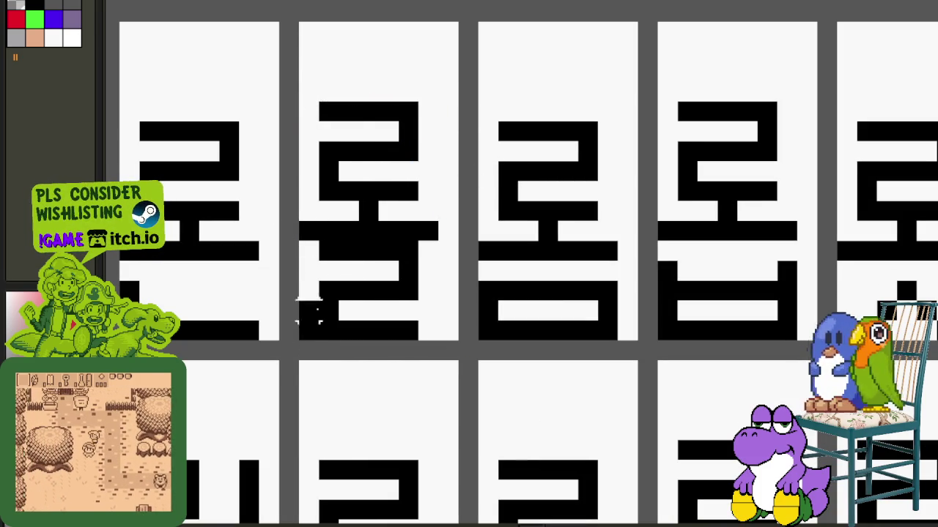
key("ctrl+z")
key("ctrl+z")
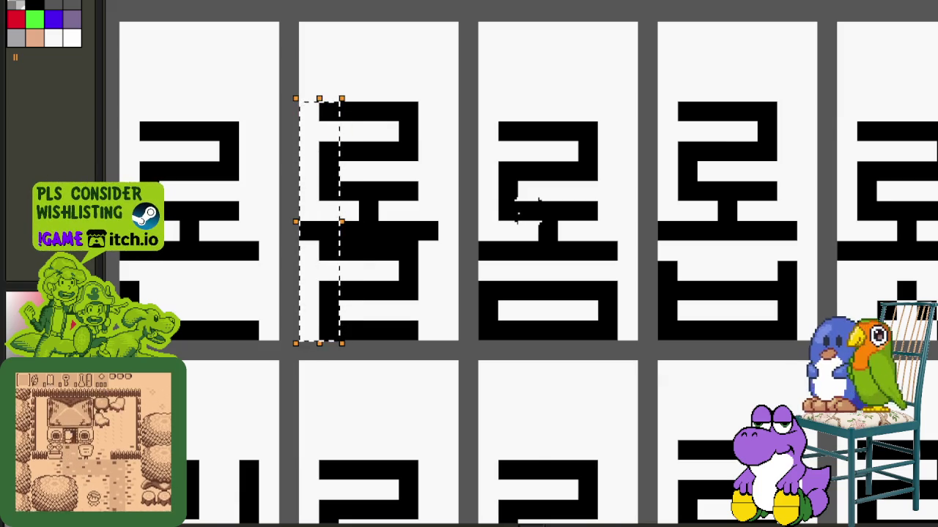
key("ctrl+z")
key("ctrl+z")
scroll(534, 209, "down", 1)
scroll(540, 193, "up", 1)
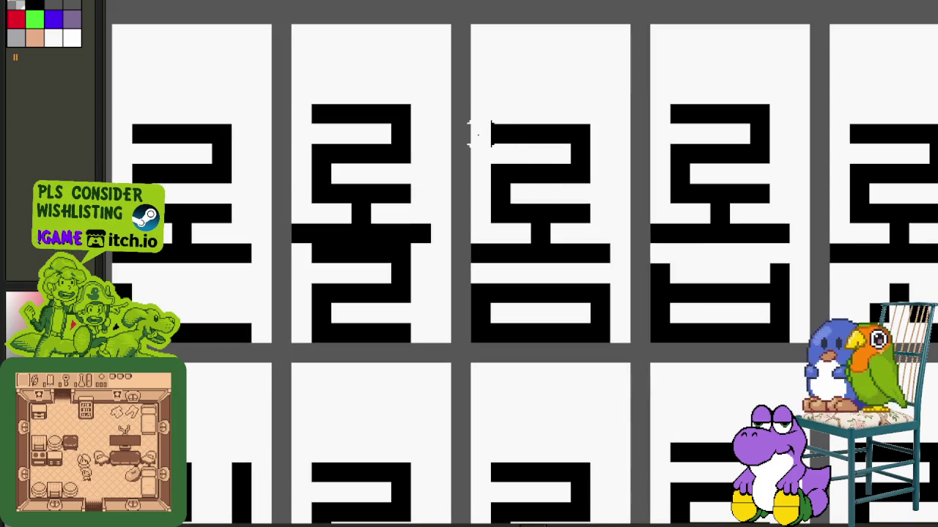
mouse_move(476, 133)
left_mouse_down()
mouse_move(565, 314)
mouse_move(597, 312)
left_mouse_up()
key("ctrl+v")
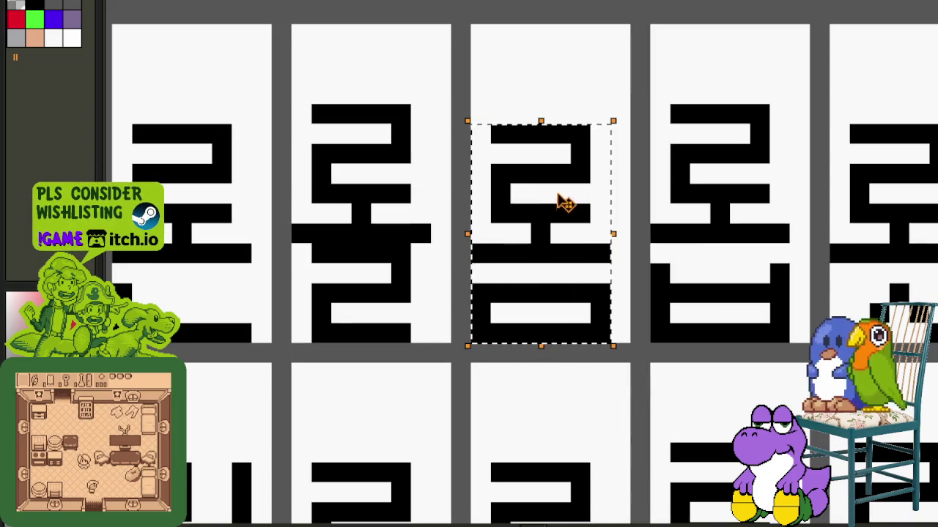
key("ctrl+Tab")
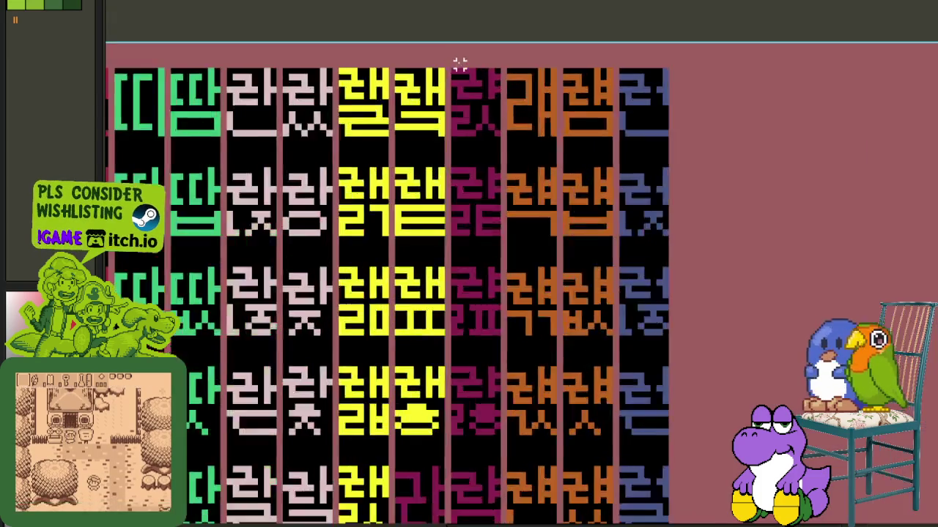
scroll(466, 65, "up", 1)
left_click_drag(448, 65, 533, 176)
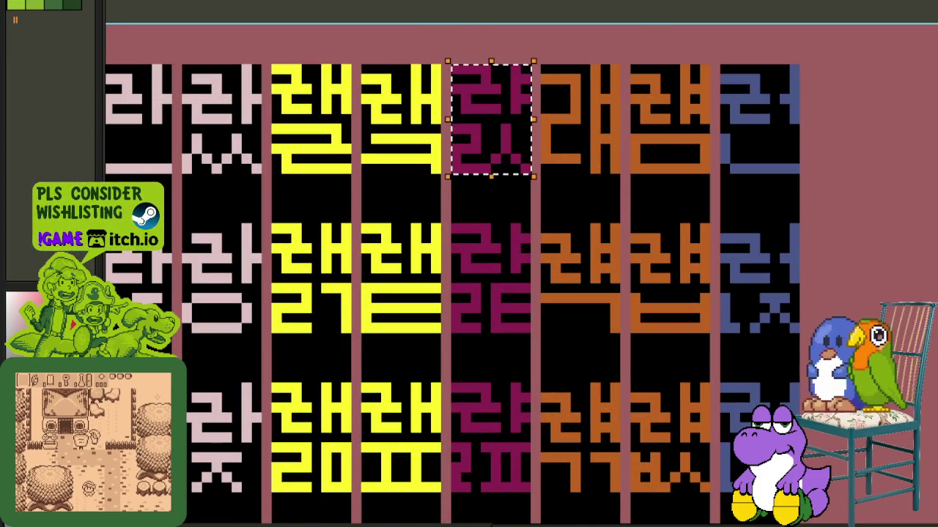
key("ctrl+Tab")
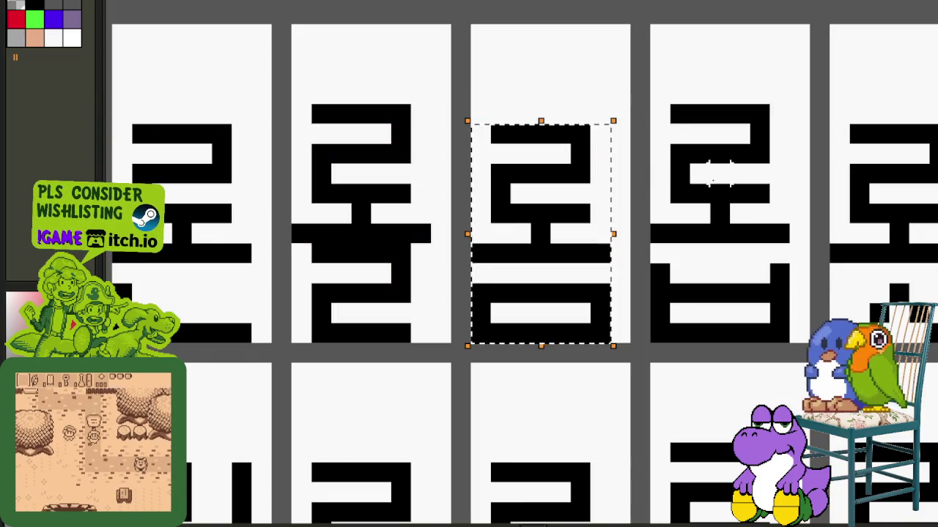
scroll(718, 167, "right", 5)
scroll(597, 209, "down", 1)
scroll(597, 208, "right", 2)
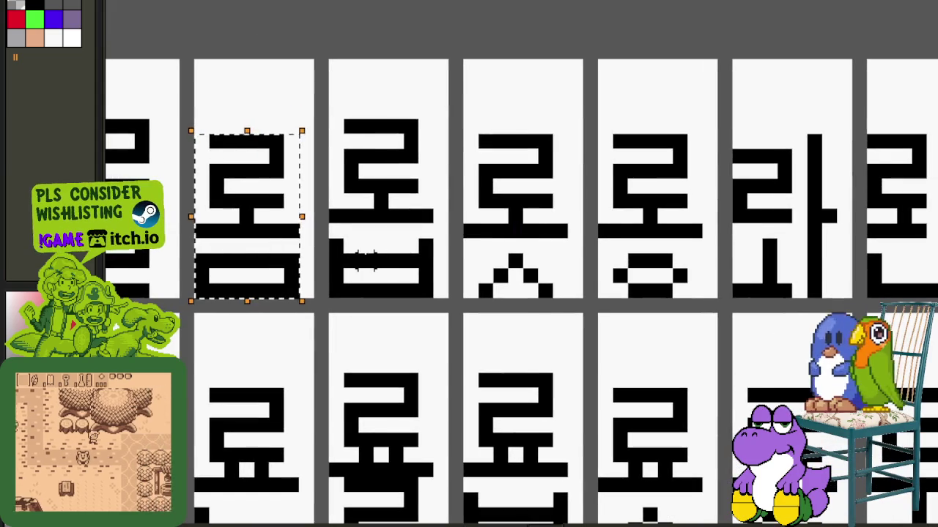
scroll(352, 256, "up", 1)
mouse_move(337, 279)
left_mouse_down()
mouse_move(454, 81)
mouse_move(456, 90)
left_mouse_up()
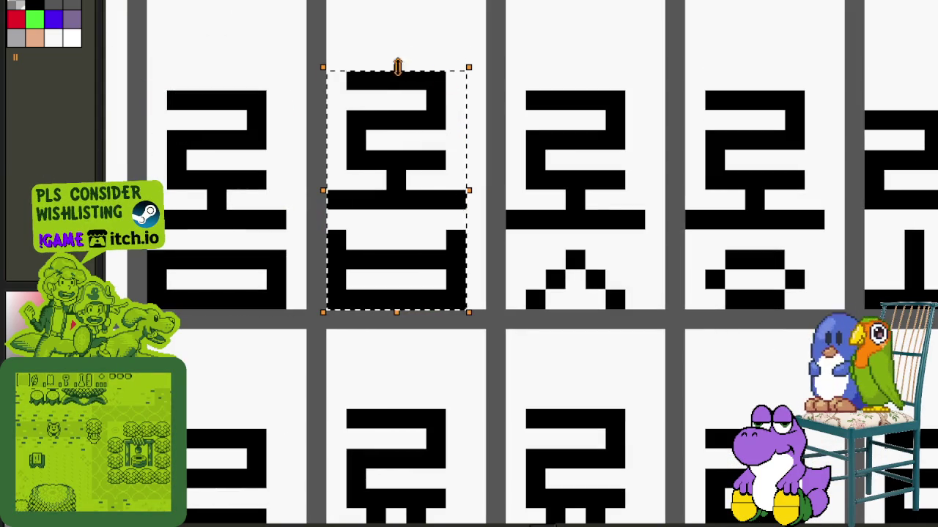
left_click(454, 50)
scroll(496, 36, "down", 3)
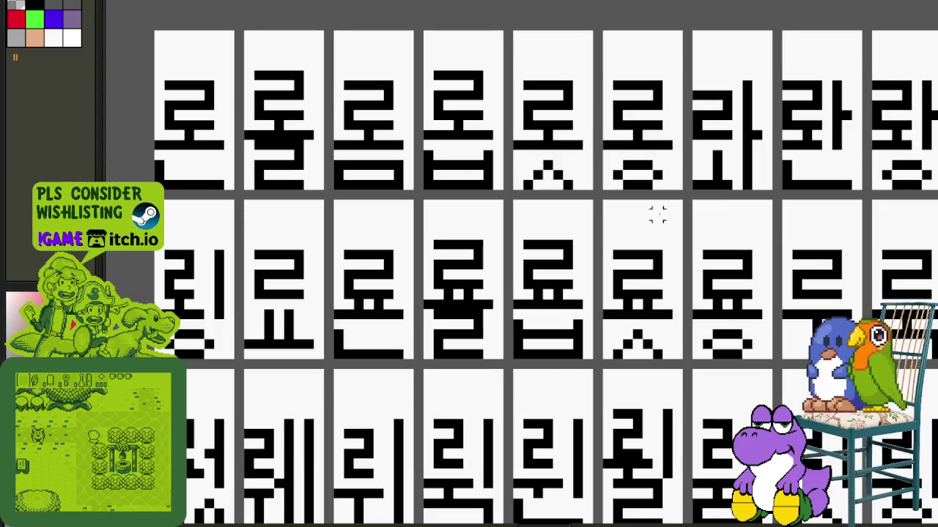
scroll(480, 154, "up", 1)
scroll(325, 115, "up", 1)
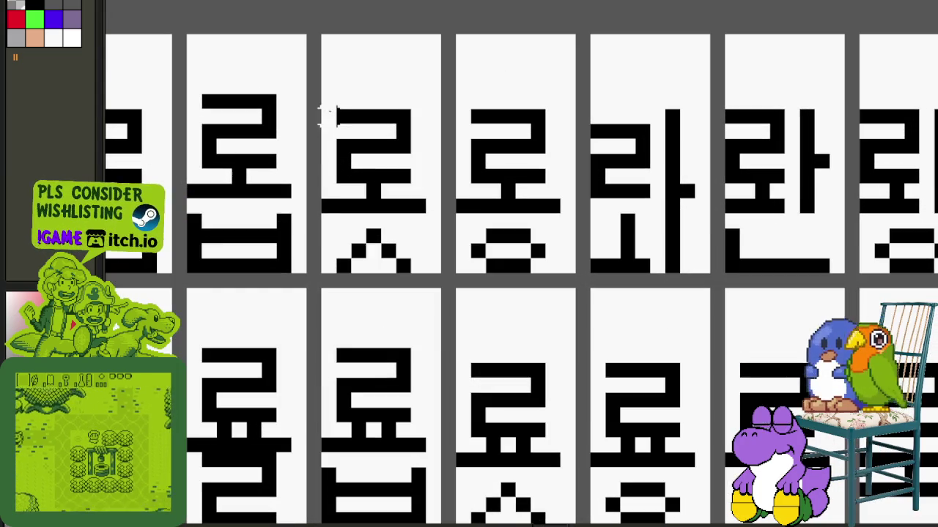
scroll(337, 115, "up", 1)
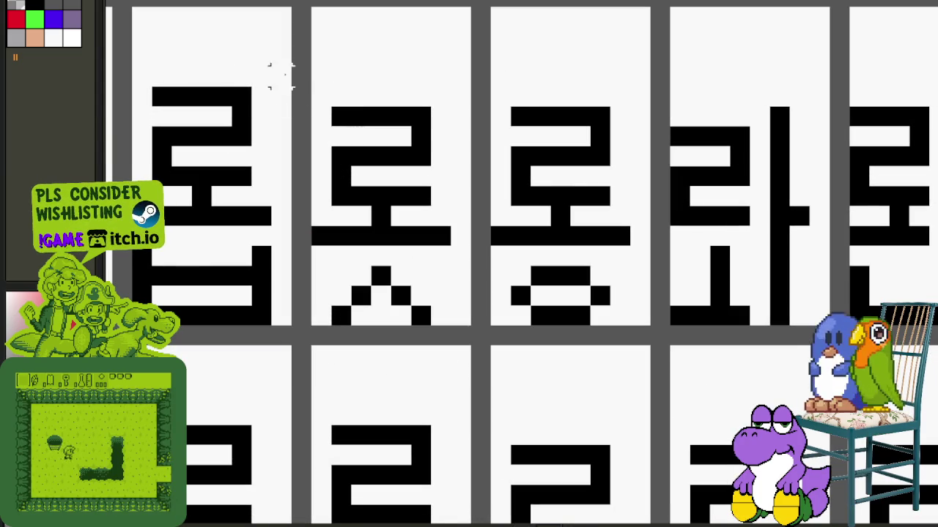
scroll(510, 86, "down", 2)
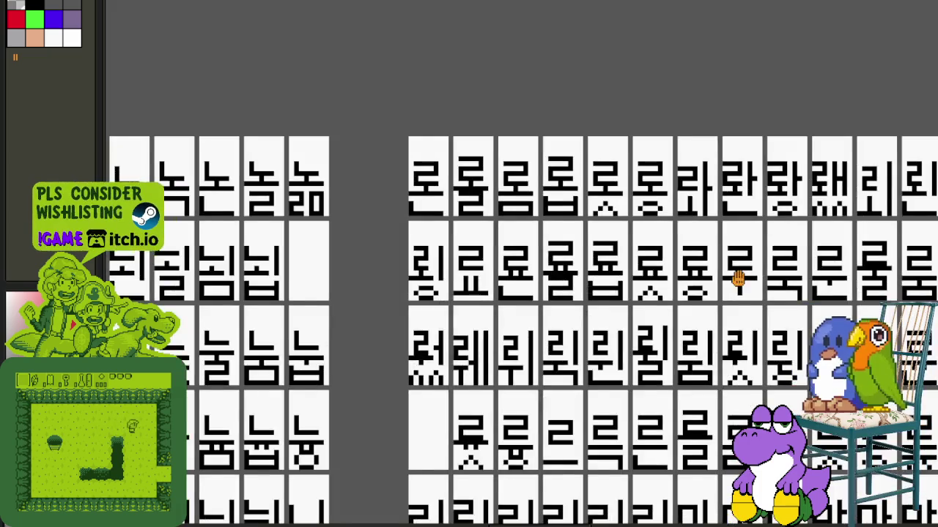
scroll(498, 198, "down", 1)
scroll(480, 200, "down", 1)
left_click_drag(480, 201, 494, 205)
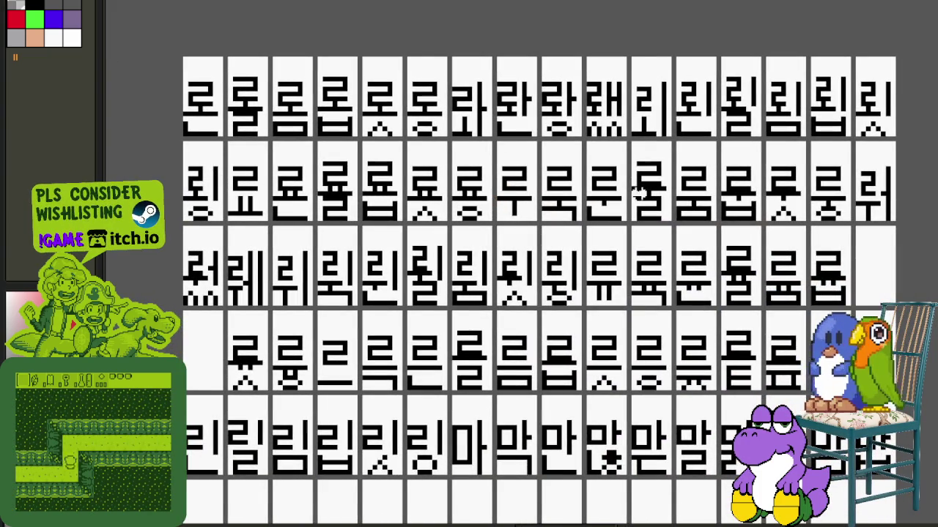
scroll(726, 281, "down", 2)
mouse_move(691, 247)
left_mouse_down()
mouse_move(652, 193)
mouse_move(440, 146)
left_mouse_up()
scroll(642, 217, "down", 2)
scroll(687, 272, "up", 2)
left_click_drag(686, 271, 631, 304)
scroll(631, 304, "down", 1)
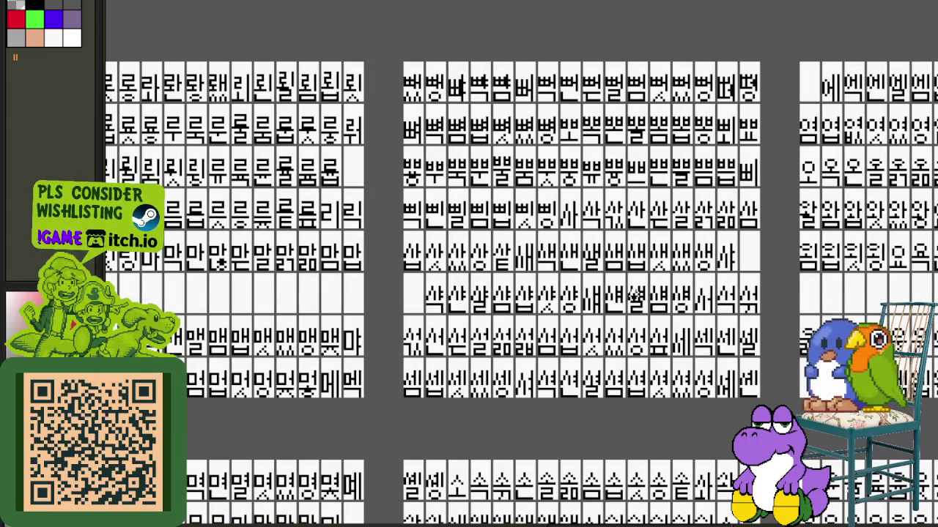
scroll(614, 187, "up", 2)
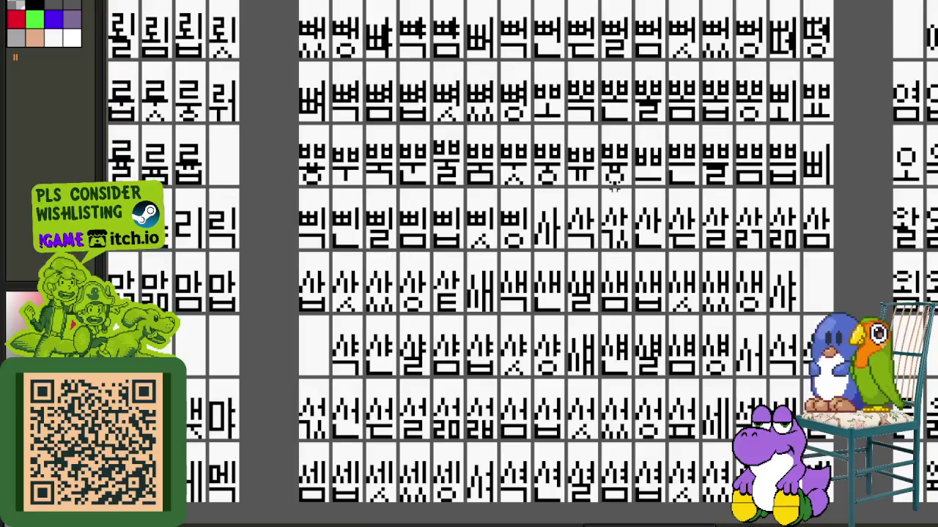
scroll(614, 187, "up", 2)
scroll(444, 111, "up", 1)
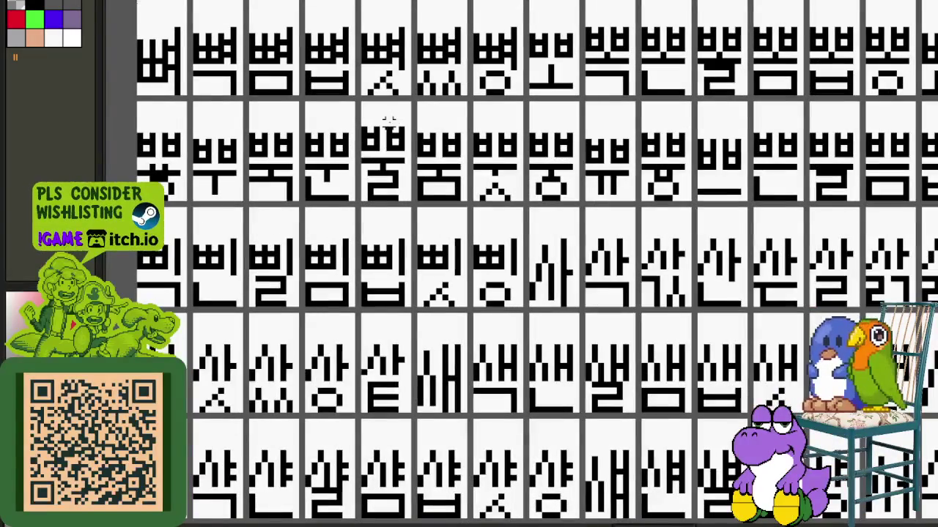
left_click_drag(388, 123, 769, 123)
scroll(357, 144, "up", 2)
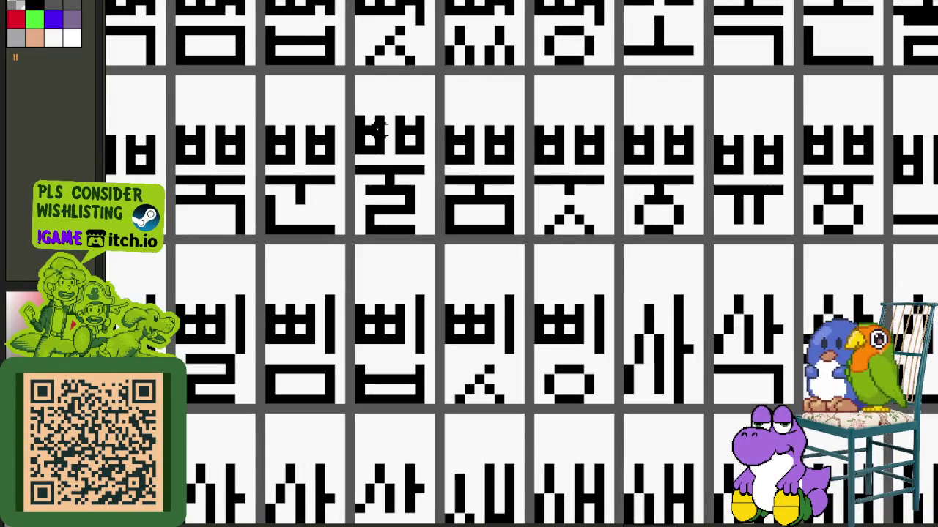
left_click_drag(352, 112, 428, 238)
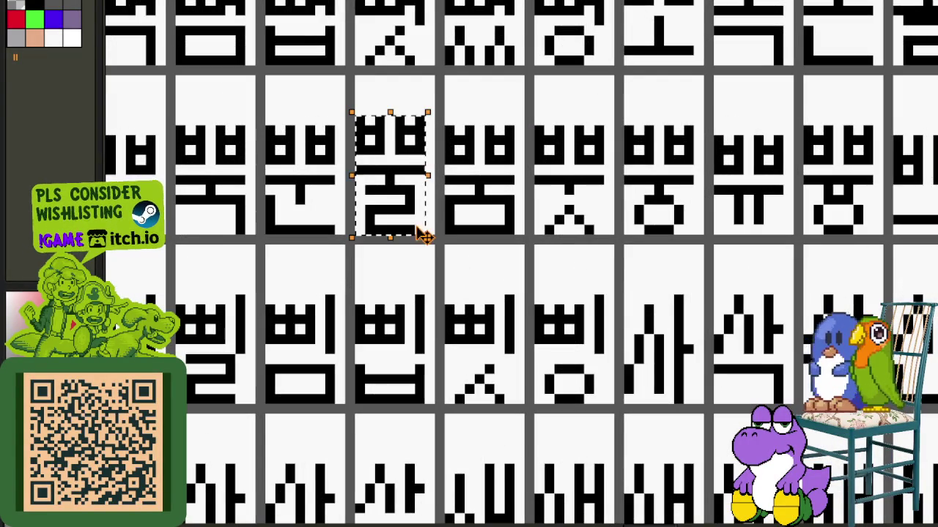
scroll(639, 173, "up", 1)
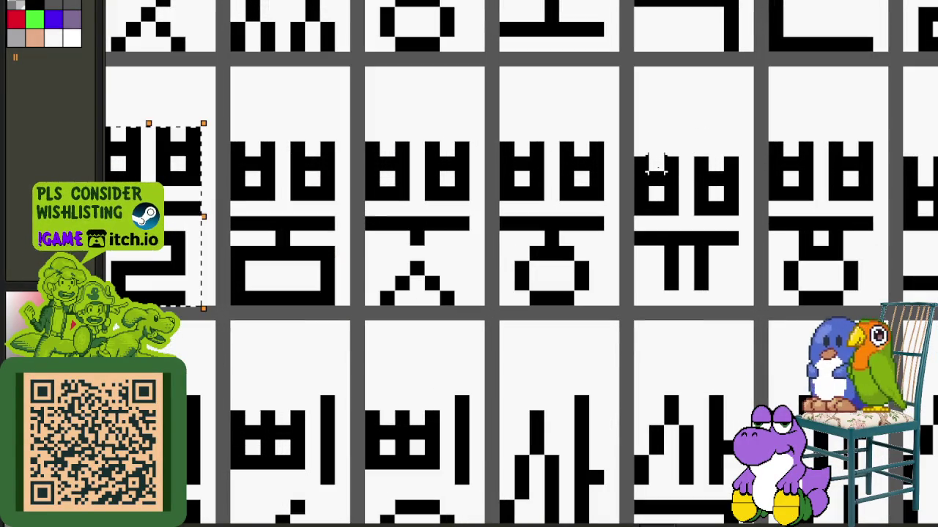
key("ctrl+v")
key("ctrl+z")
key("Escape")
scroll(829, 240, "down", 3)
left_click_drag(814, 236, 590, 245)
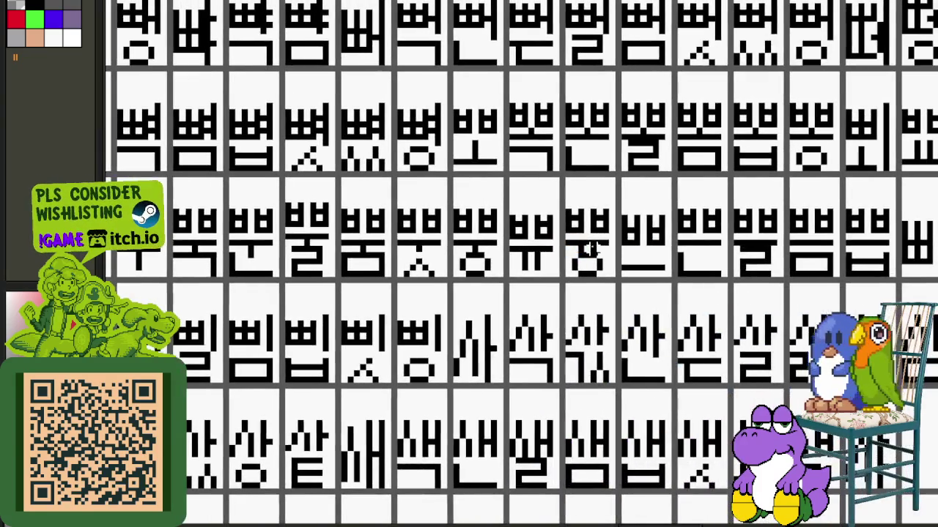
scroll(665, 229, "down", 2)
scroll(712, 242, "down", 1)
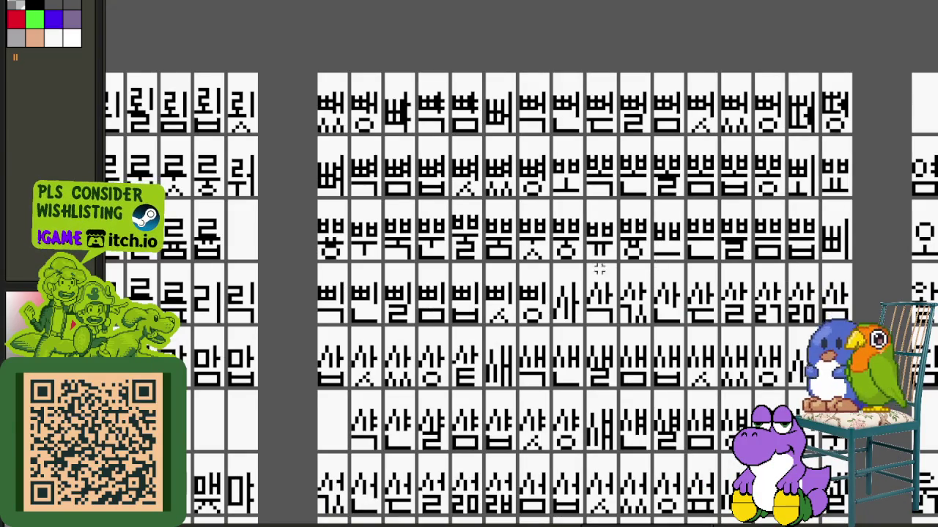
scroll(516, 253, "up", 2)
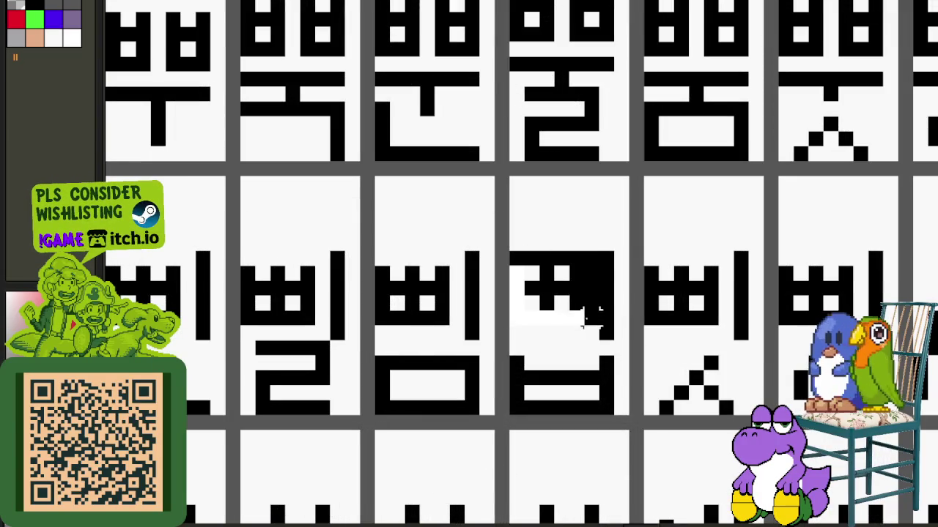
left_click_drag(508, 249, 582, 330)
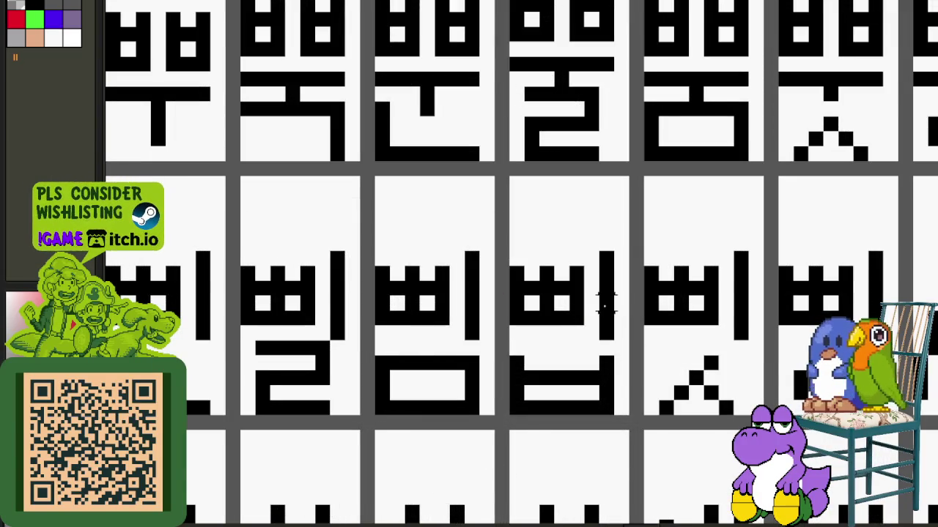
scroll(605, 304, "up", 1)
mouse_move(630, 270)
left_mouse_down()
mouse_move(637, 249)
mouse_move(621, 333)
mouse_move(588, 308)
mouse_move(584, 253)
left_mouse_up()
scroll(584, 254, "down", 2)
scroll(576, 232, "up", 1)
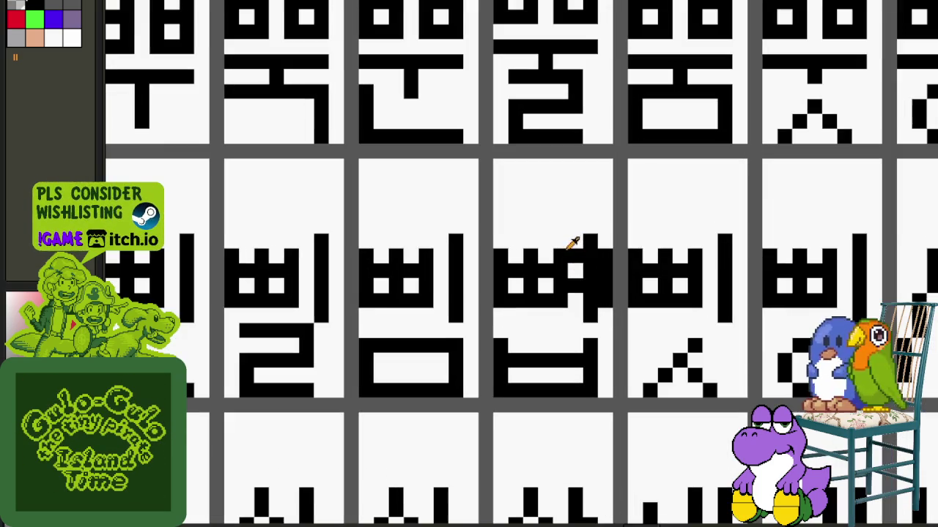
scroll(545, 265, "down", 1)
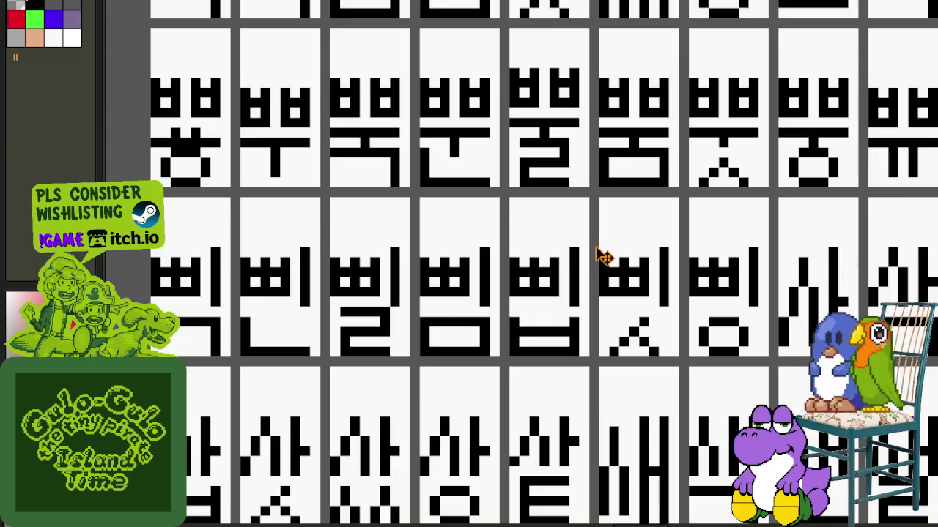
scroll(607, 255, "down", 2)
scroll(630, 102, "down", 1)
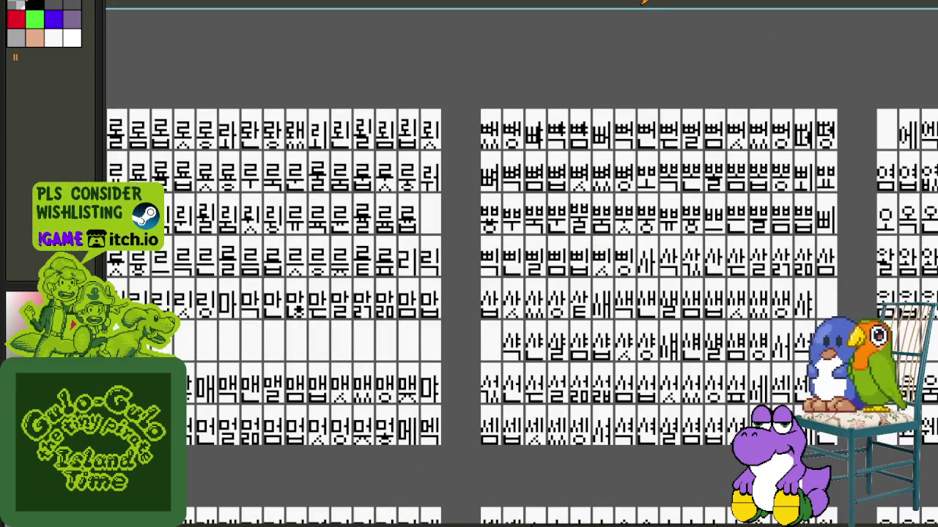
scroll(527, 125, "up", 1)
scroll(509, 184, "up", 3)
scroll(496, 57, "up", 2)
scroll(517, 104, "down", 1)
scroll(515, 123, "down", 2)
scroll(421, 126, "down", 1)
scroll(789, 272, "down", 1)
scroll(847, 255, "right", 5)
scroll(709, 244, "right", 5)
scroll(700, 248, "right", 2)
scroll(637, 242, "right", 5)
scroll(557, 241, "right", 3)
scroll(505, 247, "right", 5)
scroll(564, 249, "right", 3)
scroll(575, 251, "down", 2)
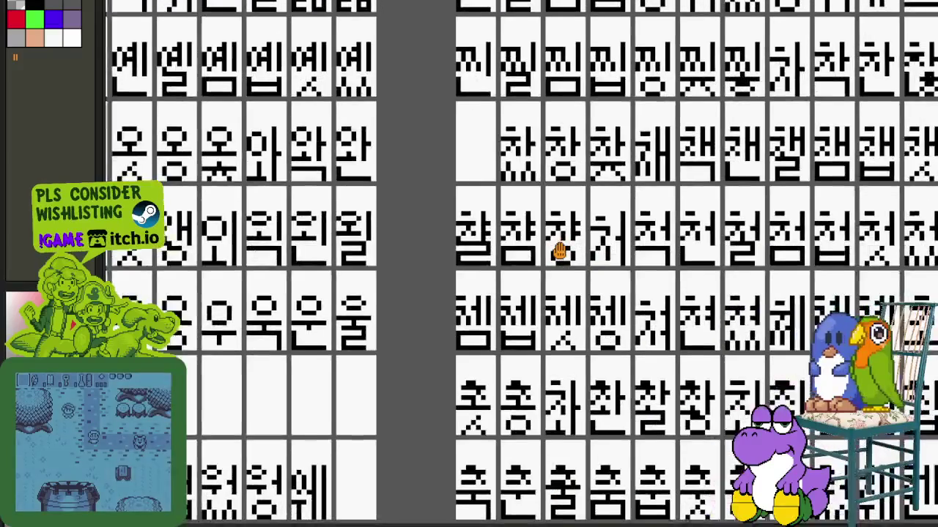
scroll(590, 246, "right", 3)
scroll(591, 247, "down", 2)
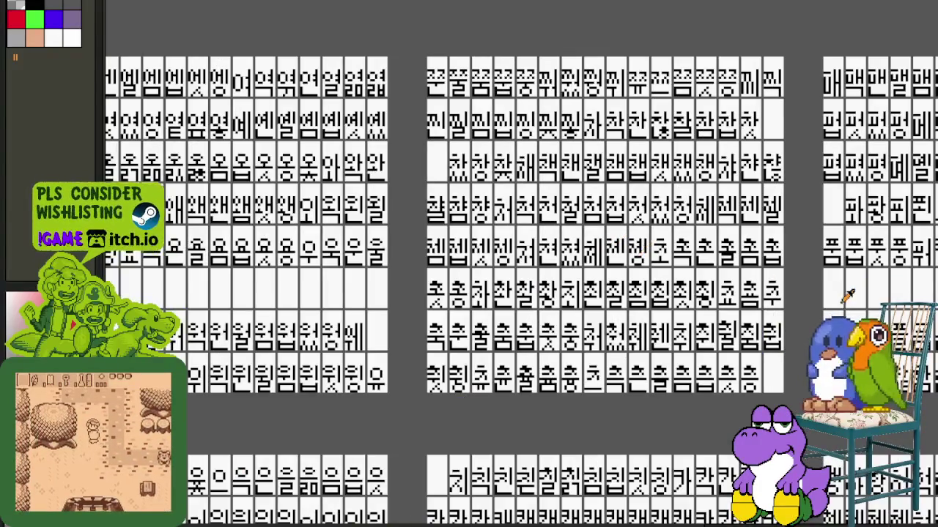
scroll(440, 258, "up", 1)
scroll(608, 293, "down", 2)
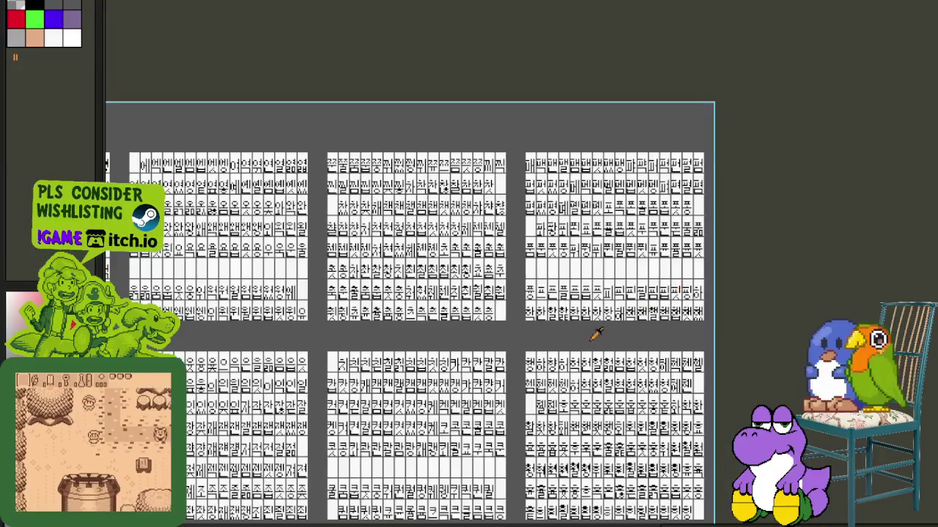
scroll(622, 424, "up", 2)
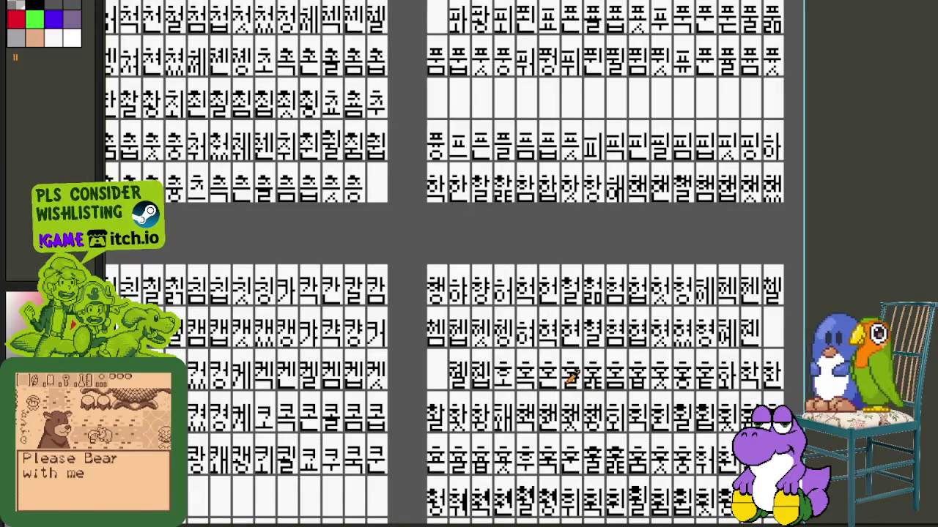
left_click_drag(706, 385, 665, 306)
scroll(594, 242, "up", 1)
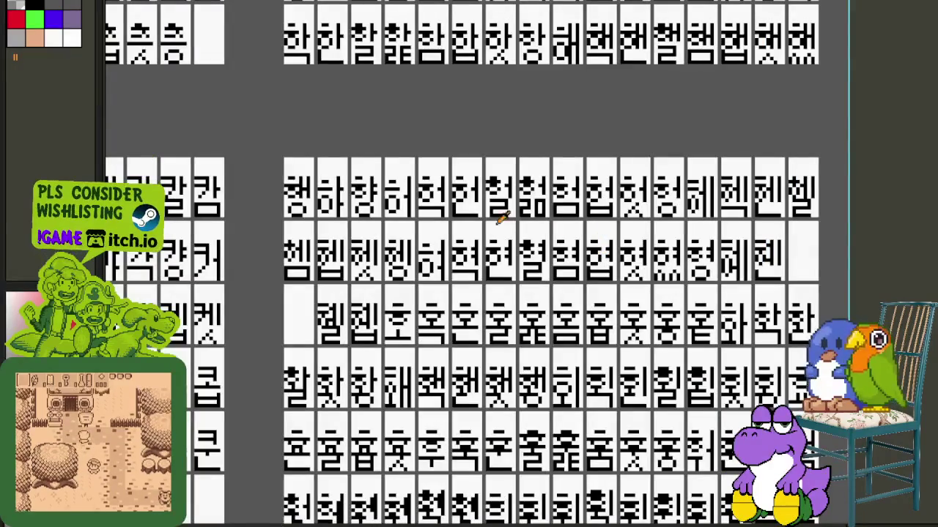
scroll(473, 331, "down", 2)
scroll(523, 383, "down", 2)
scroll(565, 304, "down", 2)
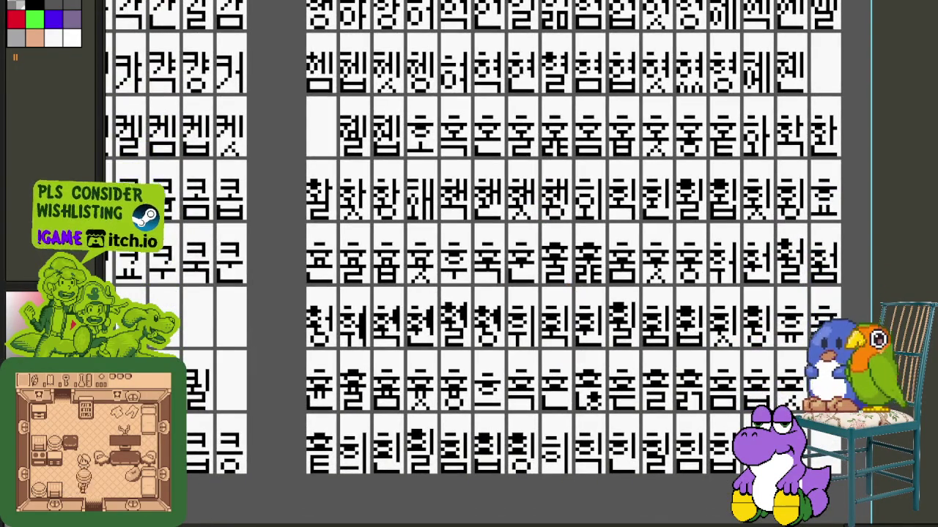
key("ctrl+0")
scroll(316, 415, "up", 5)
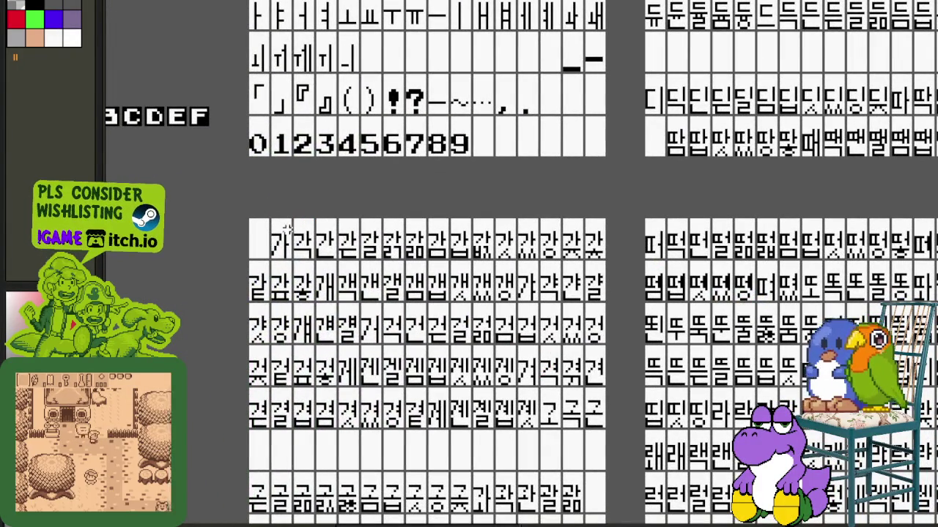
left_click_drag(252, 212, 630, 410)
key("ctrl+0")
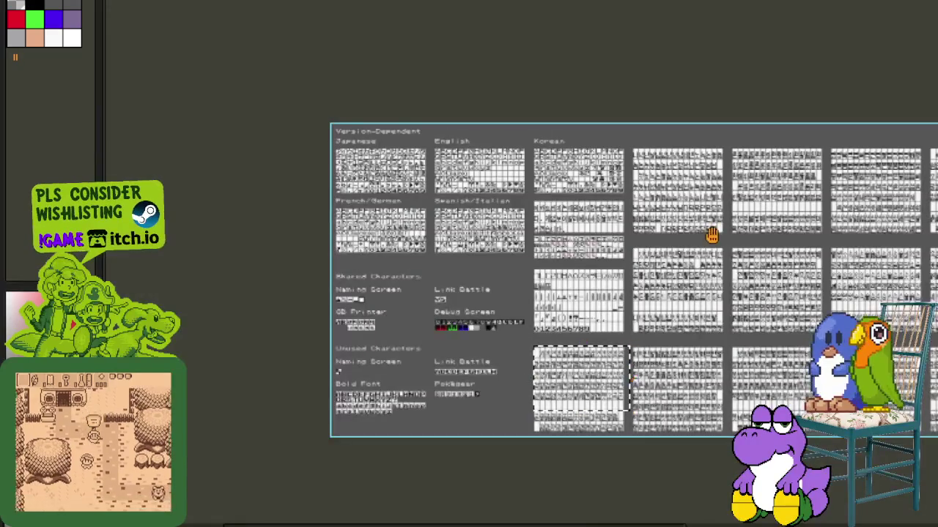
scroll(714, 235, "up", 2)
mouse_move(779, 242)
left_mouse_down()
mouse_move(747, 249)
mouse_move(651, 58)
left_mouse_up()
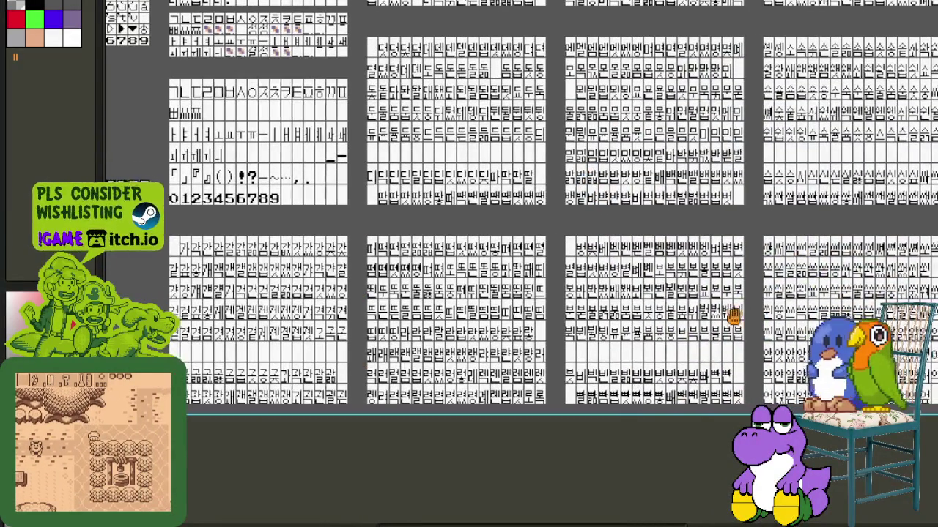
left_click_drag(732, 315, 445, 292)
left_click_drag(700, 307, 568, 309)
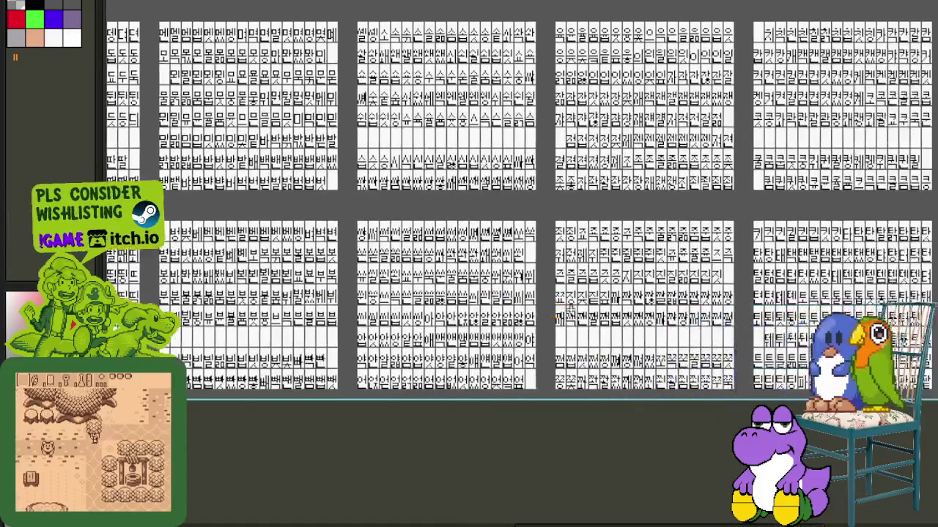
left_click_drag(828, 307, 574, 308)
left_click_drag(666, 301, 611, 309)
scroll(533, 277, "up", 1)
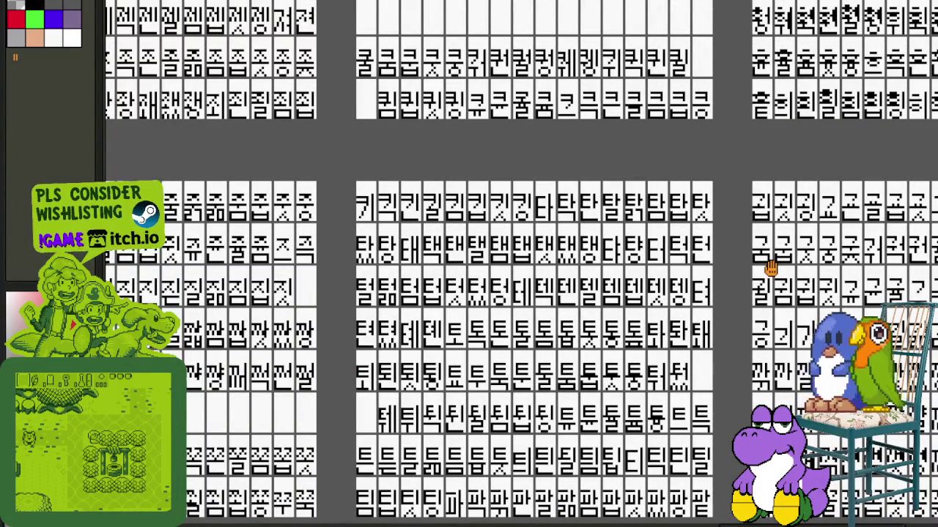
mouse_move(771, 268)
left_mouse_down()
mouse_move(528, 189)
mouse_move(678, 218)
left_mouse_up()
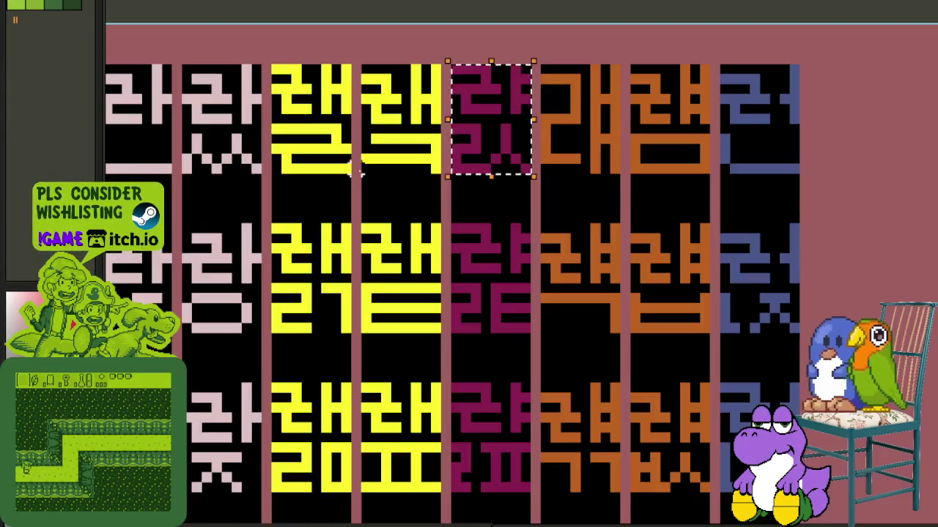
- Check the layers timeline and save the multicolour Hangul tilesheet
scroll(392, 257, "down", 3)
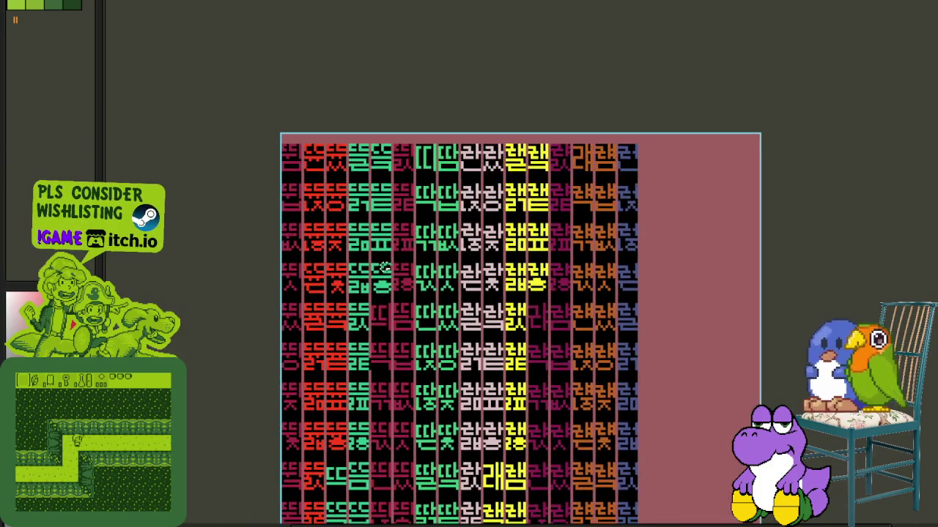
key("Tab")
key("Tab")
key("Tab")
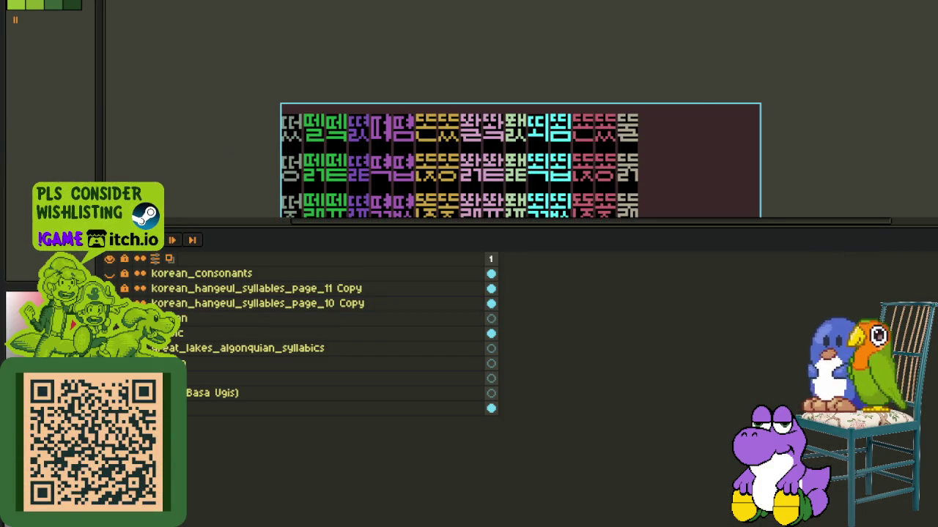
key("Tab")
scroll(419, 255, "down", 1)
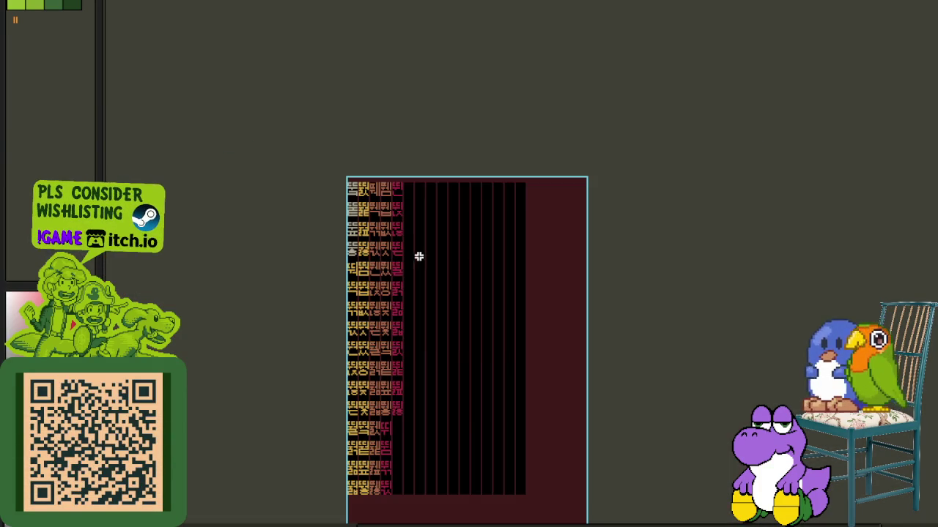
key("ctrl+s")
- Select the korean_hangeul_syllables_page_11 Copy layer and open its context menu
scroll(360, 403, "up", 3)
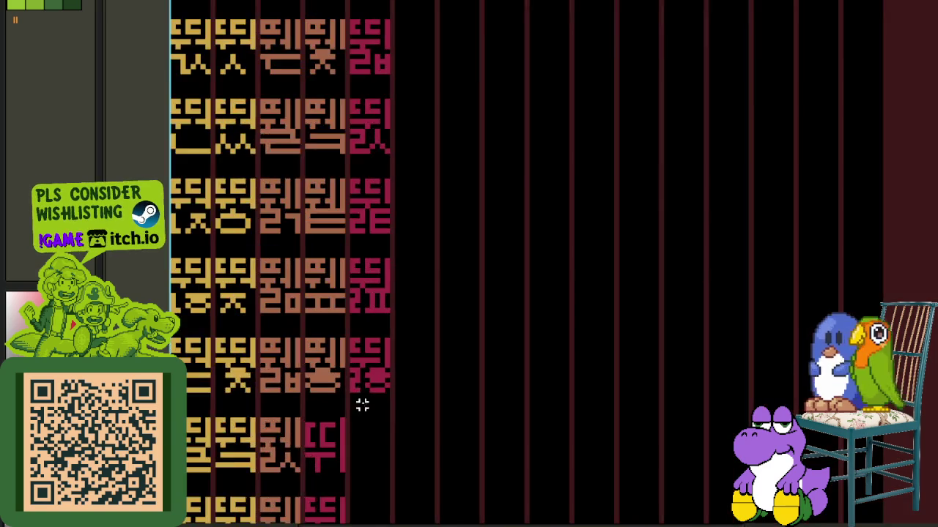
scroll(361, 387, "up", 1)
scroll(369, 355, "up", 2)
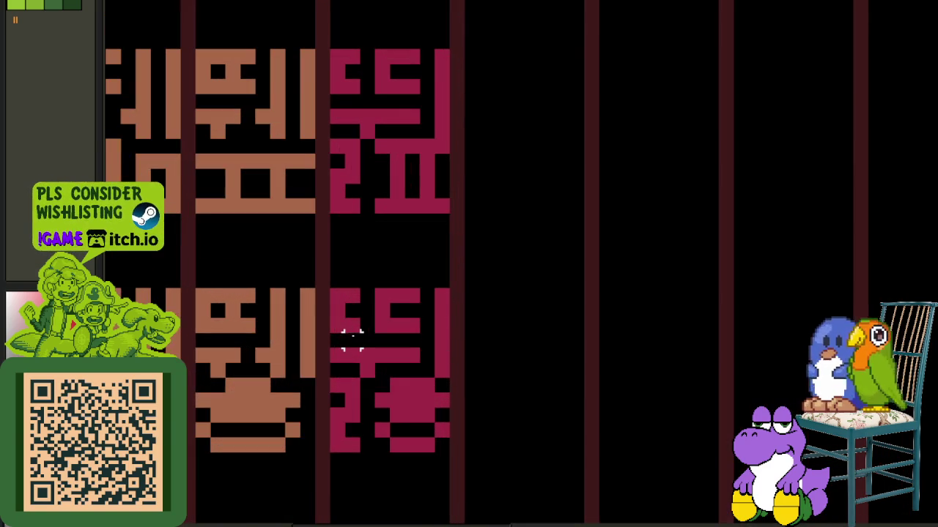
key("Tab")
left_click(220, 288)
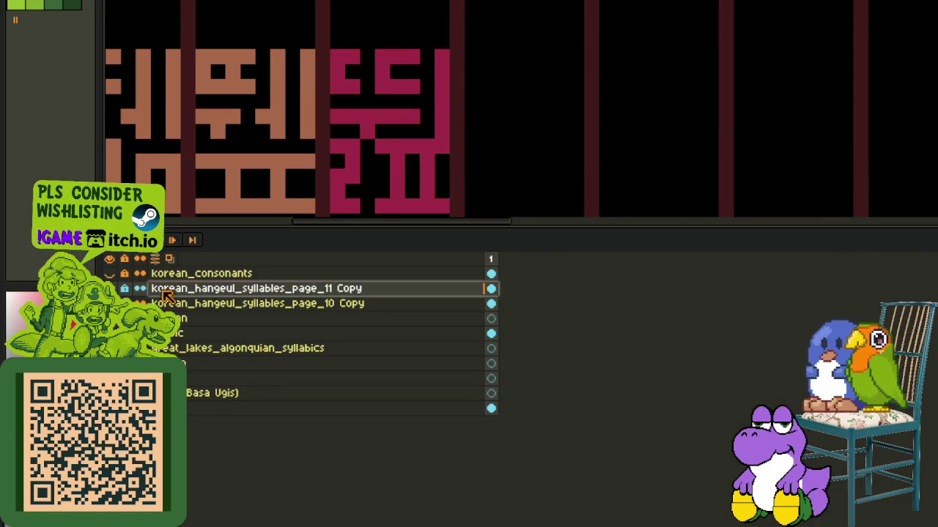
right_click(163, 290)
- Add a new layer and paint a red ㄹ over a glyph
left_click(300, 320)
key("Tab")
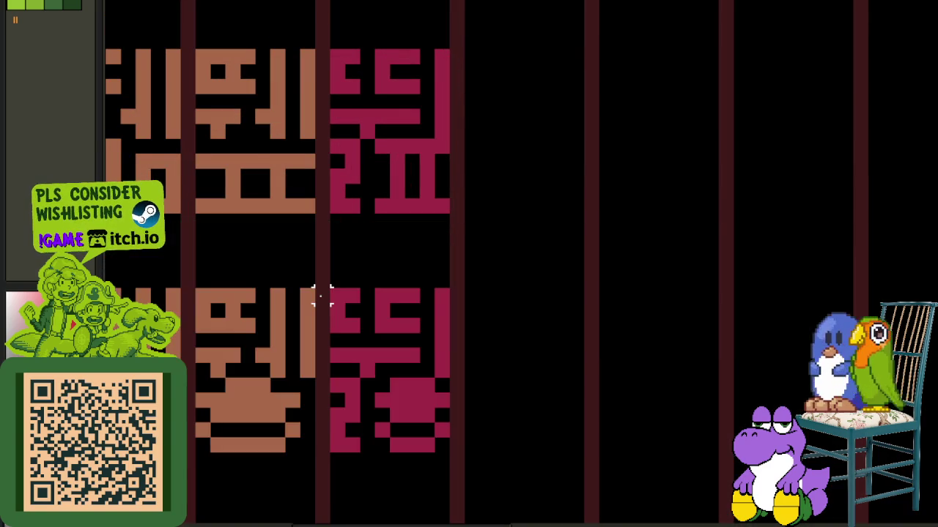
left_click(329, 304)
scroll(330, 303, "up", 2)
scroll(315, 256, "up", 1)
left_click_drag(322, 290, 499, 334)
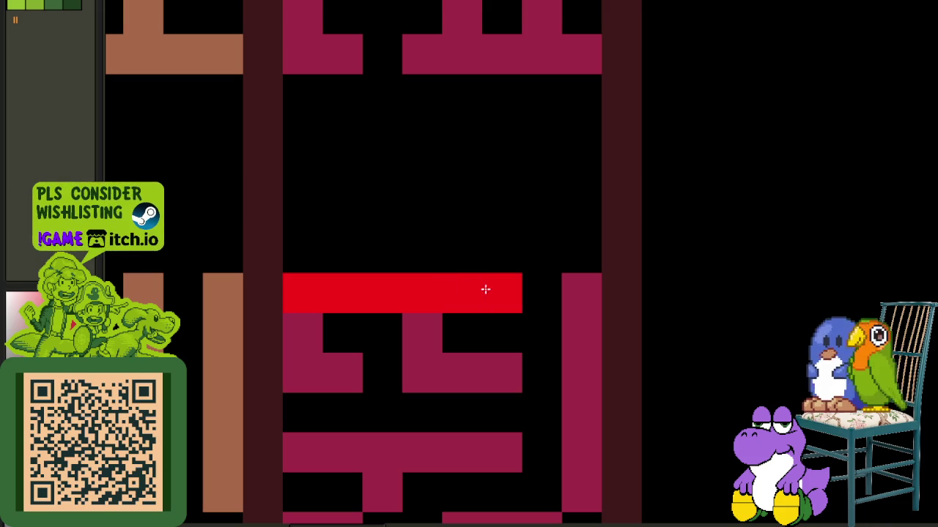
left_click_drag(303, 357, 420, 359)
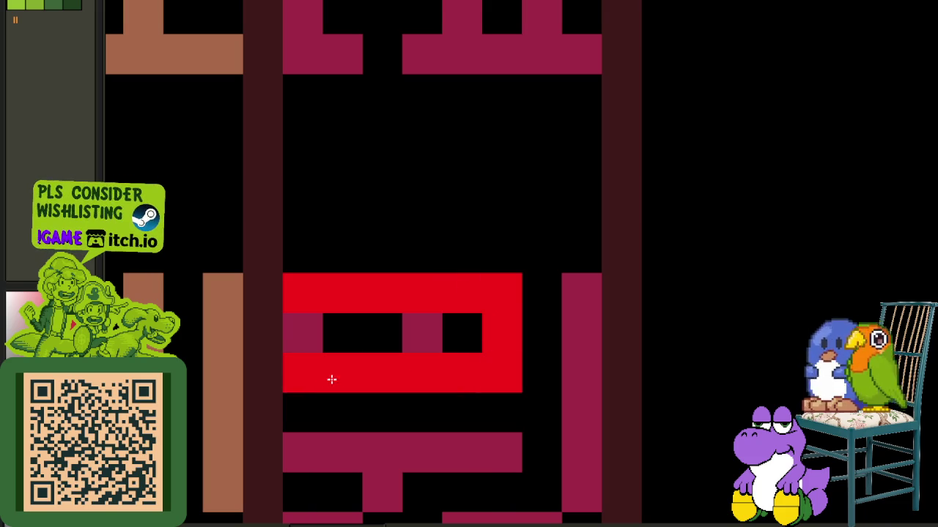
left_click_drag(345, 378, 305, 404)
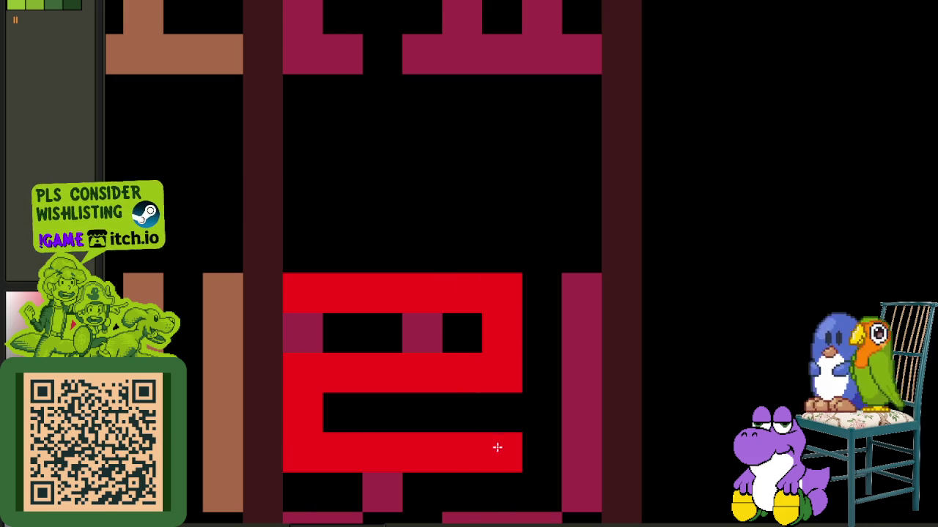
- Move the red ㄹ up one cell onto the pink glyph's top half and deselect
scroll(496, 449, "down", 5)
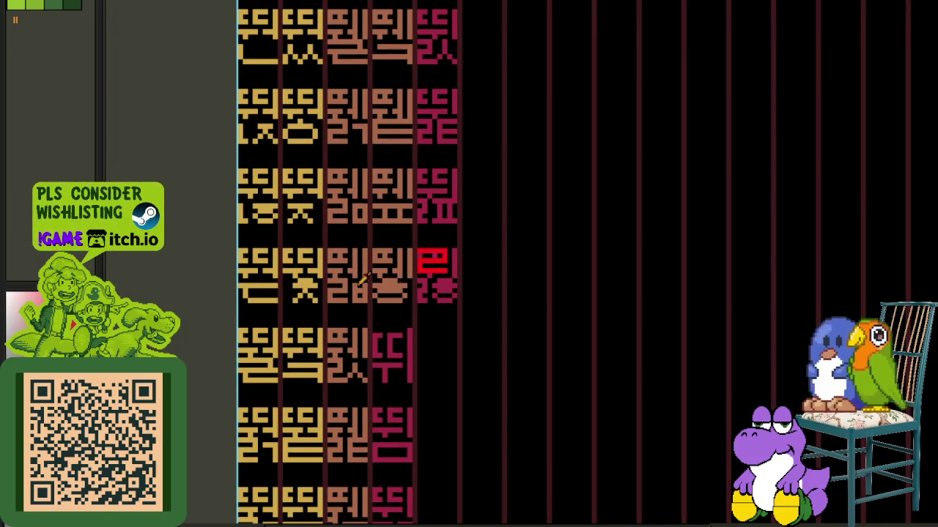
scroll(439, 269, "up", 2)
scroll(433, 255, "up", 2)
scroll(469, 213, "up", 1)
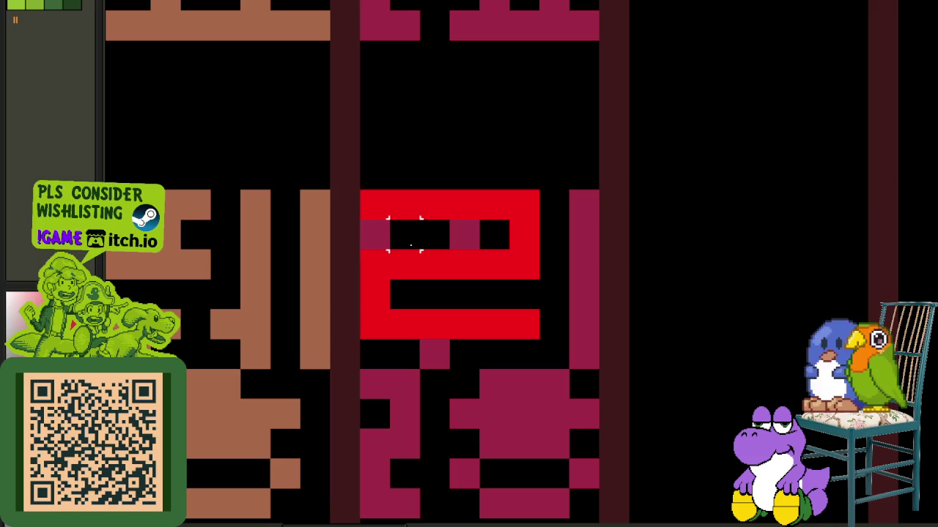
mouse_move(359, 190)
left_mouse_down()
mouse_move(539, 337)
mouse_move(528, 279)
mouse_move(522, 322)
left_mouse_up()
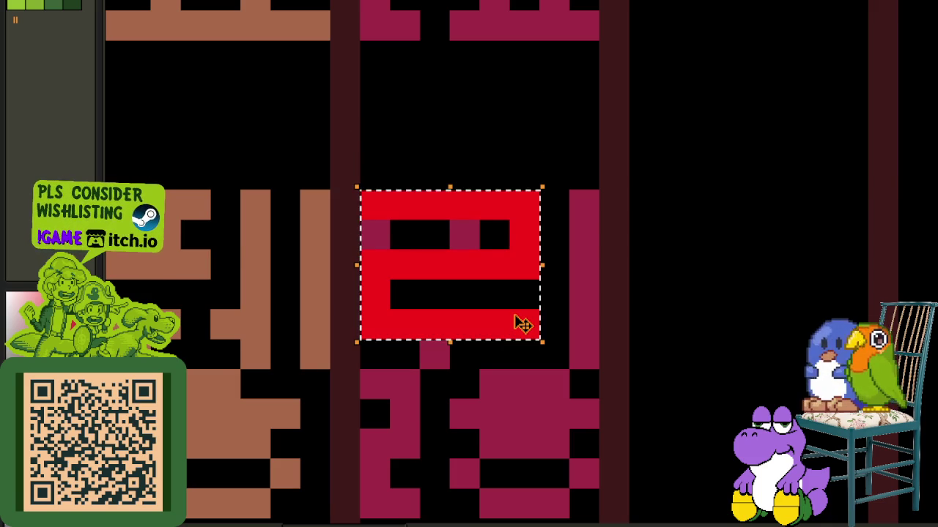
scroll(522, 325, "down", 1)
scroll(490, 310, "down", 1)
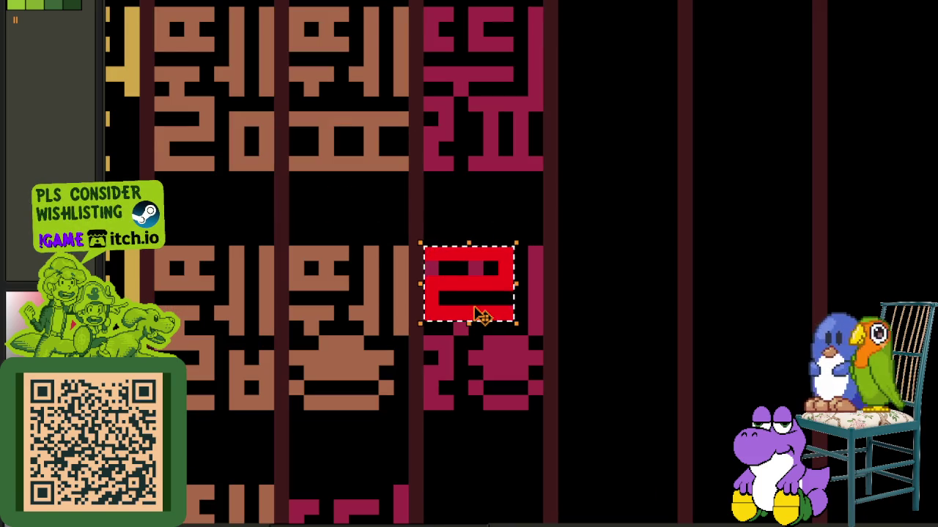
left_click_drag(476, 309, 480, 283)
key("ctrl+d")
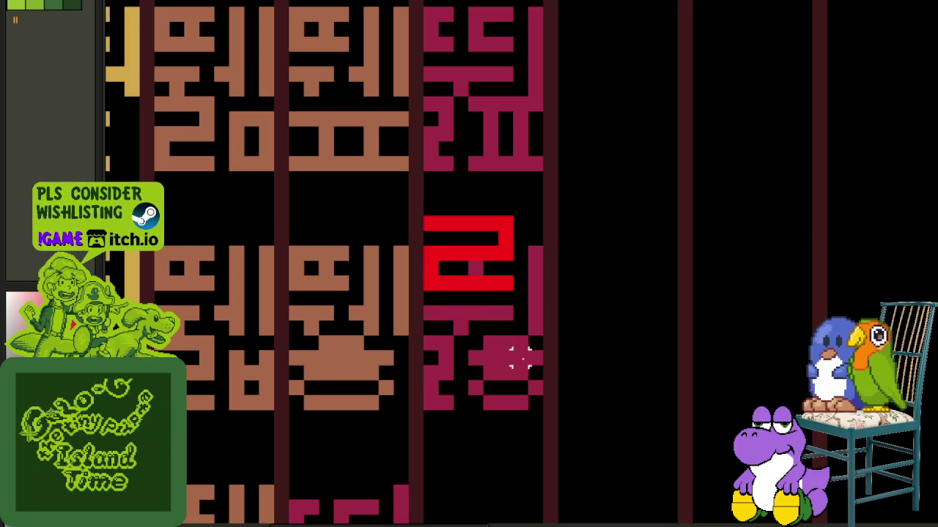
mouse_move(517, 385)
left_mouse_down()
mouse_move(428, 220)
mouse_move(531, 282)
mouse_move(520, 306)
left_mouse_up()
key("ctrl+d")
- Zoom out to the black-on-white reference syllable sheet
scroll(483, 213, "up", 1)
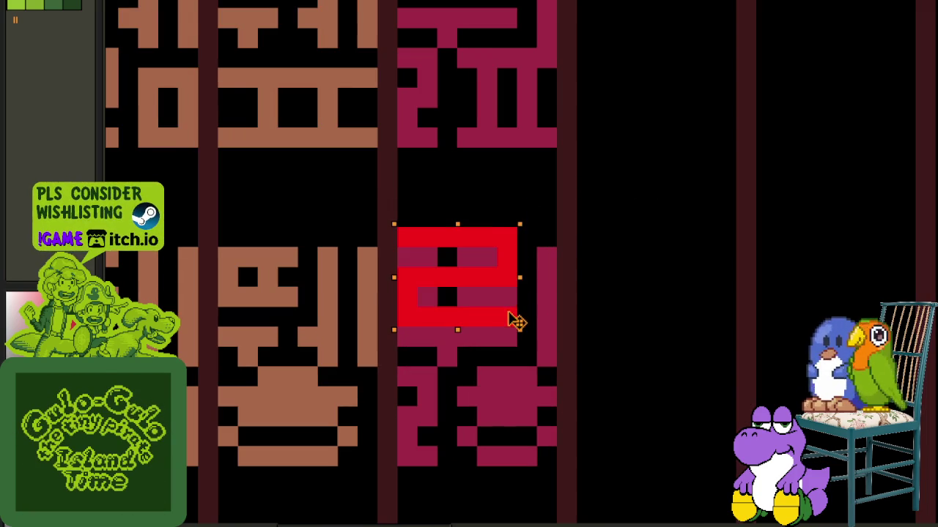
scroll(484, 112, "down", 3)
scroll(484, 112, "down", 2)
scroll(352, 144, "down", 1)
scroll(354, 153, "up", 2)
scroll(354, 154, "up", 1)
scroll(565, 219, "down", 3)
- Scroll around the white reference sheet to study the ㄹ-initial syllables
scroll(506, 205, "down", 1)
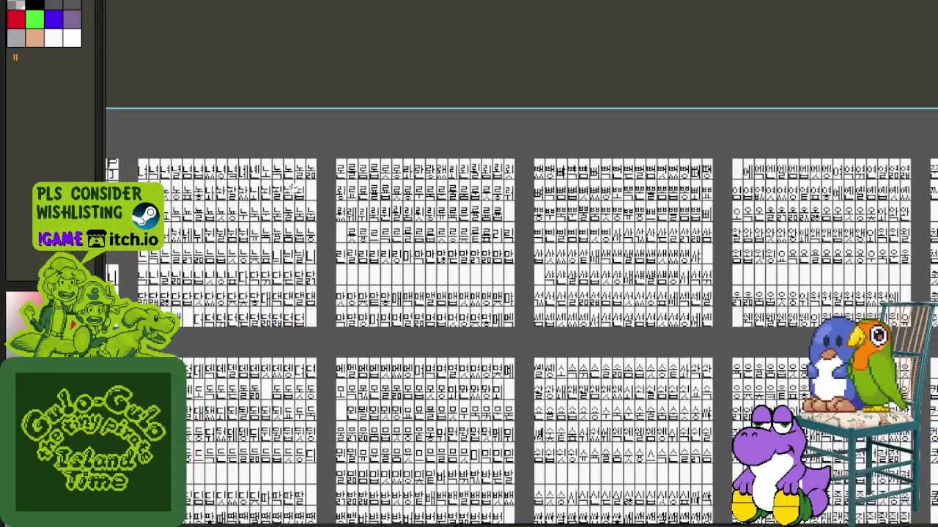
scroll(375, 172, "up", 3)
scroll(379, 167, "up", 2)
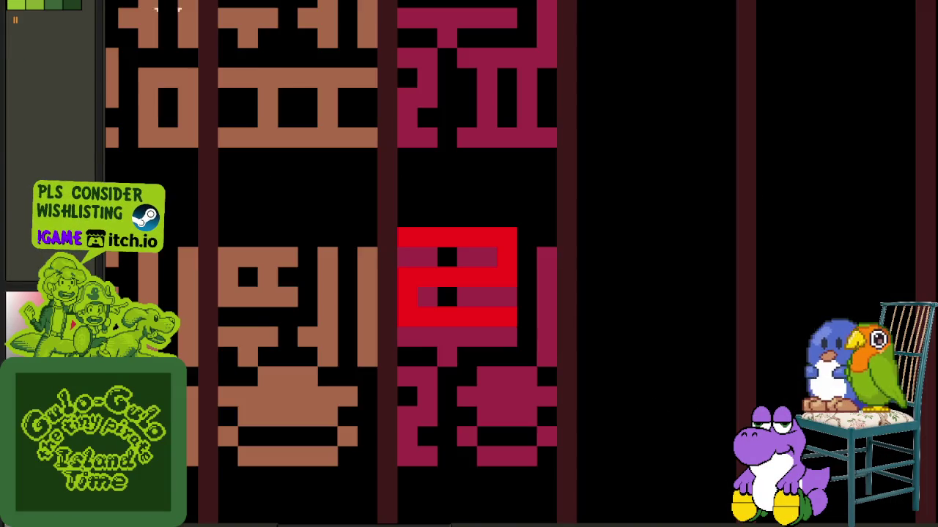
scroll(562, 226, "down", 1)
scroll(470, 296, "up", 1)
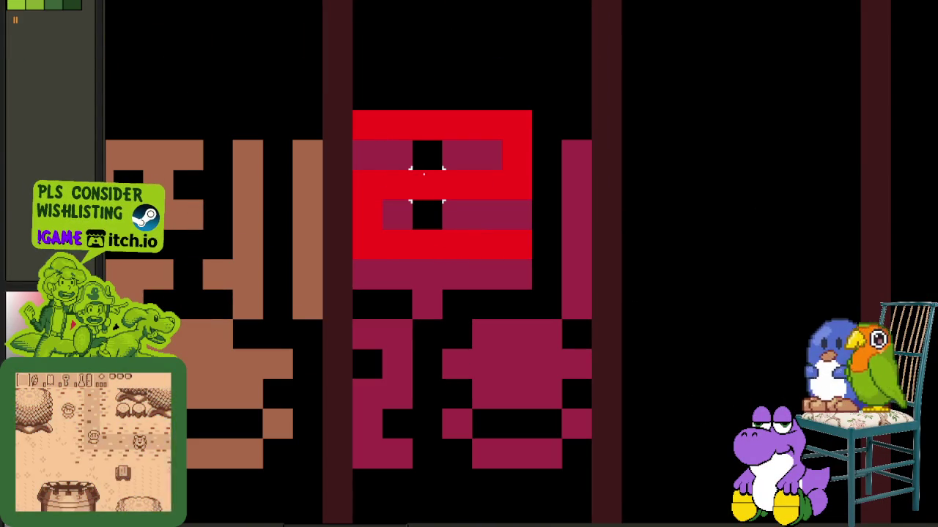
scroll(426, 185, "down", 1)
scroll(510, 235, "down", 1)
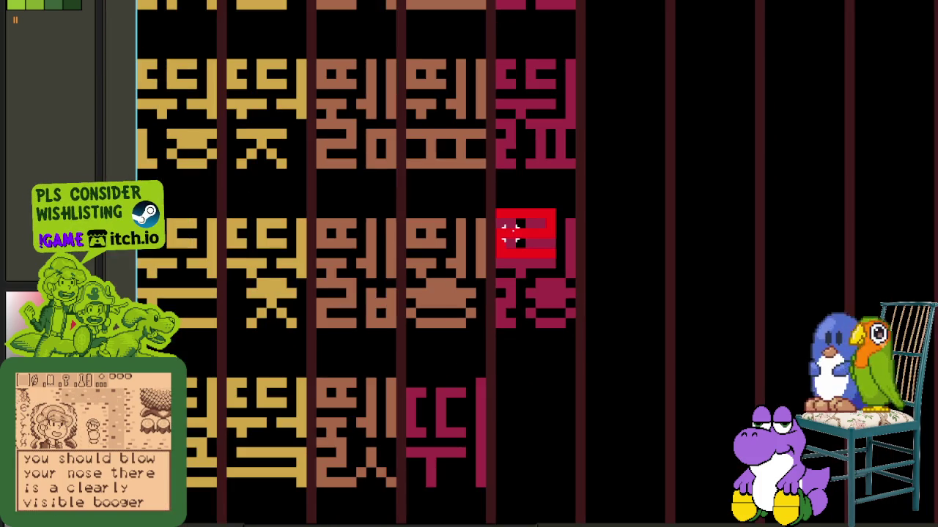
scroll(510, 234, "up", 1)
scroll(503, 210, "down", 1)
scroll(504, 215, "up", 1)
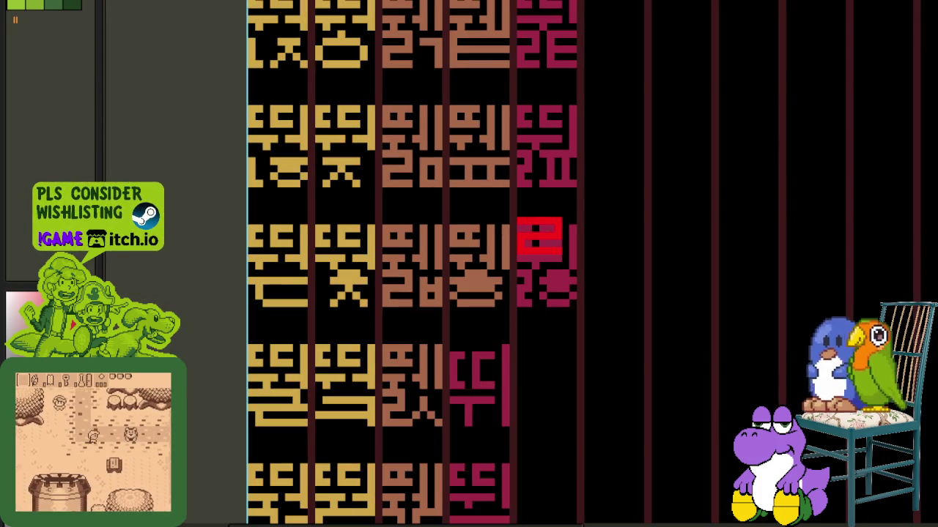
scroll(448, 178, "down", 1)
scroll(464, 184, "down", 1)
scroll(447, 176, "down", 1)
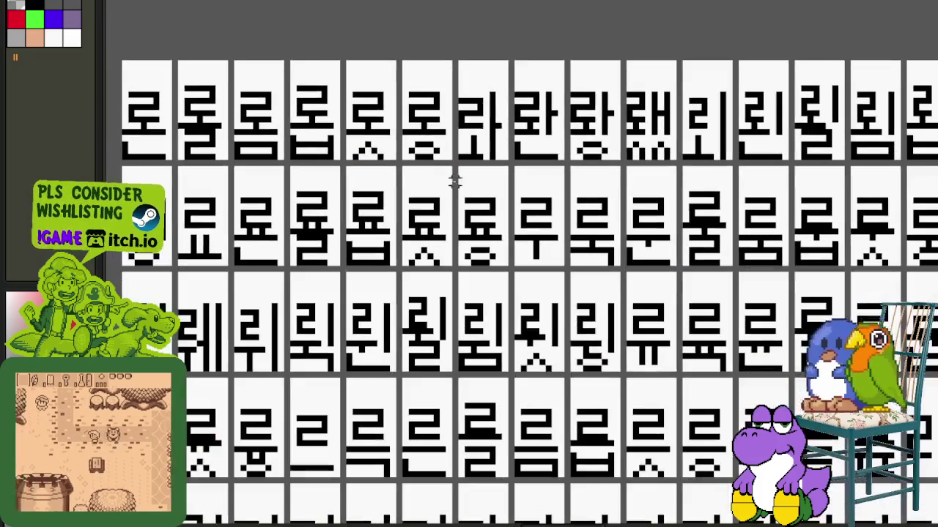
scroll(458, 198, "right", 3)
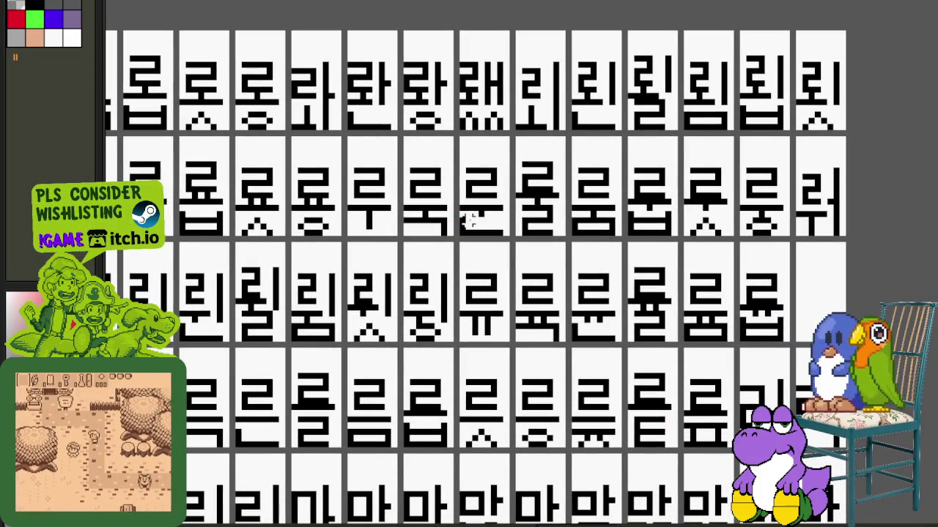
scroll(432, 263, "down", 1)
scroll(444, 256, "left", 1)
scroll(513, 231, "left", 2)
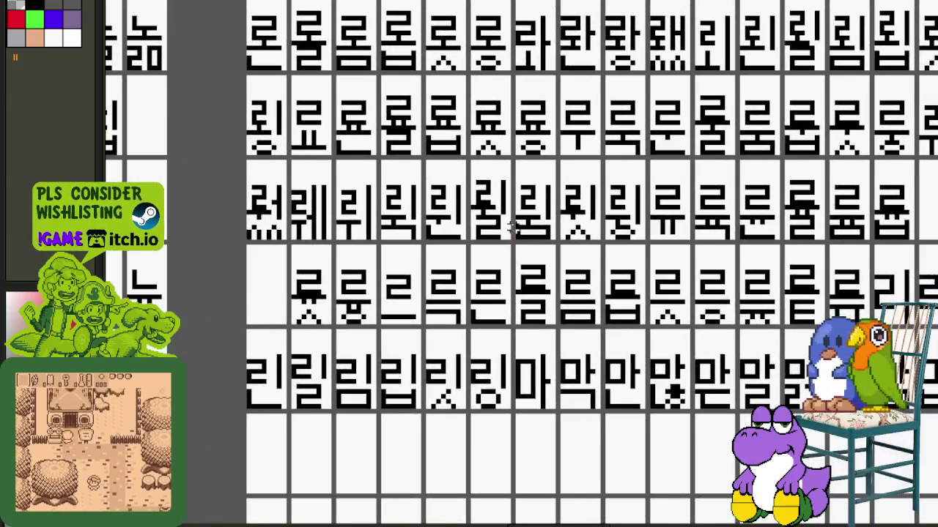
scroll(456, 167, "up", 2)
- Marquee one syllable cell on the reference sheet and pan to neighbouring syllables
left_click_drag(444, 149, 518, 253)
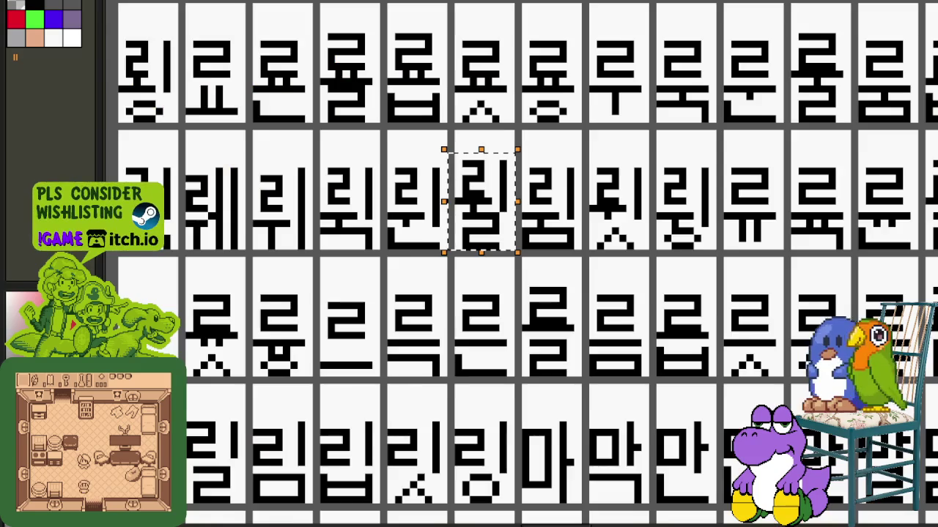
scroll(609, 189, "down", 1)
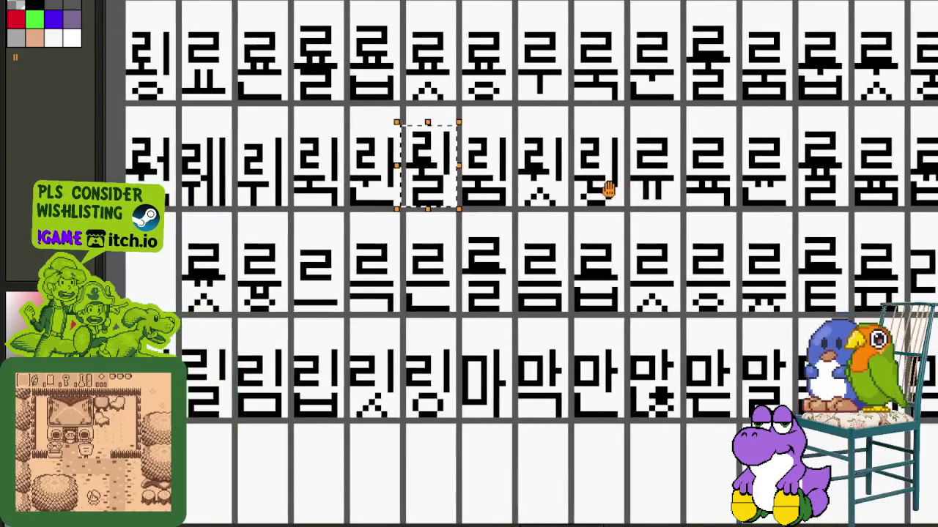
left_click_drag(609, 189, 611, 194)
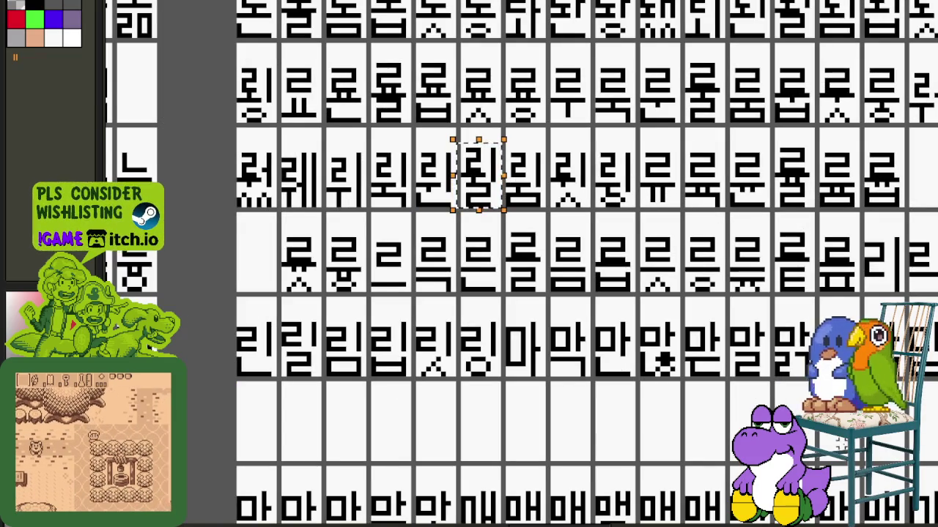
left_click_drag(808, 239, 727, 336)
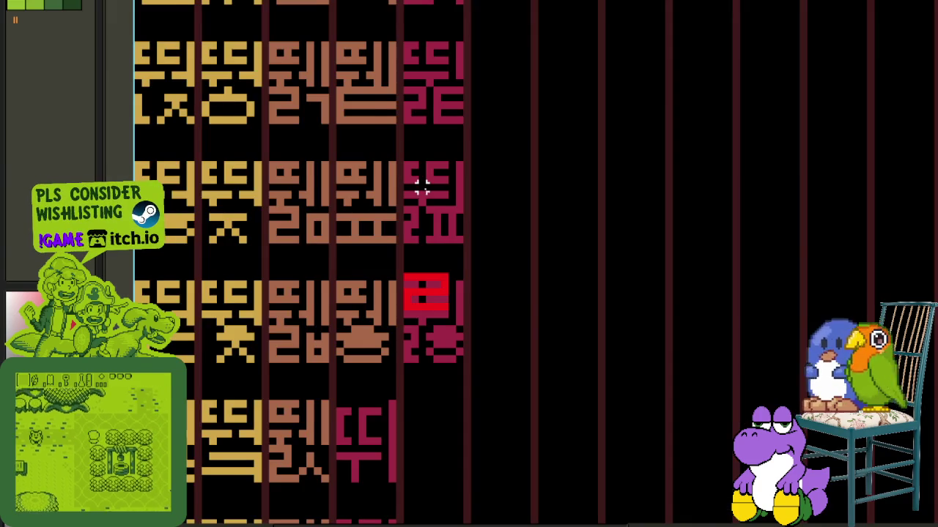
- Test-fit the red ㄹ tile over a glyph in the brown column
left_click_drag(418, 188, 503, 241)
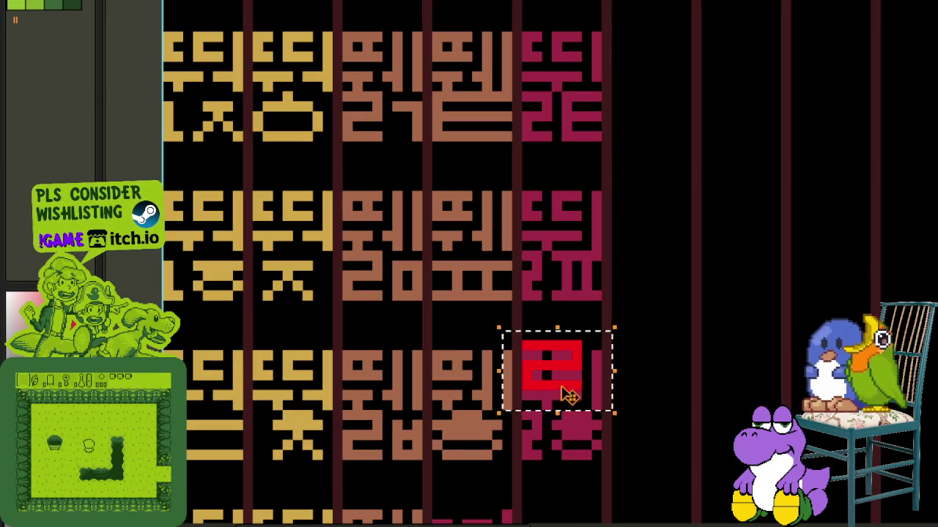
mouse_move(564, 388)
left_mouse_down()
mouse_move(429, 372)
mouse_move(373, 383)
left_mouse_up()
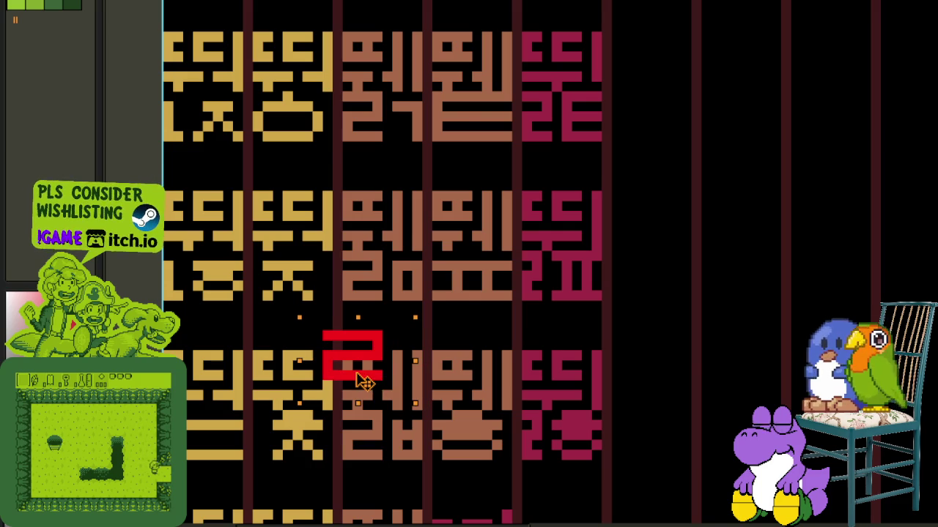
scroll(364, 383, "up", 2)
mouse_move(364, 382)
left_mouse_down()
mouse_move(474, 393)
mouse_move(360, 383)
mouse_move(375, 387)
left_mouse_up()
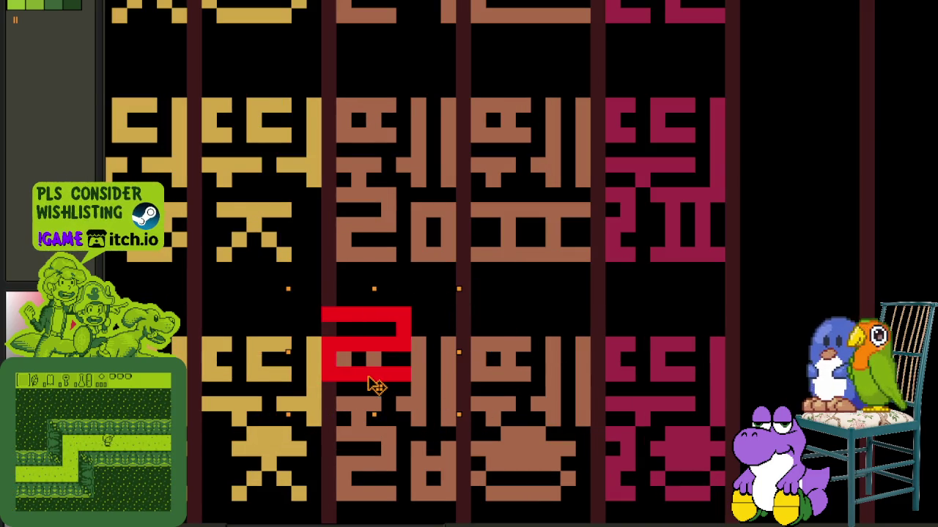
scroll(375, 387, "down", 3)
scroll(360, 456, "down", 2)
scroll(368, 518, "up", 2)
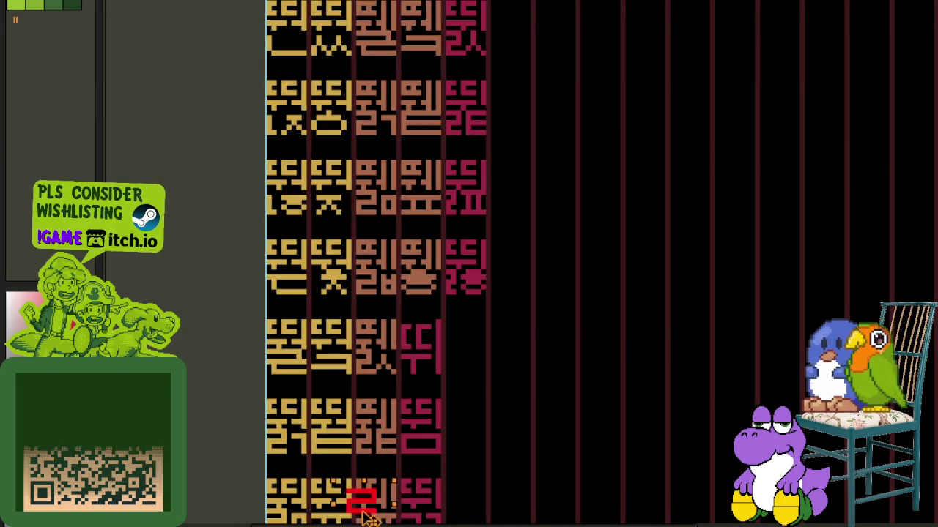
scroll(369, 519, "up", 2)
- Try the red ㄹ tile higher up, then leave it in the empty black columns right of the magenta glyphs
mouse_move(402, 458)
left_mouse_down()
mouse_move(442, 384)
mouse_move(424, 416)
mouse_move(439, 403)
mouse_move(429, 423)
mouse_move(446, 425)
mouse_move(431, 386)
mouse_move(426, 278)
mouse_move(564, 17)
mouse_move(582, 210)
mouse_move(574, 157)
mouse_move(516, 24)
mouse_move(439, 29)
mouse_move(359, 89)
mouse_move(370, 222)
mouse_move(251, 136)
mouse_move(260, 326)
mouse_move(230, 367)
mouse_move(230, 234)
mouse_move(229, 262)
left_mouse_up()
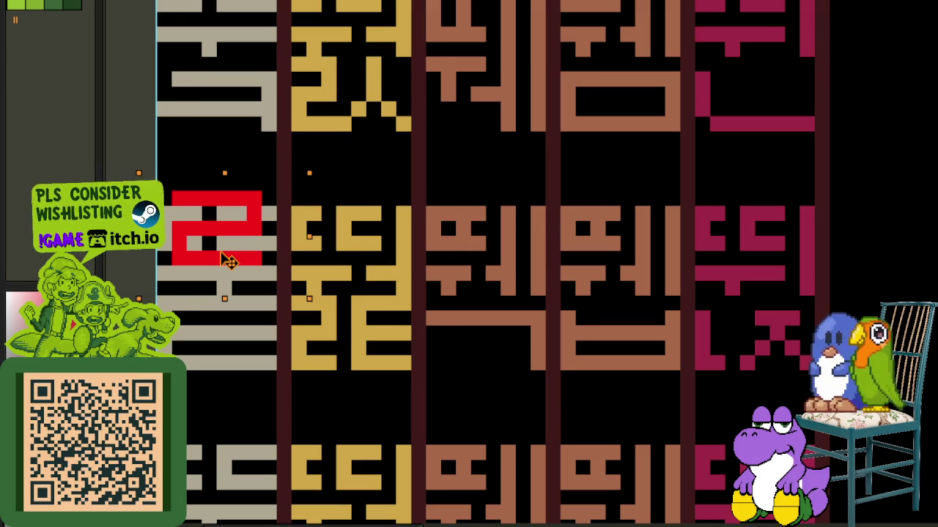
scroll(229, 263, "down", 2)
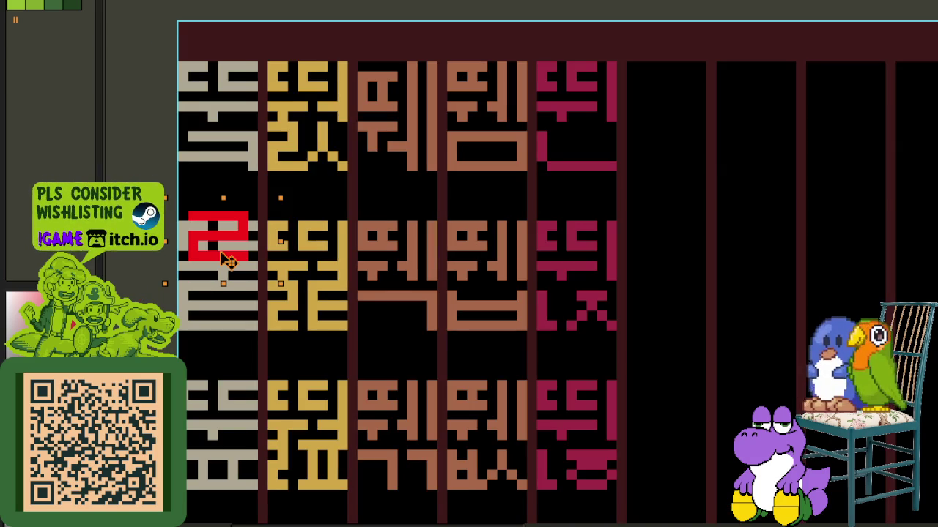
scroll(230, 262, "down", 2)
mouse_move(229, 262)
left_mouse_down()
mouse_move(220, 508)
mouse_move(247, 508)
mouse_move(492, 377)
left_mouse_up()
scroll(253, 517, "down", 2)
scroll(252, 517, "up", 2)
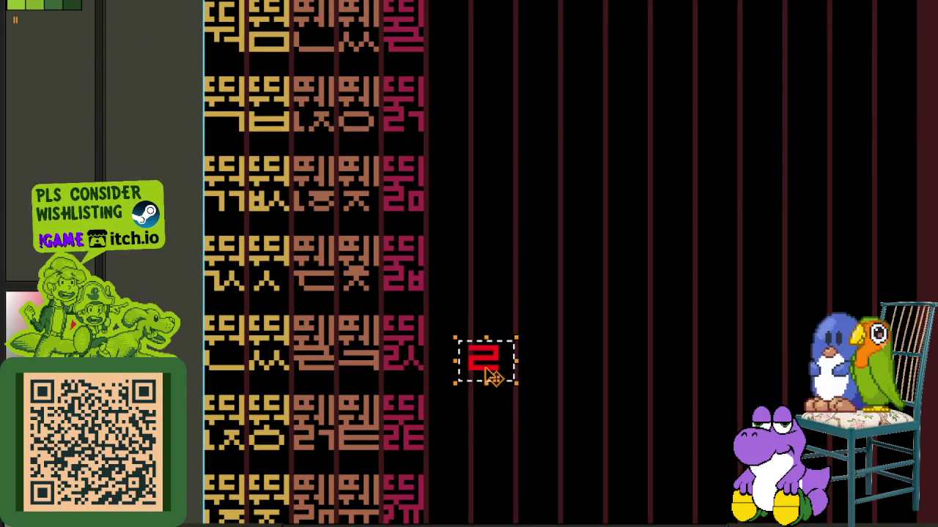
- Glance at the layers timeline, then drop the red ㄹ tile over the top of the top-left grey glyph
key("Tab")
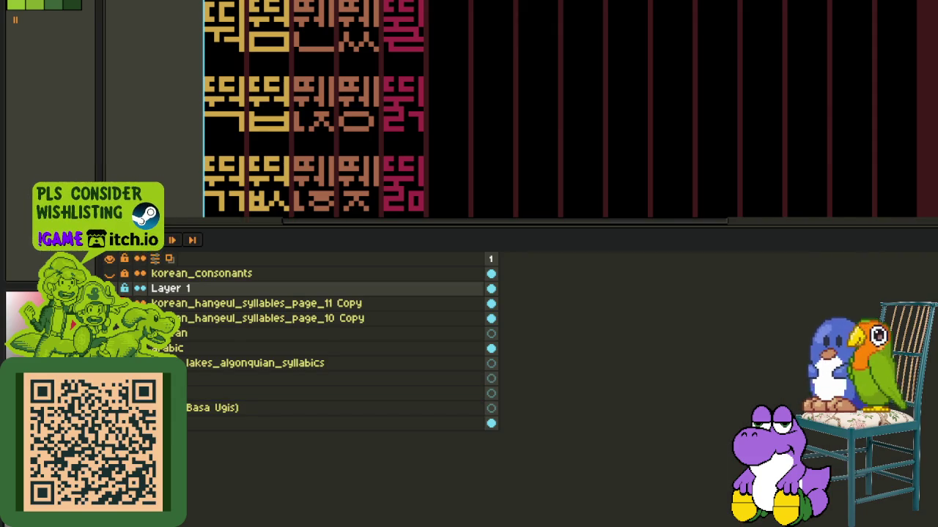
key("Tab")
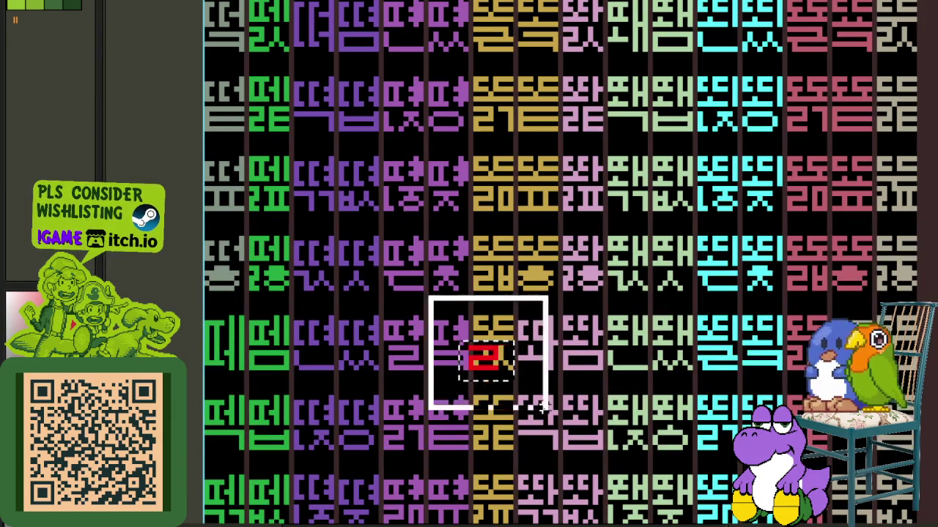
left_click_drag(542, 407, 212, 33)
scroll(260, 190, "up", 3)
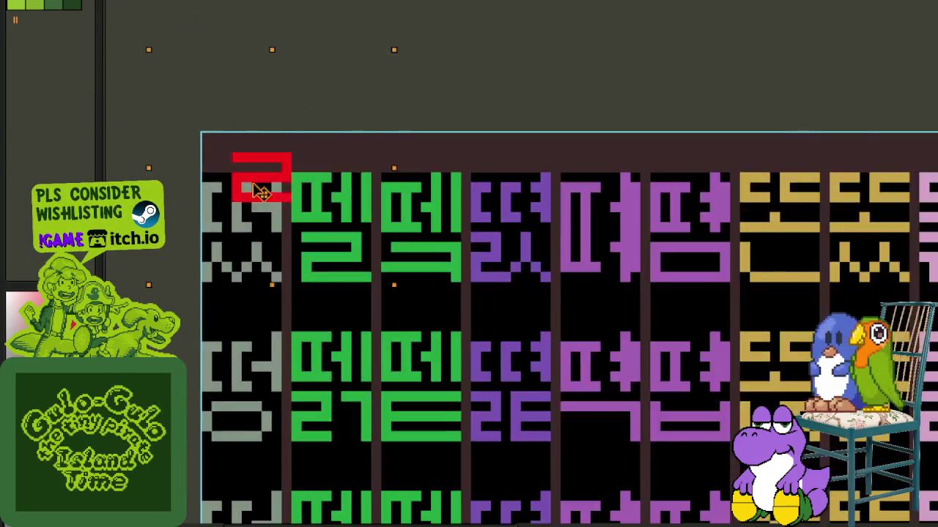
scroll(256, 195, "up", 2)
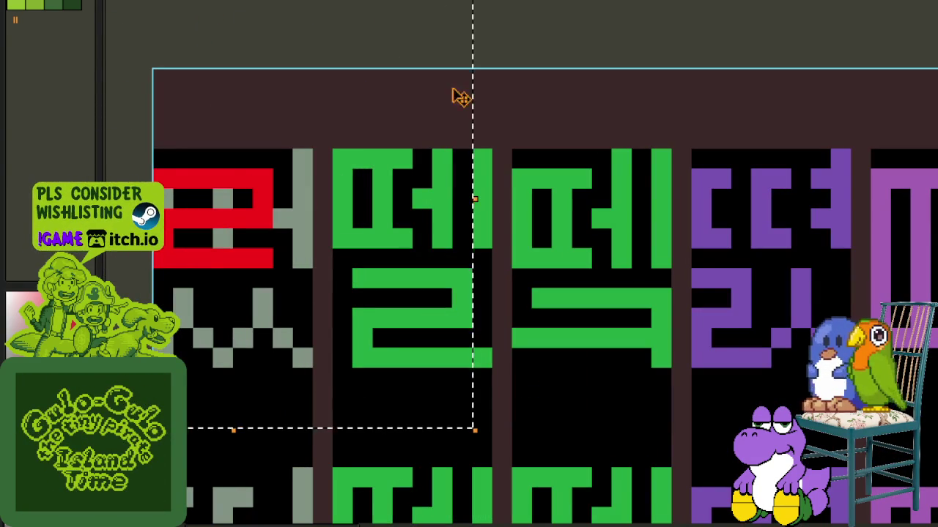
left_click(242, 197)
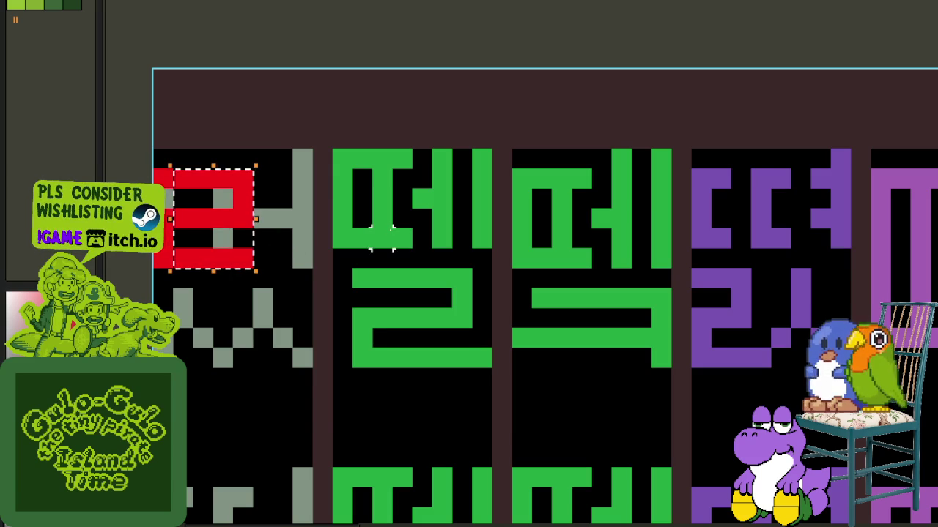